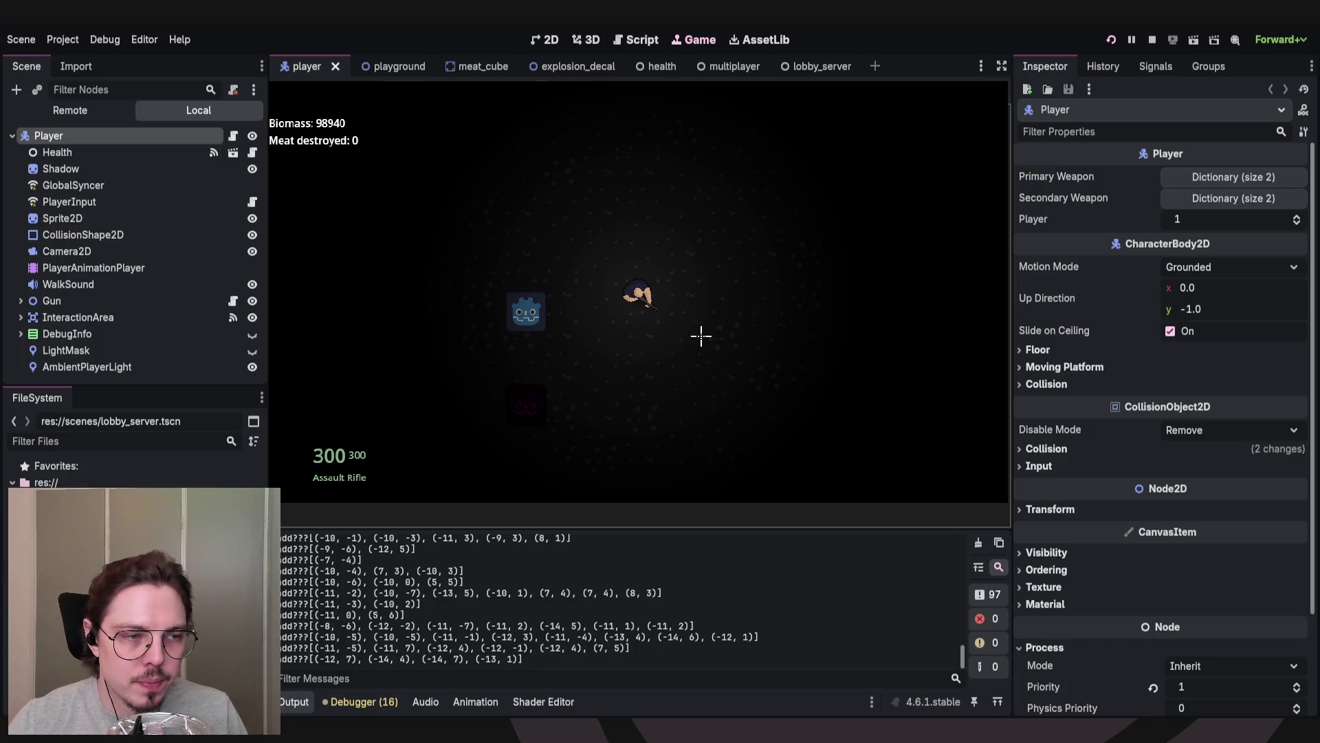
Walk the player down-left, up-left, up-right, then down-right to the edge of the red meat.
key("a")
key("s")
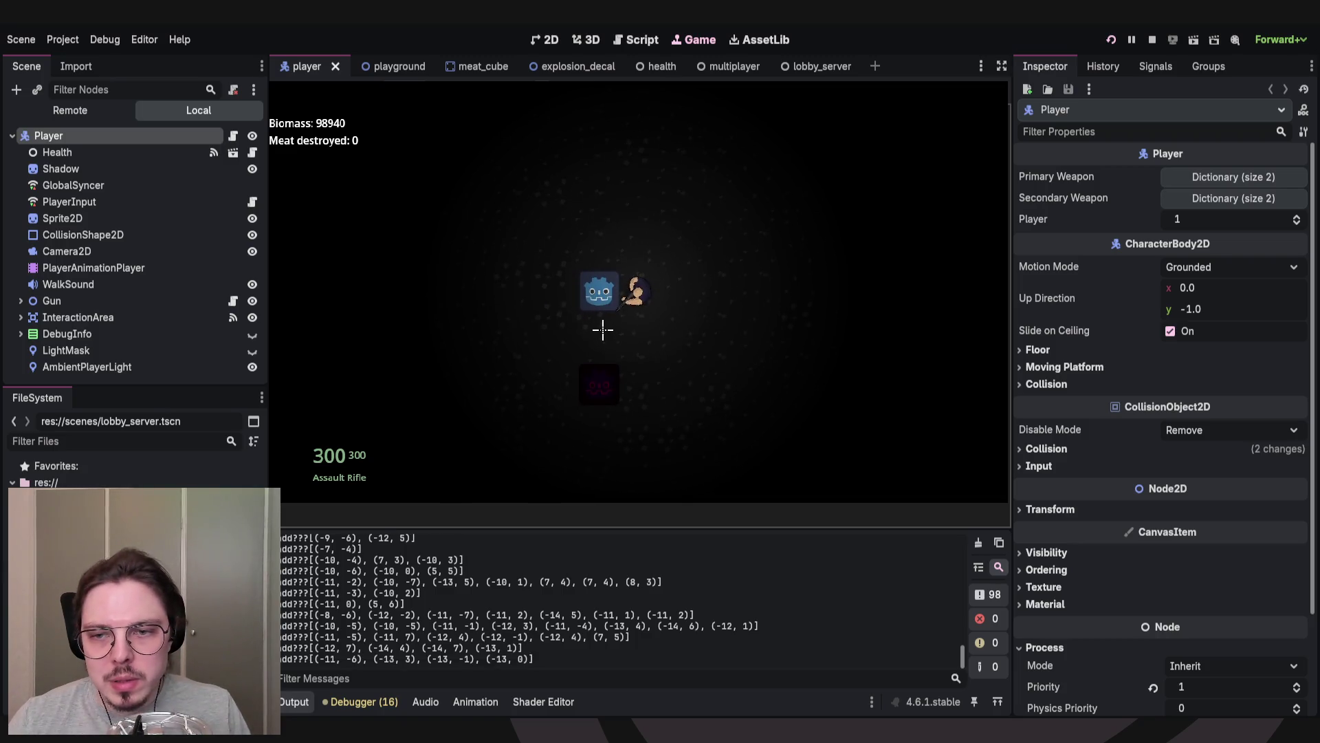
key("w")
key("a")
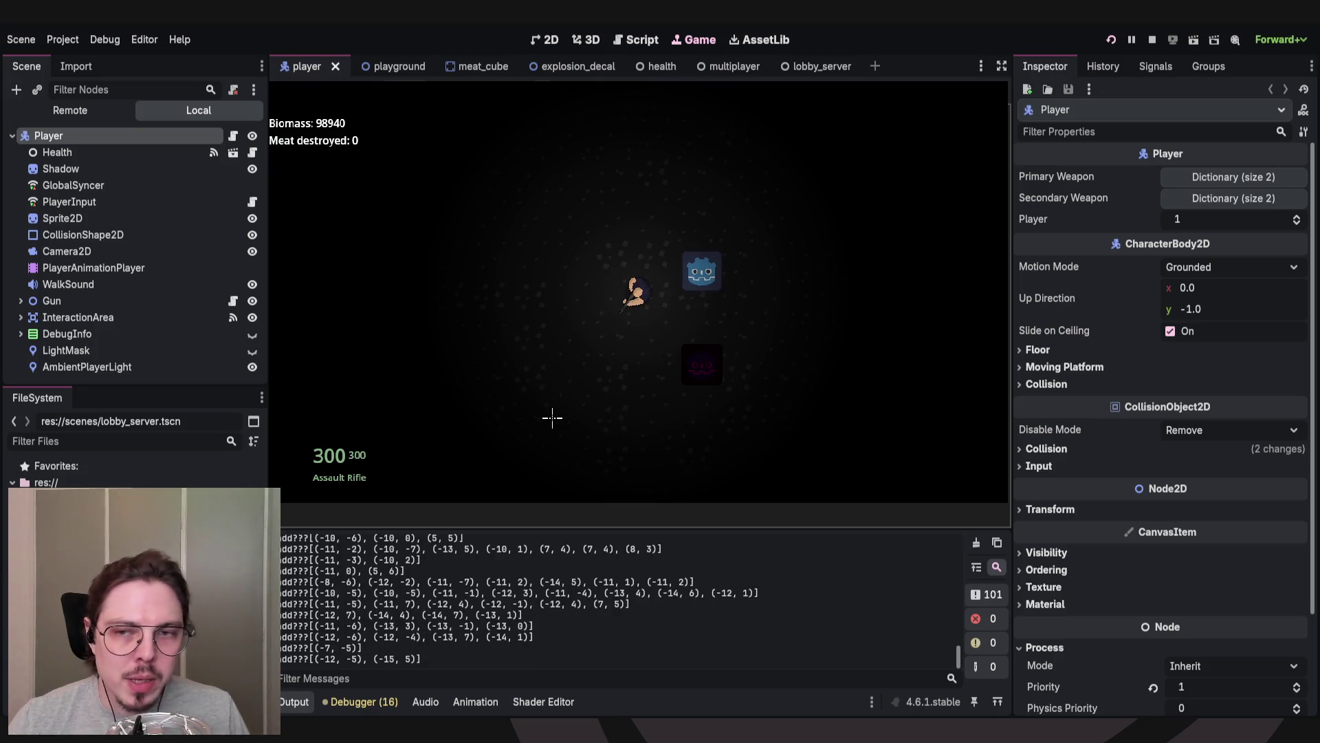
key("w")
key("d")
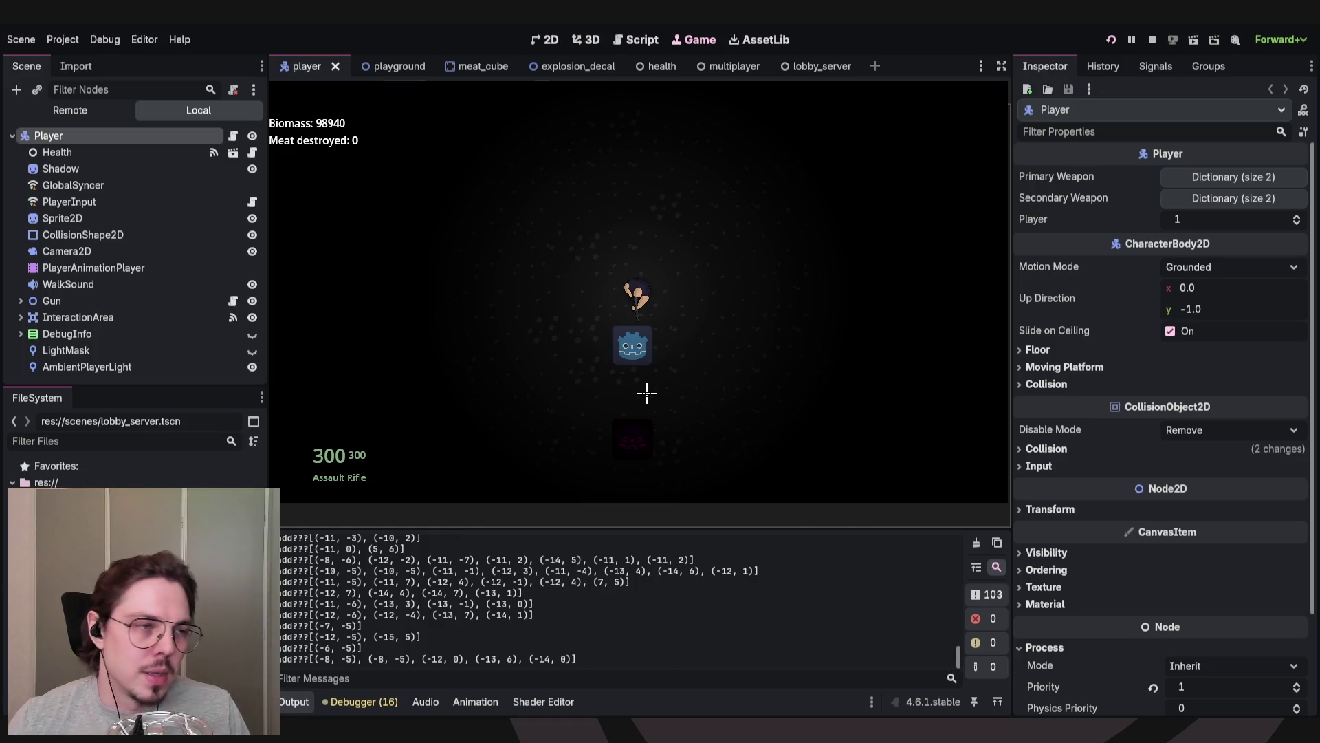
key("d")
key("s")
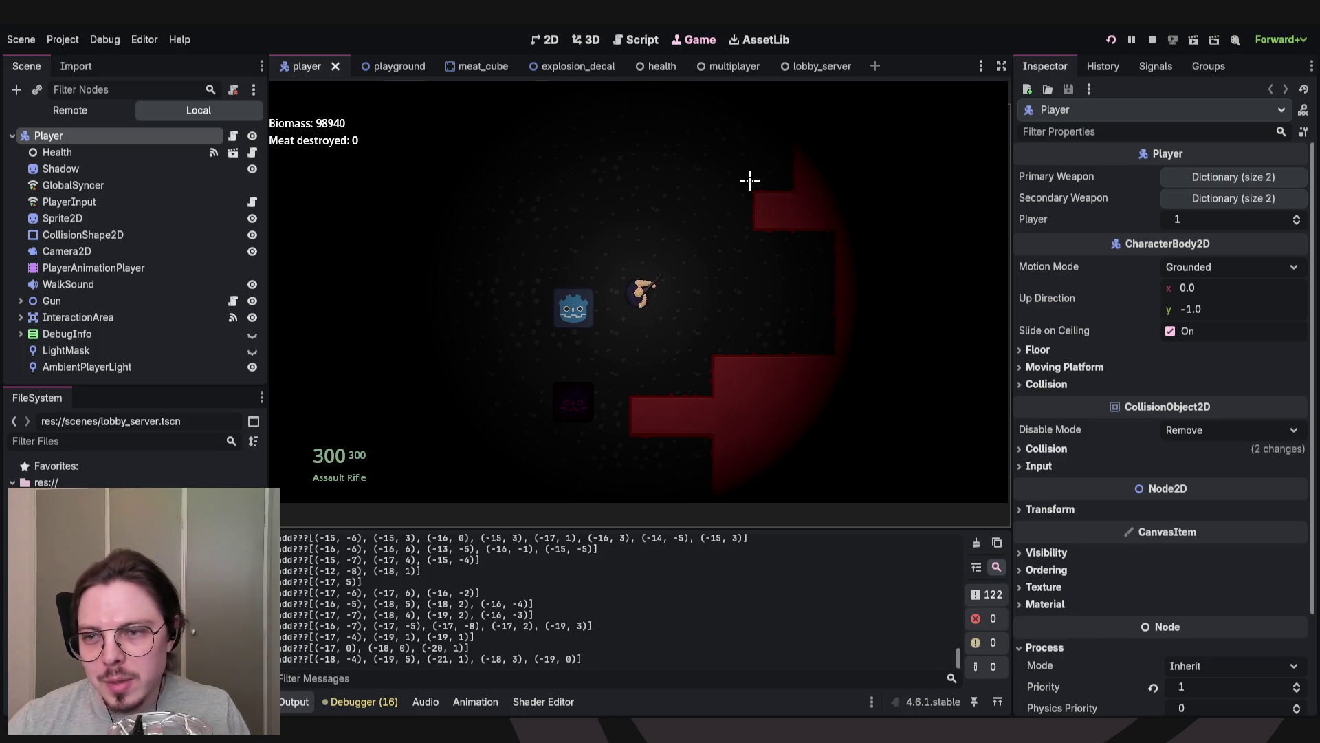
Walk the player up, then left and down toward the meat wall.
key("w")
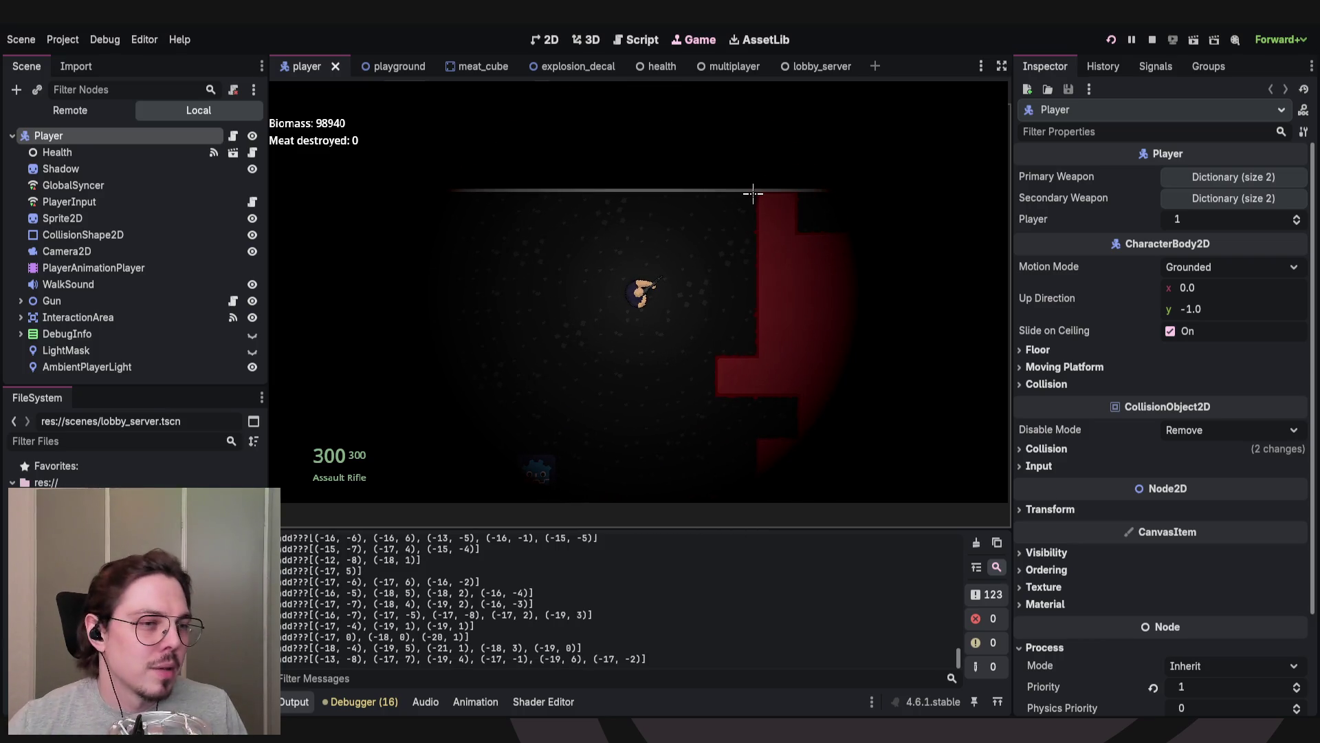
key("a")
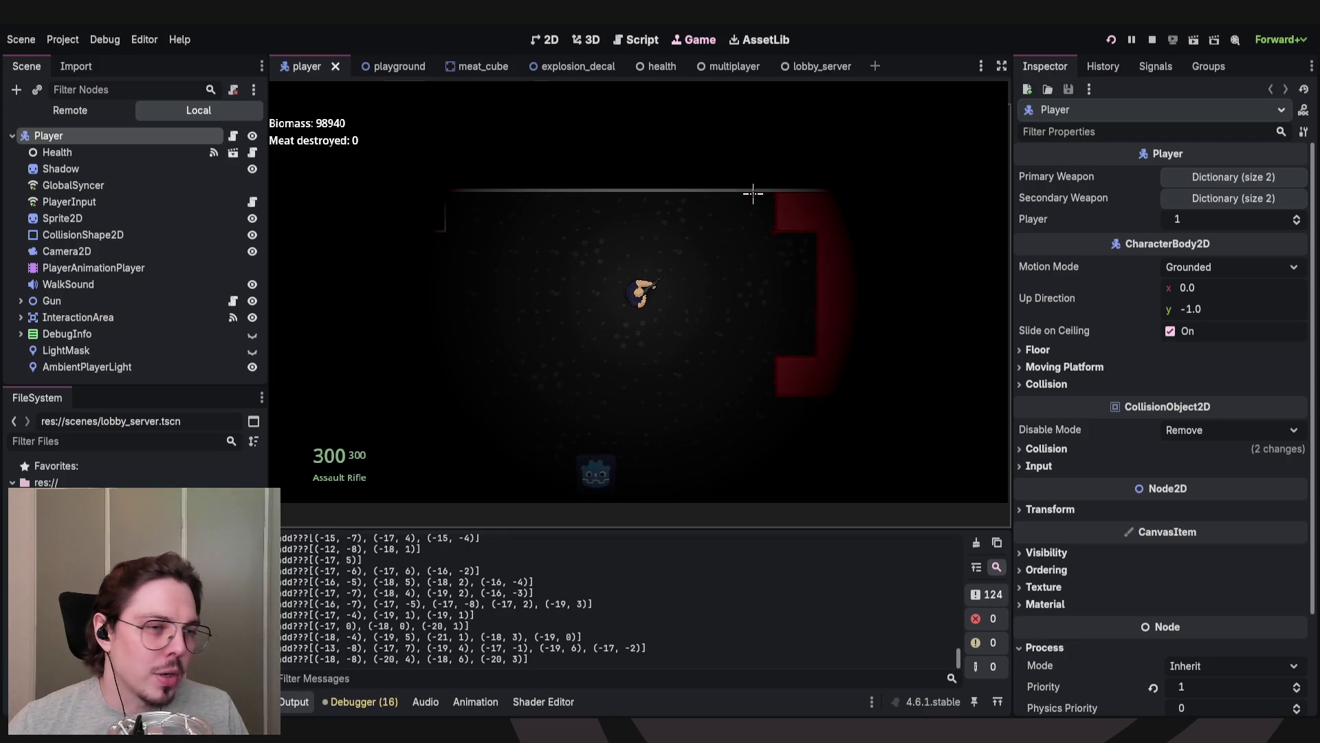
key("s")
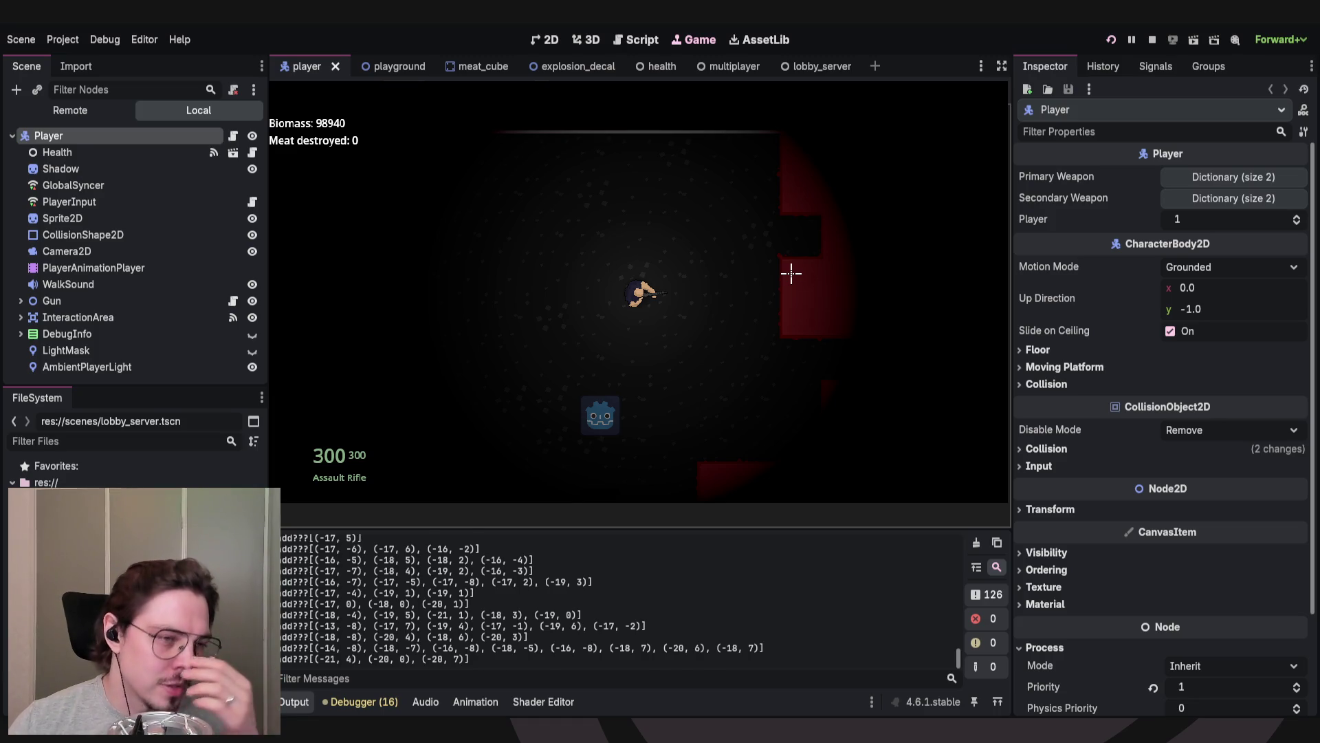
Fire the assault rifle through the red meat while moving until it is empty, 66 tiles destroyed.
mouse_move(858, 277)
left_mouse_down()
mouse_move(855, 348)
mouse_move(825, 350)
mouse_move(733, 448)
mouse_move(757, 348)
mouse_move(713, 392)
mouse_move(749, 365)
left_mouse_up()
key("s")
mouse_move(817, 238)
left_mouse_down()
mouse_move(807, 262)
mouse_move(840, 287)
mouse_move(825, 342)
mouse_move(810, 369)
mouse_move(834, 295)
mouse_move(811, 365)
mouse_move(766, 412)
mouse_move(772, 398)
left_mouse_up()
key("d")
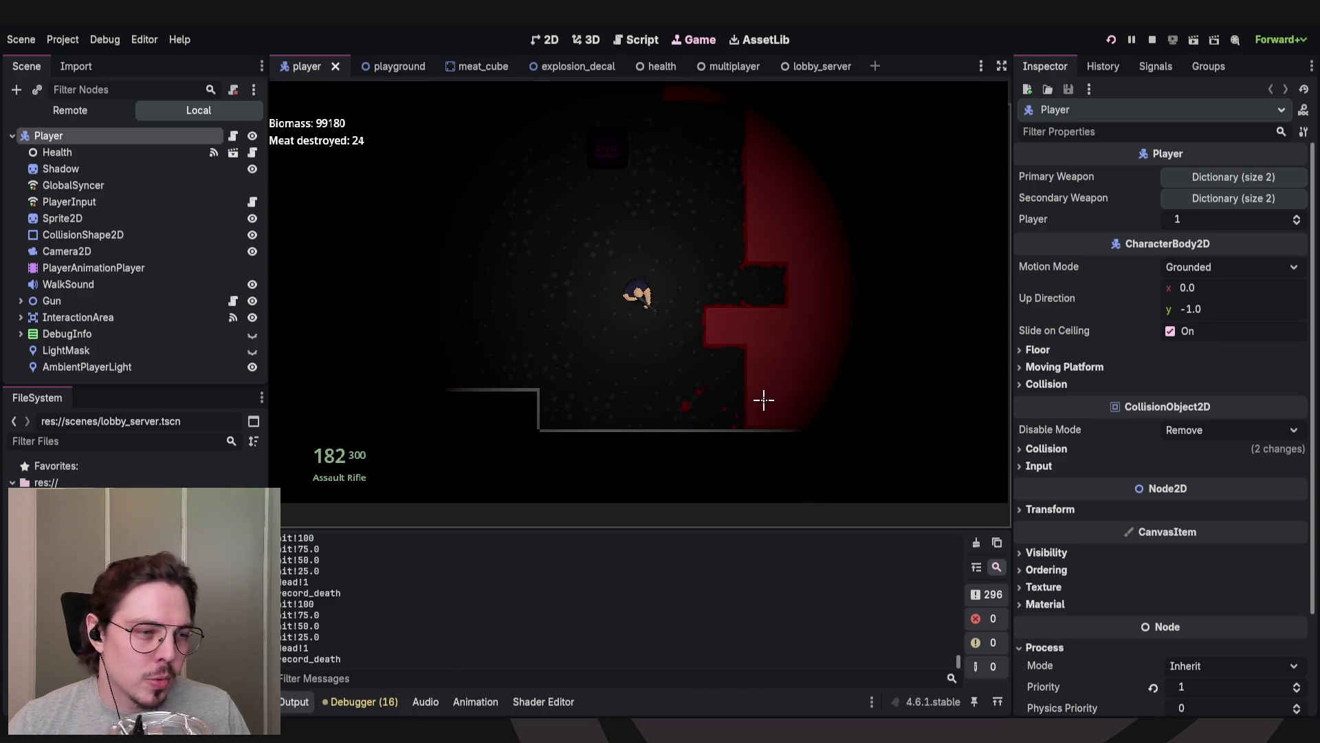
key("s")
mouse_move(800, 281)
left_mouse_down()
mouse_move(834, 209)
mouse_move(828, 292)
mouse_move(786, 344)
mouse_move(834, 342)
mouse_move(817, 327)
mouse_move(816, 241)
mouse_move(760, 321)
mouse_move(790, 315)
mouse_move(763, 213)
mouse_move(732, 182)
mouse_move(666, 168)
mouse_move(743, 171)
mouse_move(736, 233)
mouse_move(662, 181)
mouse_move(749, 188)
mouse_move(784, 292)
mouse_move(790, 233)
mouse_move(726, 193)
mouse_move(646, 192)
mouse_move(693, 209)
left_mouse_up()
key("w")
key("d")
Walk up and left to the blue box and open the Armory shop.
key("a")
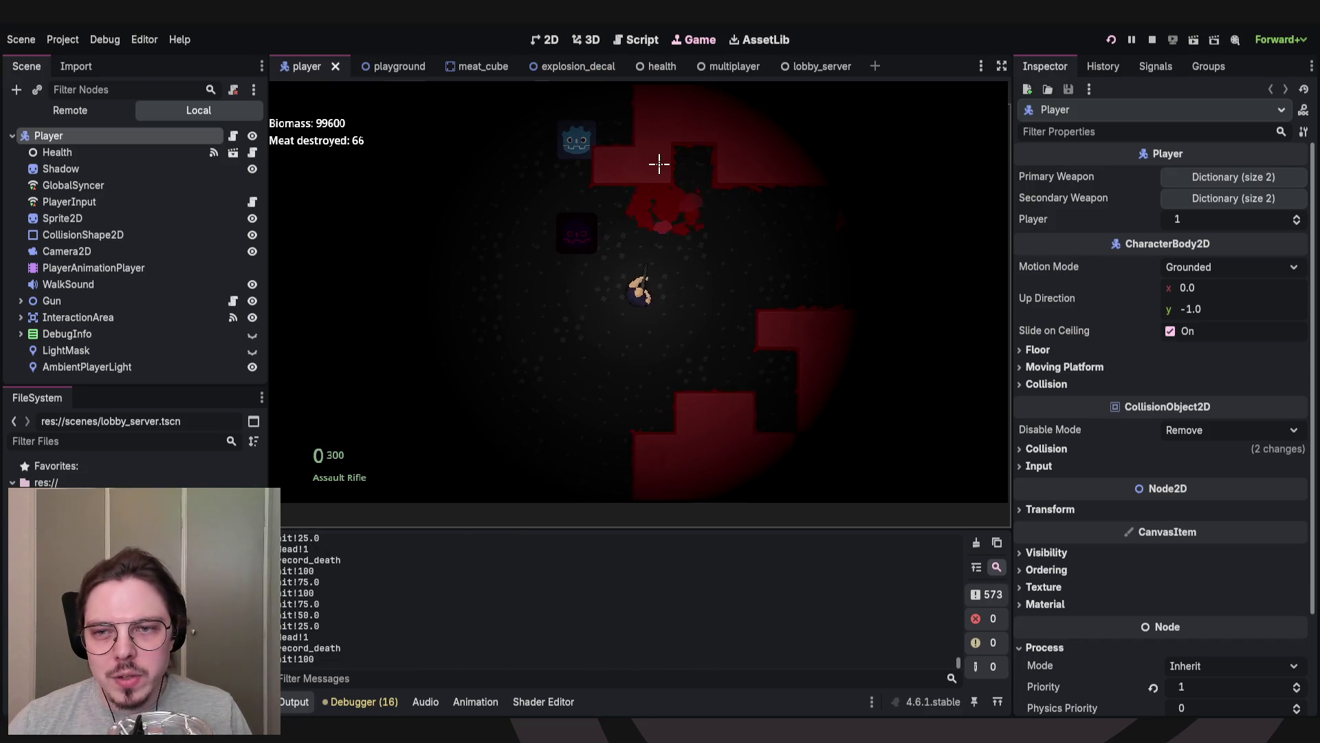
key("w")
key("a")
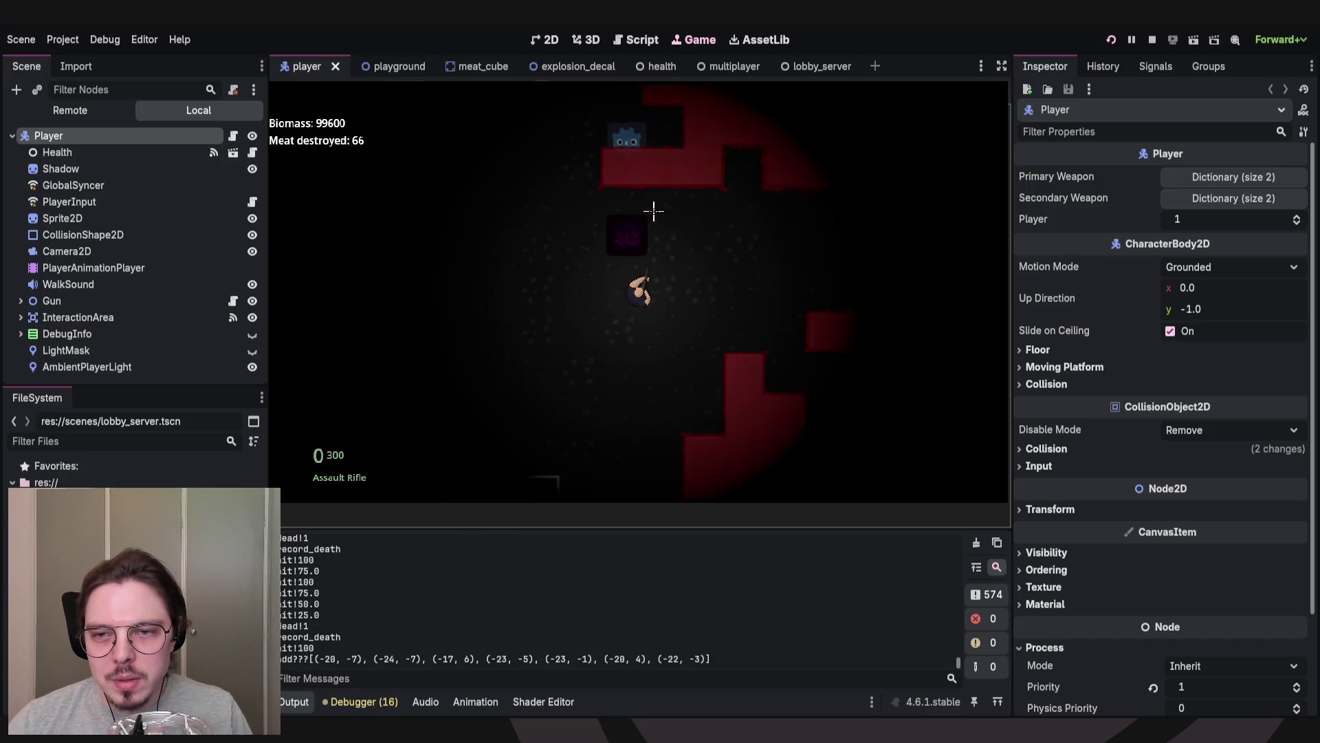
key("w")
key("e")
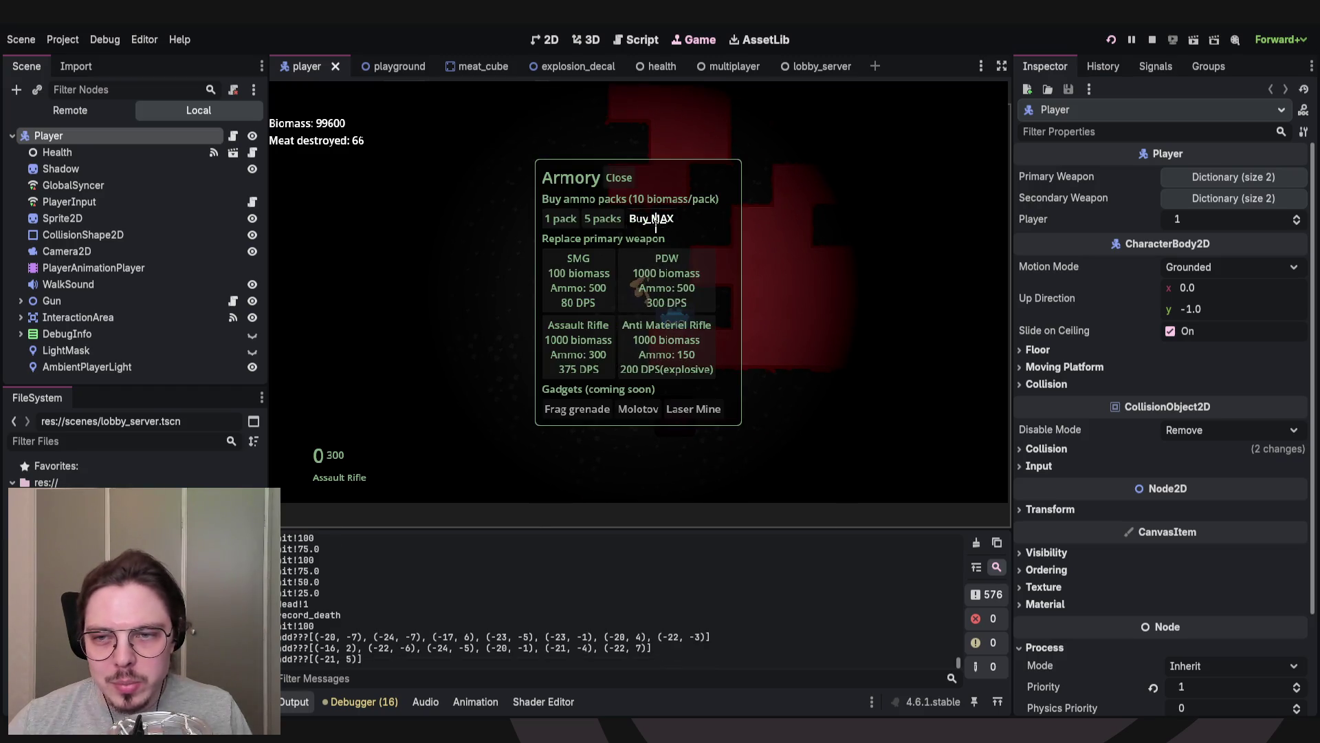
Buy MAX rifle ammo to refill 300 rounds, then fire at the meat to reach 75 destroyed.
left_click(655, 219)
key("a")
mouse_move(775, 227)
left_mouse_down()
mouse_move(716, 176)
mouse_move(738, 212)
mouse_move(660, 197)
mouse_move(731, 200)
mouse_move(718, 180)
mouse_move(740, 188)
left_mouse_up()
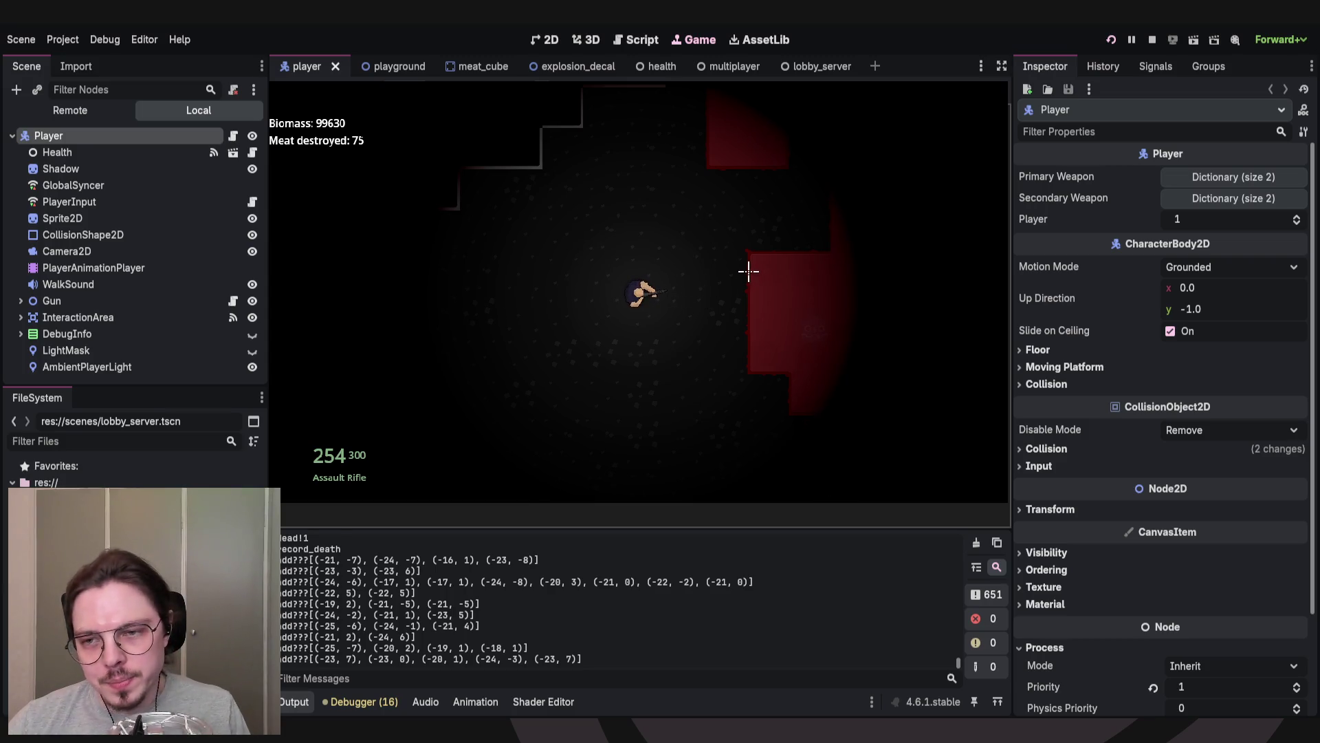
Zigzag the player upward through the stair-stepped corridor without firing.
key("d")
key("w")
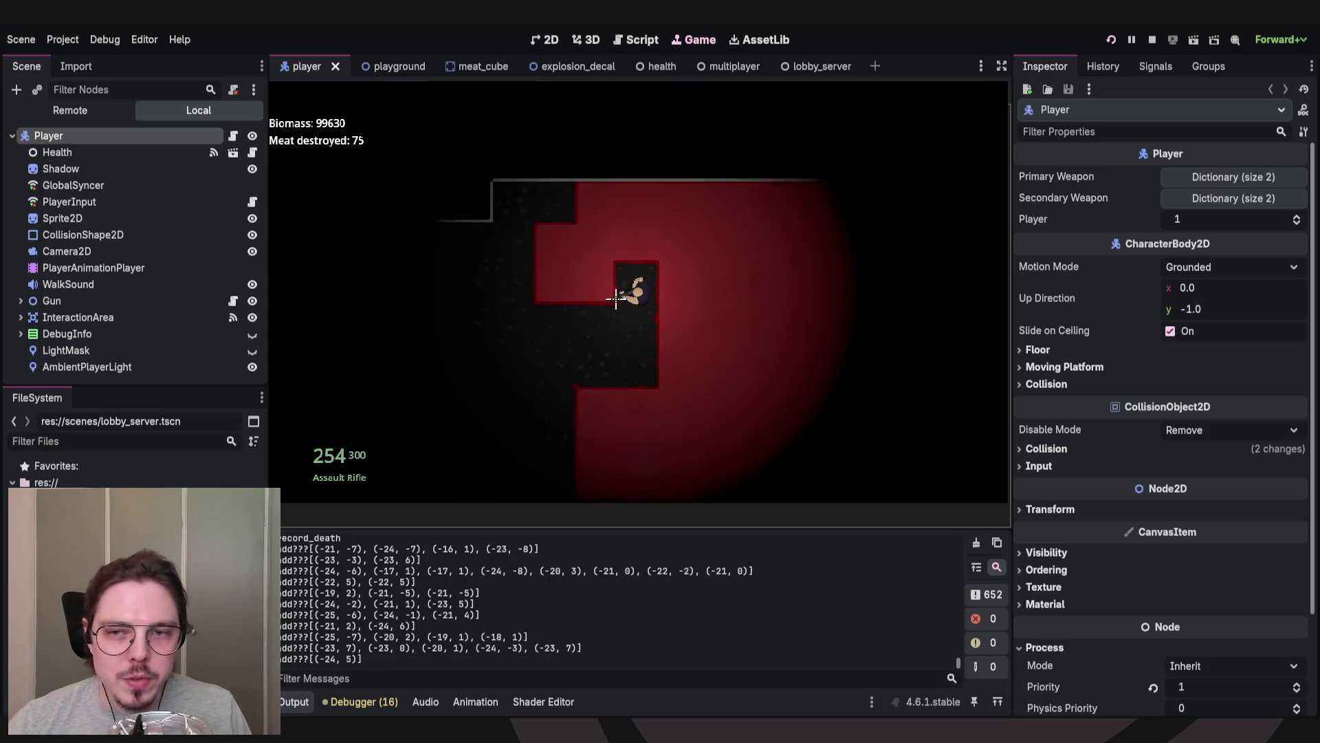
key("a")
key("s")
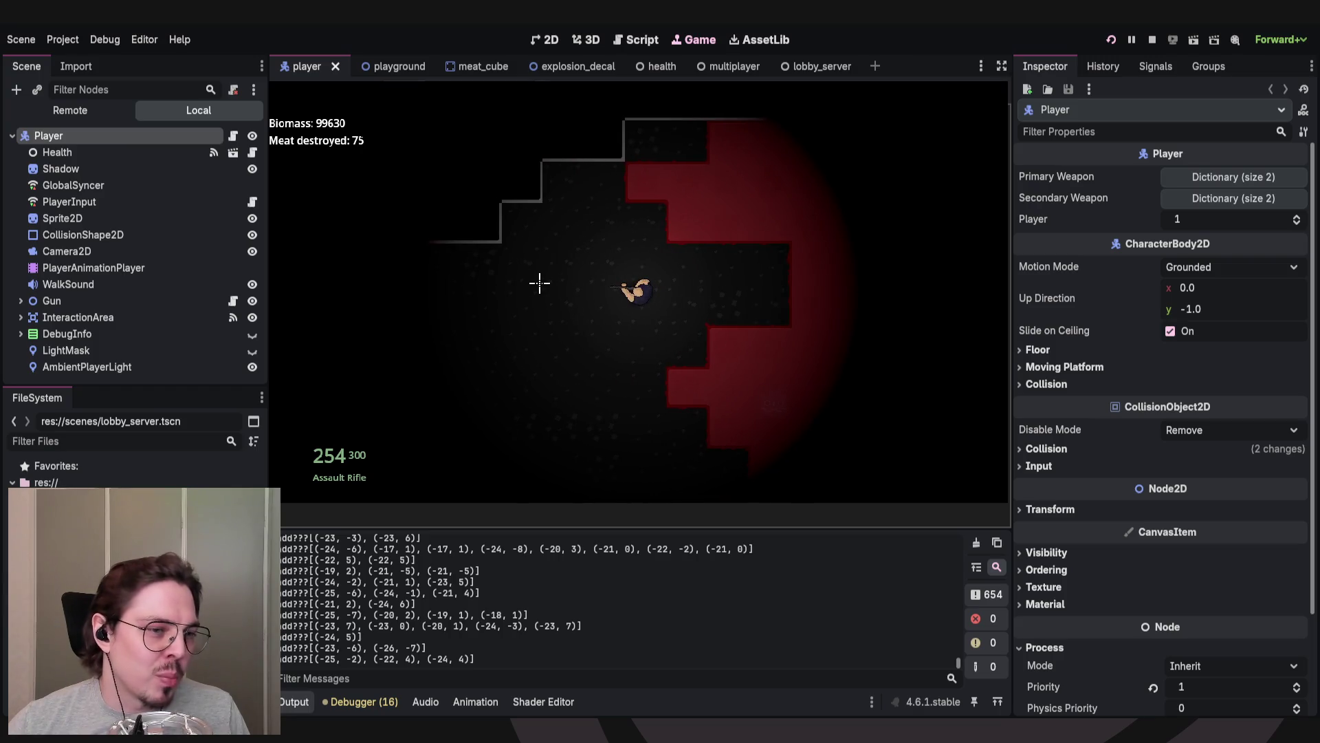
key("w")
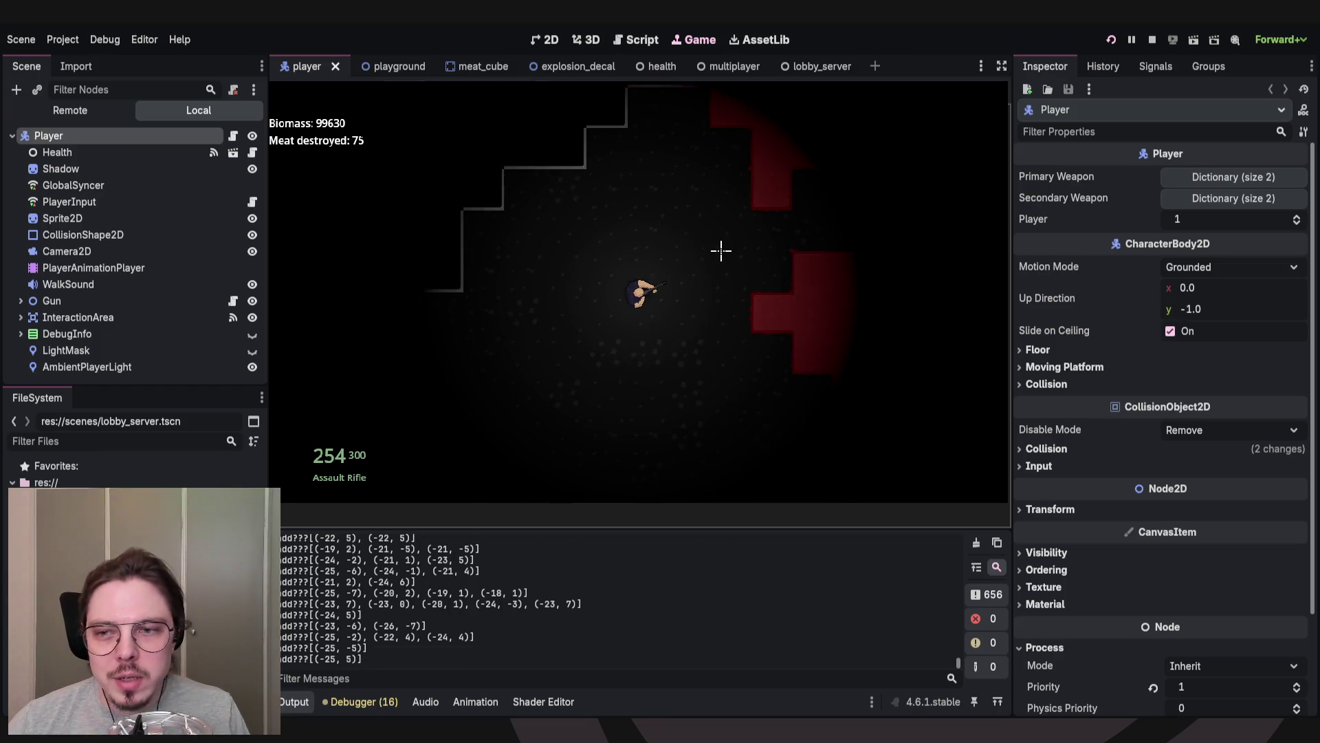
key("s")
key("d")
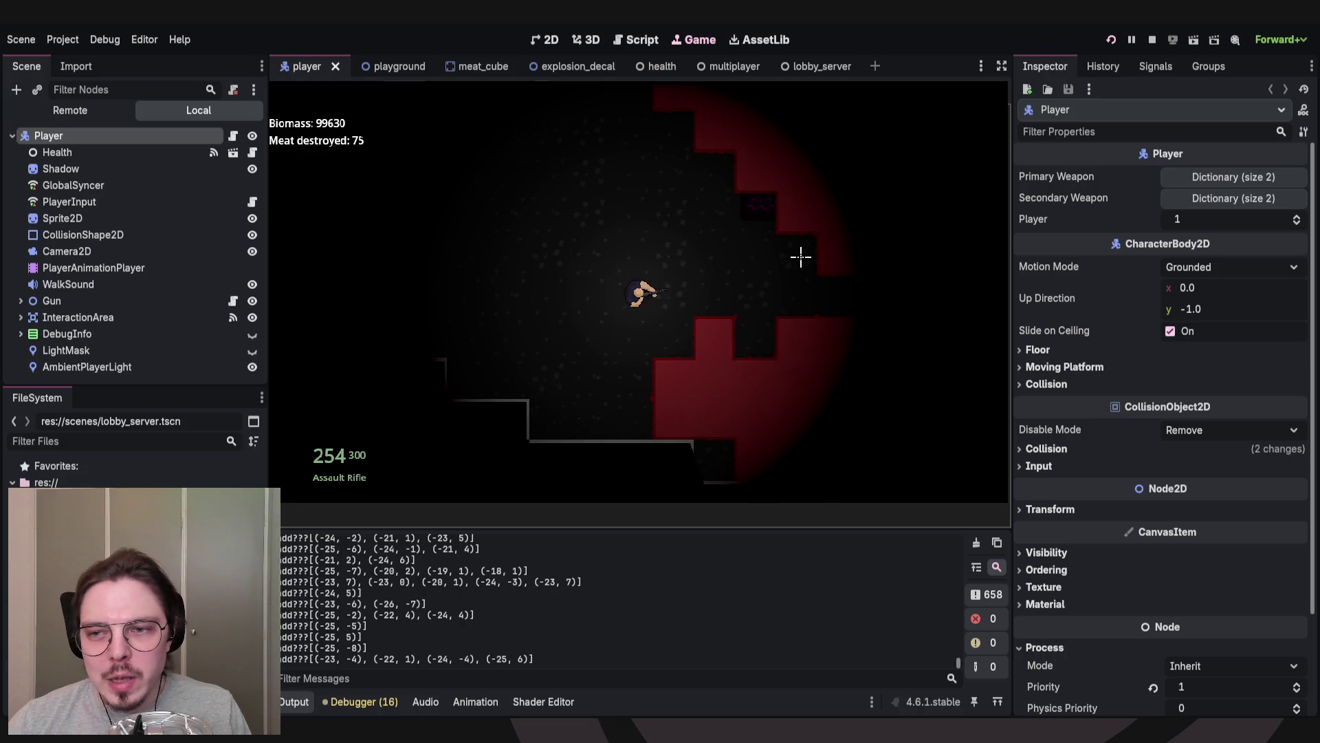
key("w")
key("a")
key("w")
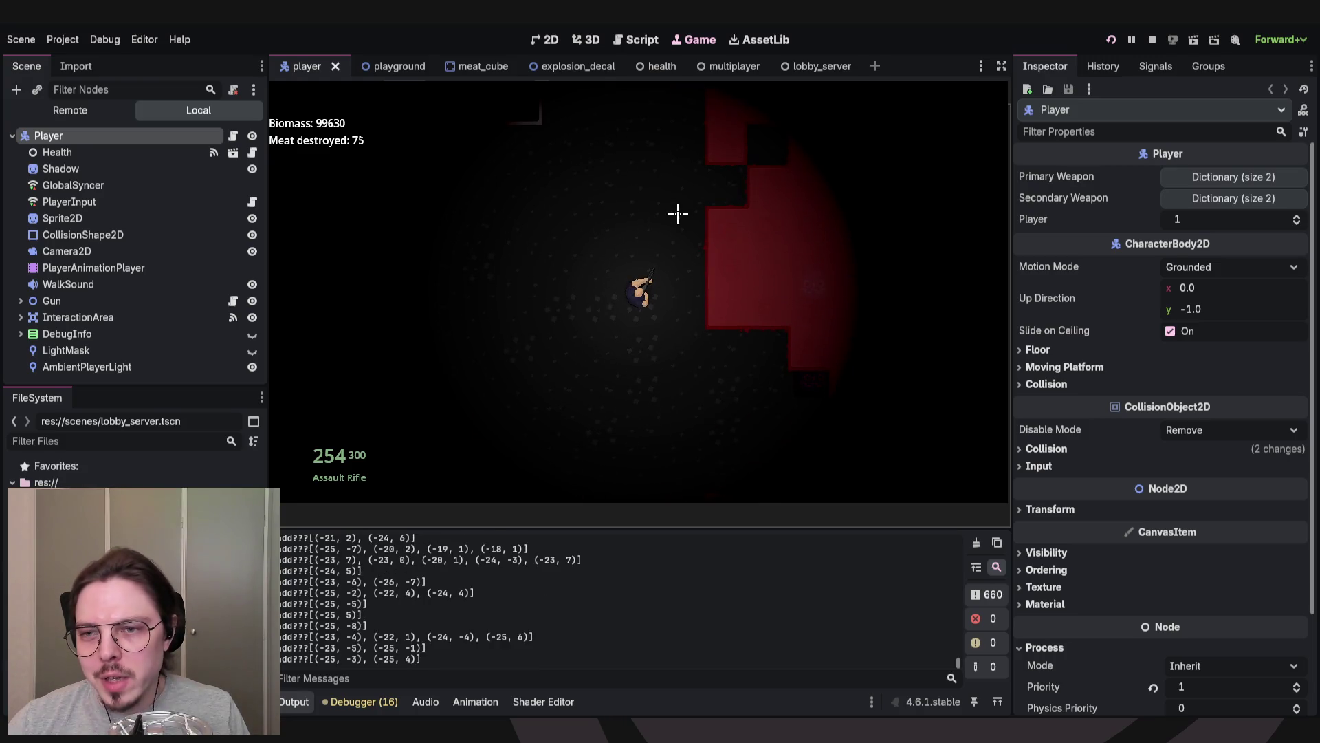
key("w")
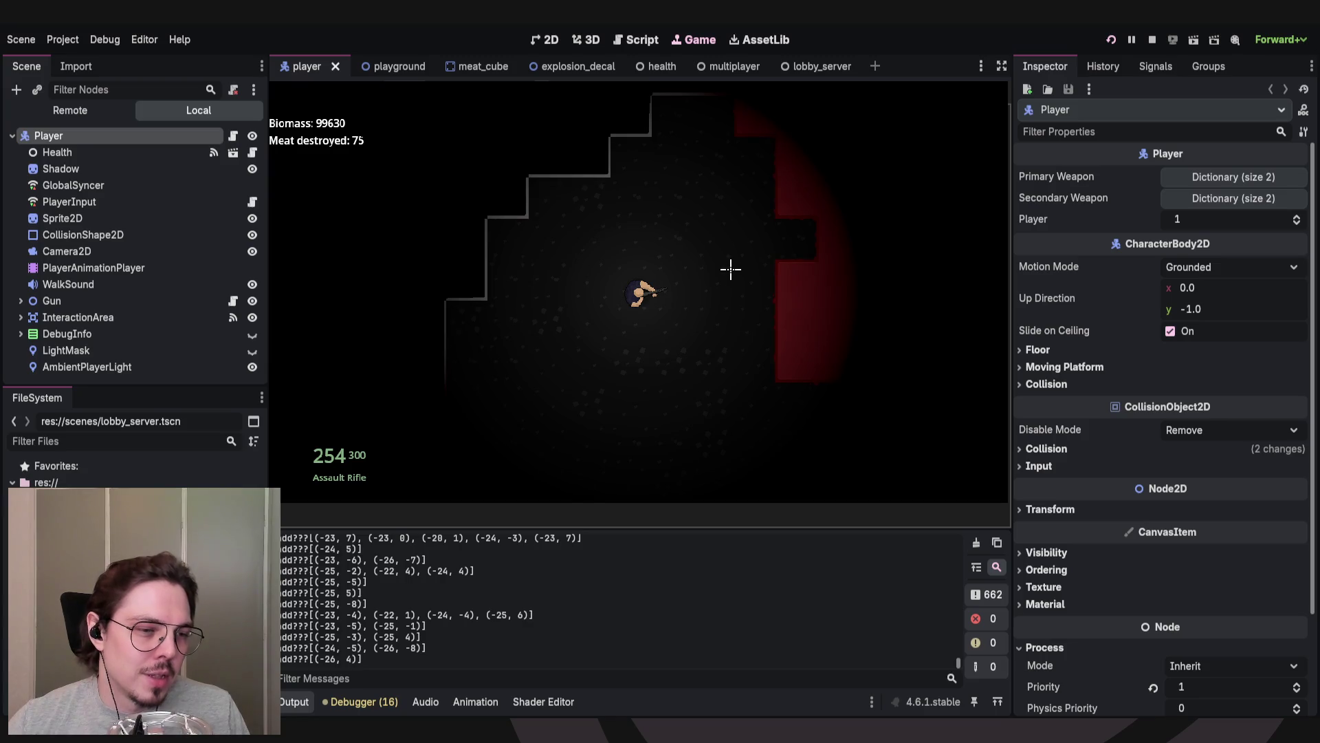
key("w")
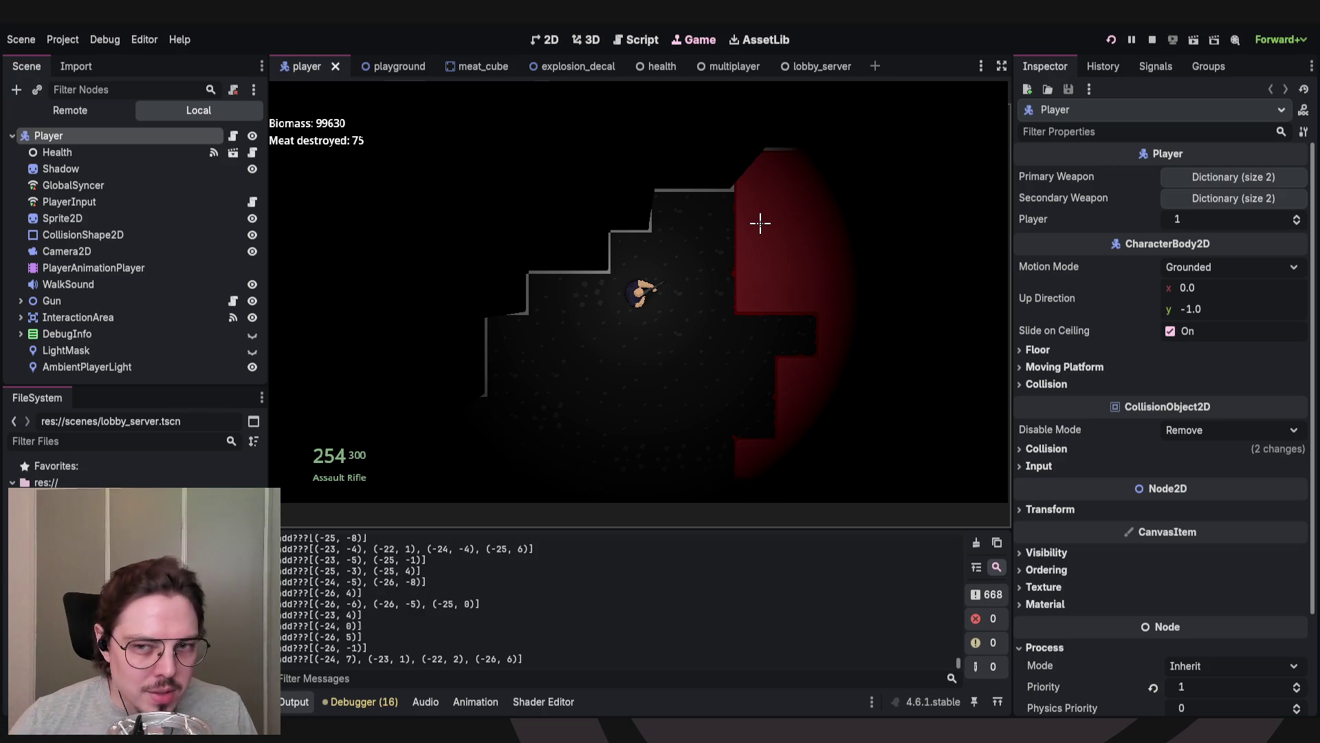
Walk the player down and left into the broad red meat area, up against the wall.
key("s")
key("a")
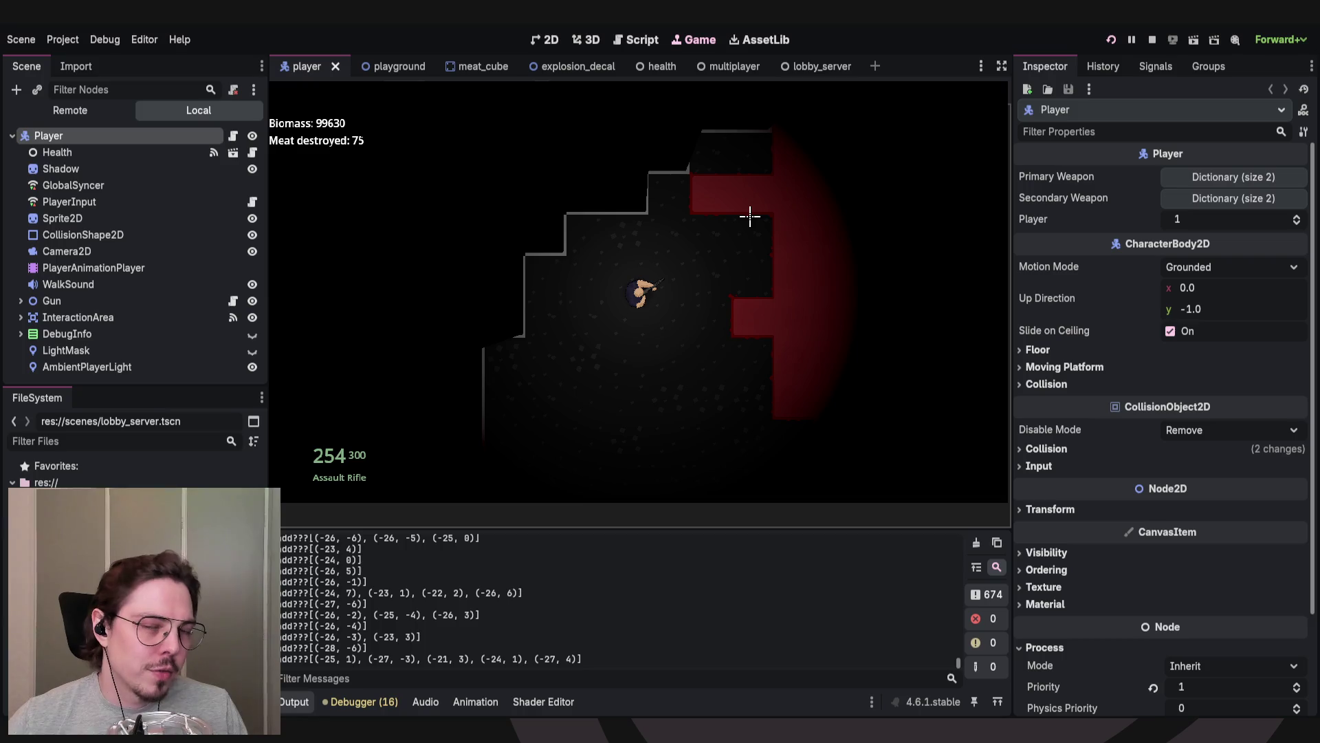
key("s")
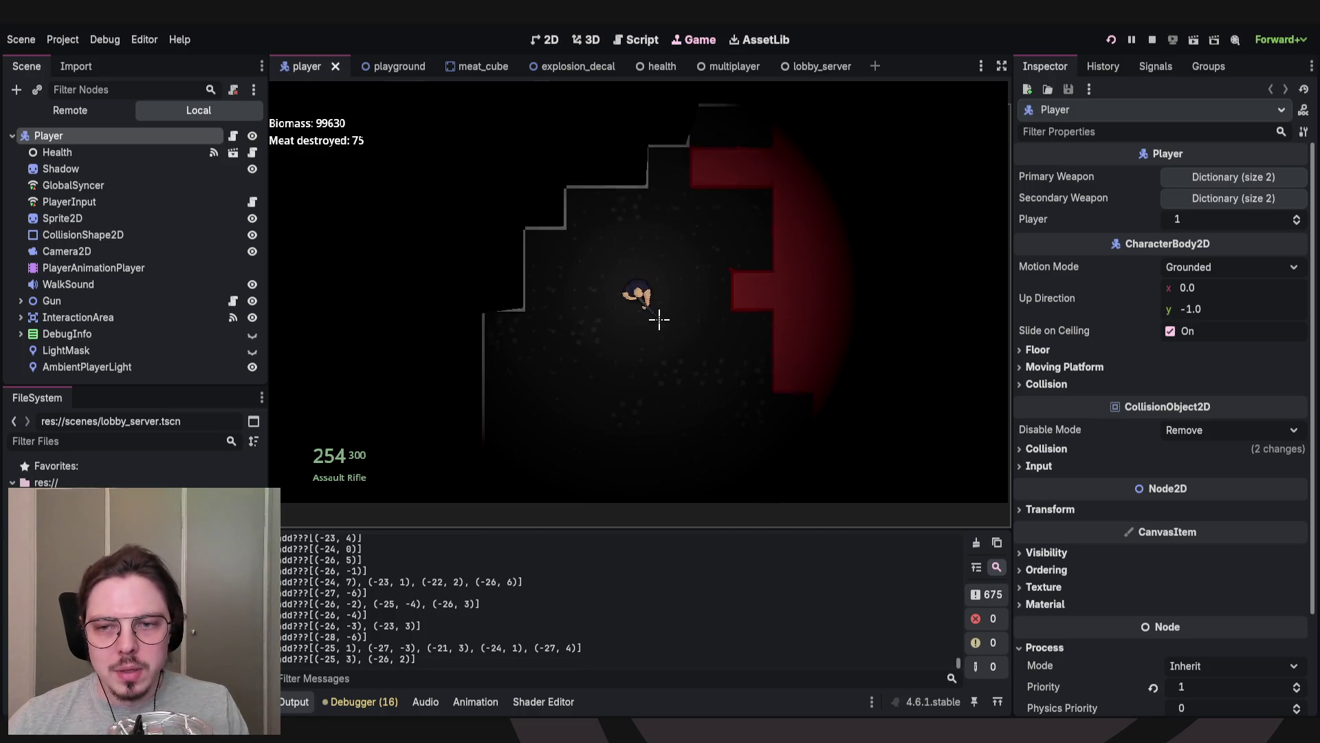
key("s")
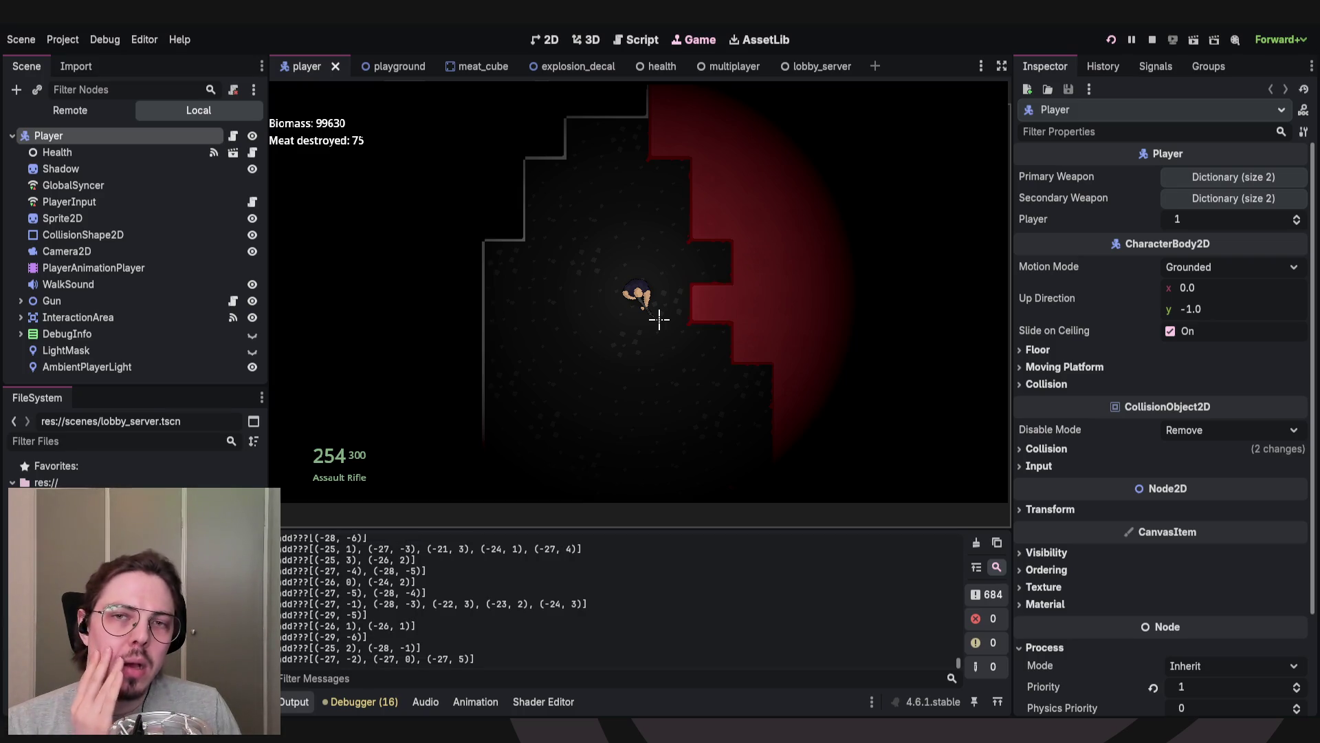
key("s")
key("a")
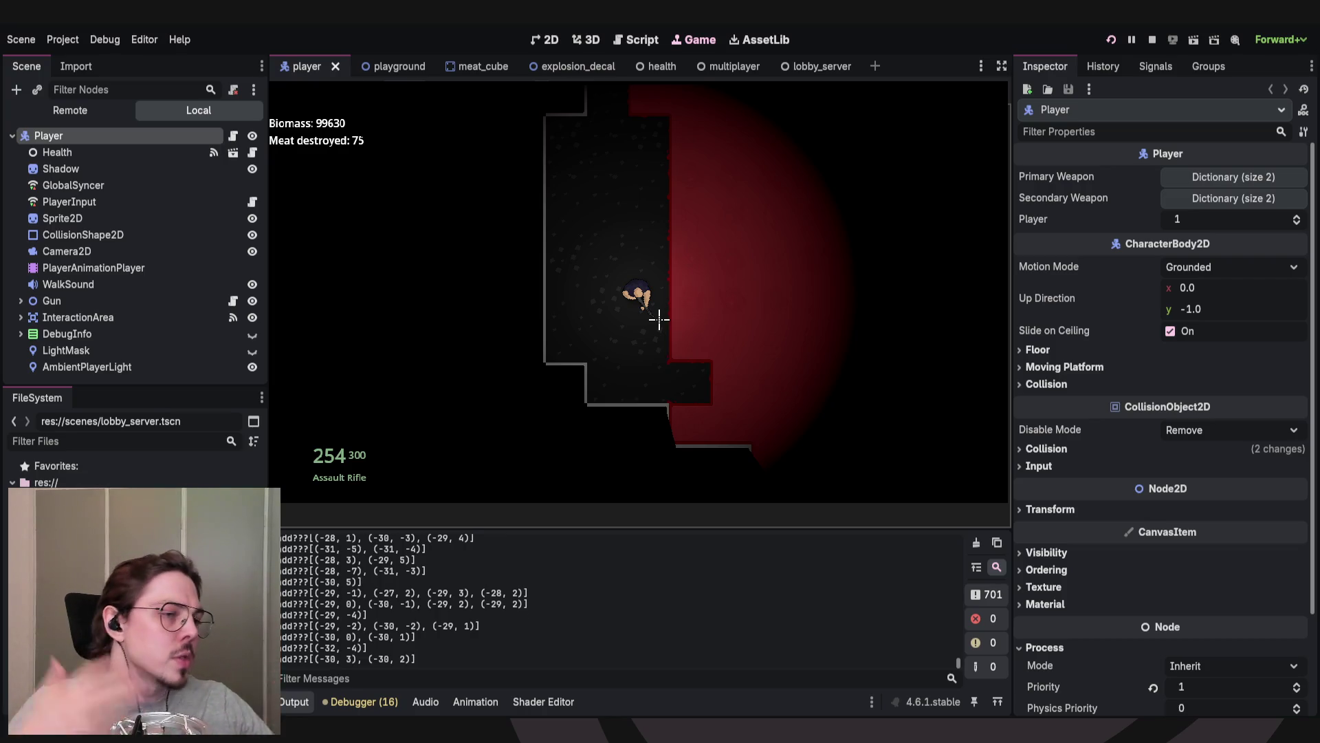
key("a")
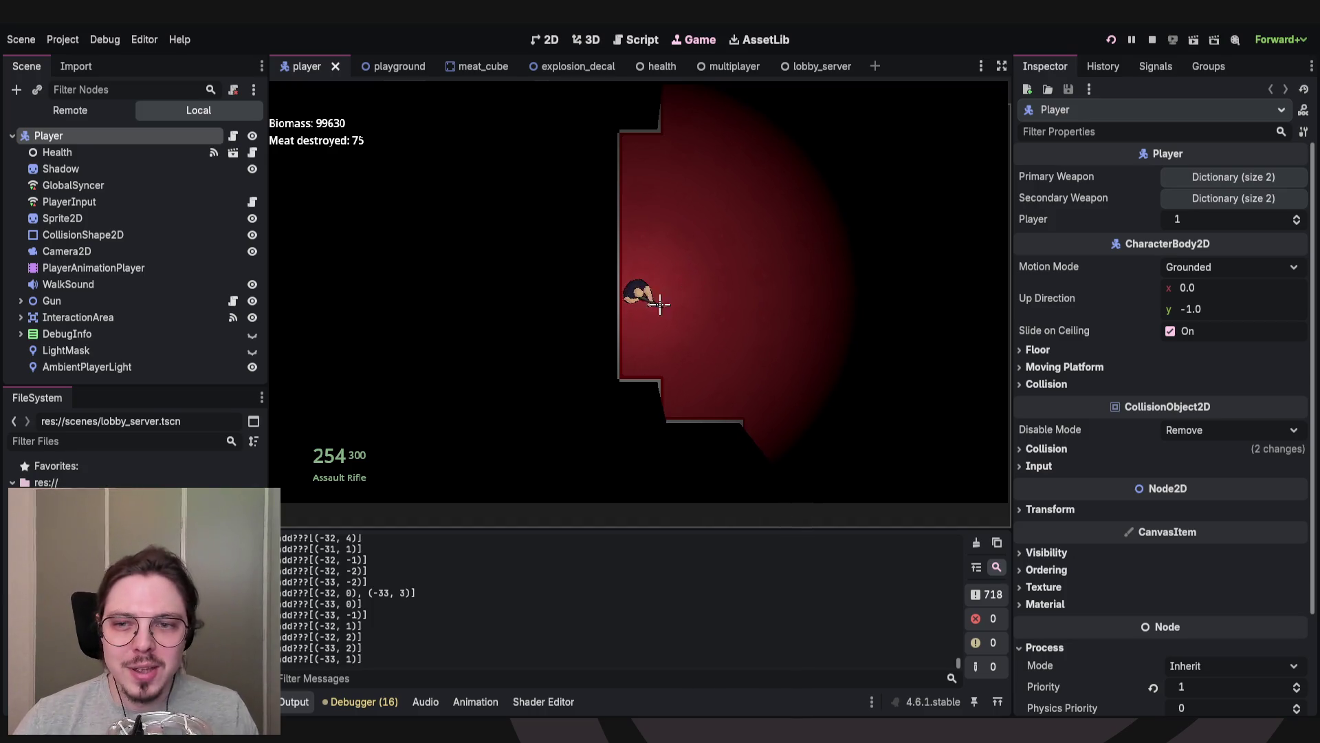
Fire the rifle at the surrounding meat while moving until ammo hits 0 and 120 are destroyed.
key("s")
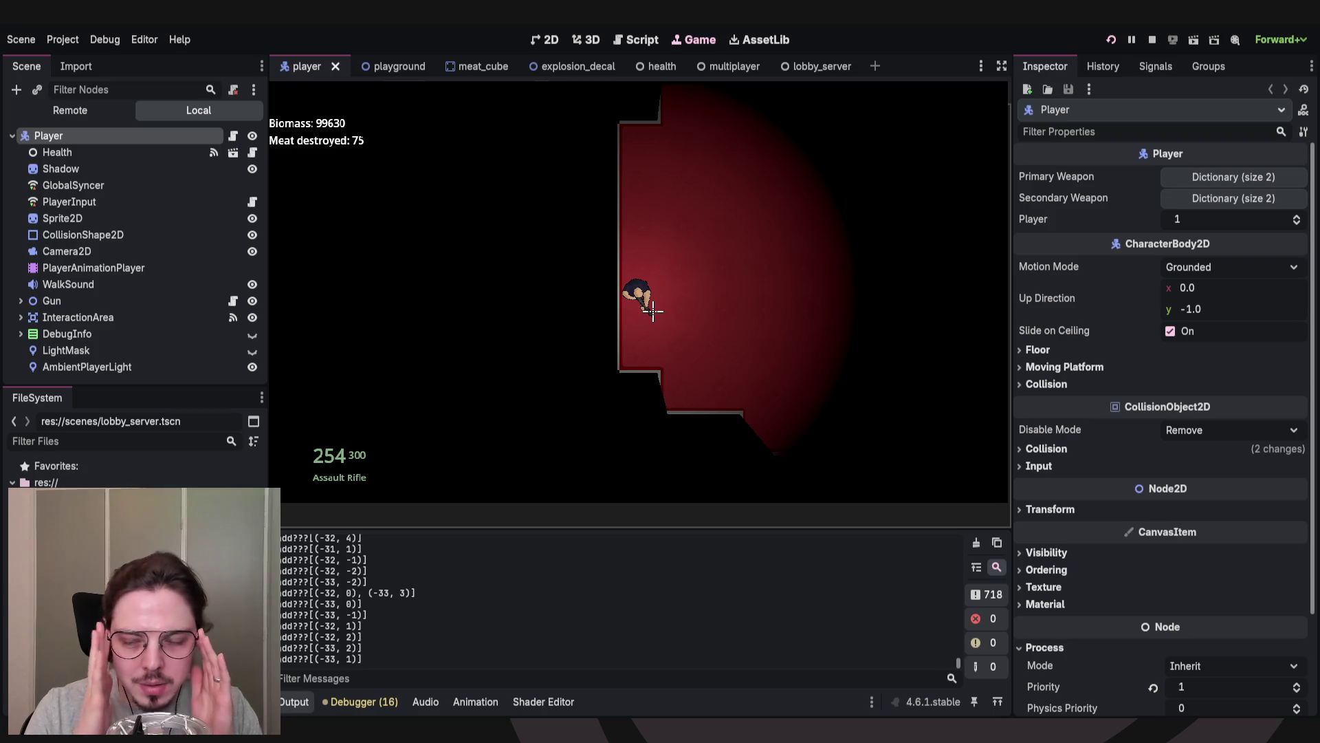
mouse_move(654, 312)
left_mouse_down()
mouse_move(722, 286)
mouse_move(675, 357)
mouse_move(619, 257)
mouse_move(672, 257)
mouse_move(648, 266)
mouse_move(678, 221)
mouse_move(764, 241)
mouse_move(778, 274)
mouse_move(797, 277)
mouse_move(728, 274)
mouse_move(793, 280)
mouse_move(798, 298)
mouse_move(729, 287)
mouse_move(743, 284)
mouse_move(645, 236)
mouse_move(671, 239)
mouse_move(649, 242)
mouse_move(671, 265)
mouse_move(687, 242)
mouse_move(637, 227)
mouse_move(578, 315)
mouse_move(679, 343)
mouse_move(695, 286)
mouse_move(669, 349)
left_mouse_up()
key("s")
key("w")
key("w")
key("d")
key("w")
Reopen the Armory, buy maximum rifle ammo plus extra packs, and close it.
key("e")
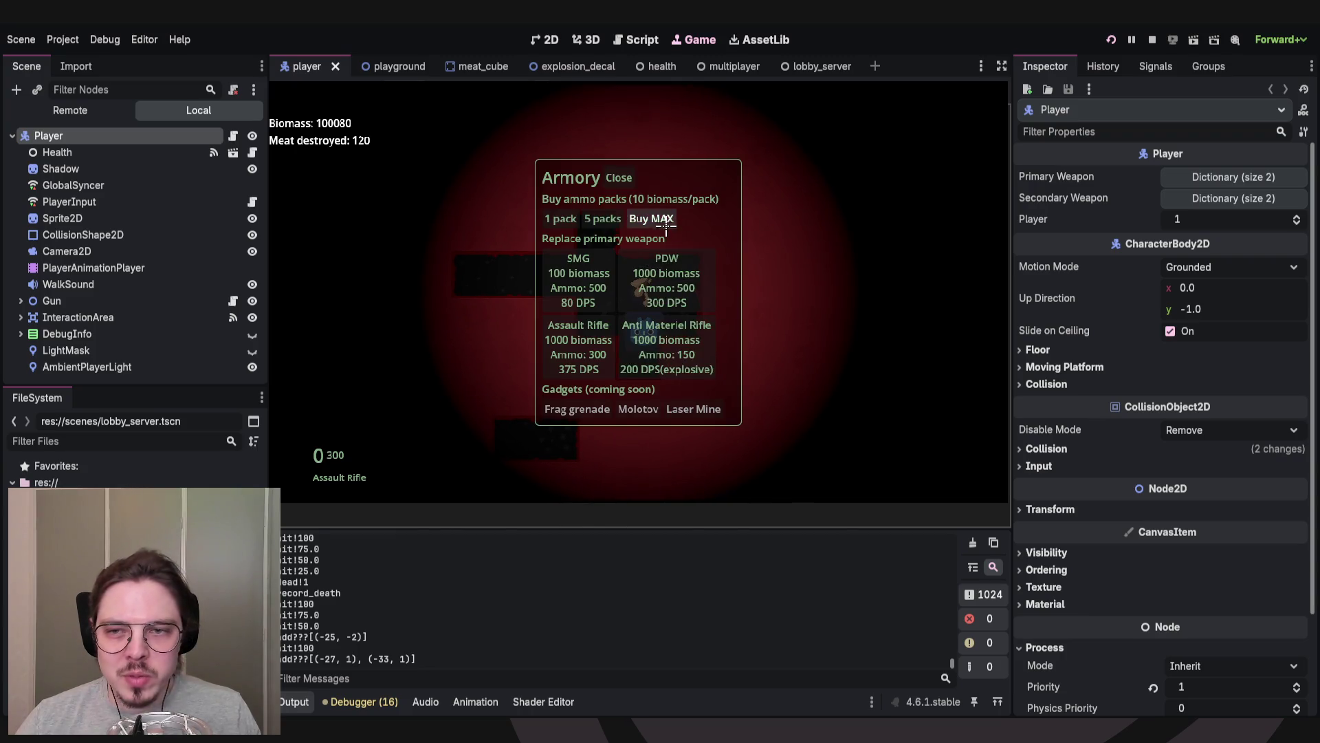
left_click(651, 219)
left_click(657, 218)
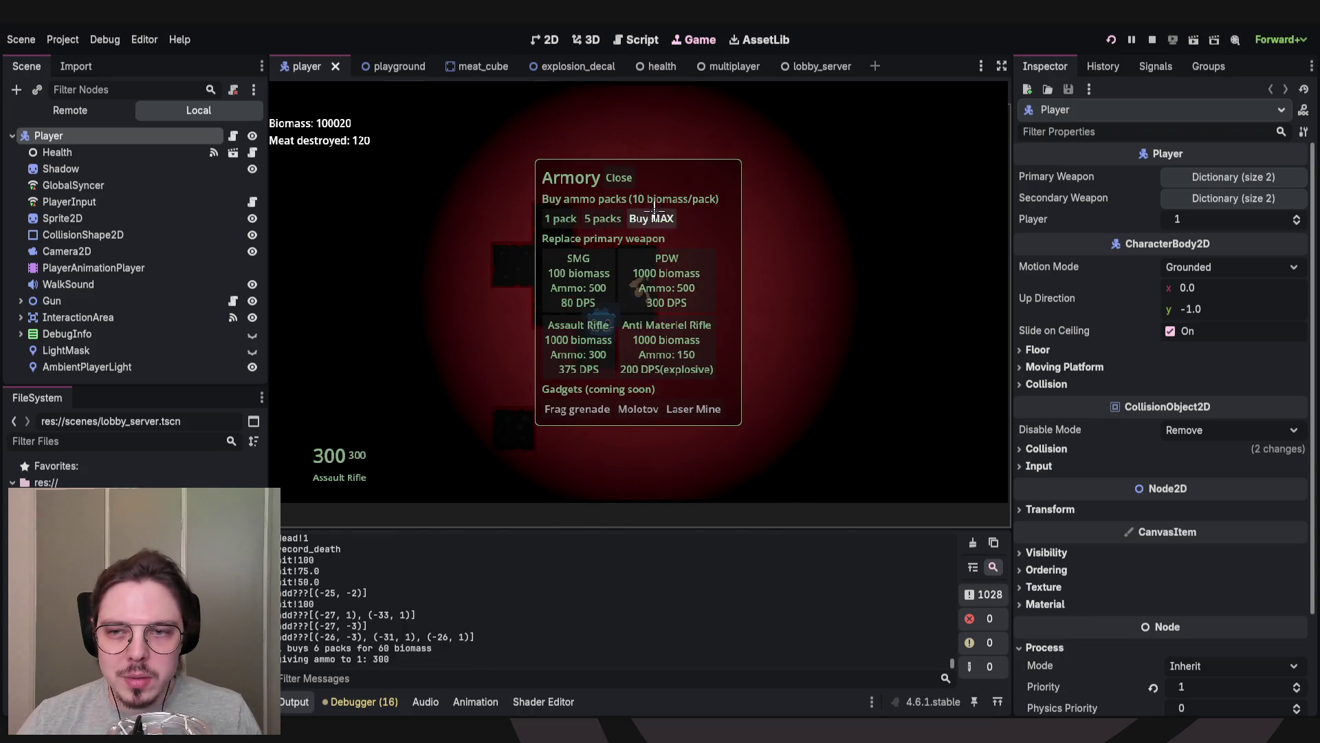
key("d")
Toggle between pistol (2) and assault rifle (1) while moving, then spray rifle fire at the meat.
key("a")
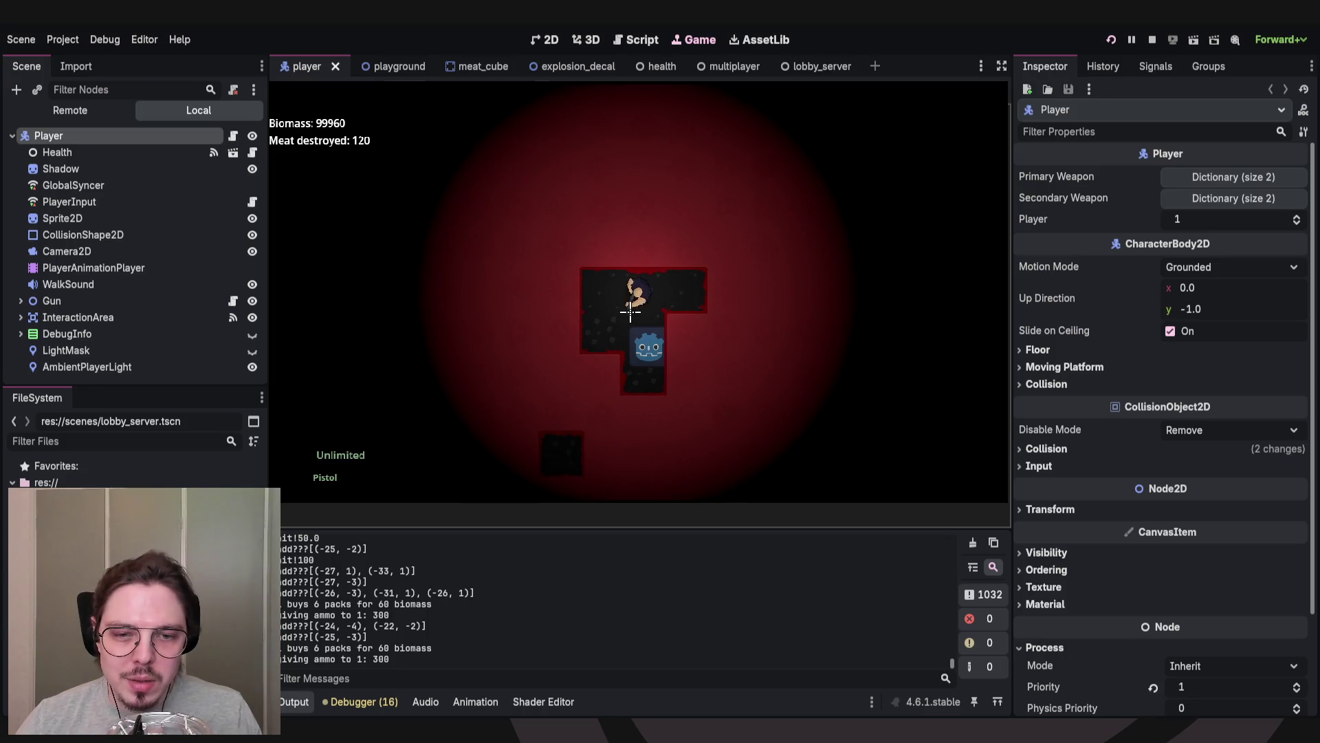
key("2")
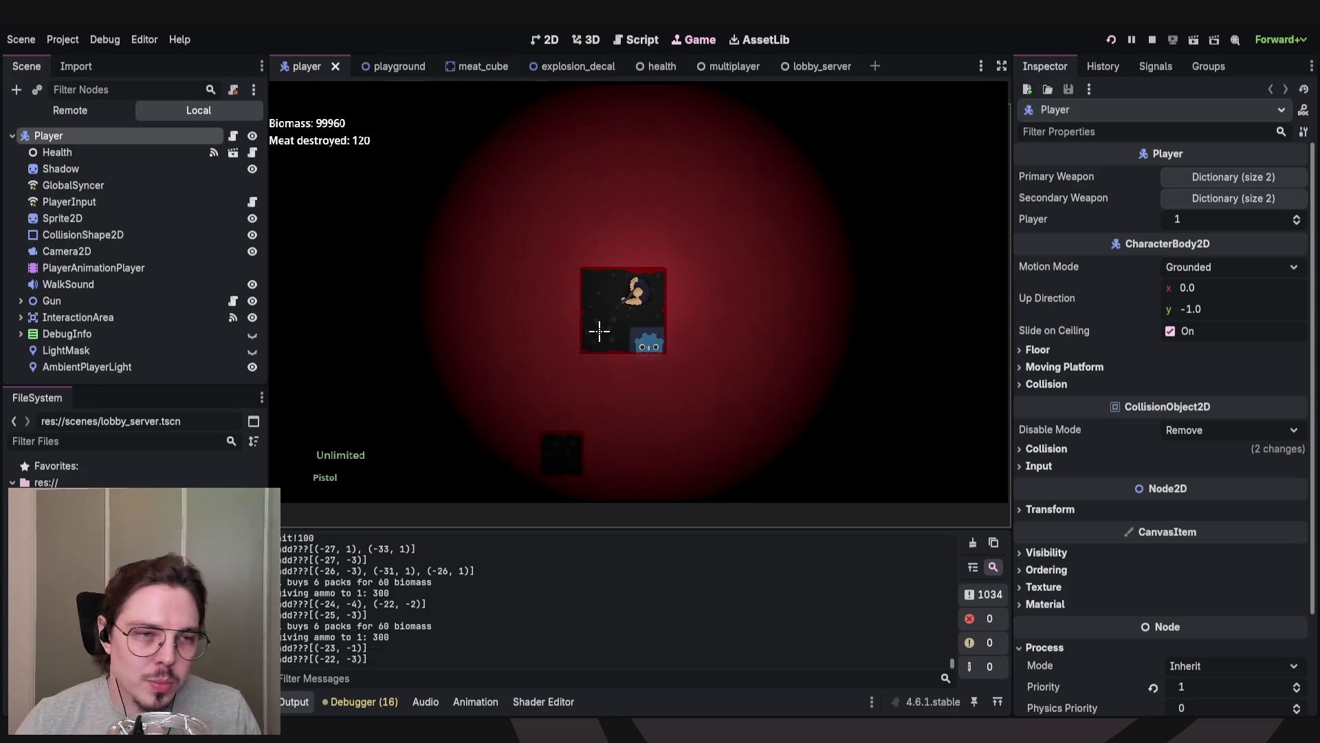
key("1")
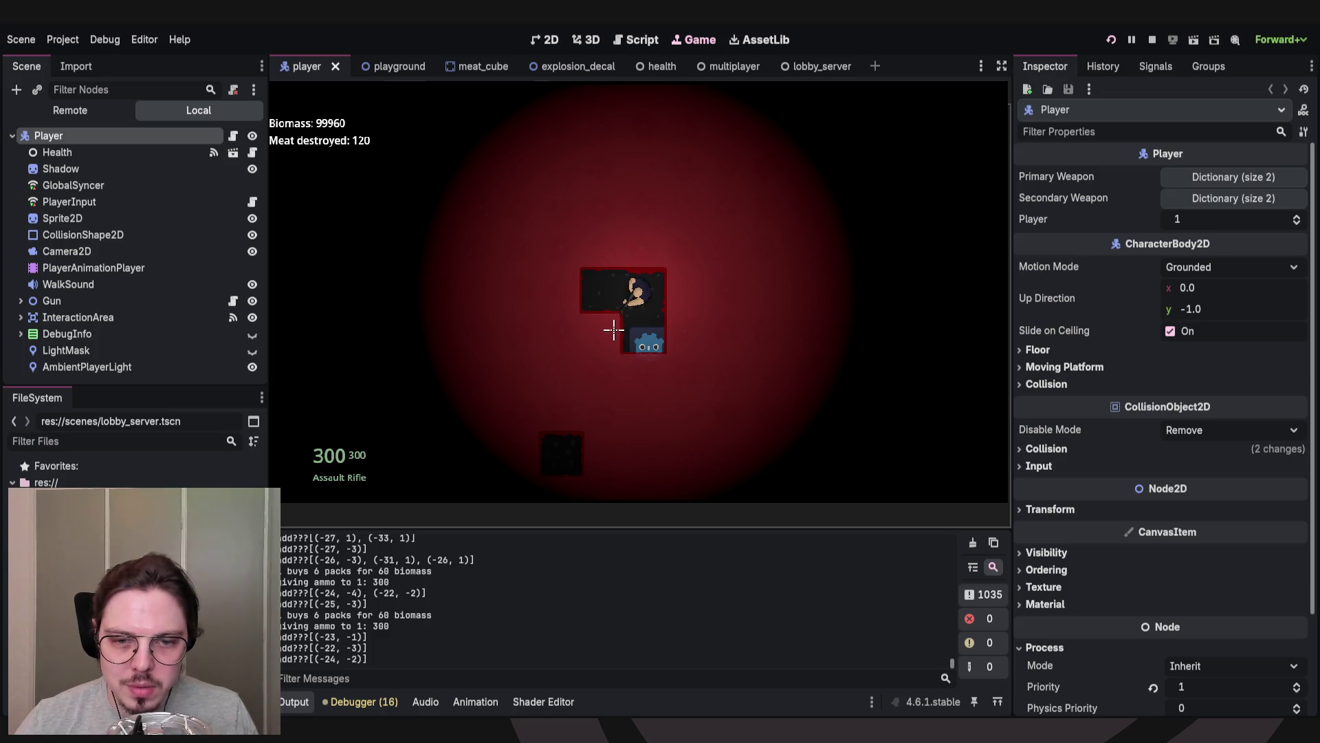
key("a")
key("2")
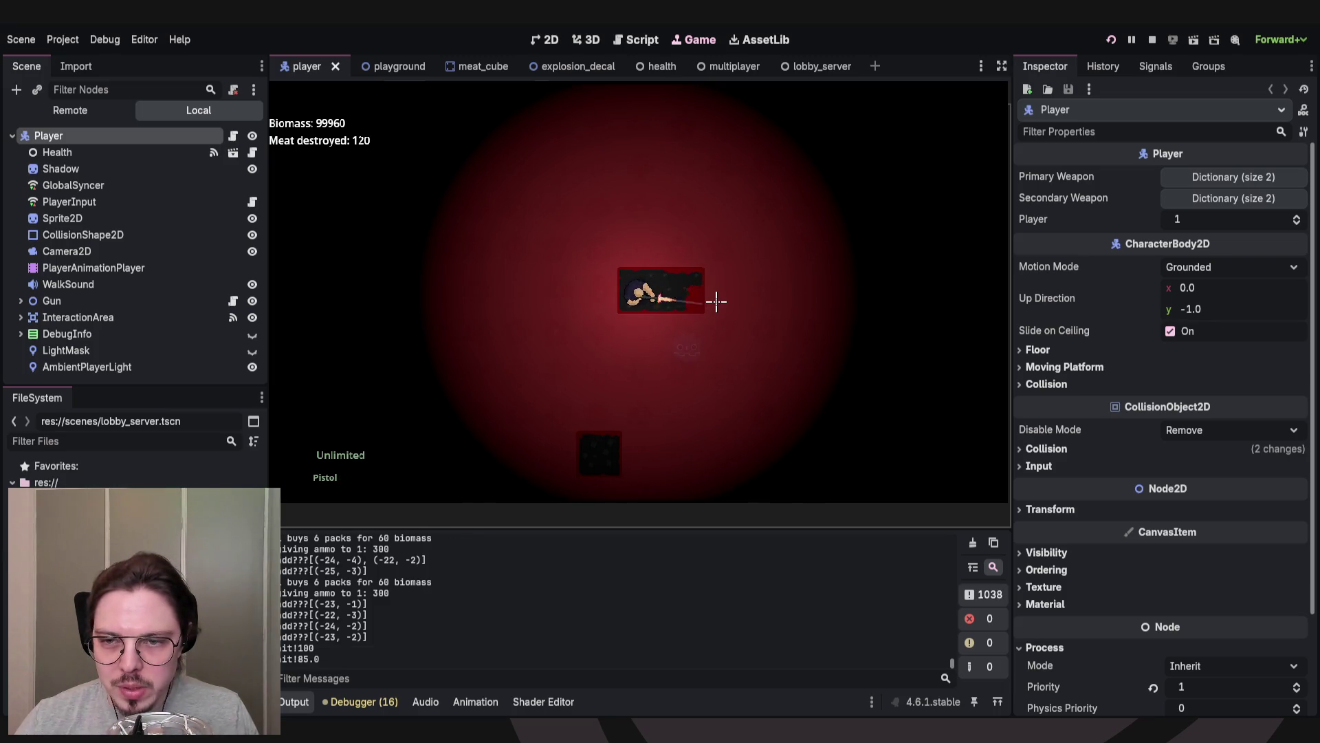
key("s")
key("1")
left_click(713, 300)
mouse_move(713, 300)
left_mouse_down()
mouse_move(640, 330)
mouse_move(621, 262)
mouse_move(660, 289)
mouse_move(629, 282)
mouse_move(612, 326)
mouse_move(633, 347)
mouse_move(689, 337)
mouse_move(690, 280)
mouse_move(702, 279)
mouse_move(685, 254)
mouse_move(626, 242)
mouse_move(577, 282)
mouse_move(558, 324)
mouse_move(533, 298)
mouse_move(530, 312)
mouse_move(548, 351)
mouse_move(616, 323)
mouse_move(804, 307)
mouse_move(666, 221)
mouse_move(575, 235)
mouse_move(534, 330)
mouse_move(533, 273)
left_mouse_up()
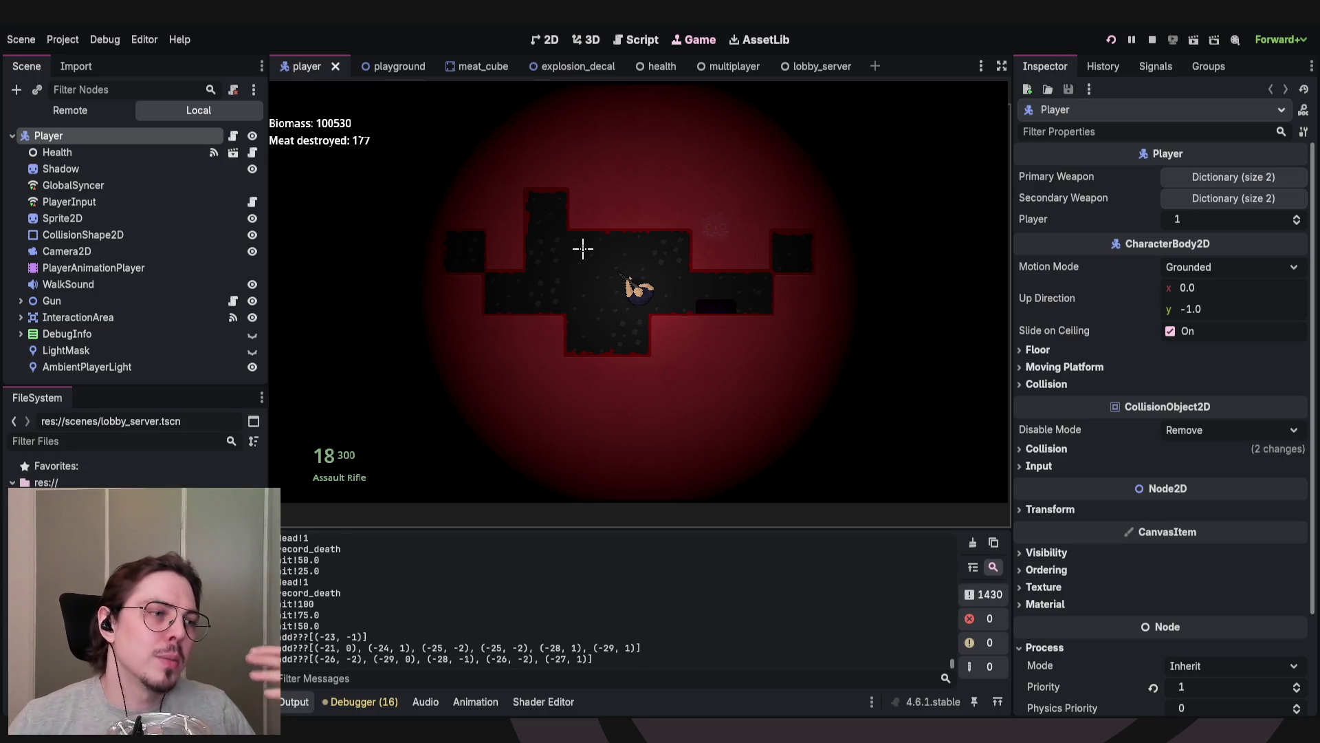
Sweep the remaining rifle ammo across the meat blocks until the rifle reads 0.
mouse_move(778, 298)
left_mouse_down()
mouse_move(751, 280)
mouse_move(772, 297)
left_mouse_up()
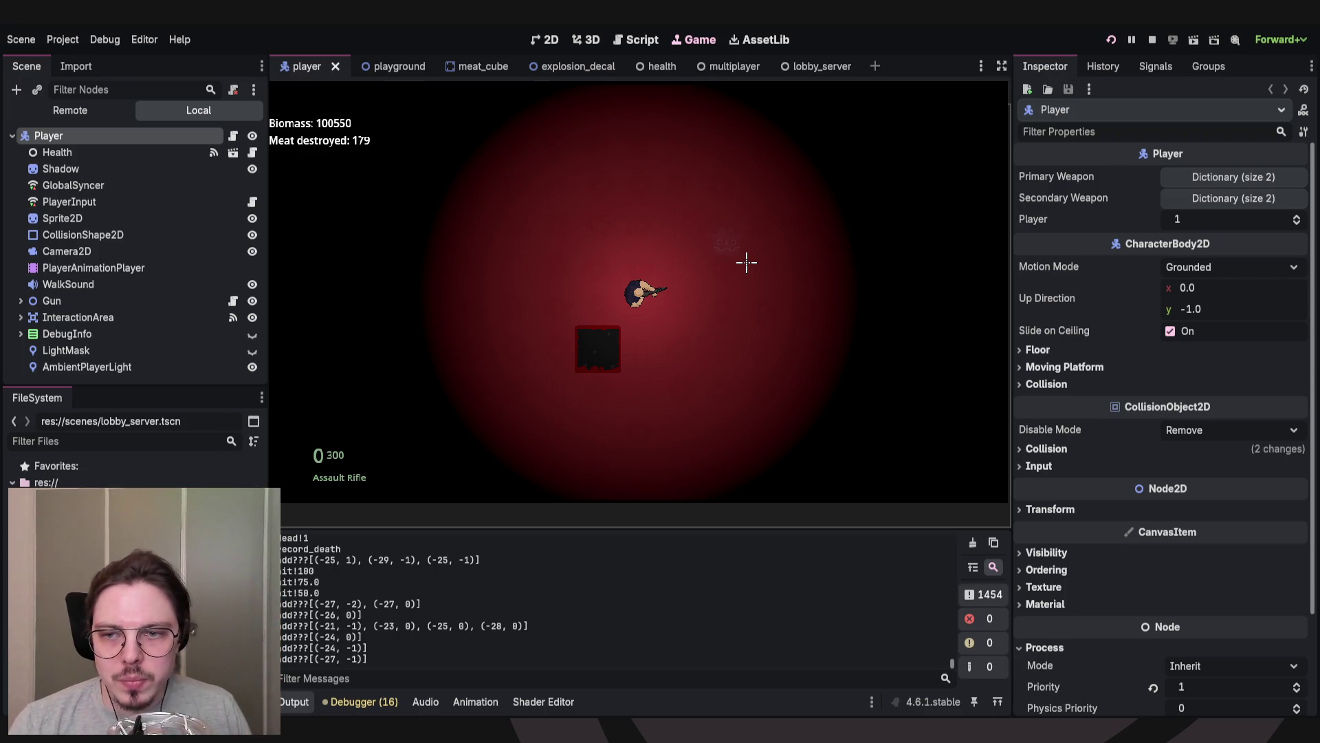
Switch to the pistol and shoot down the nearby meat blocks one after another.
key("2")
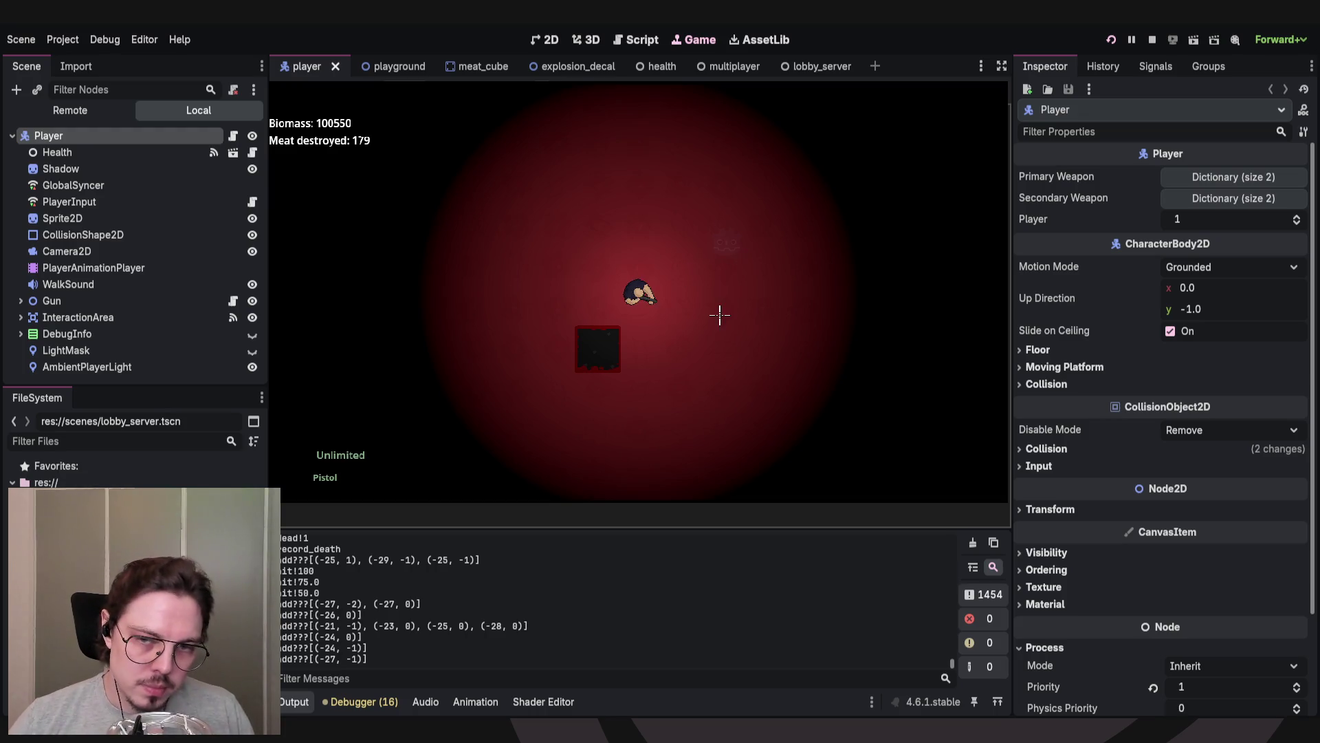
left_click(688, 323)
left_click(640, 337)
left_click(602, 344)
left_click(600, 342)
left_click(601, 344)
left_click(602, 345)
left_click(602, 345)
left_click(603, 344)
left_click(605, 342)
left_click(606, 342)
left_click(604, 342)
left_click(605, 342)
left_click(604, 346)
left_click(605, 349)
left_click(604, 352)
left_click(605, 347)
left_click(611, 343)
left_click(626, 341)
left_click(646, 339)
left_click(640, 339)
left_click(629, 341)
left_click(631, 346)
left_click(628, 344)
left_click(625, 351)
left_click(625, 350)
left_click(626, 351)
left_click(629, 352)
left_click(628, 348)
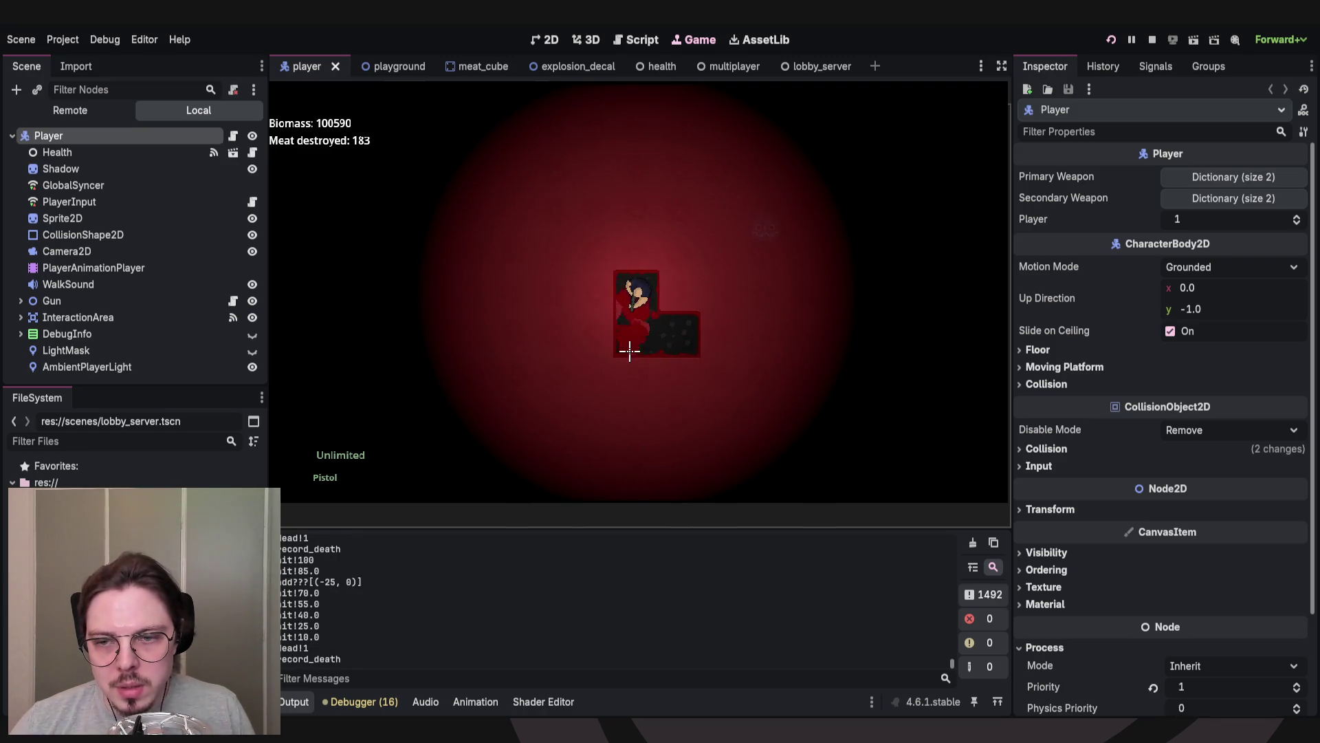
left_click(698, 282)
left_click(675, 238)
left_click(675, 238)
left_click(675, 237)
left_click(674, 236)
left_click(675, 237)
left_click(678, 240)
left_click(592, 243)
left_click(592, 244)
left_click(589, 247)
left_click(587, 247)
left_click(587, 248)
left_click(586, 247)
left_click(586, 248)
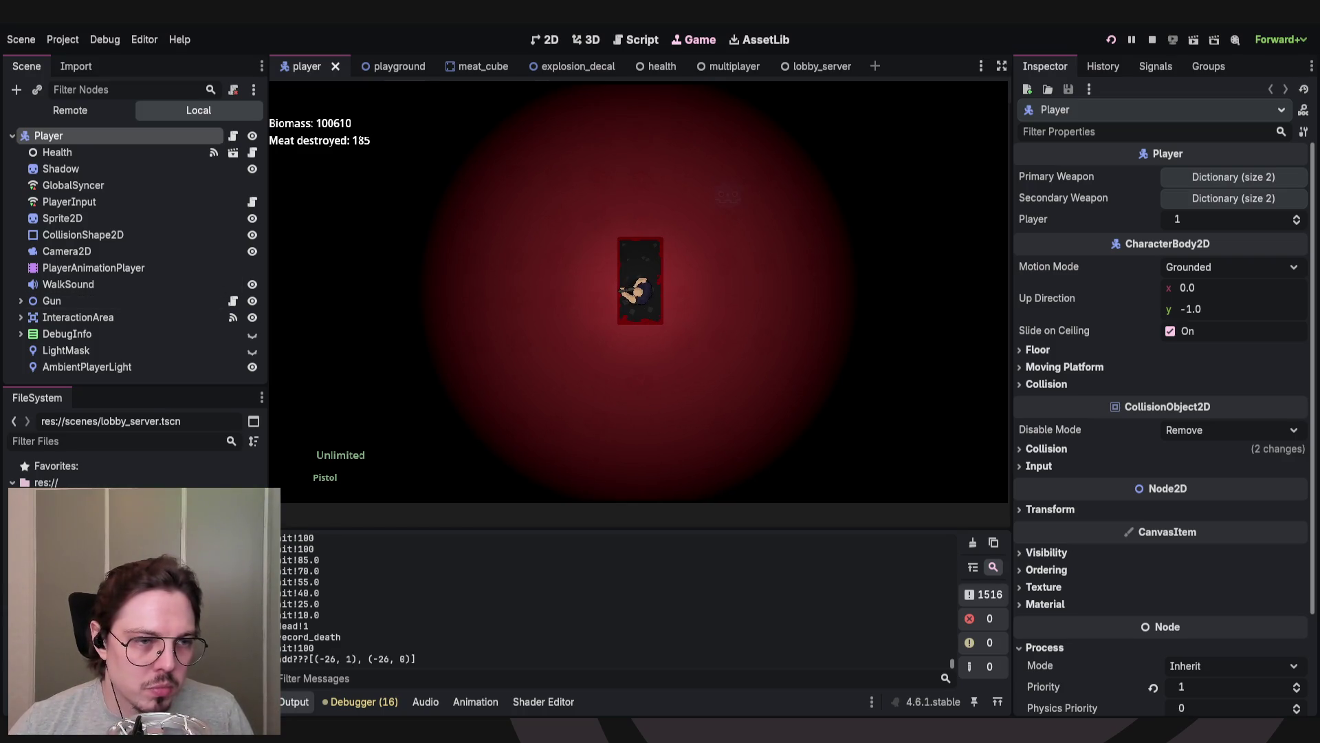
Step up, pistol the blocks beside and below the player to reach 188, then stop the game.
key("w")
left_click(695, 286)
left_click(698, 285)
left_click(698, 285)
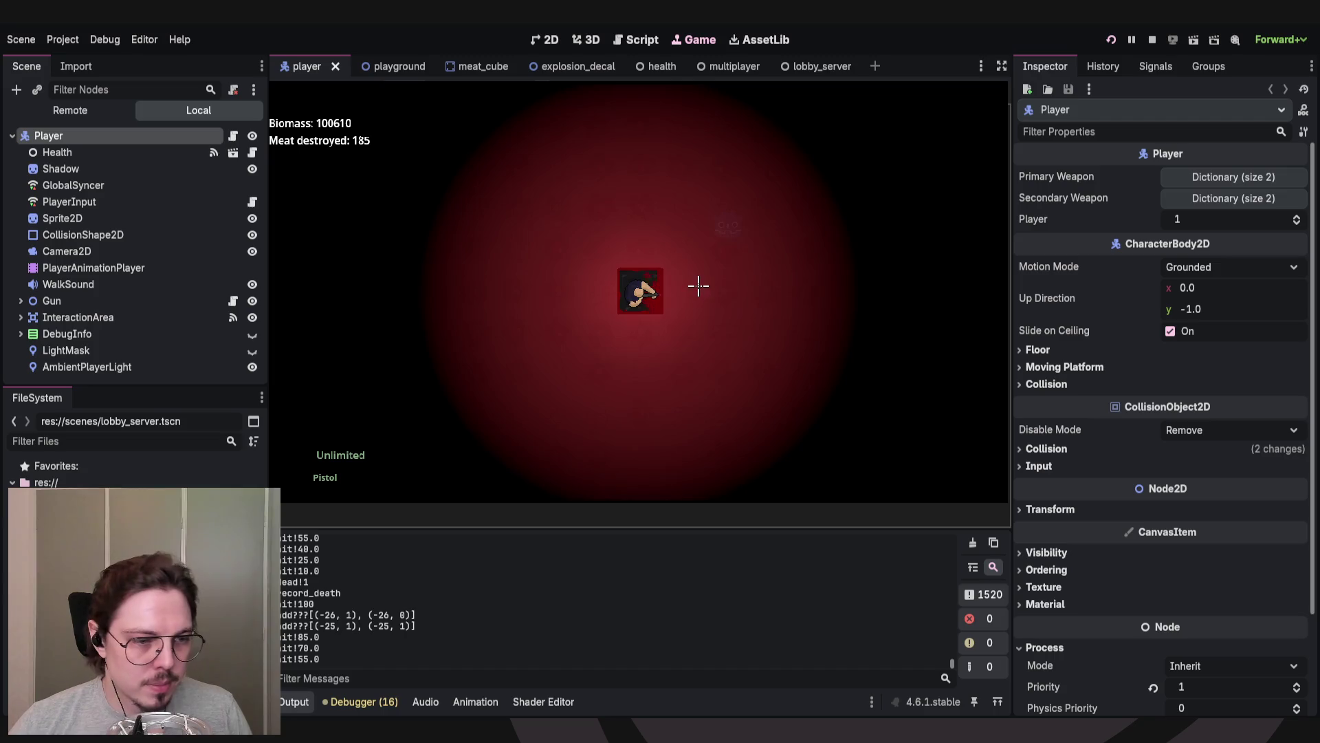
left_click(698, 285)
left_click(698, 285)
left_click(698, 285)
left_click(698, 285)
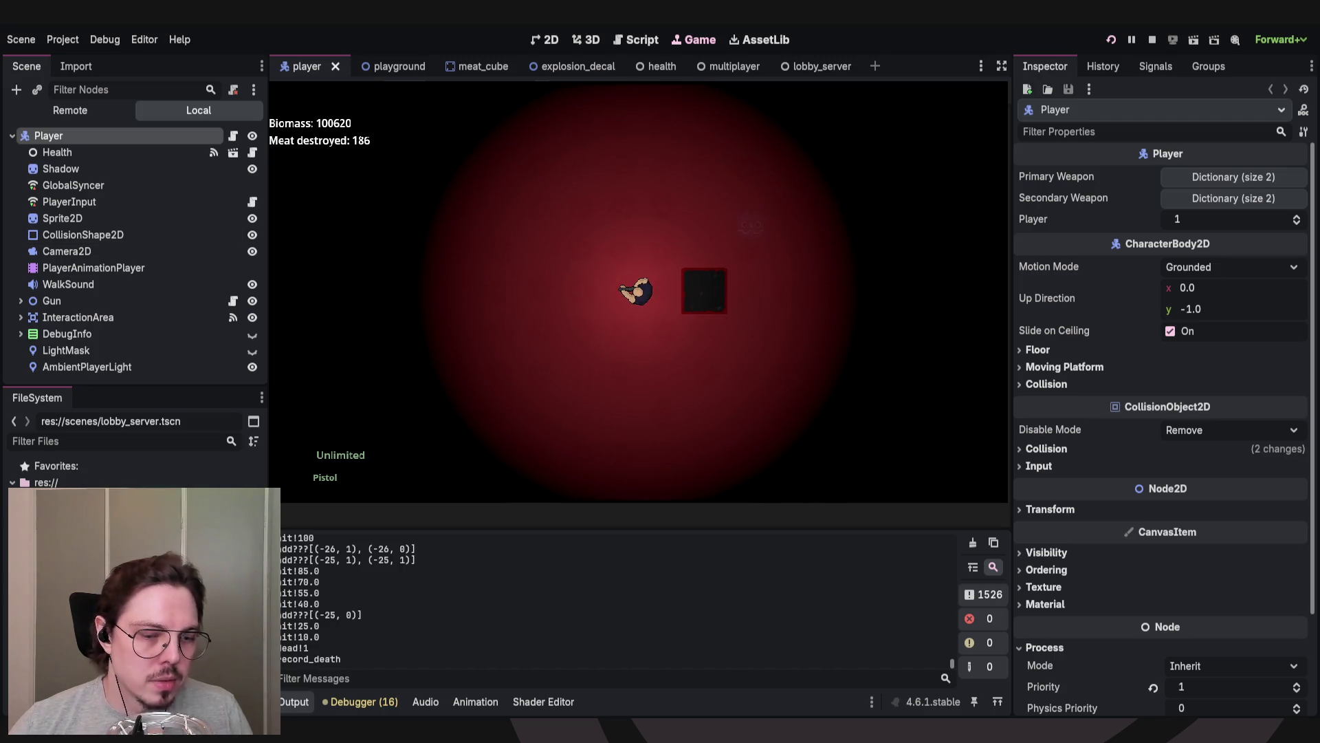
left_click(737, 286)
left_click(739, 284)
left_click(739, 284)
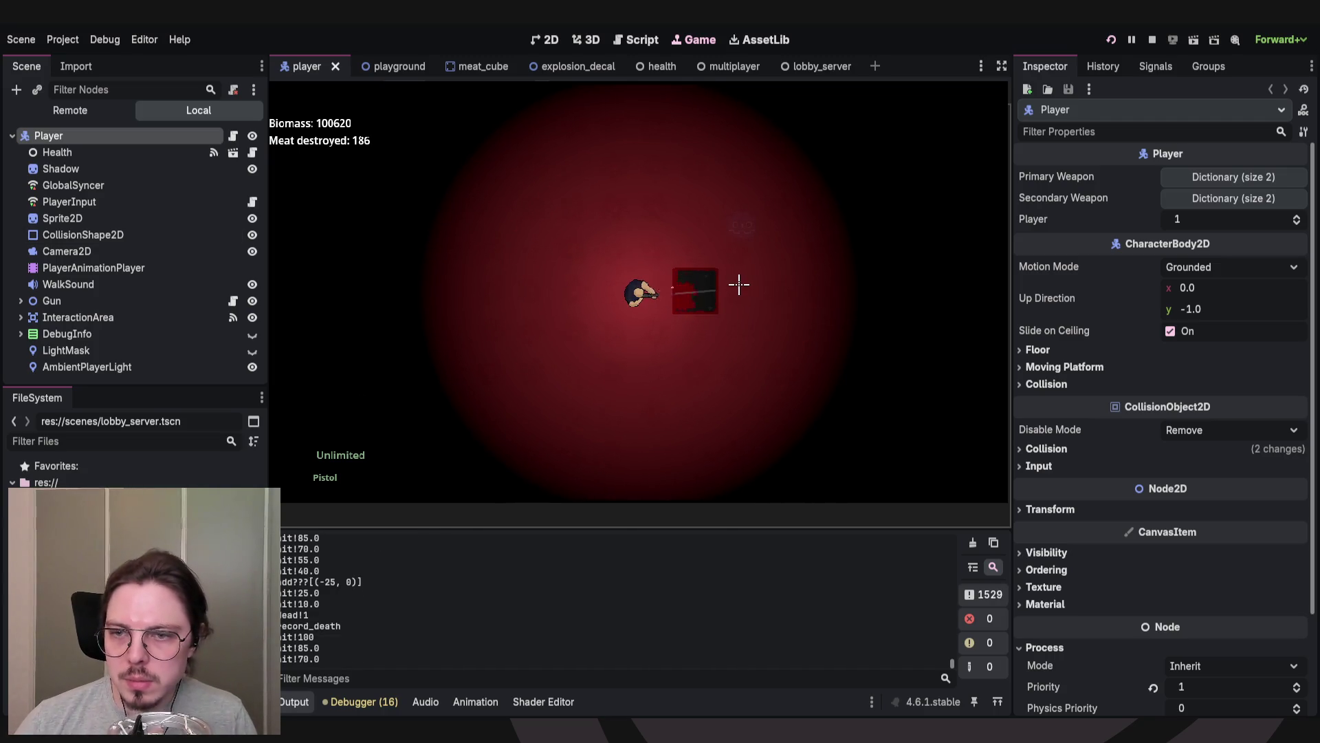
left_click(739, 284)
left_click(739, 284)
left_click(739, 284)
left_click(739, 284)
left_click(740, 285)
left_click(731, 280)
left_click(728, 280)
left_click(728, 279)
left_click(729, 280)
left_click(728, 280)
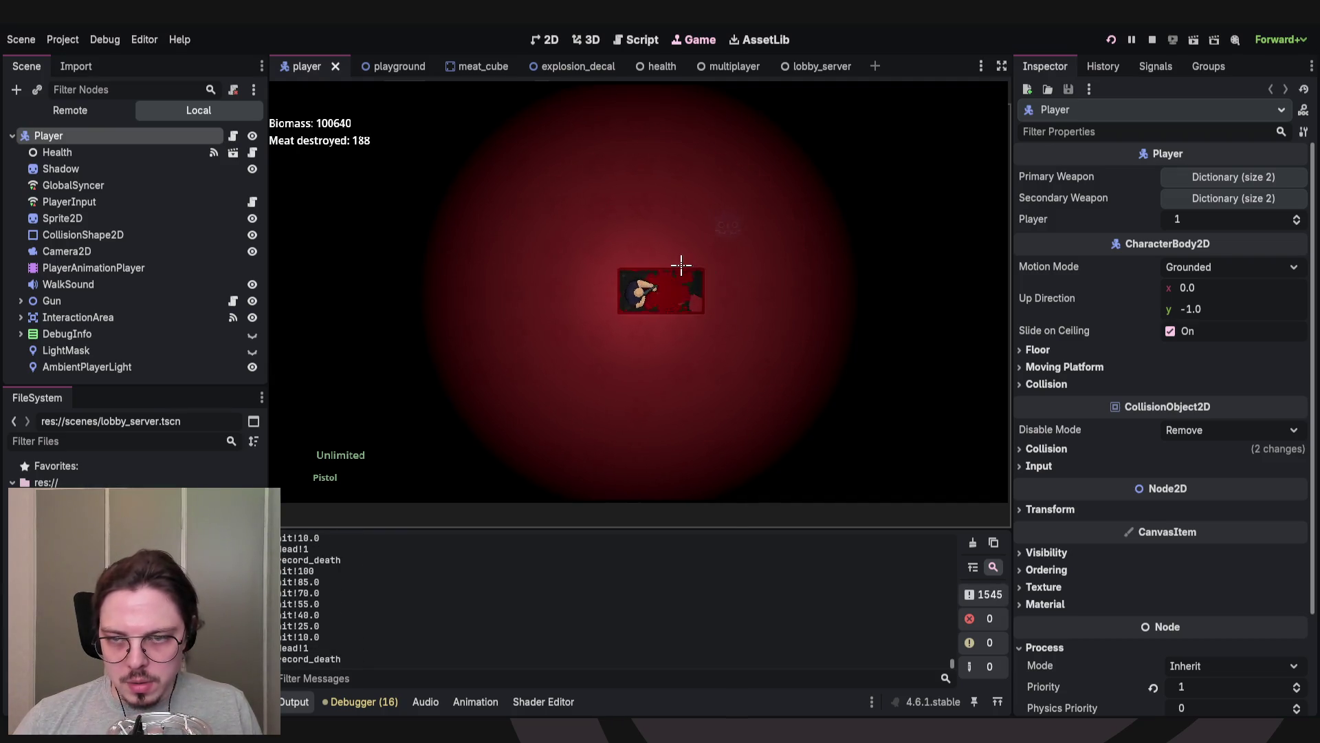
left_click(653, 275)
left_click(633, 286)
left_click(629, 289)
left_click(633, 286)
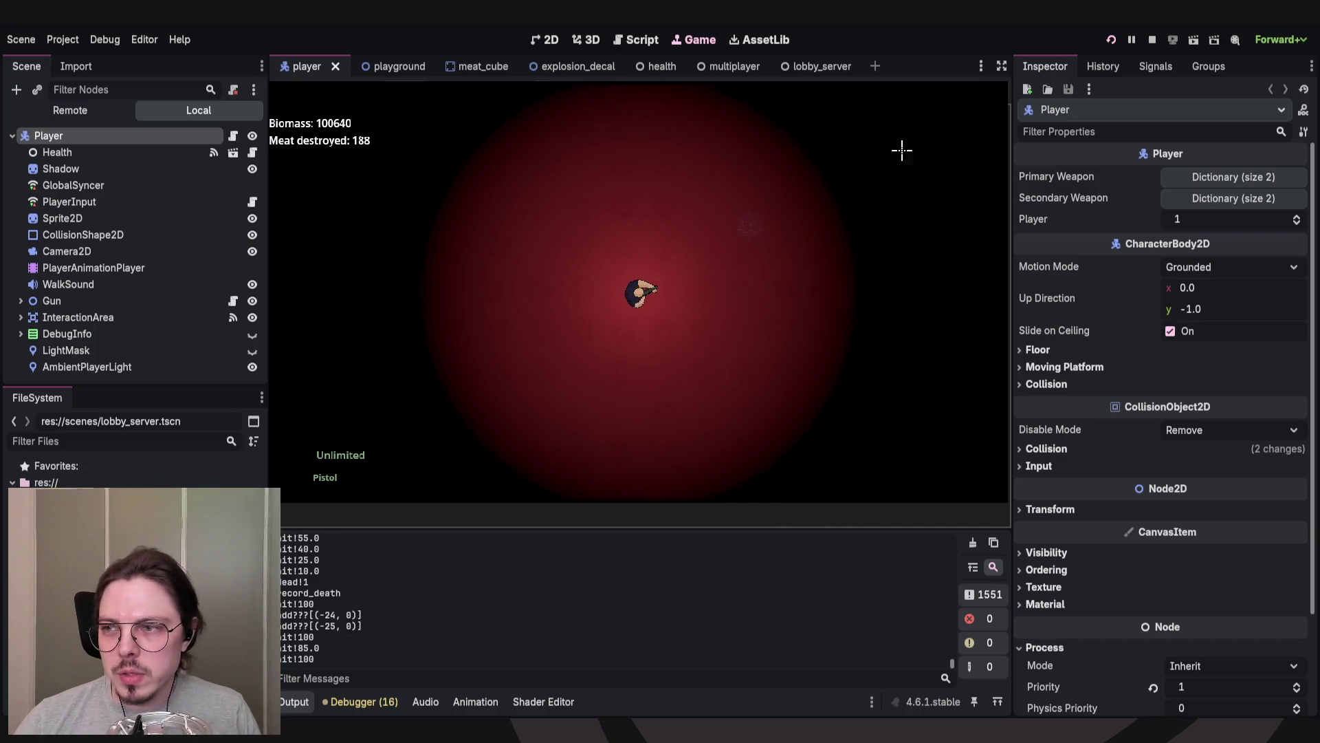
left_click(1154, 40)
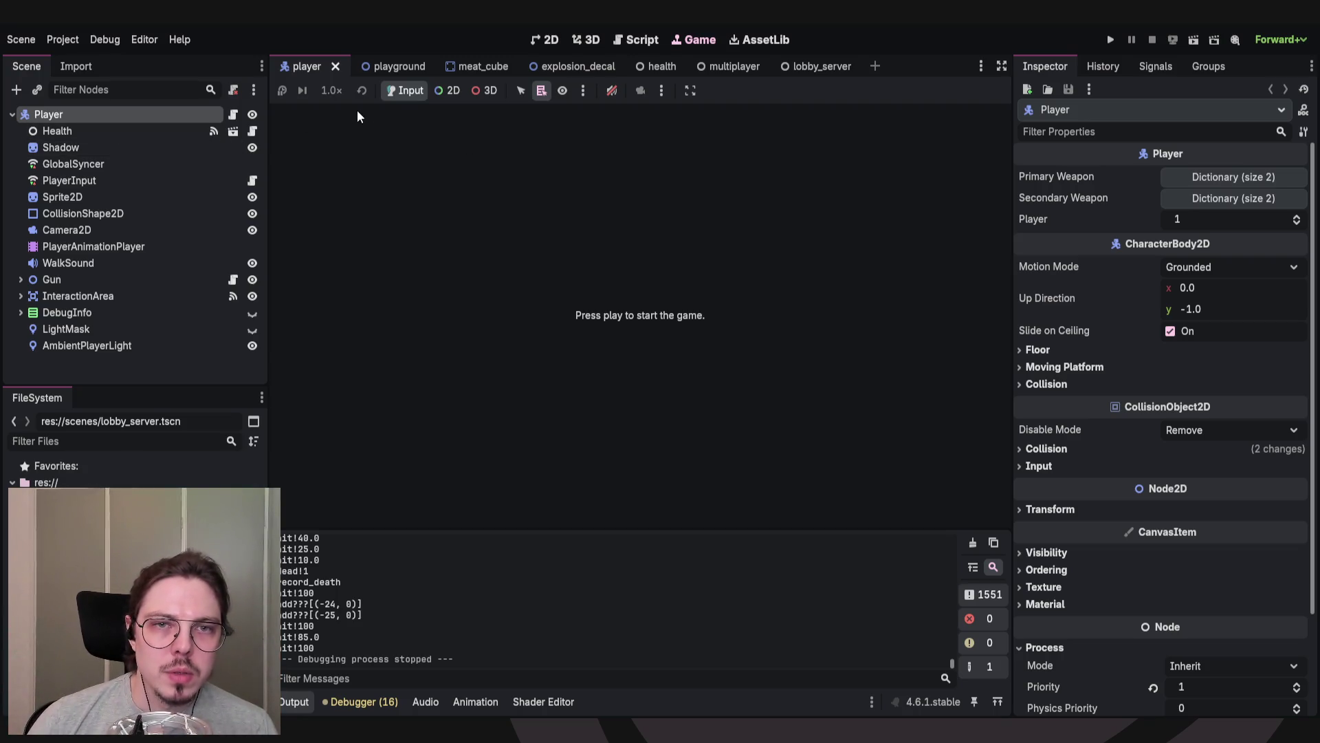
Open player.gd via the script icon beside the Player node in the Scene dock.
left_click(233, 114)
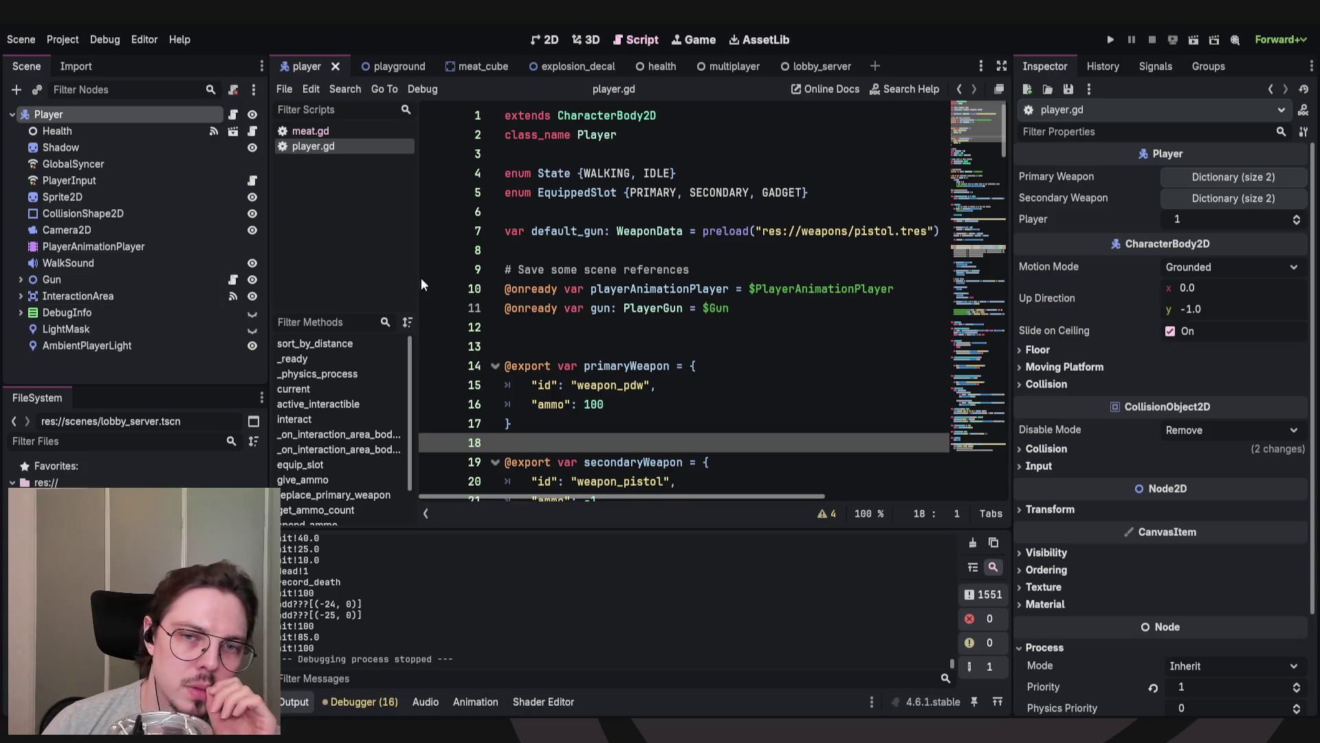
Narrow the script list and scroll player.gd down to select the attack function name.
left_click_drag(417, 278, 396, 278)
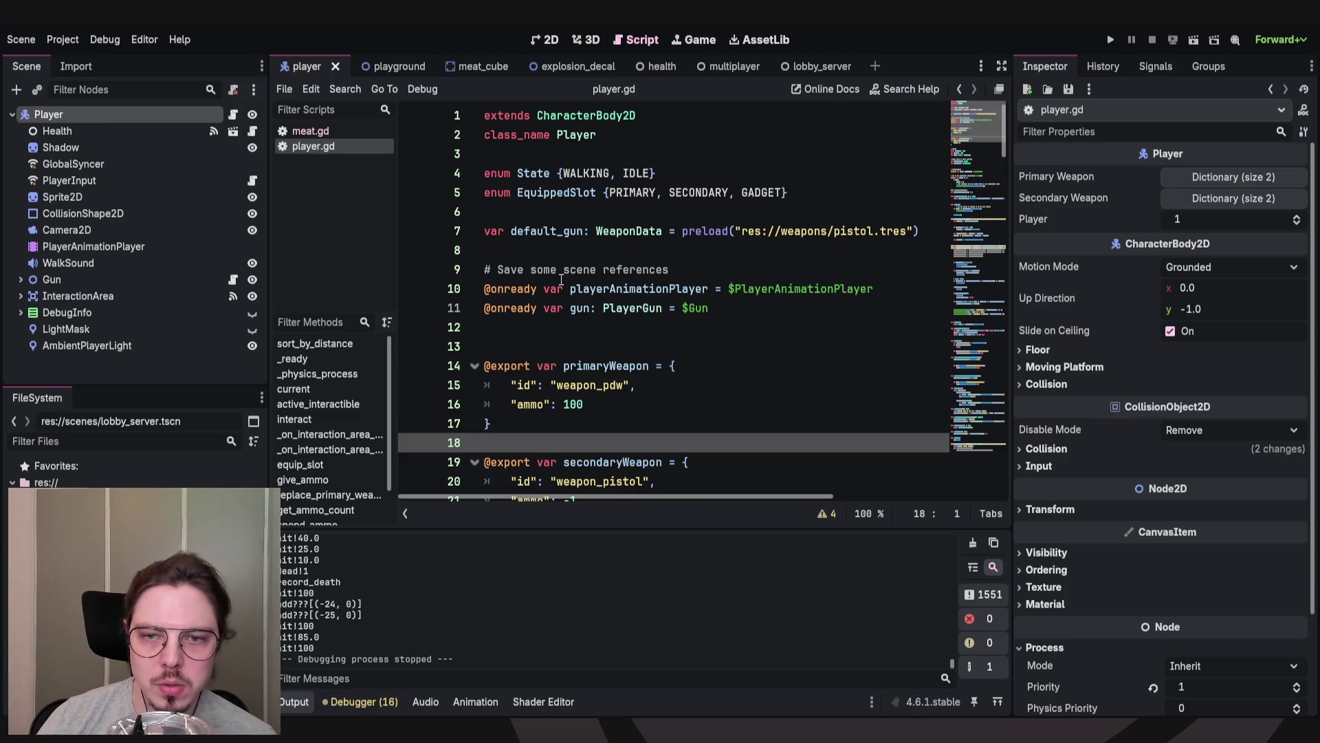
left_click(509, 331)
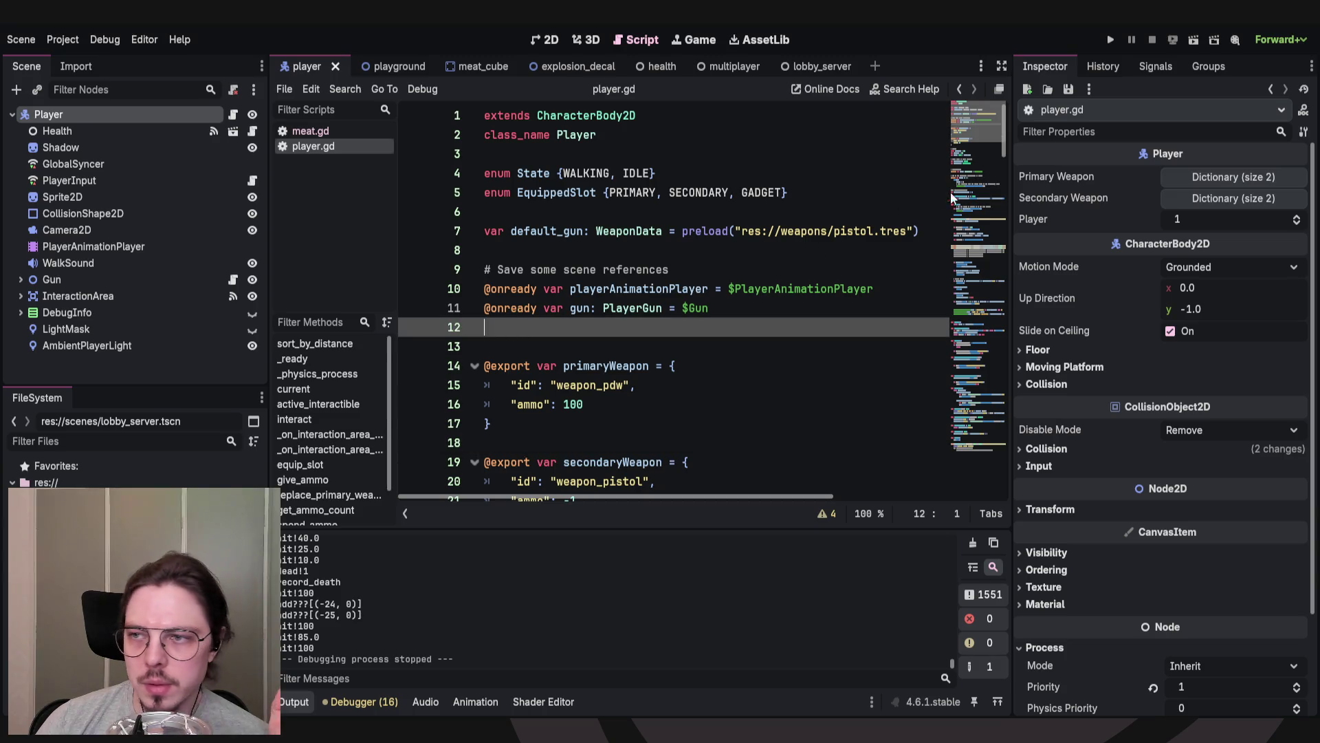
scroll(963, 172, "down", 15)
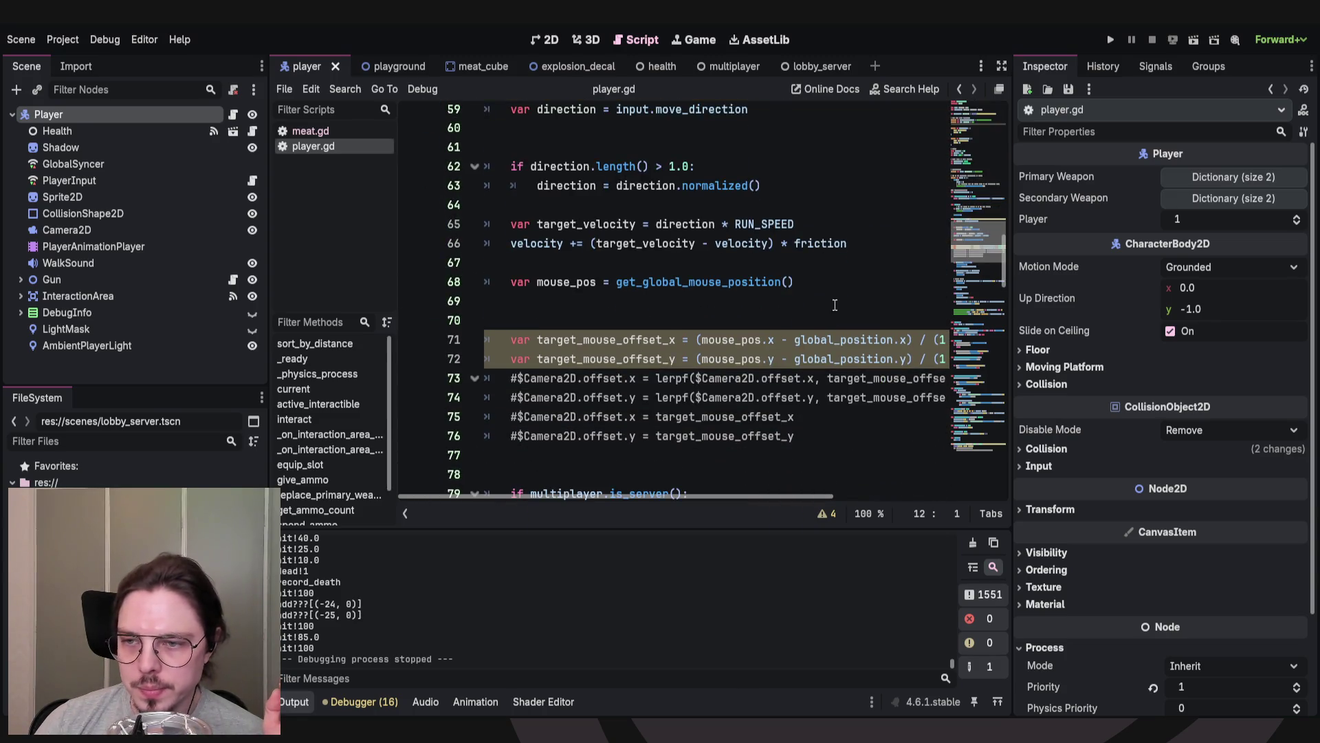
left_click_drag(975, 274, 962, 470)
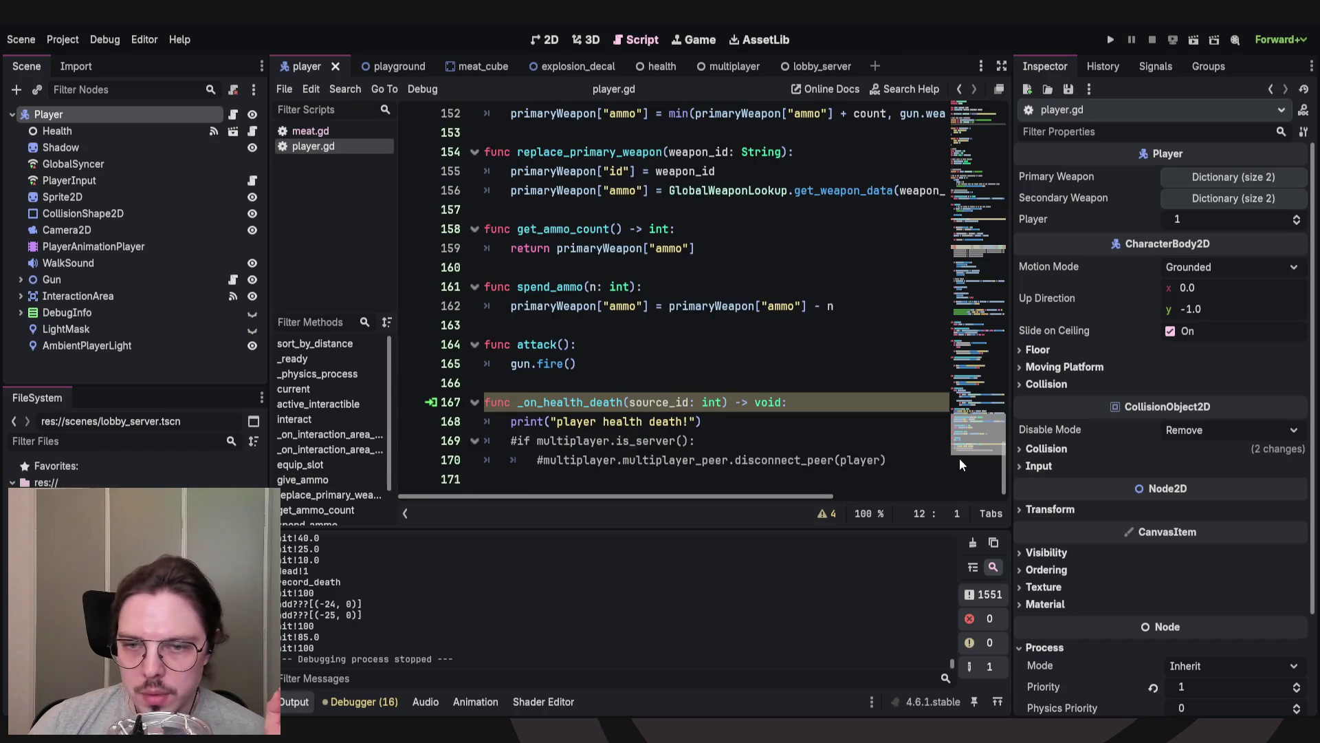
scroll(702, 345, "up", 6)
scroll(702, 345, "down", 6)
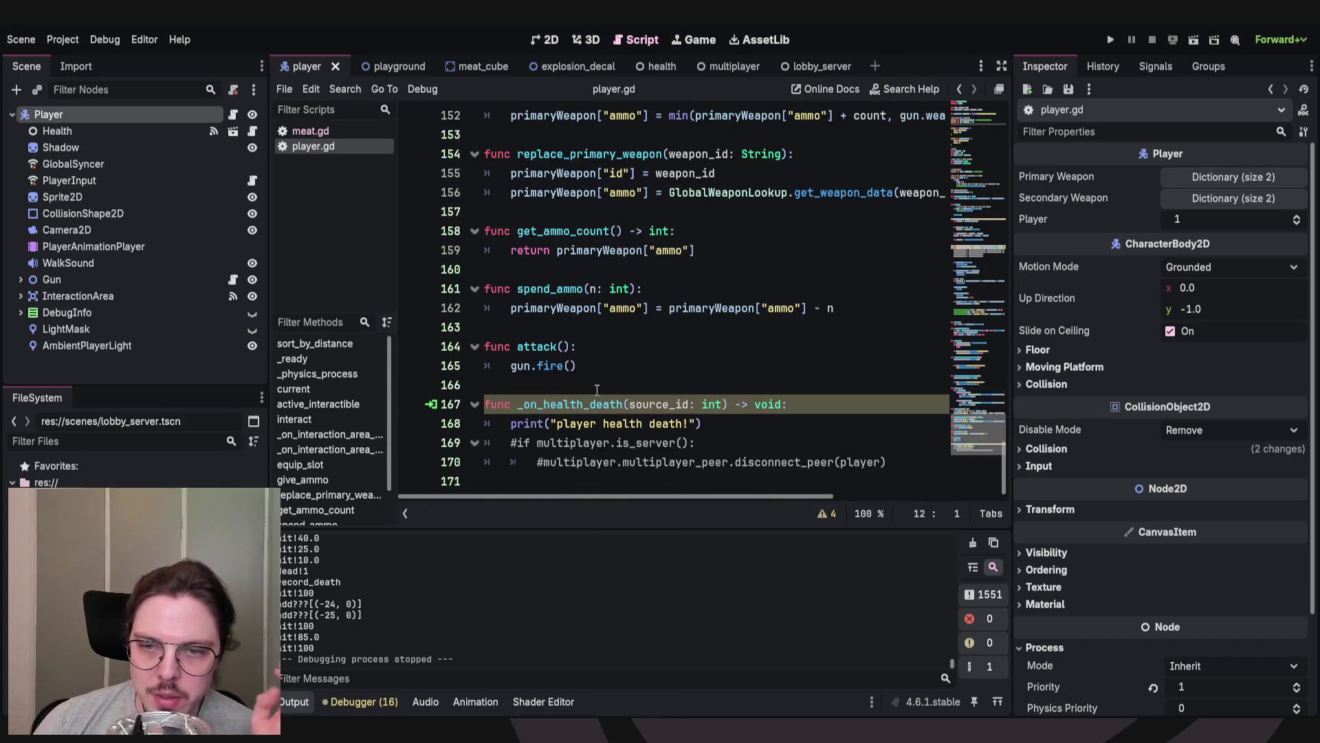
left_click(588, 347)
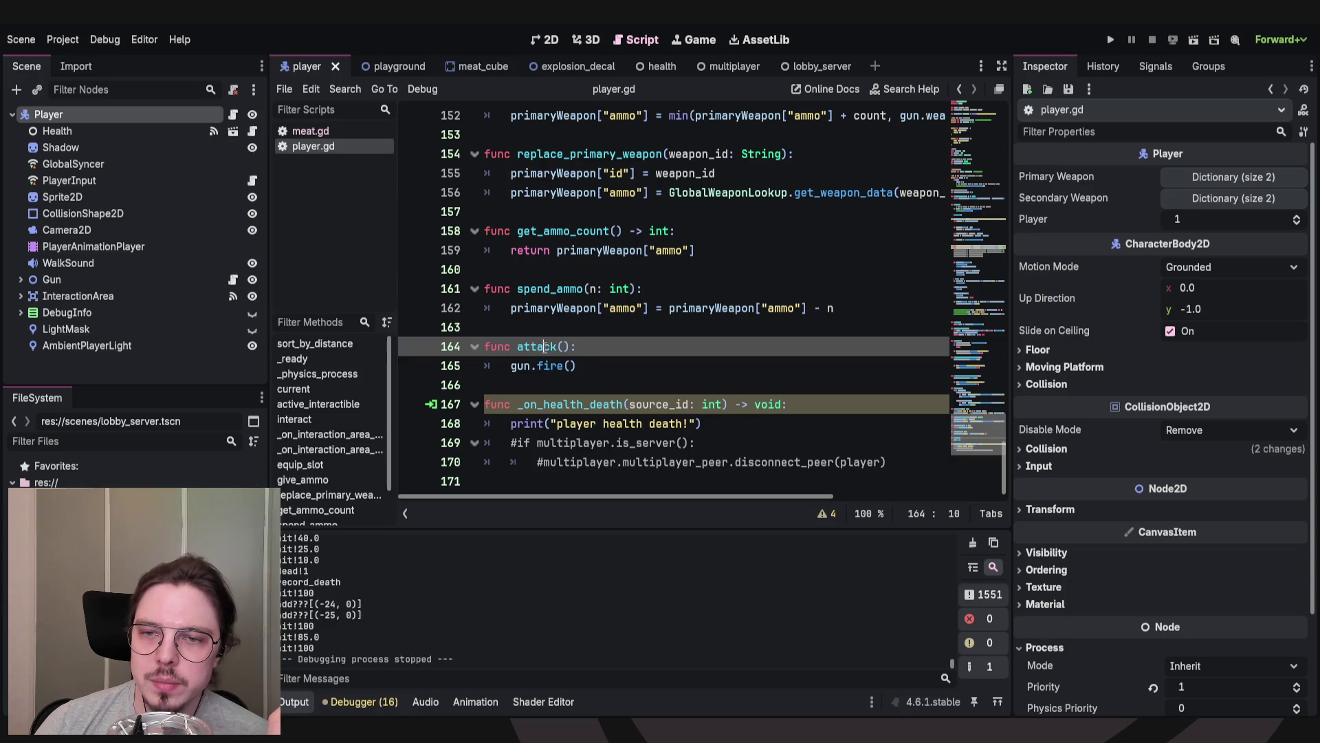
double_click(547, 345)
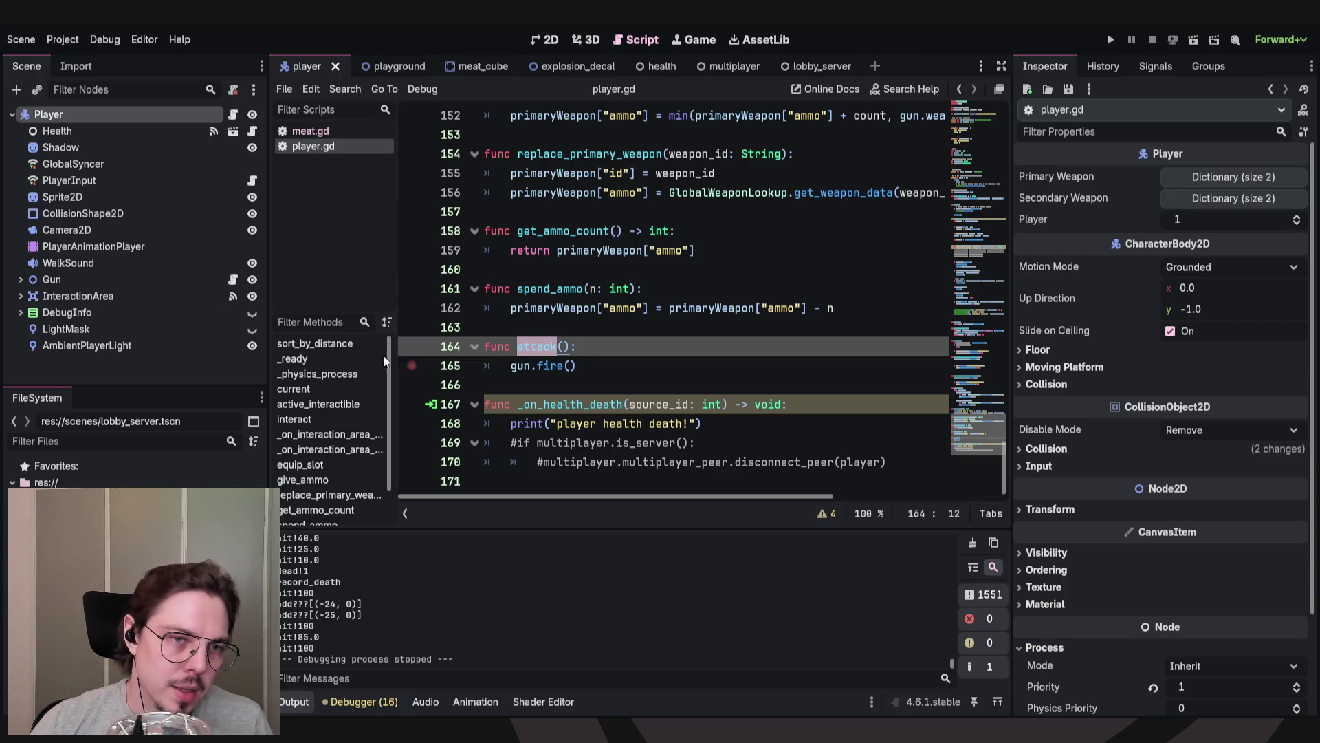
Expand the Player's children, select the Gun node, and open its gun.gd script.
left_click(20, 279)
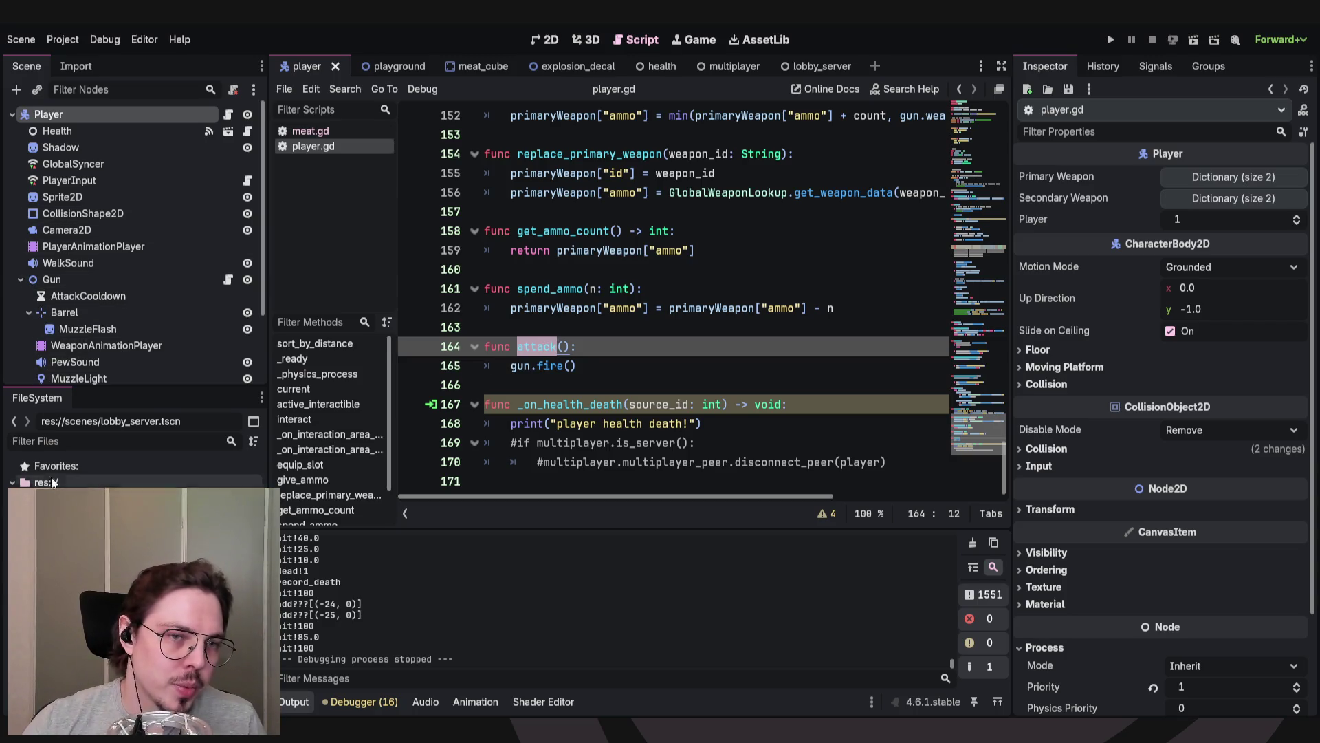
left_click(88, 282)
left_click(232, 281)
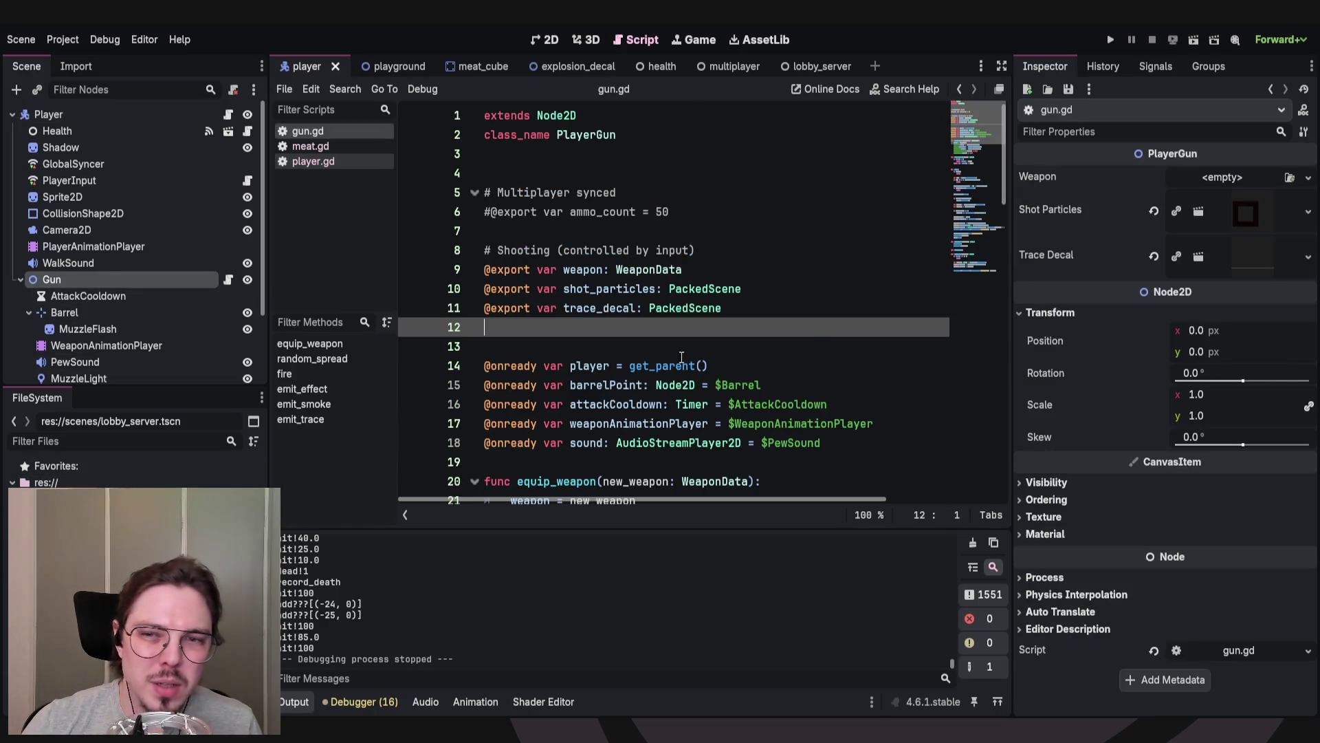
Jump from the WeaponData type on line 9 of gun.gd to its weapon_data.gd script.
mouse_move(977, 117)
left_mouse_down()
mouse_move(971, 261)
mouse_move(993, 101)
left_mouse_up()
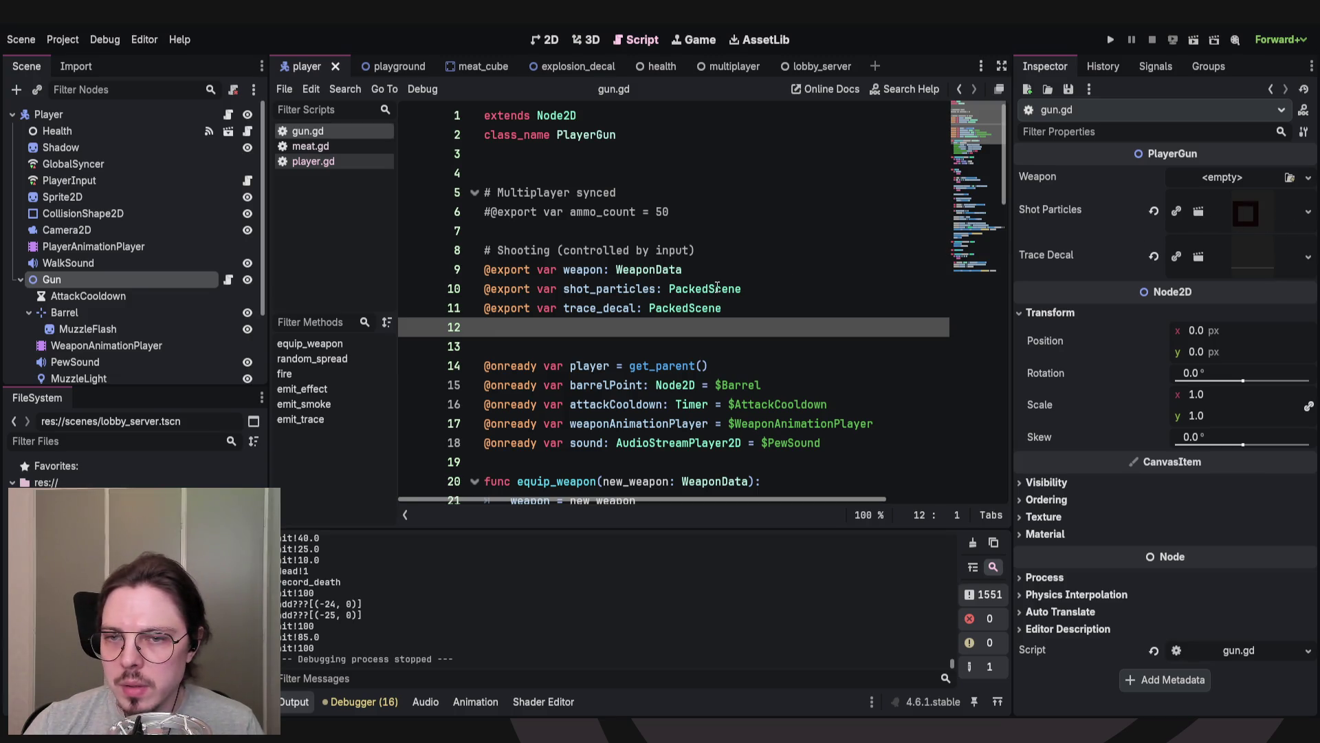
double_click(649, 270)
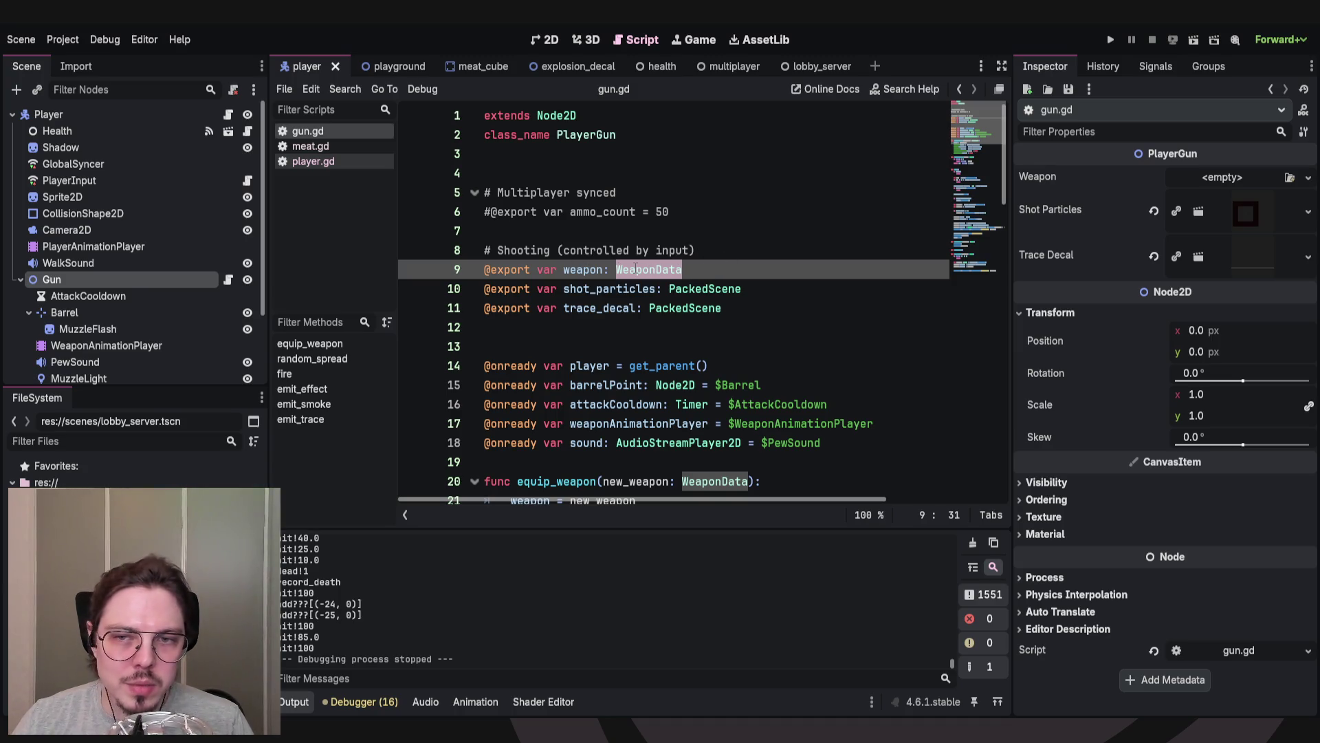
left_click(633, 269, "ctrl")
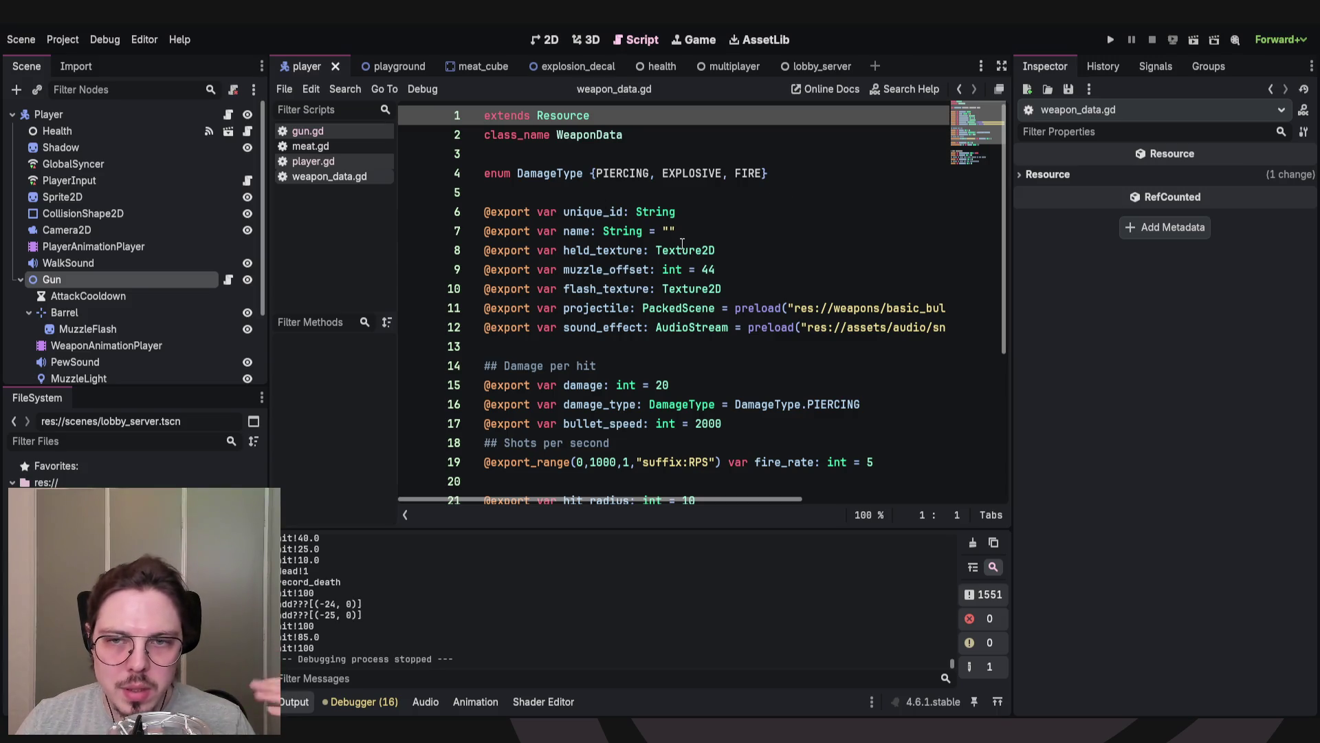
Look over weapon_data.gd's export variables, projectile and damage_type lines.
scroll(682, 243, "down", 2)
scroll(664, 271, "up", 2)
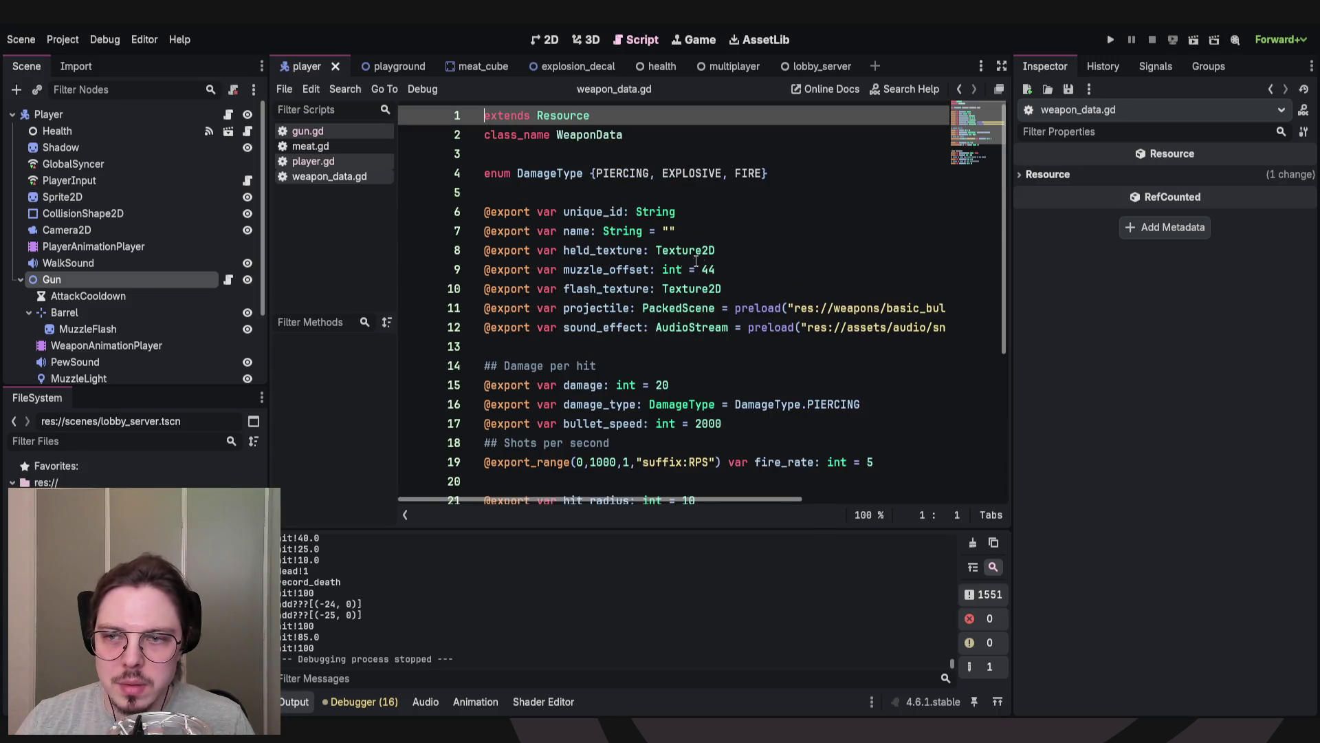
left_click(529, 335)
left_click(532, 351)
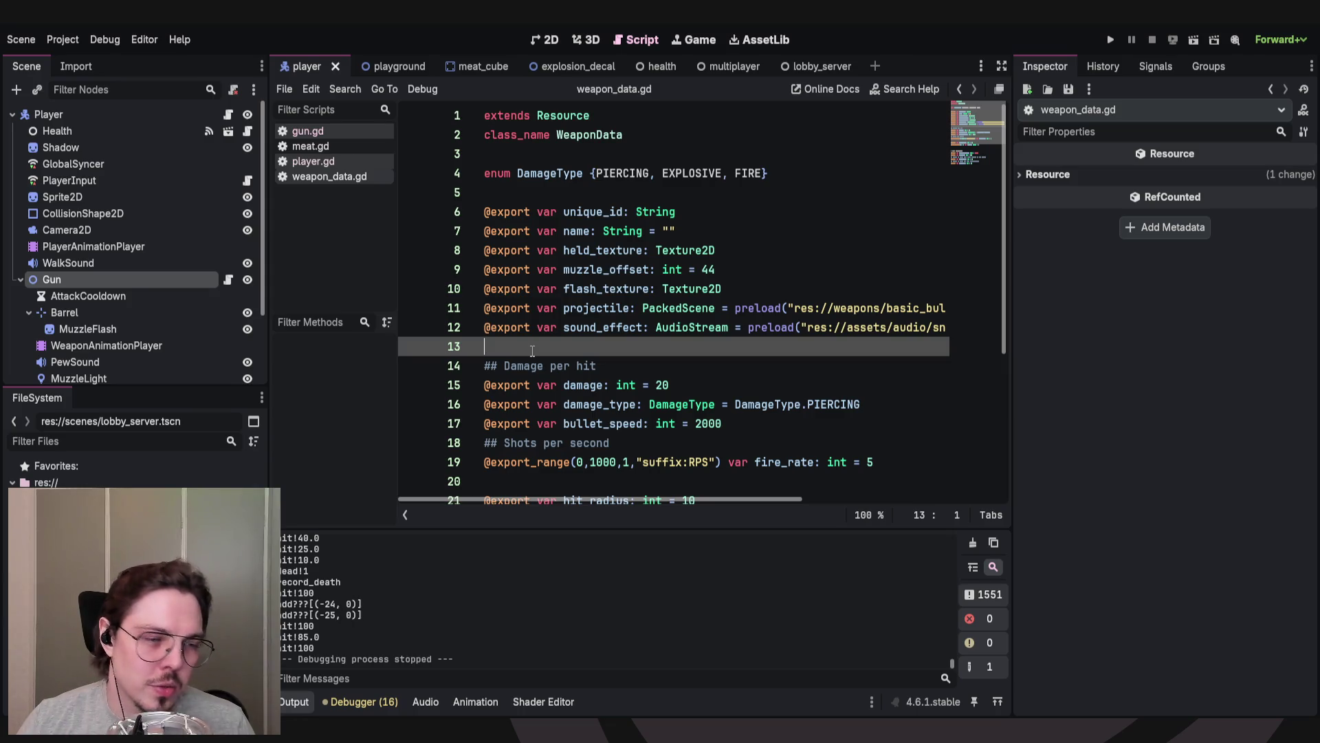
left_click(615, 308)
mouse_move(726, 502)
left_mouse_down()
mouse_move(865, 501)
mouse_move(716, 504)
left_mouse_up()
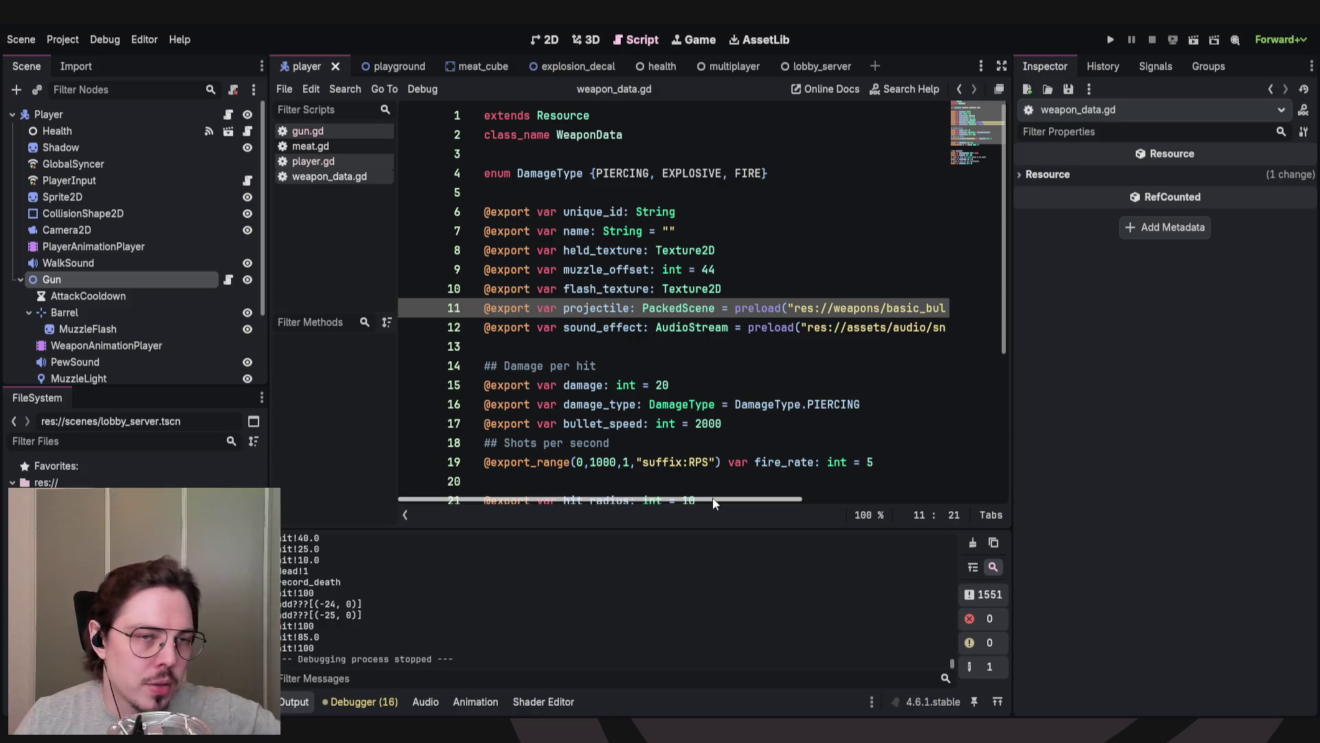
left_click(685, 347)
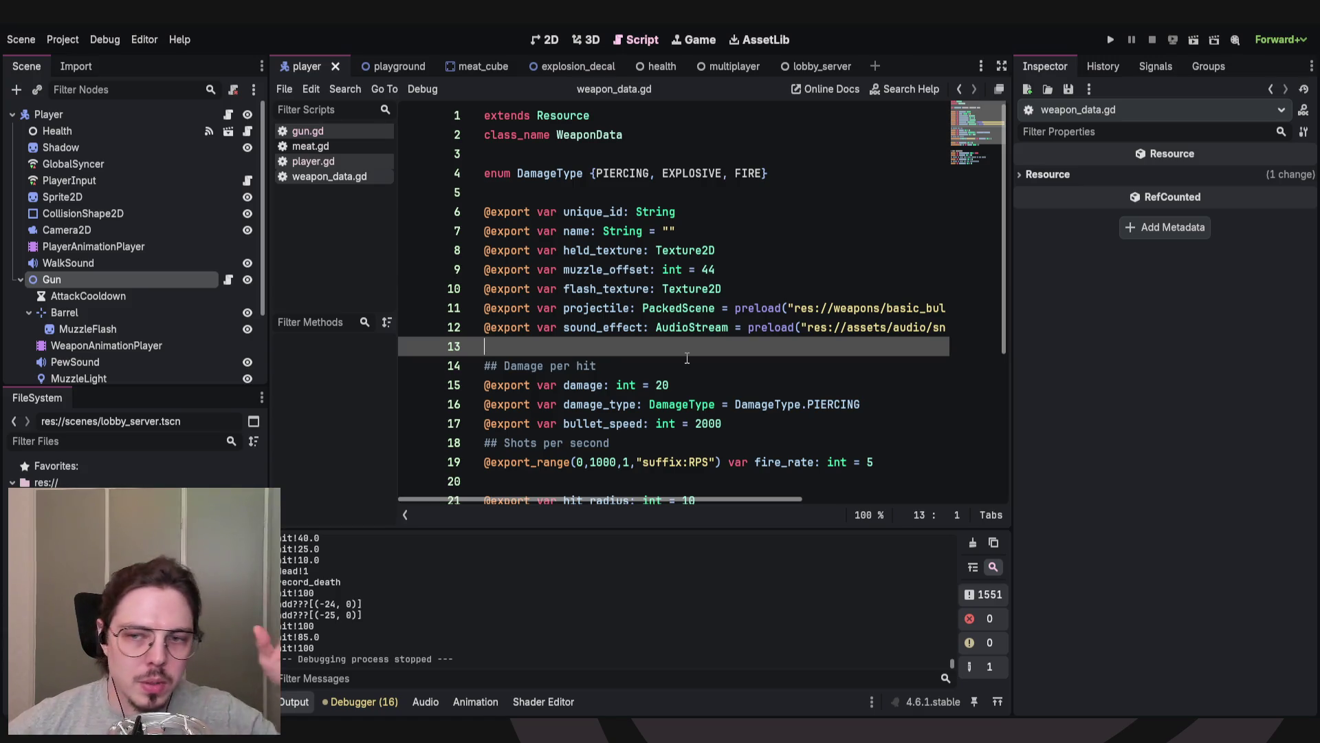
left_click(869, 403)
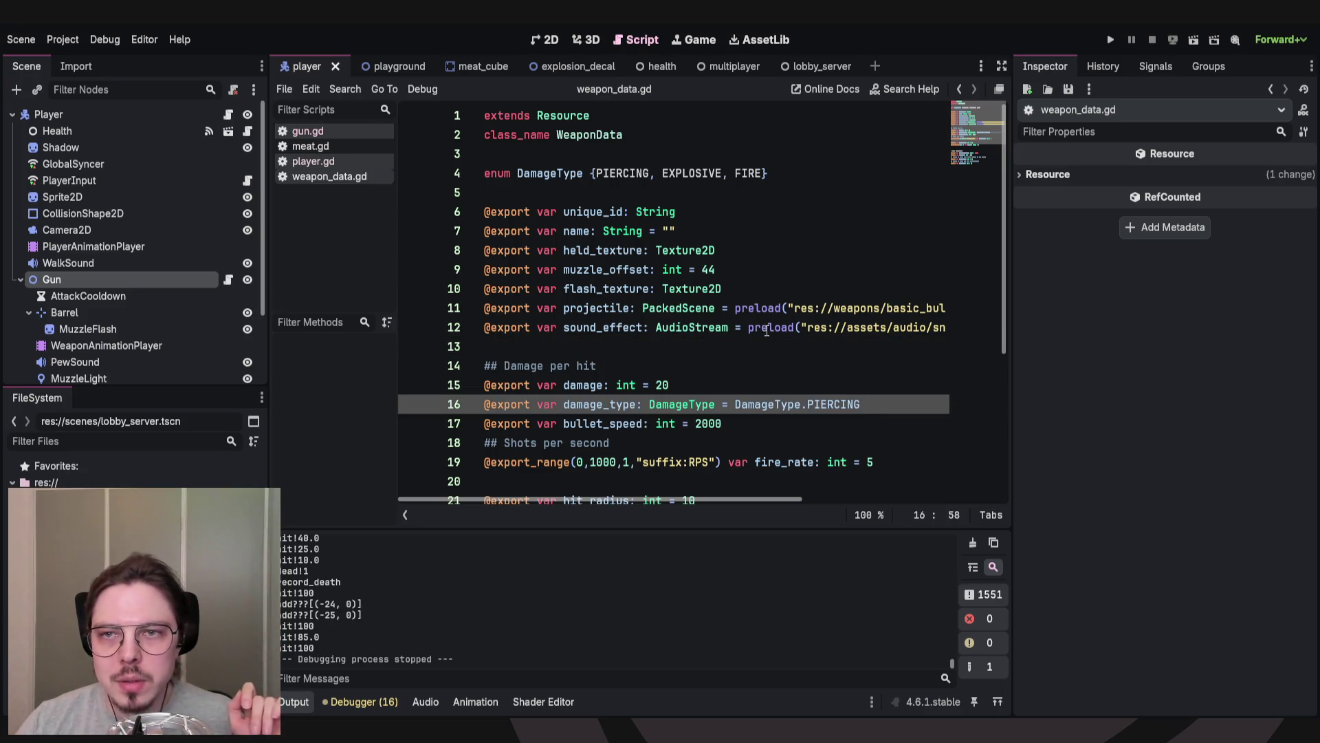
Scroll further down weapon_data.gd to review the Ammo properties section.
scroll(640, 196, "down", 1)
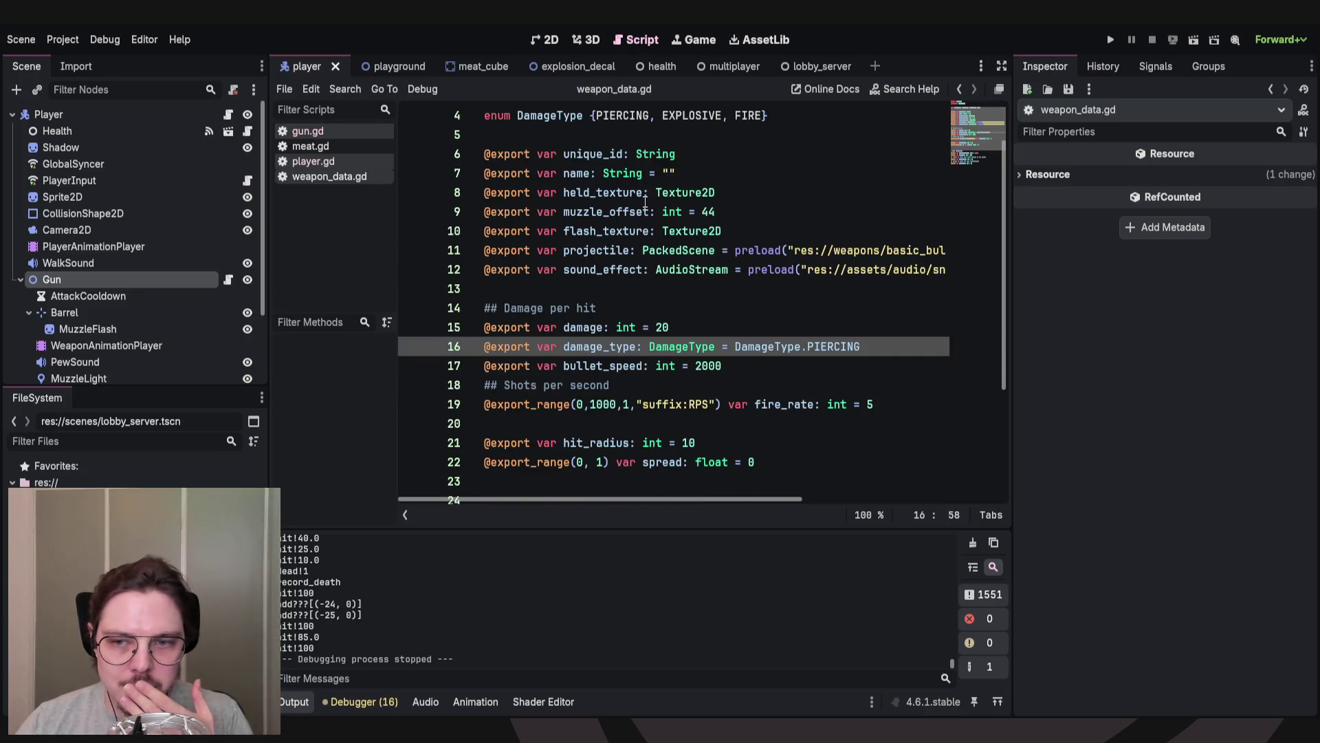
scroll(617, 297, "down", 2)
left_click(672, 307)
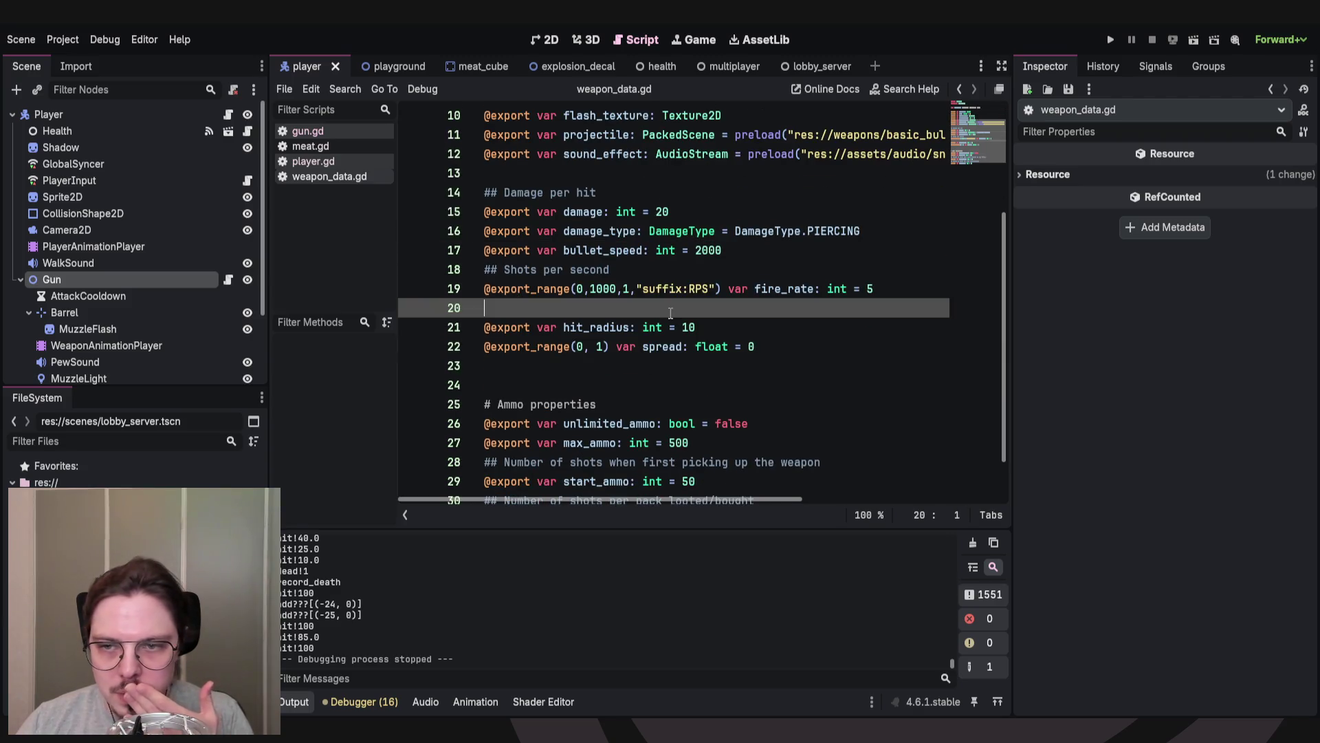
scroll(672, 307, "down", 1)
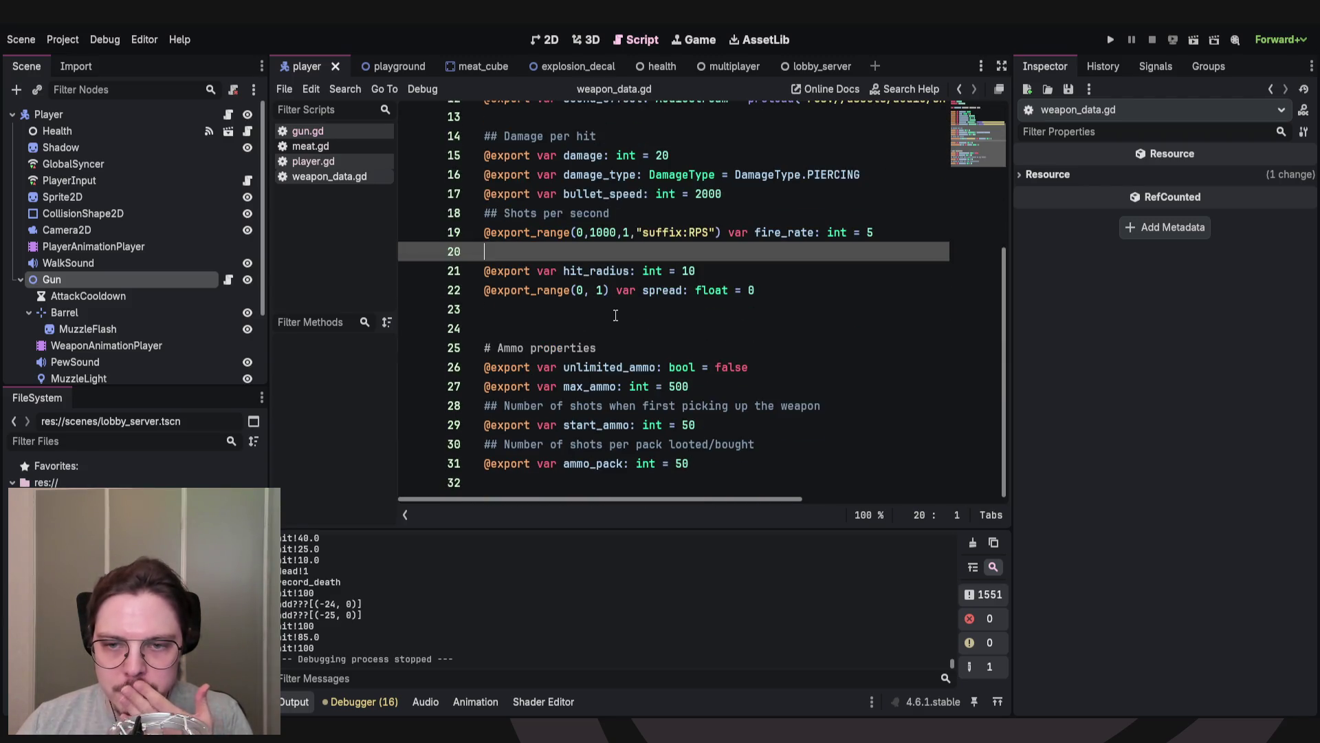
left_click(607, 347)
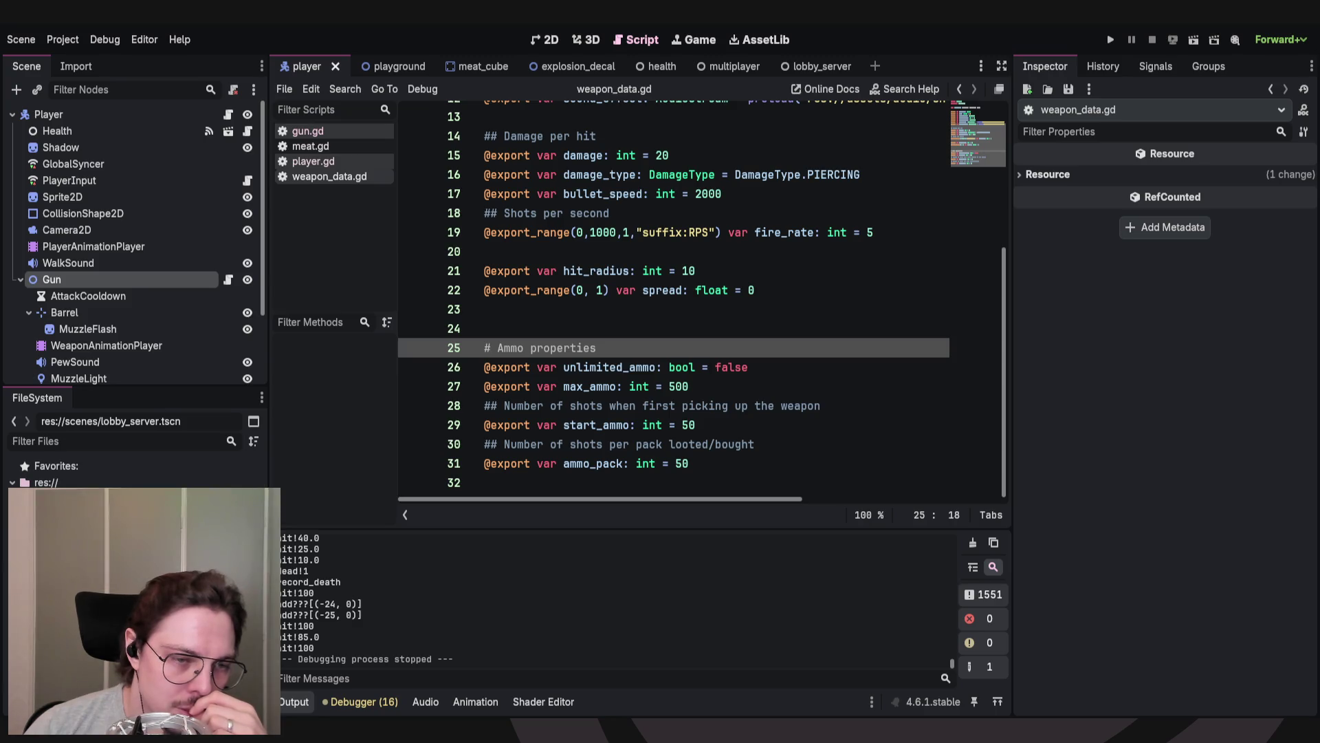
scroll(130, 468, "down", 5)
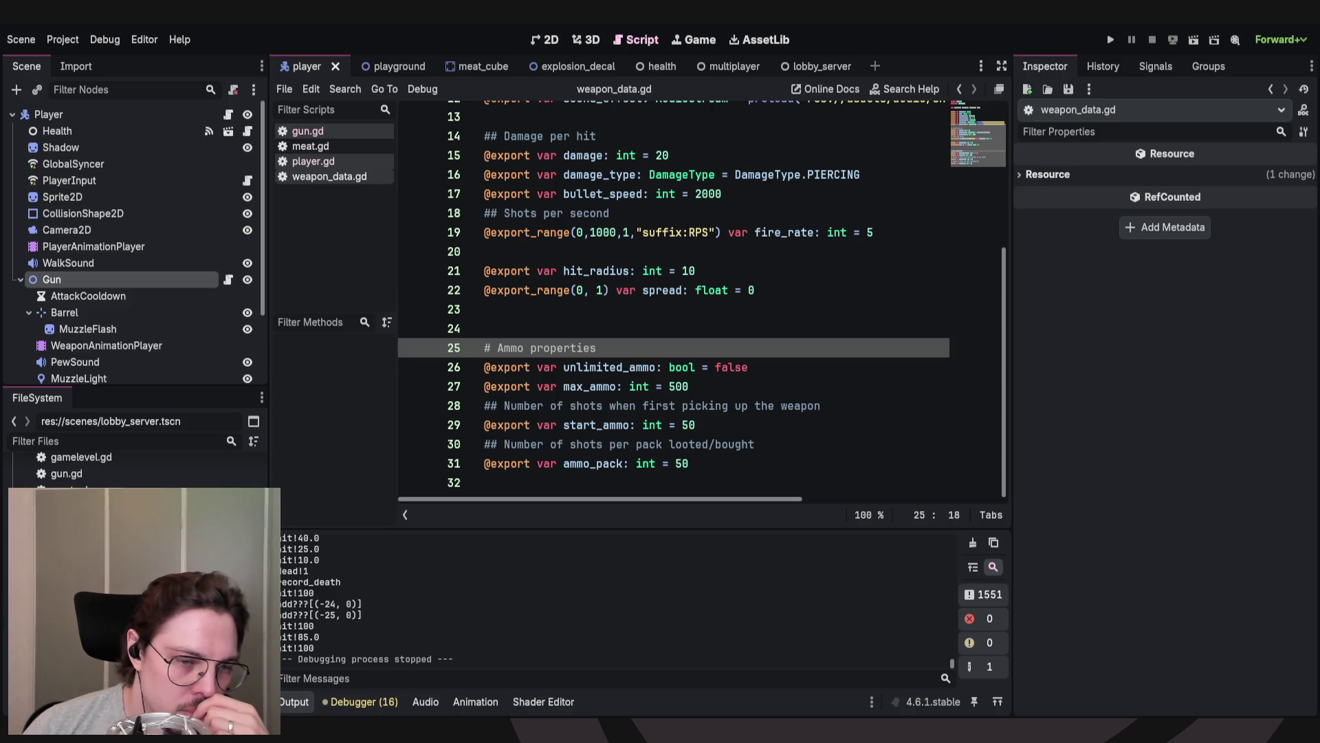
scroll(130, 468, "up", 3)
scroll(131, 467, "up", 3)
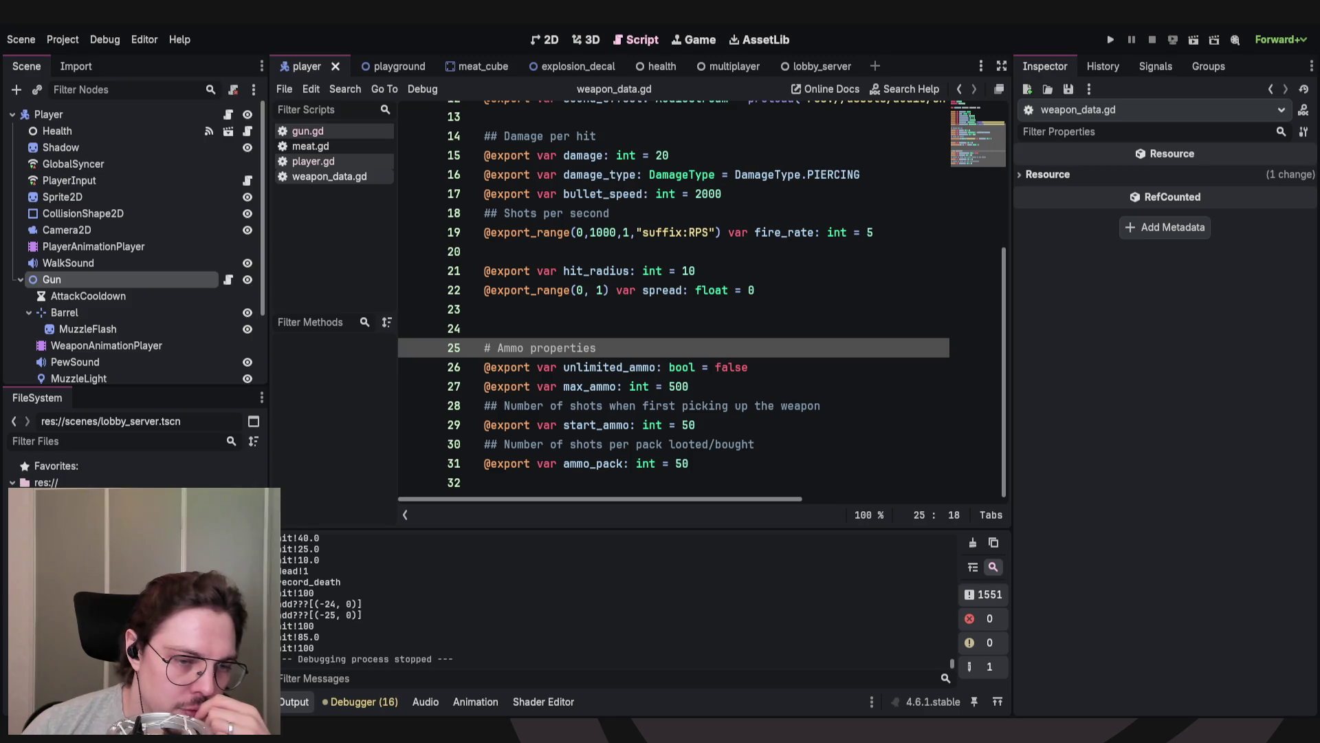
scroll(131, 467, "down", 4)
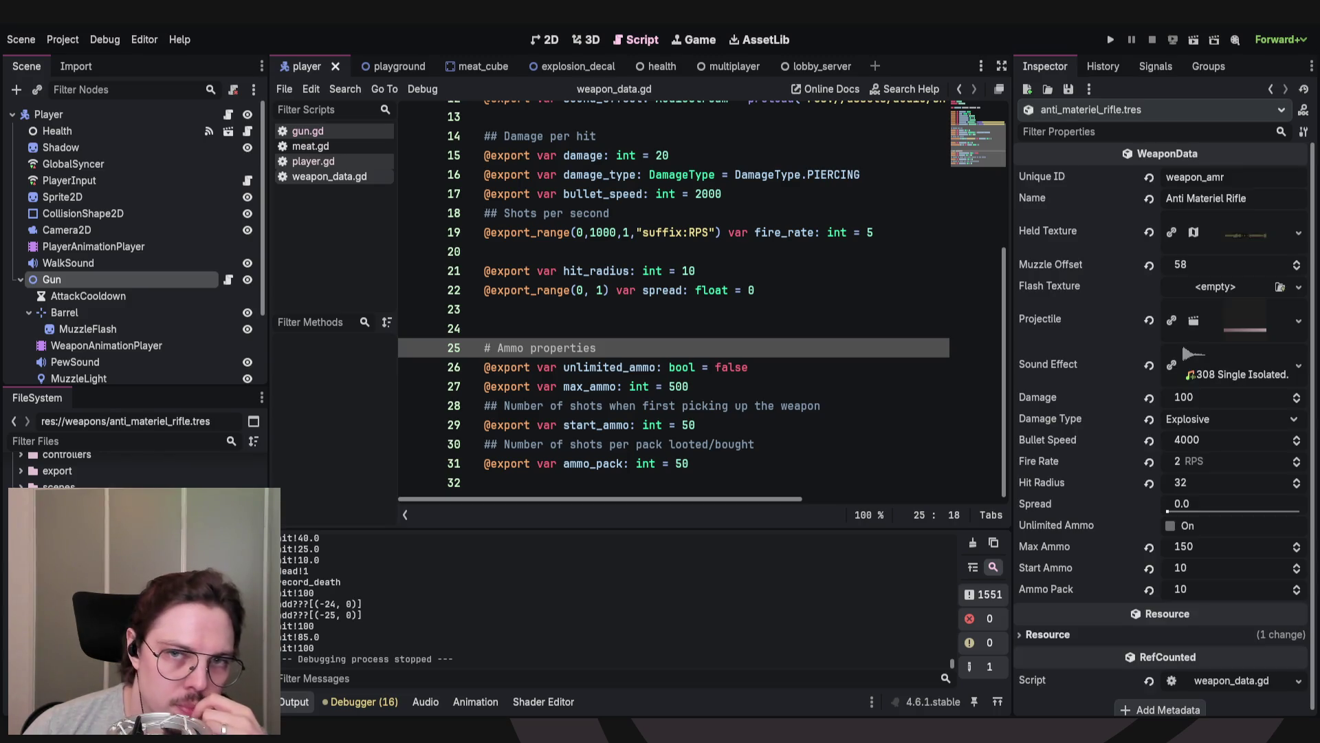
left_click(643, 232)
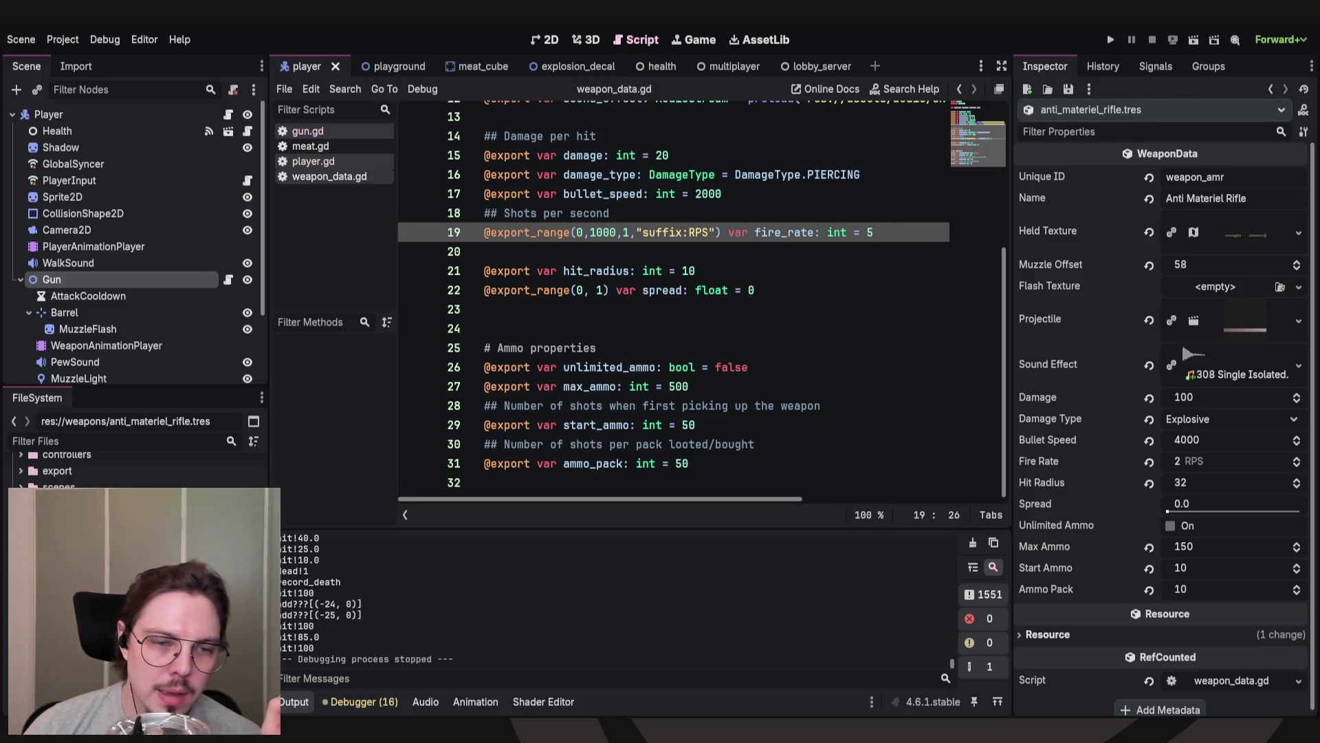
left_click(550, 330)
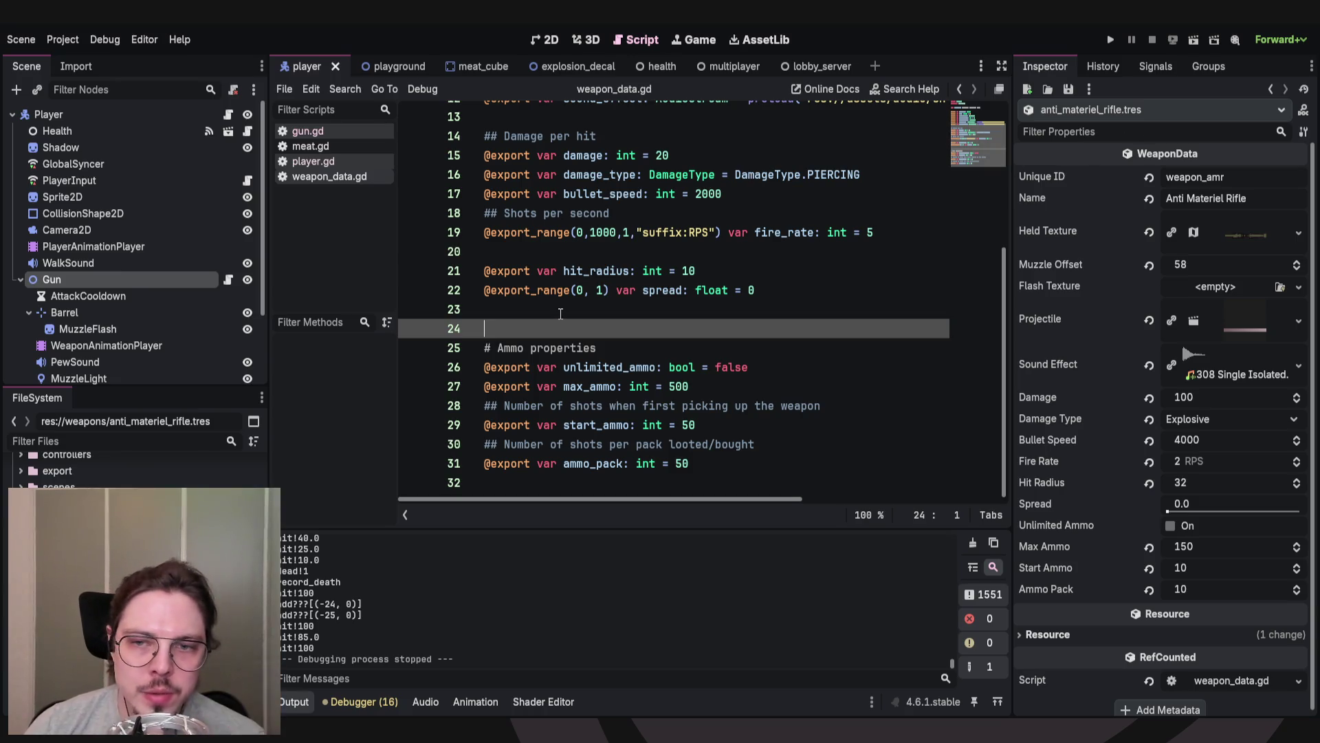
left_click(561, 313)
left_click(1242, 180)
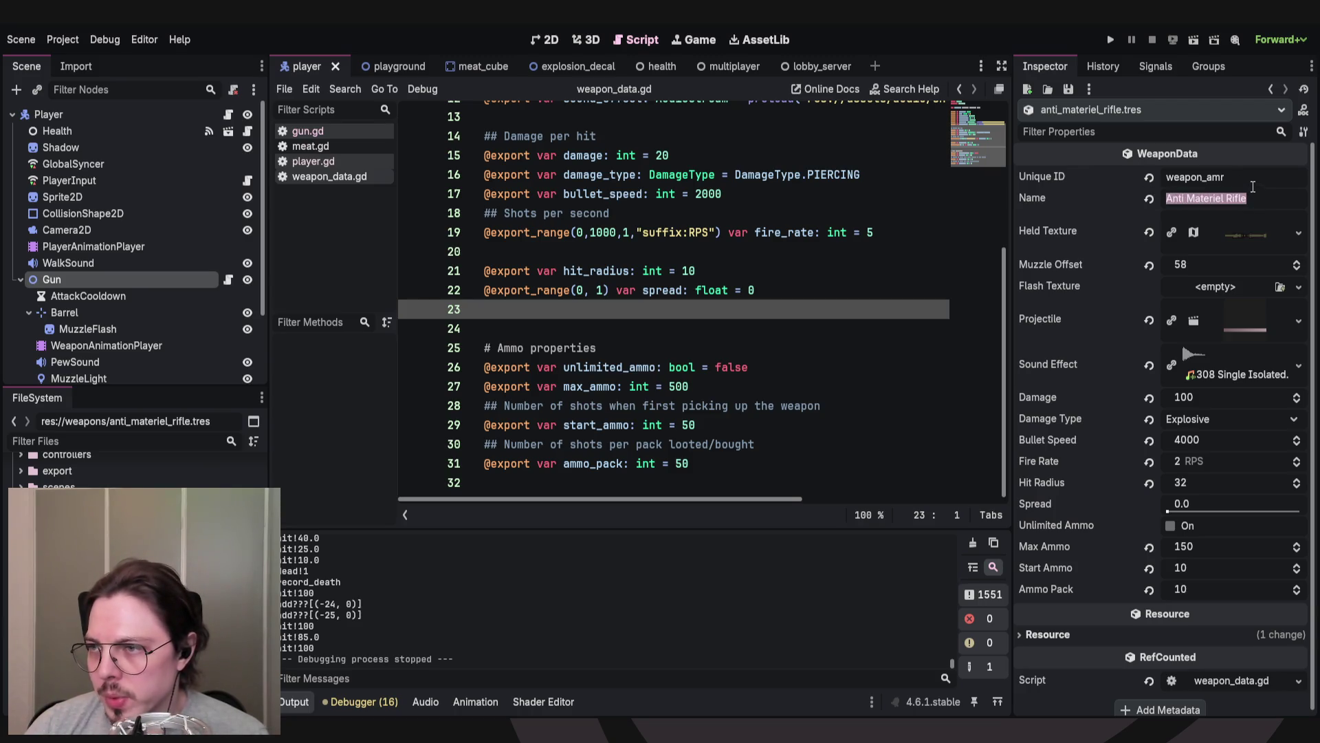
left_click_drag(1253, 183, 1172, 185)
left_click(1278, 198)
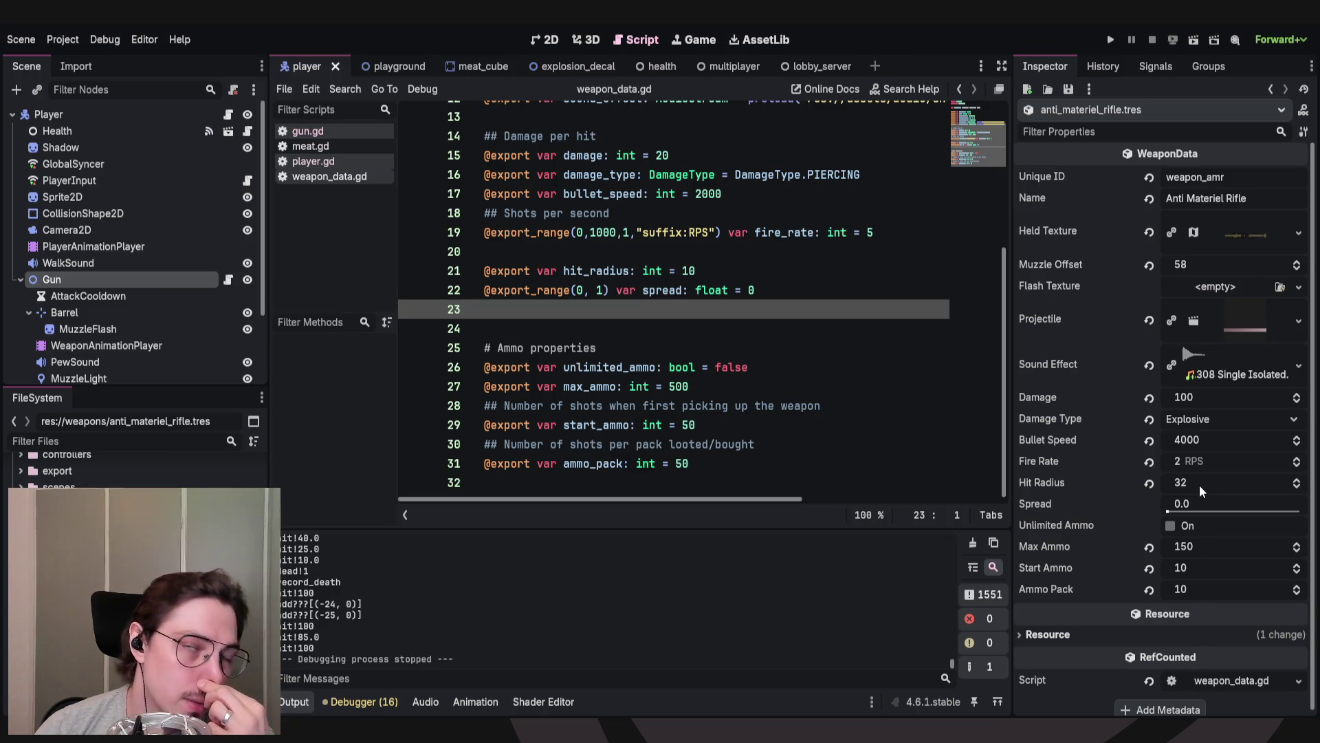
mouse_move(1201, 489)
left_mouse_down()
mouse_move(1183, 490)
mouse_move(1216, 489)
left_mouse_up()
left_click(1220, 482)
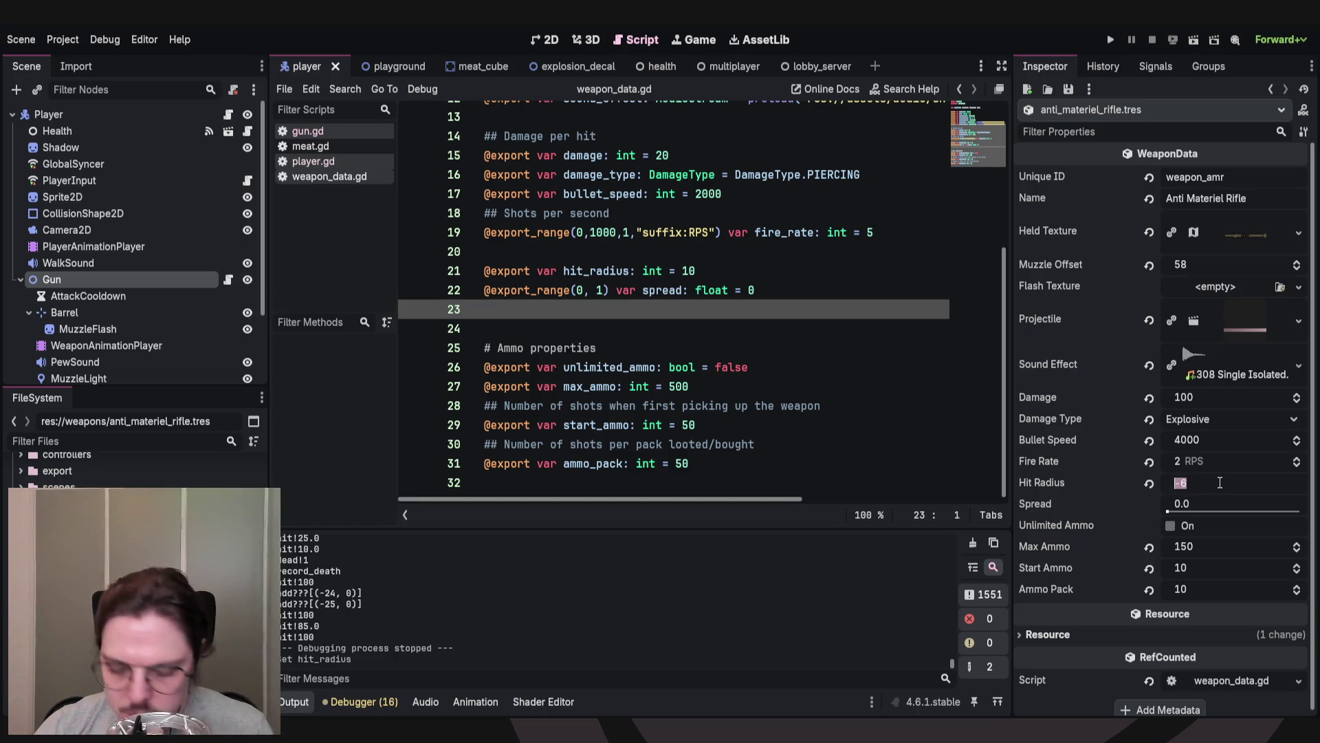
key("BackSpace")
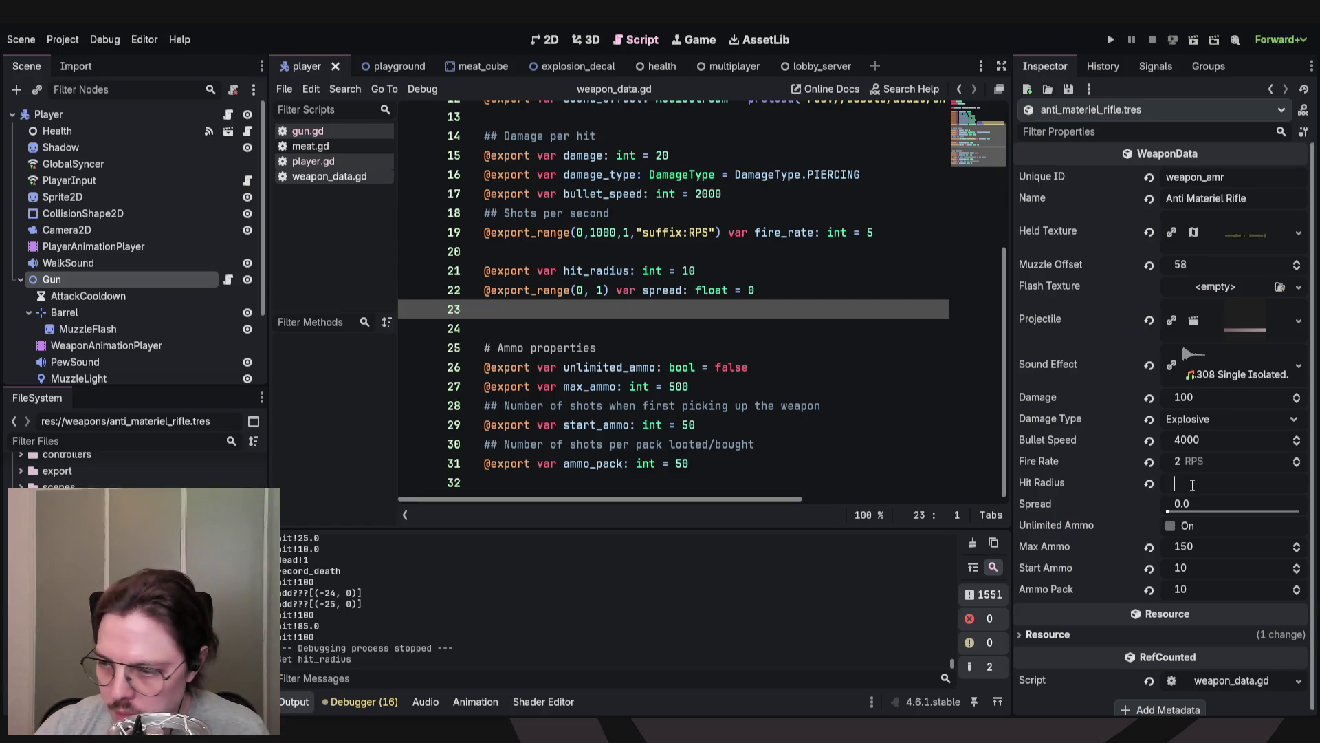
type("32")
key("Return")
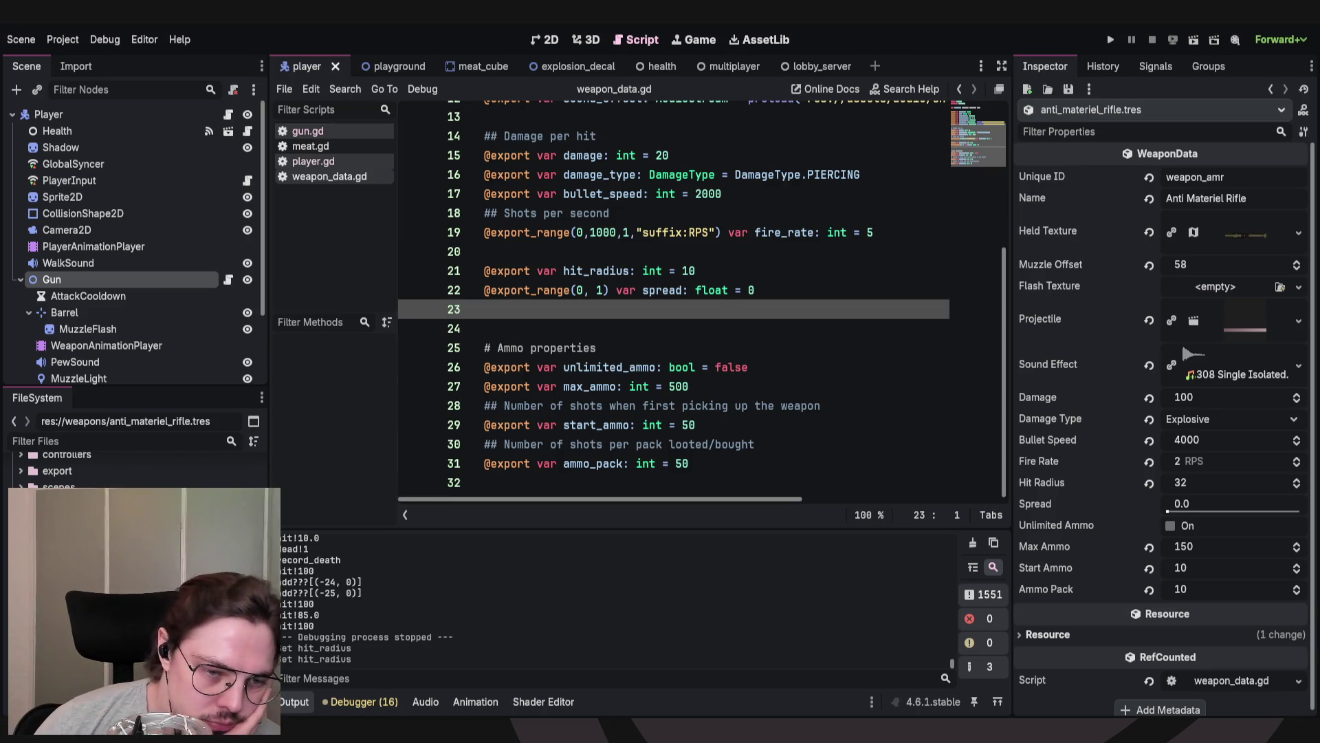
Collapse the Gun node in the Scene dock and switch to the 2D workspace.
scroll(138, 471, "down", 2)
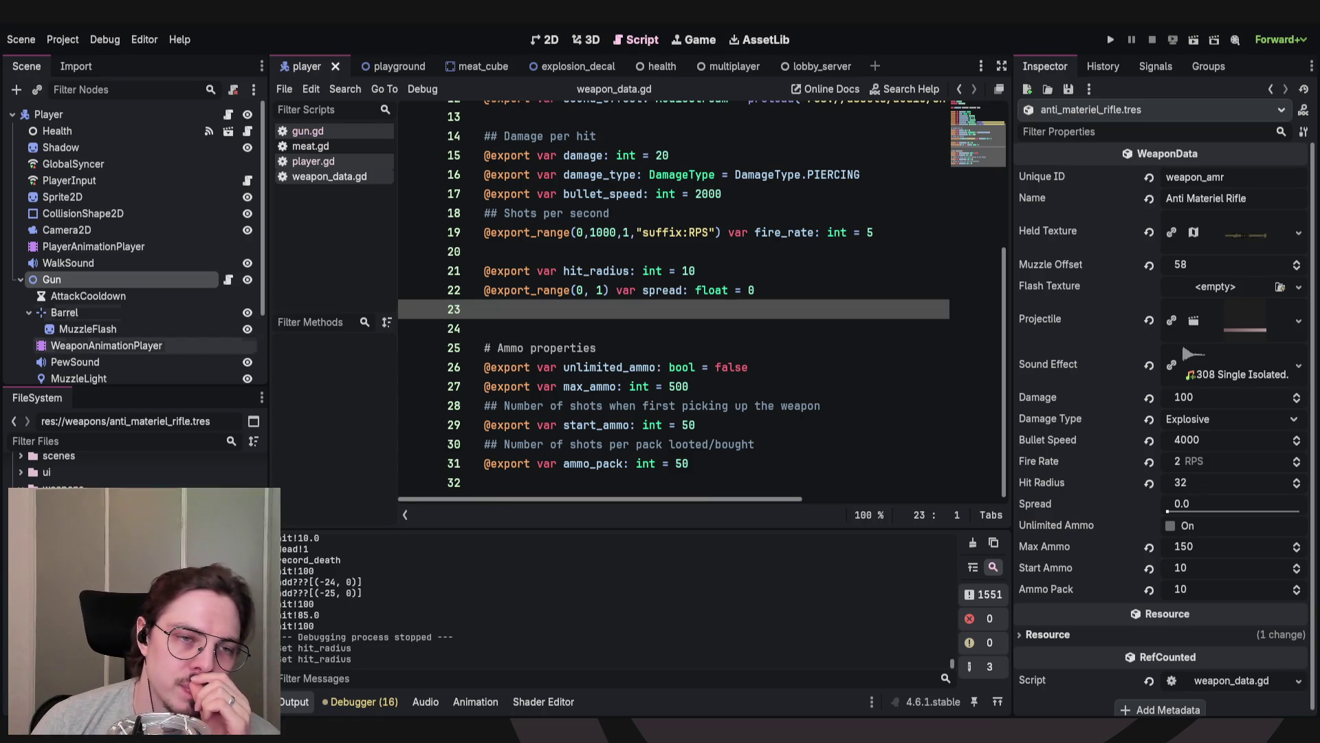
left_click(20, 279)
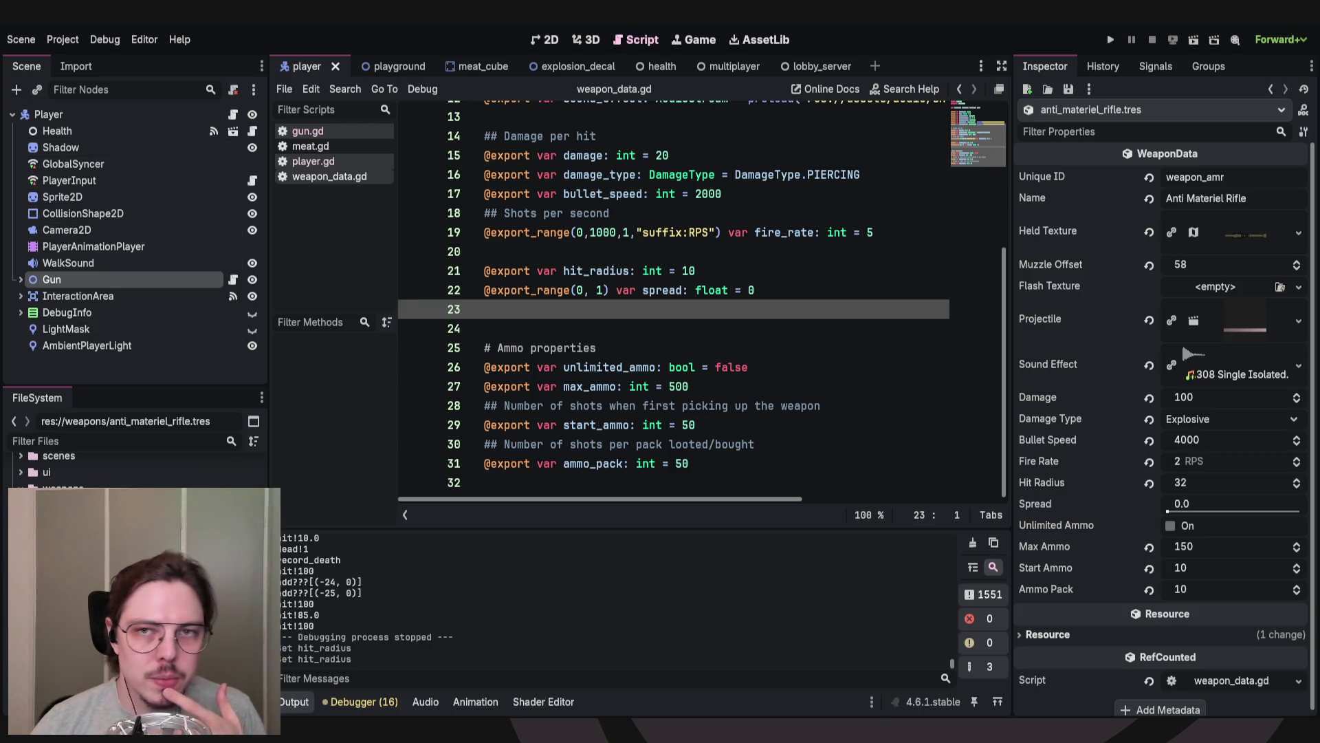
key("ctrl+F1")
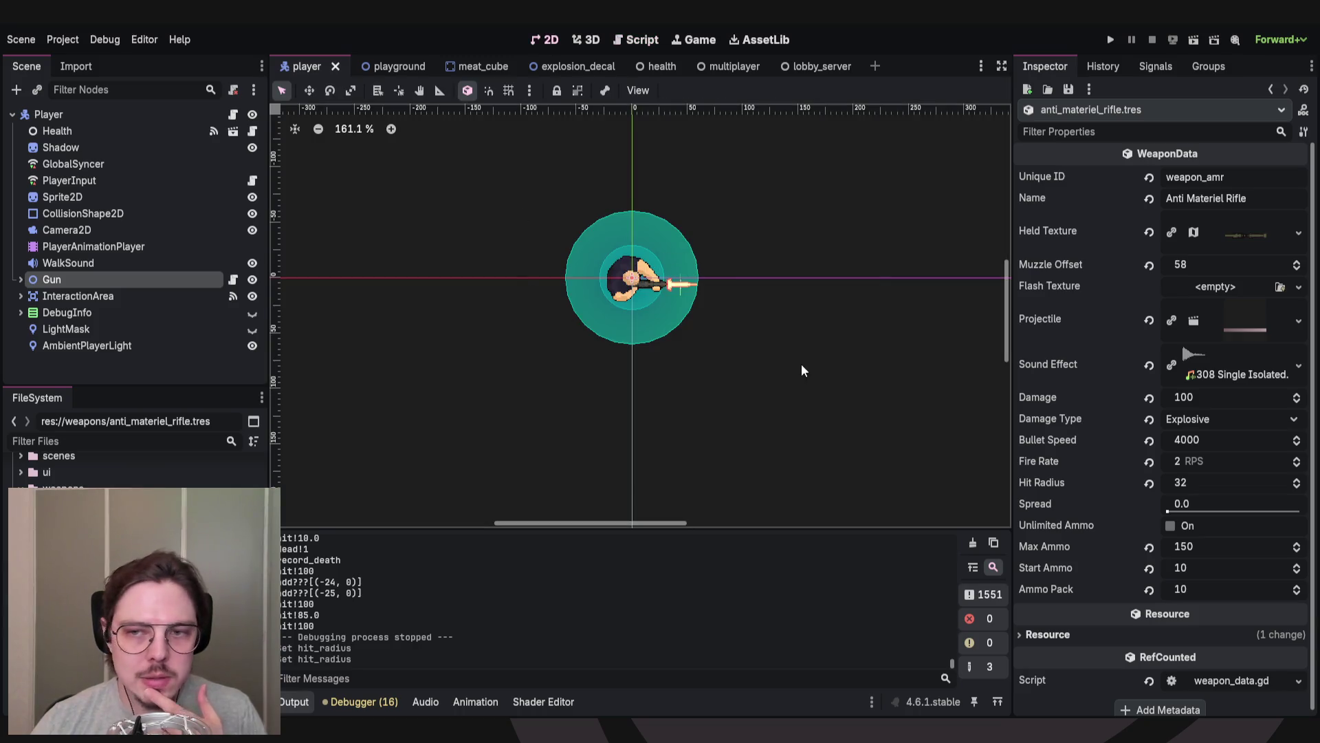
Expand Gun, toggle its visibility off and on to check the held gun, then collapse it.
scroll(802, 370, "right", 2)
scroll(722, 311, "up", 3)
scroll(755, 295, "left", 3)
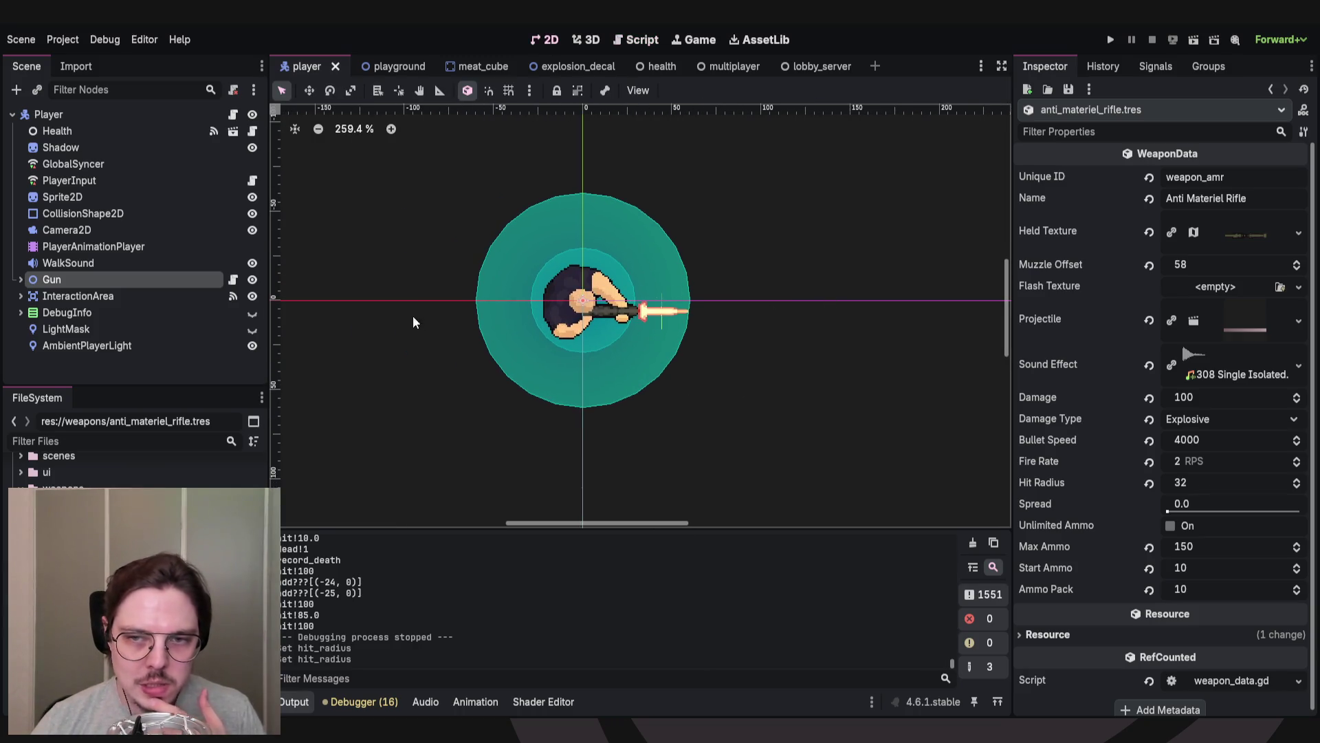
left_click(21, 279)
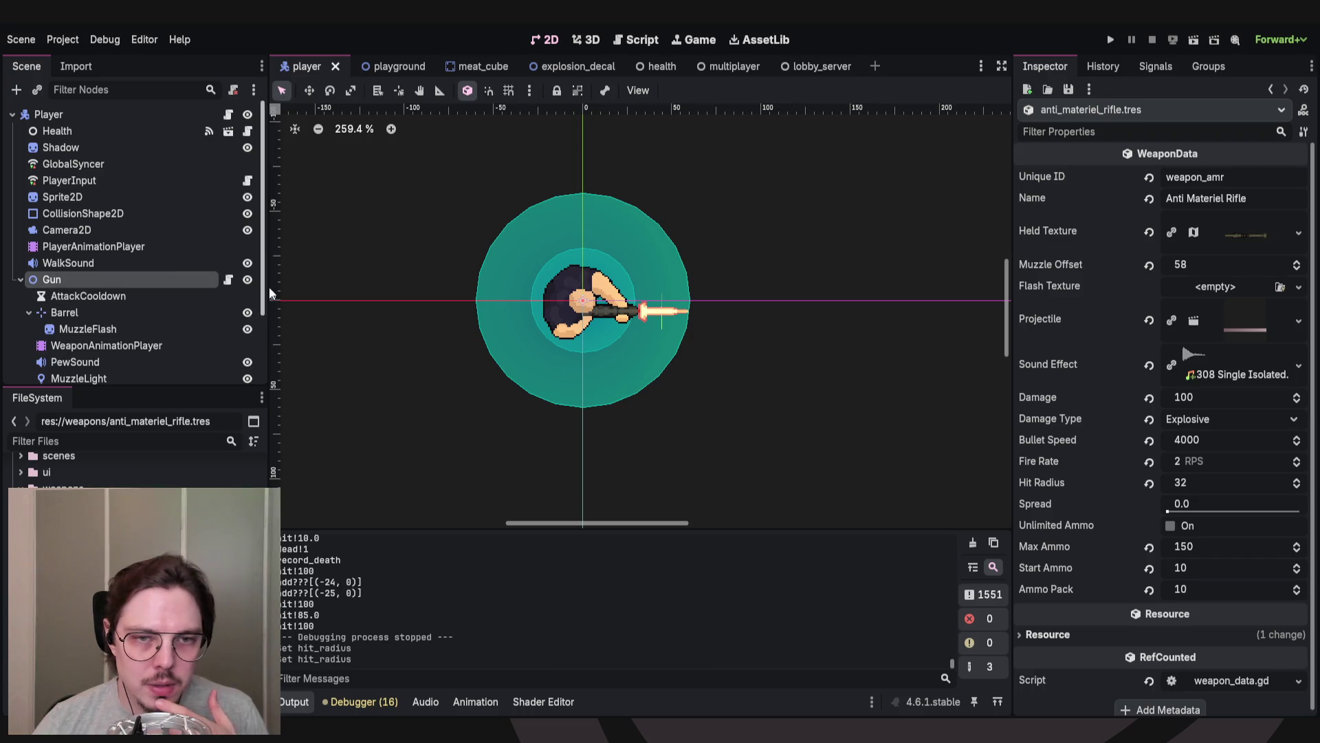
left_click(248, 280)
left_click(247, 280)
left_click(248, 280)
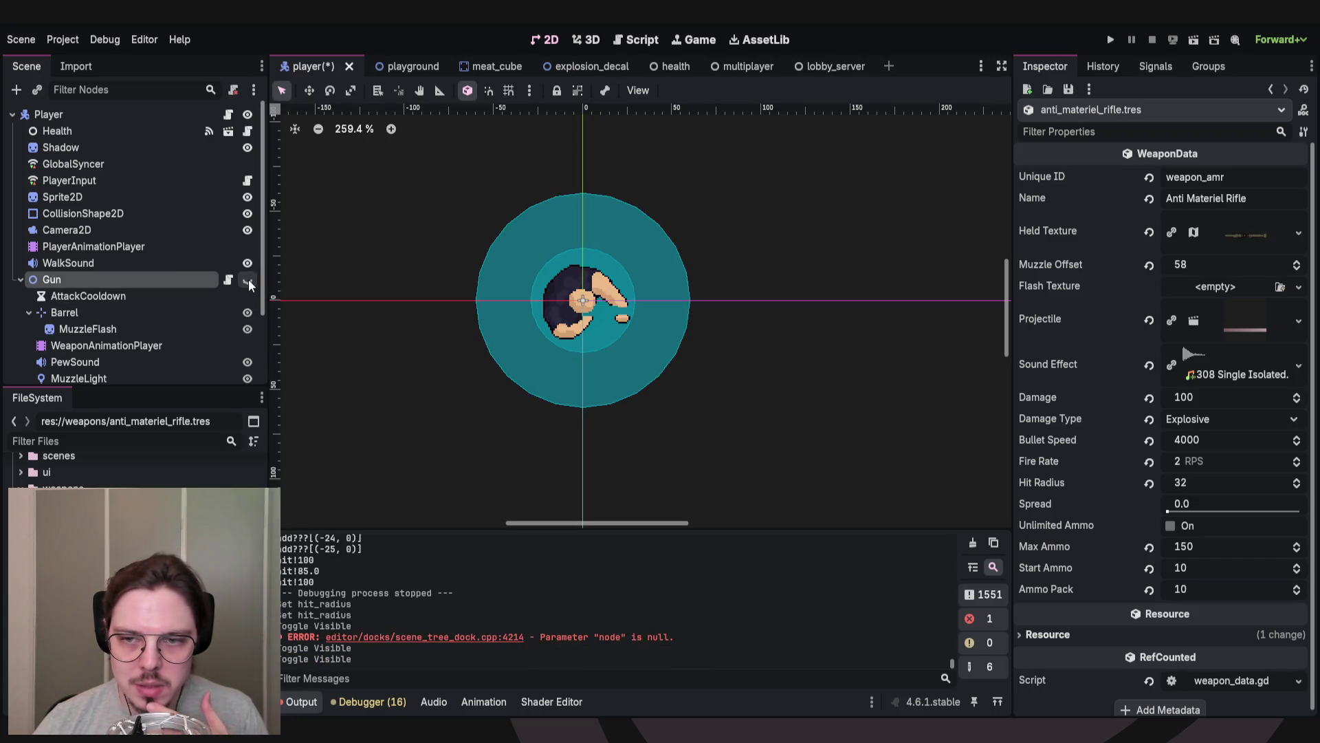
left_click(248, 280)
left_click(248, 279)
left_click(248, 280)
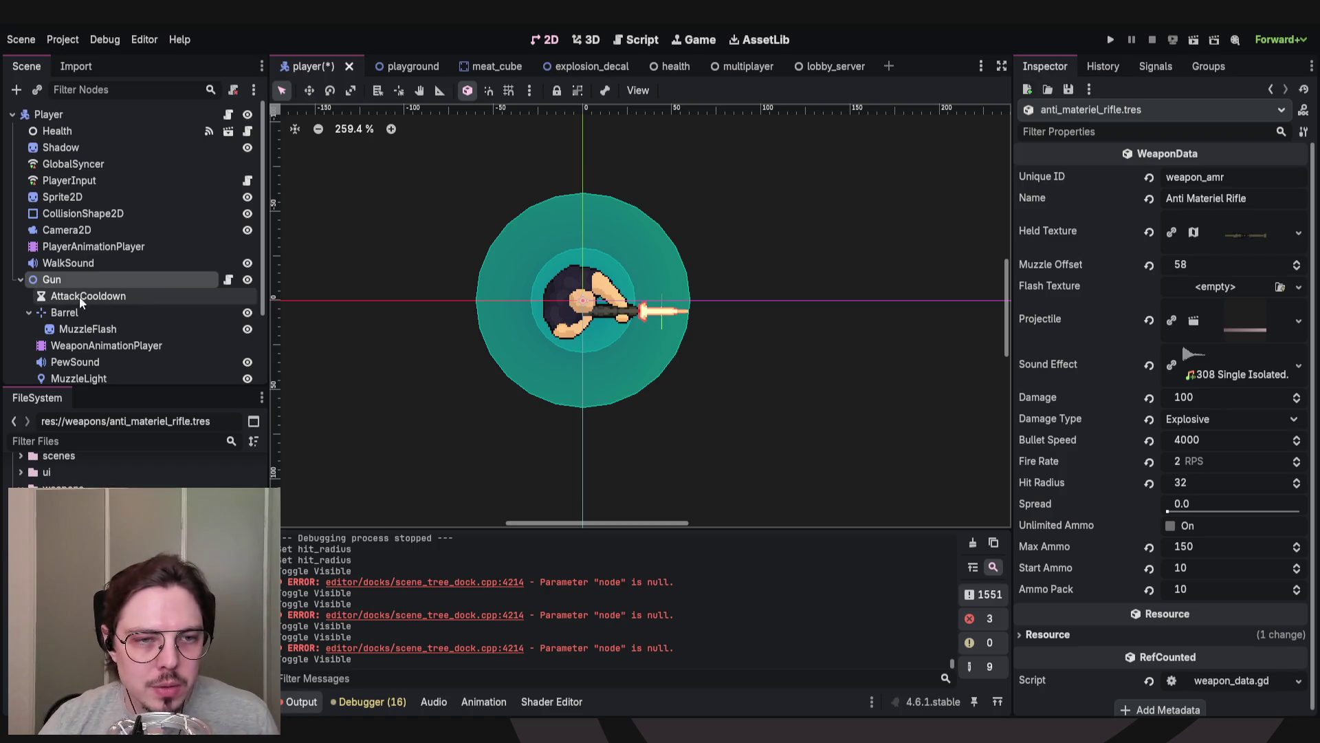
left_click(21, 279)
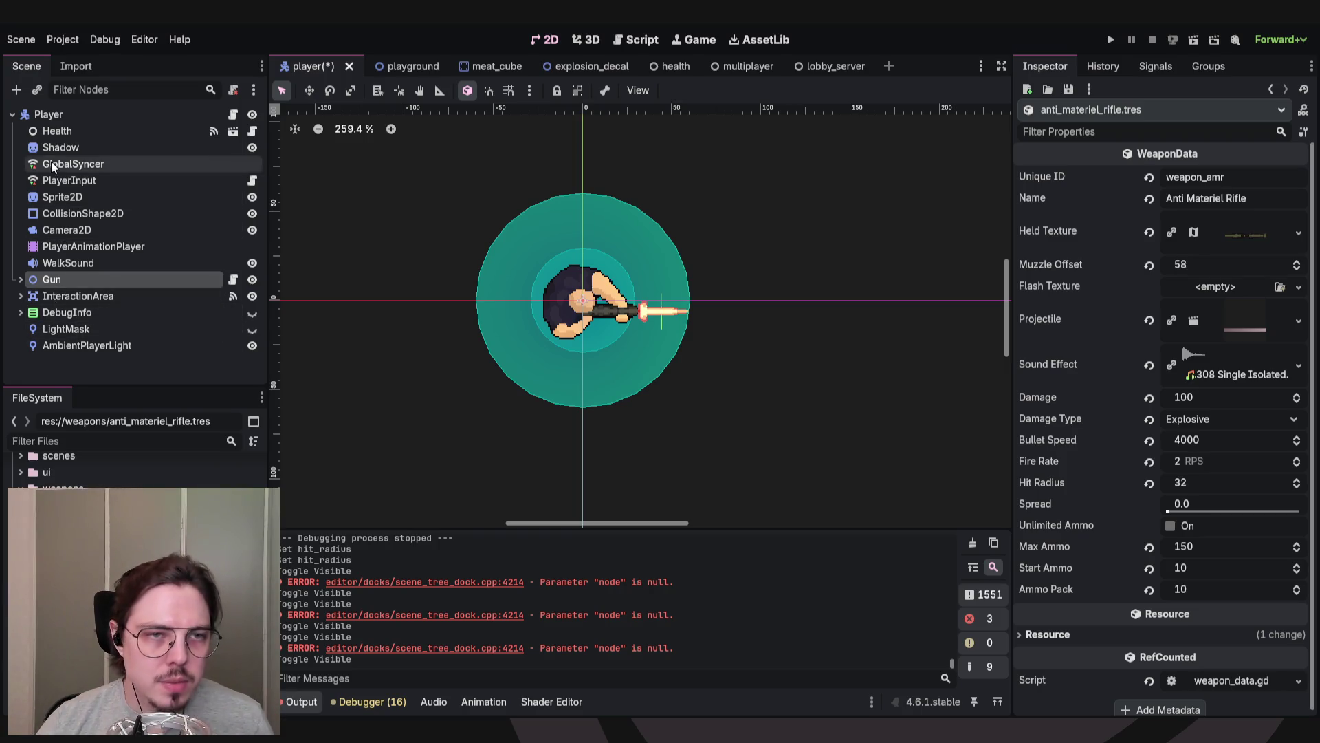
Select the Player root node and bring up Create New Node with Ctrl+A.
left_click(40, 112)
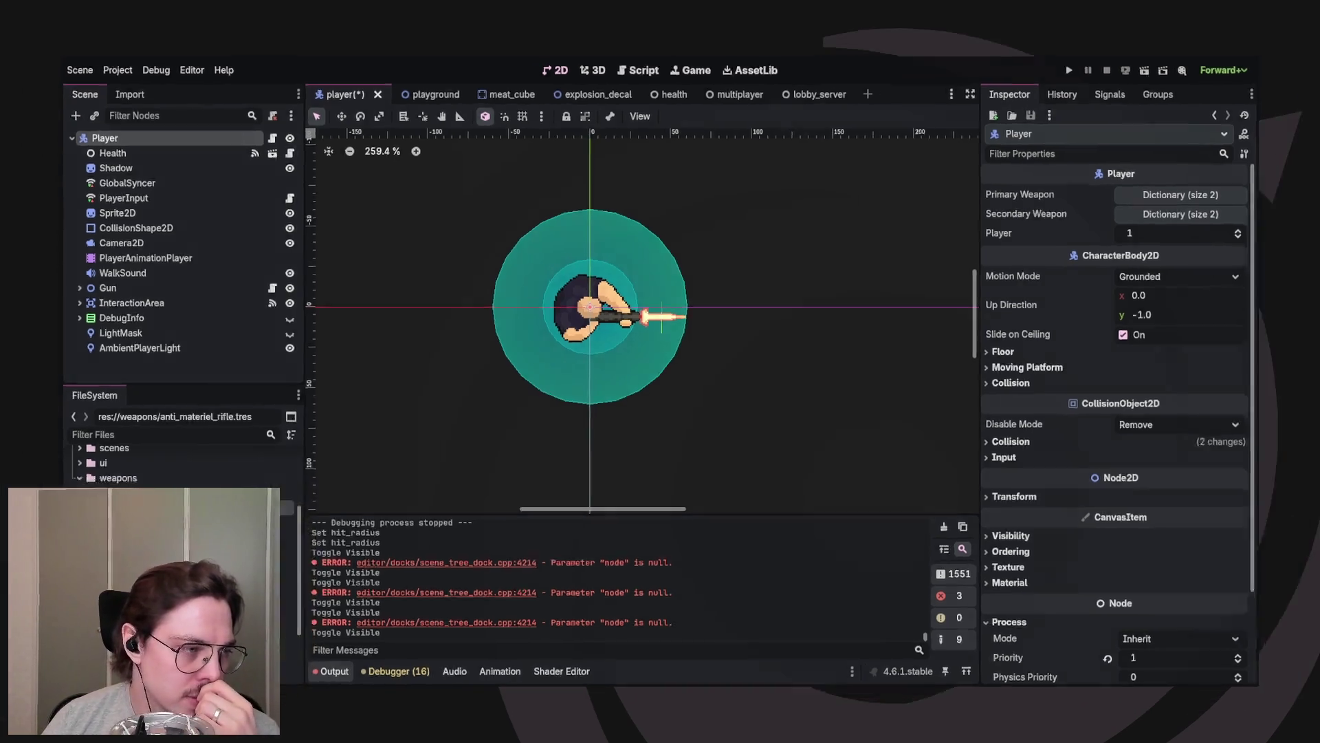
key("ctrl+a")
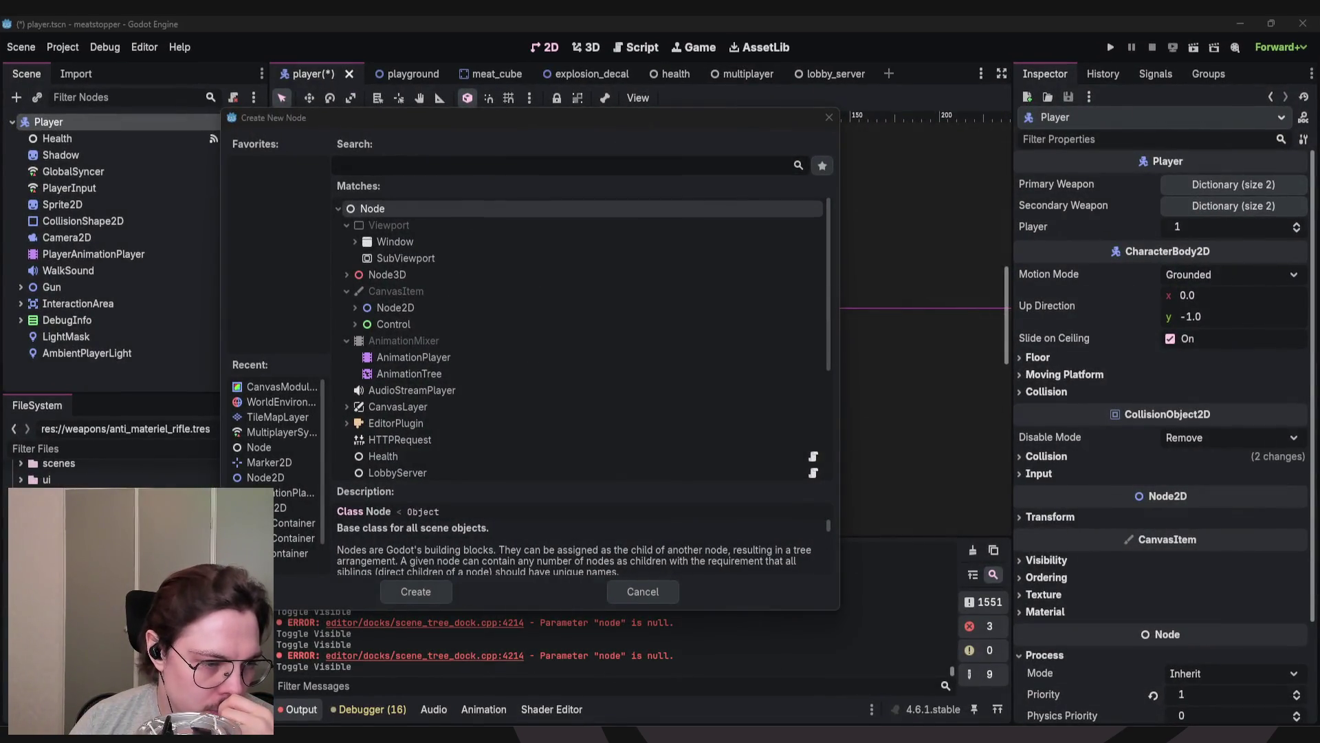
Reopen the Create New Node dialog for Player and choose Node2D as the type.
key("Escape")
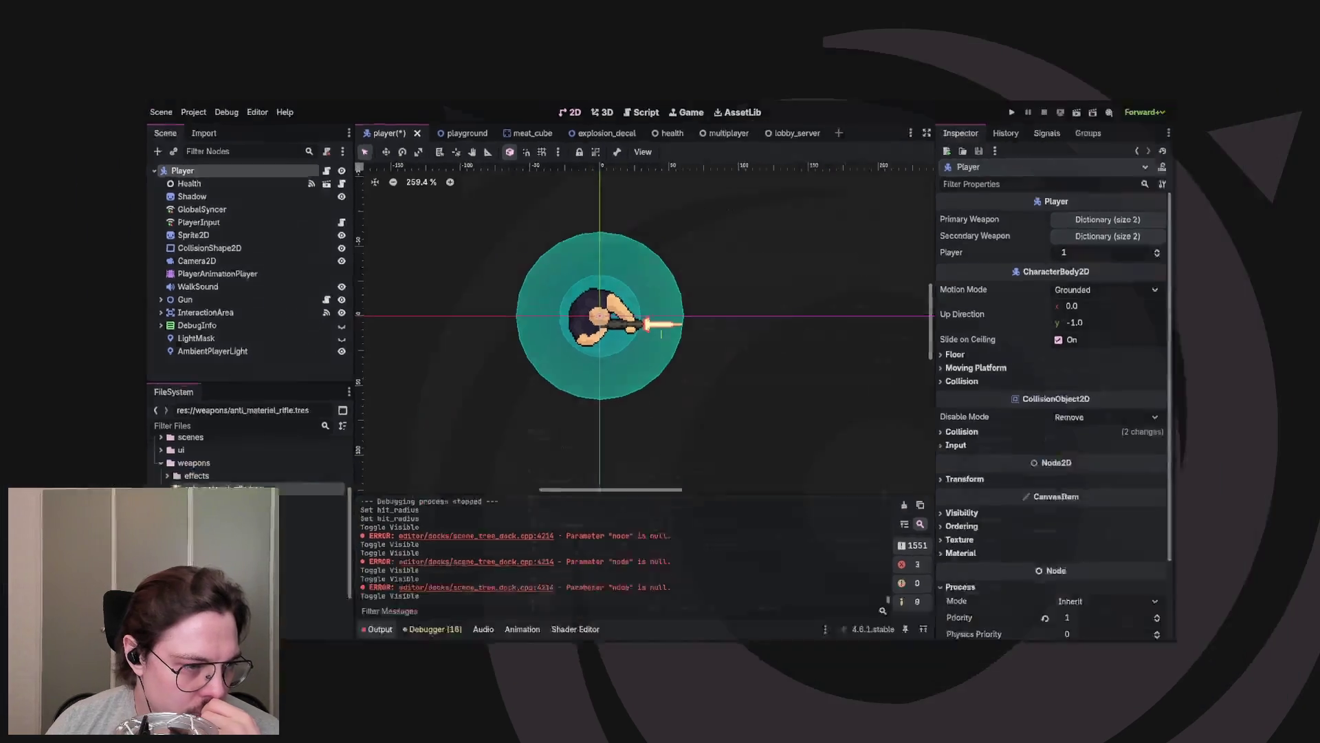
key("ctrl+a")
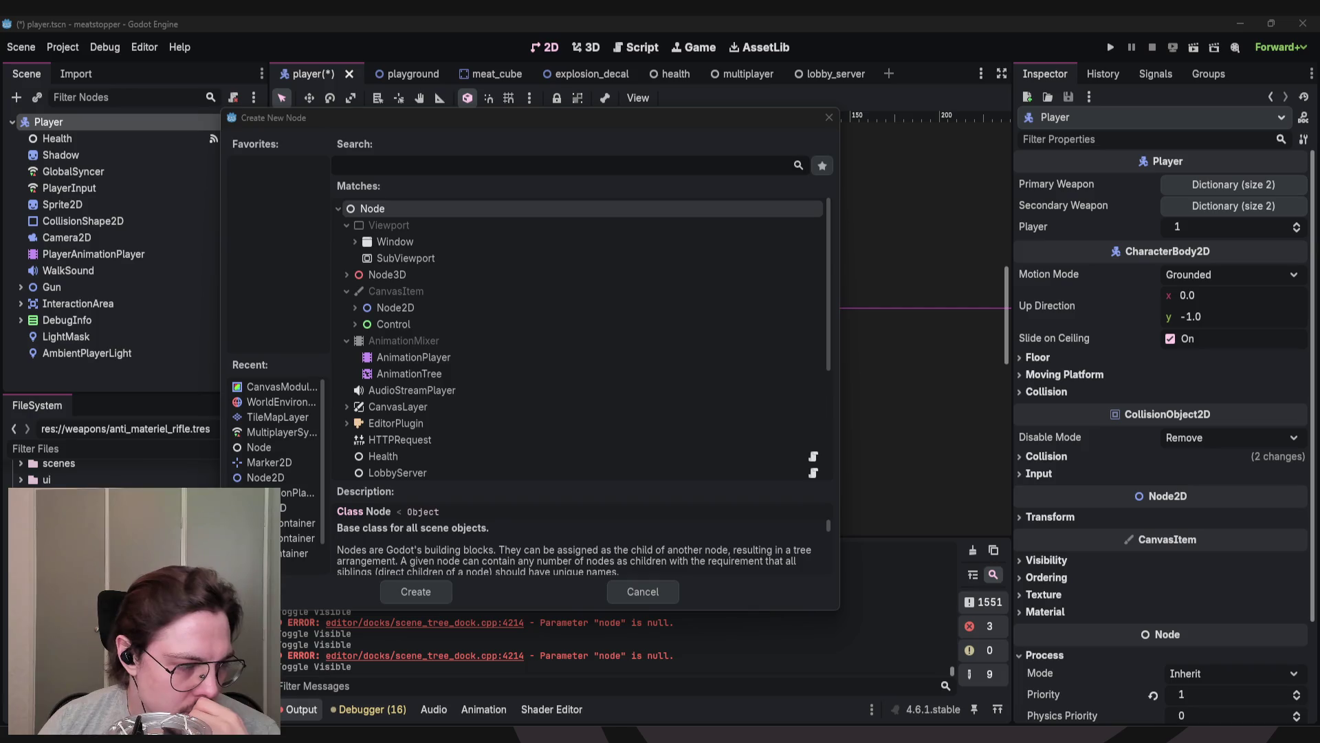
key("Escape")
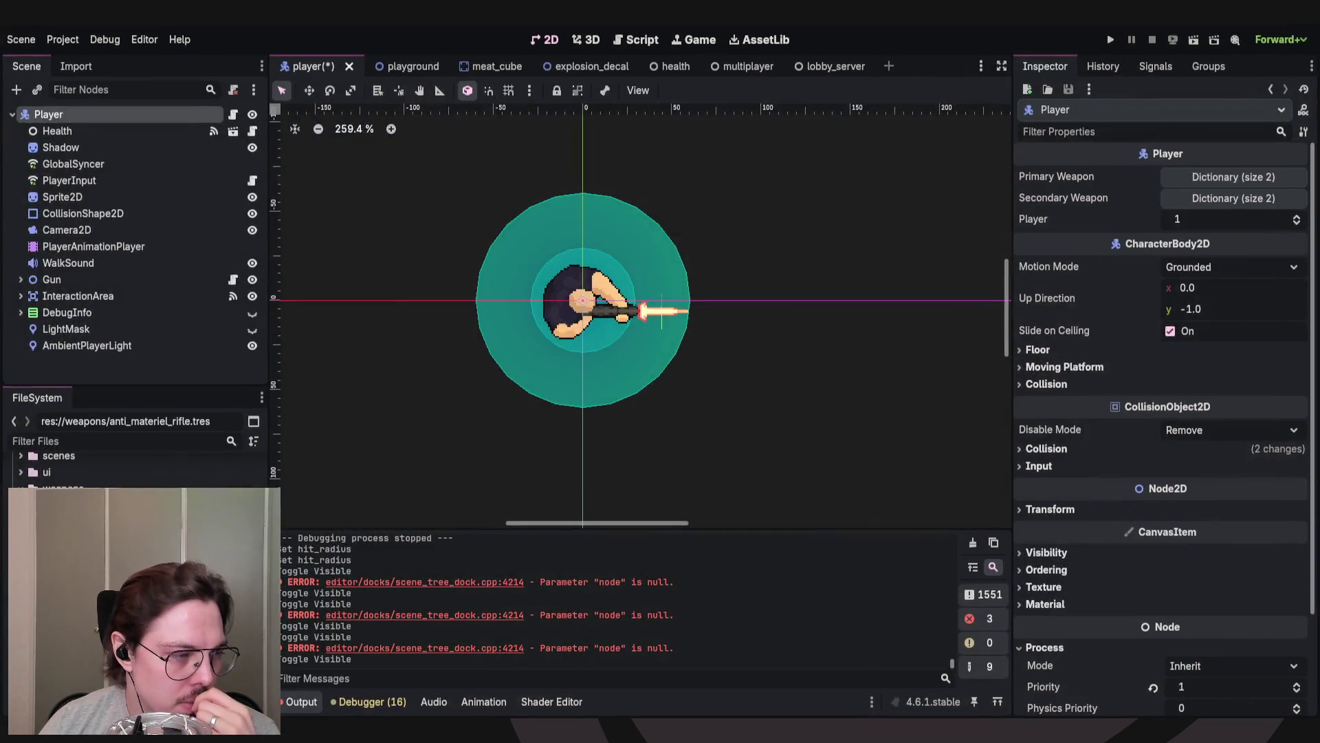
key("ctrl+a")
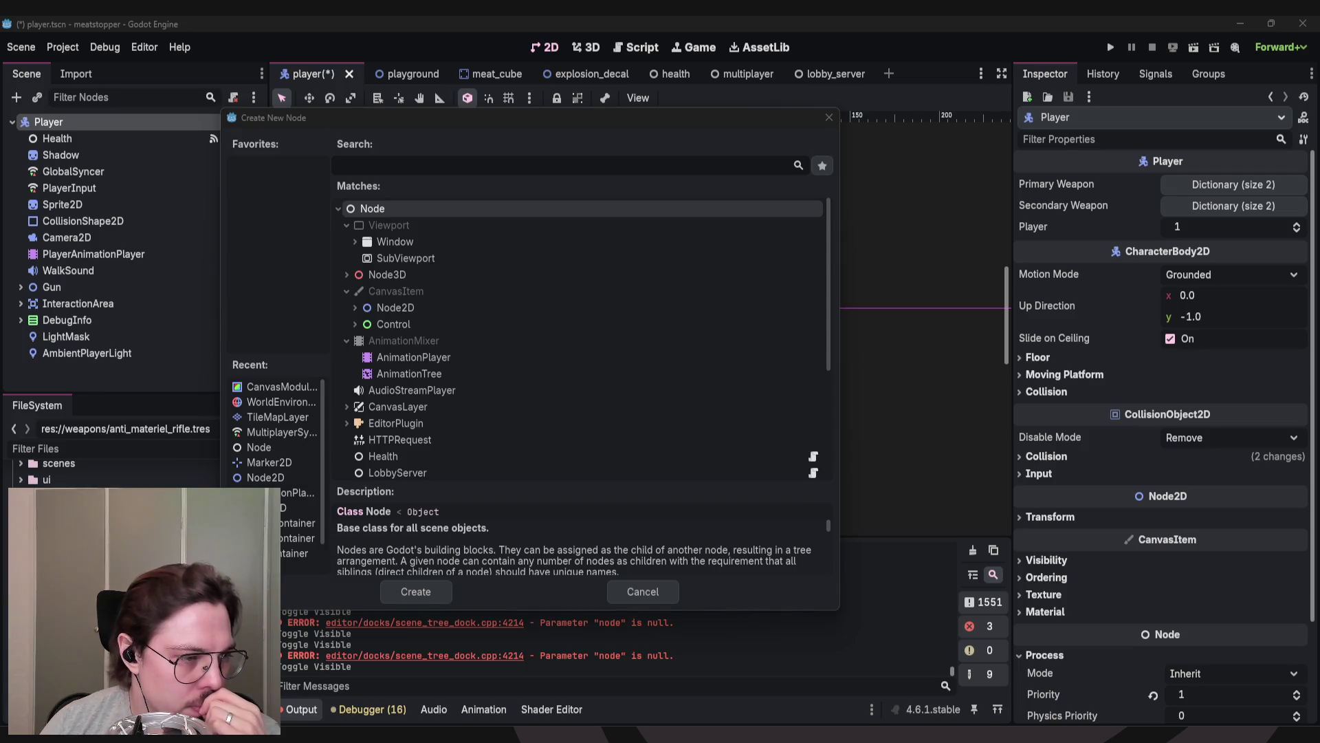
mouse_move(408, 120)
left_mouse_down()
mouse_move(405, 102)
mouse_move(373, 117)
mouse_move(368, 89)
left_mouse_up()
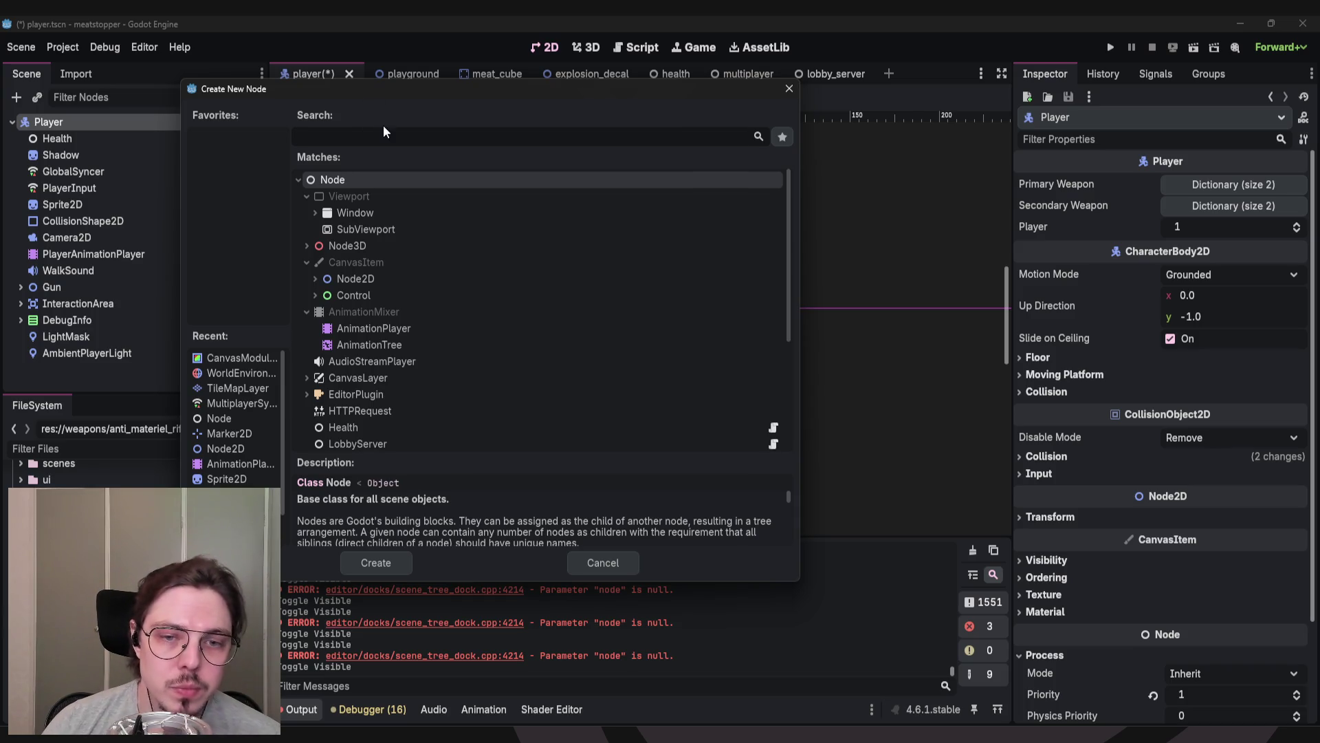
left_click(222, 448)
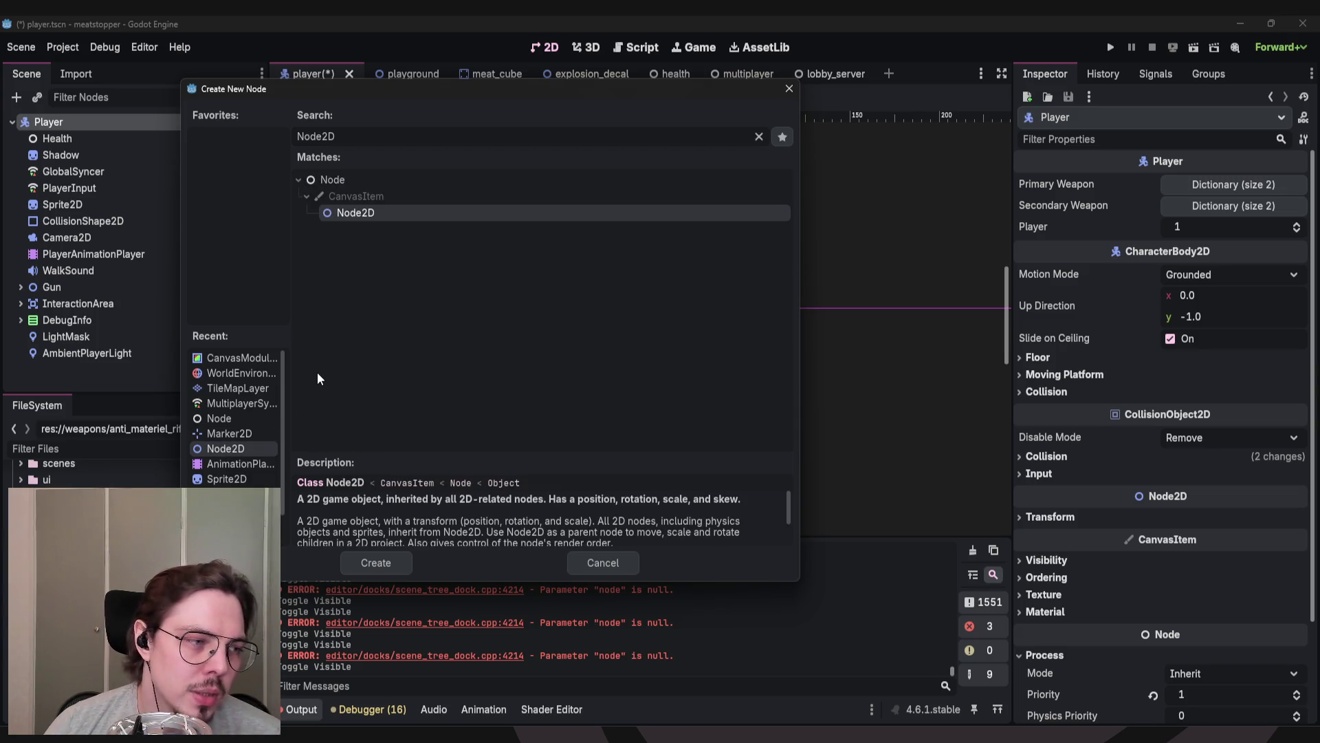
left_click_drag(262, 91, 243, 94)
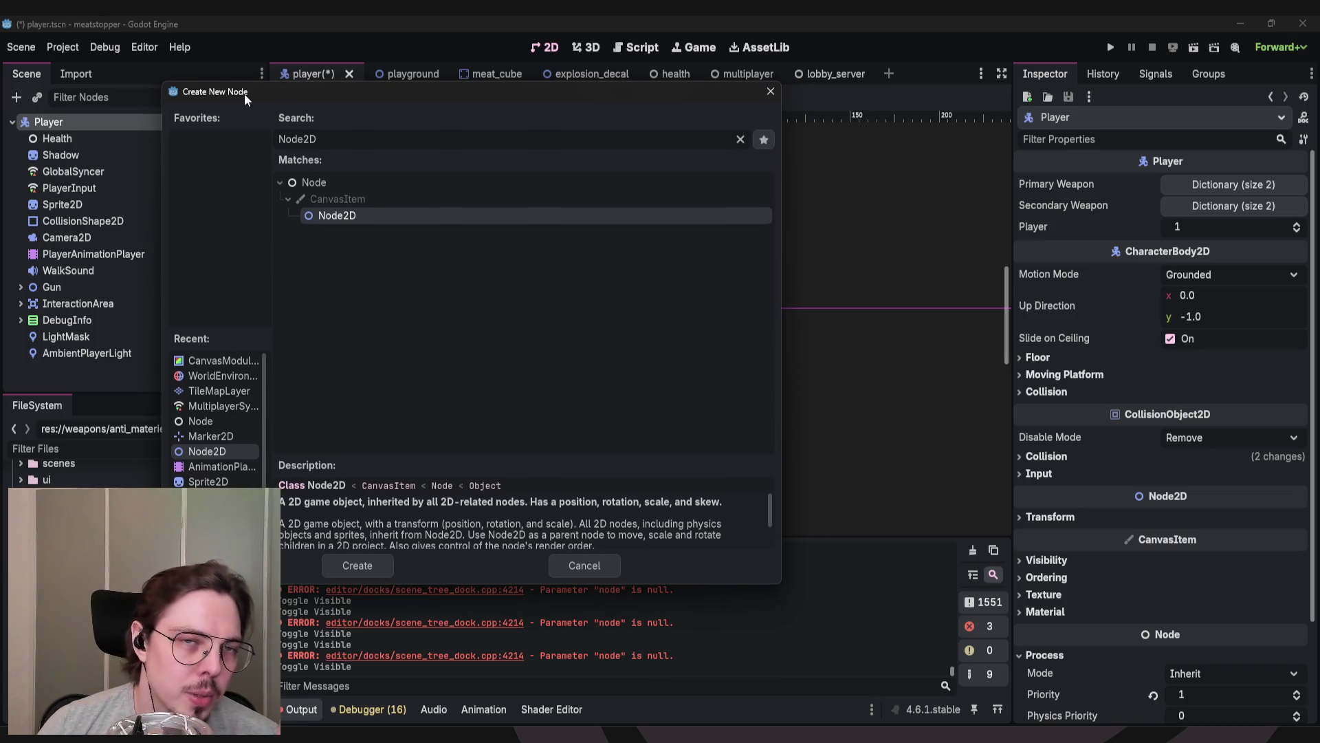
Create the Node2D under Player and nudge it toward the gun on the canvas.
left_click(373, 563)
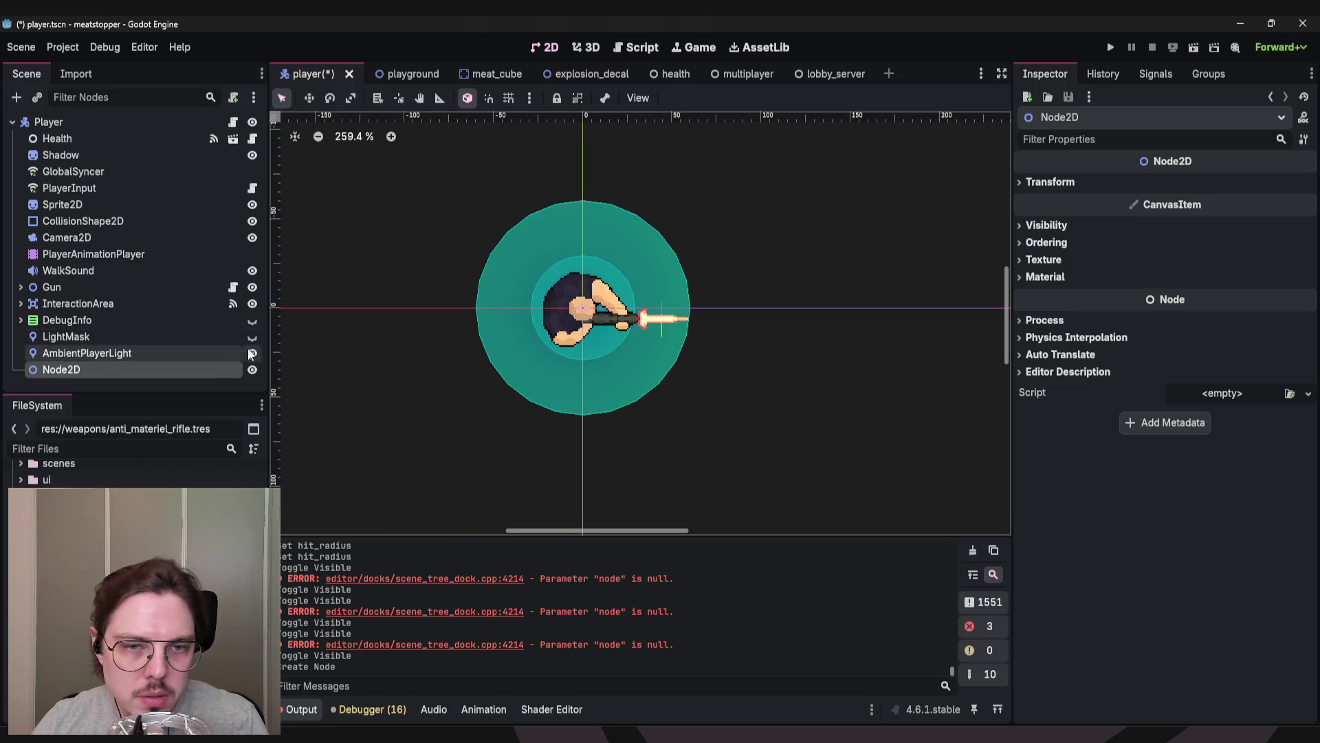
left_click_drag(438, 369, 756, 394)
key("Down")
key("Down")
key("Down")
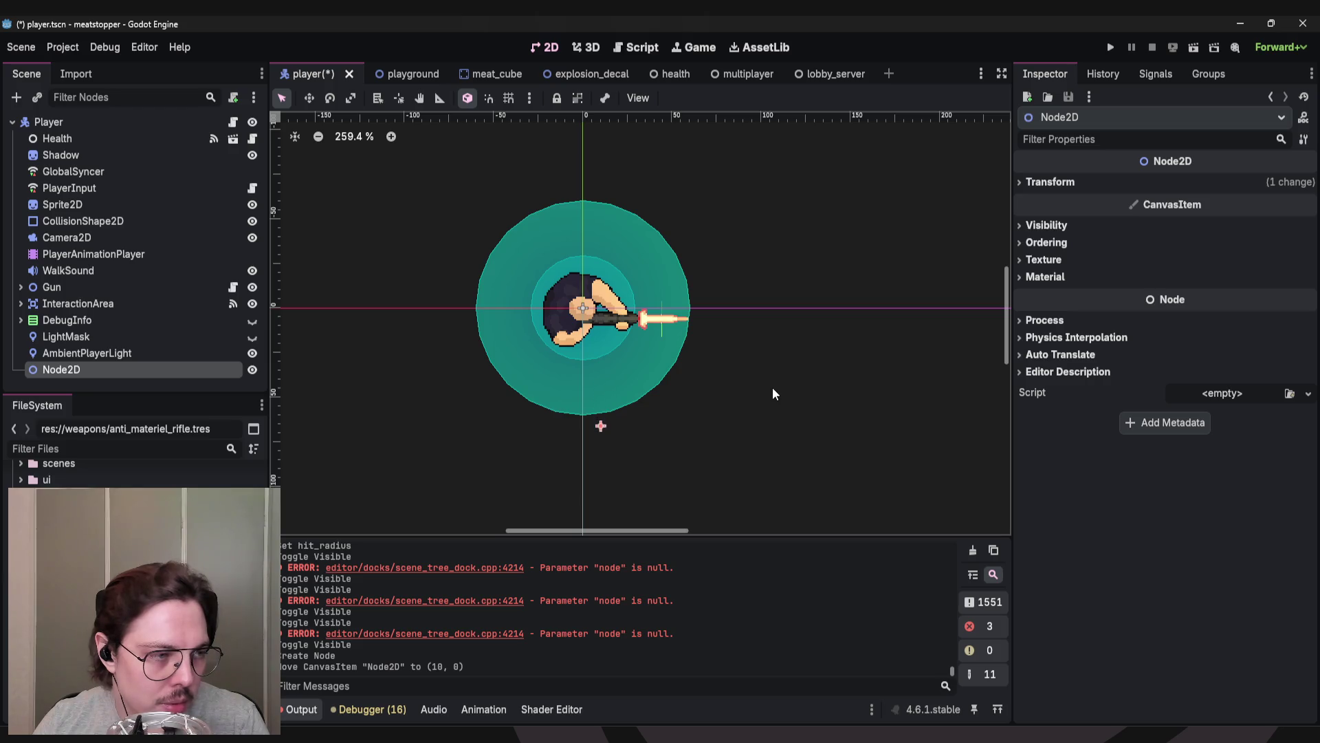
key("Down")
key("Down")
key("Down")
left_click_drag(603, 435, 611, 438)
Rename the new node to Hands and move it beside the gun at (11, 7).
double_click(69, 369)
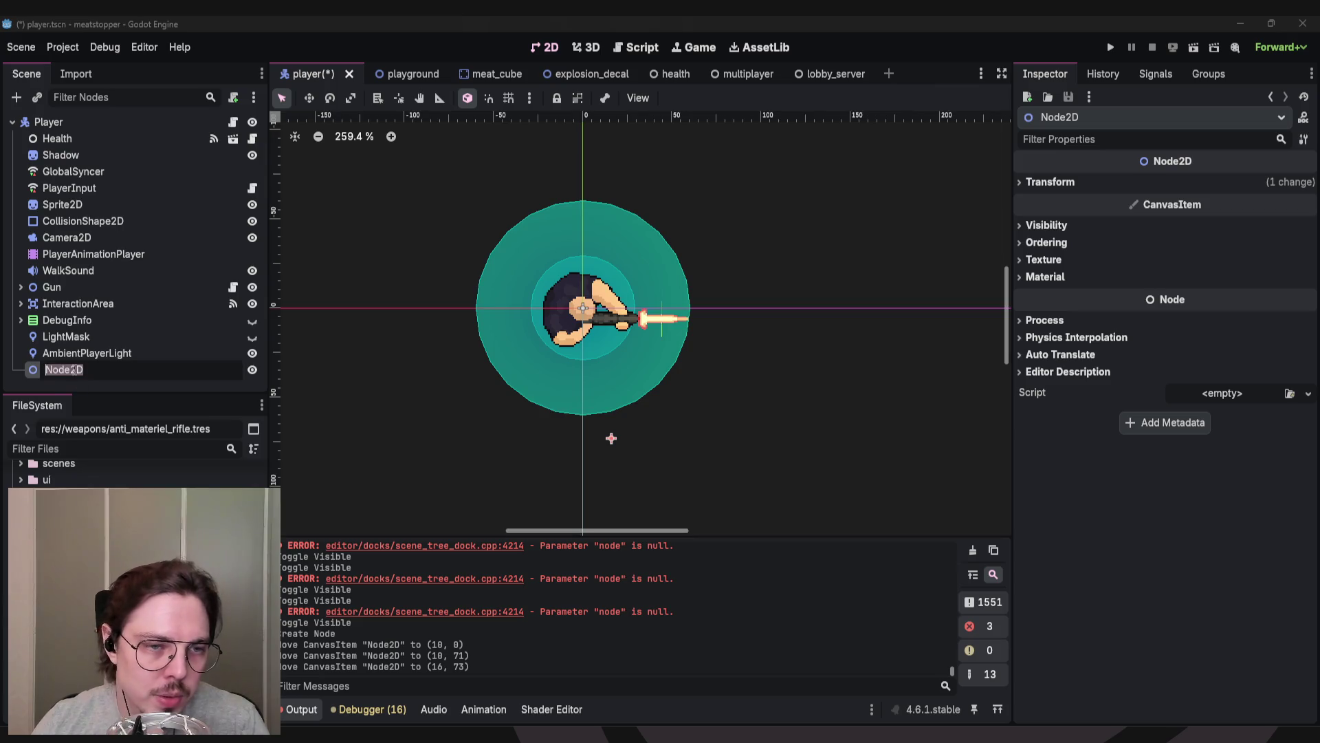
type("Hands")
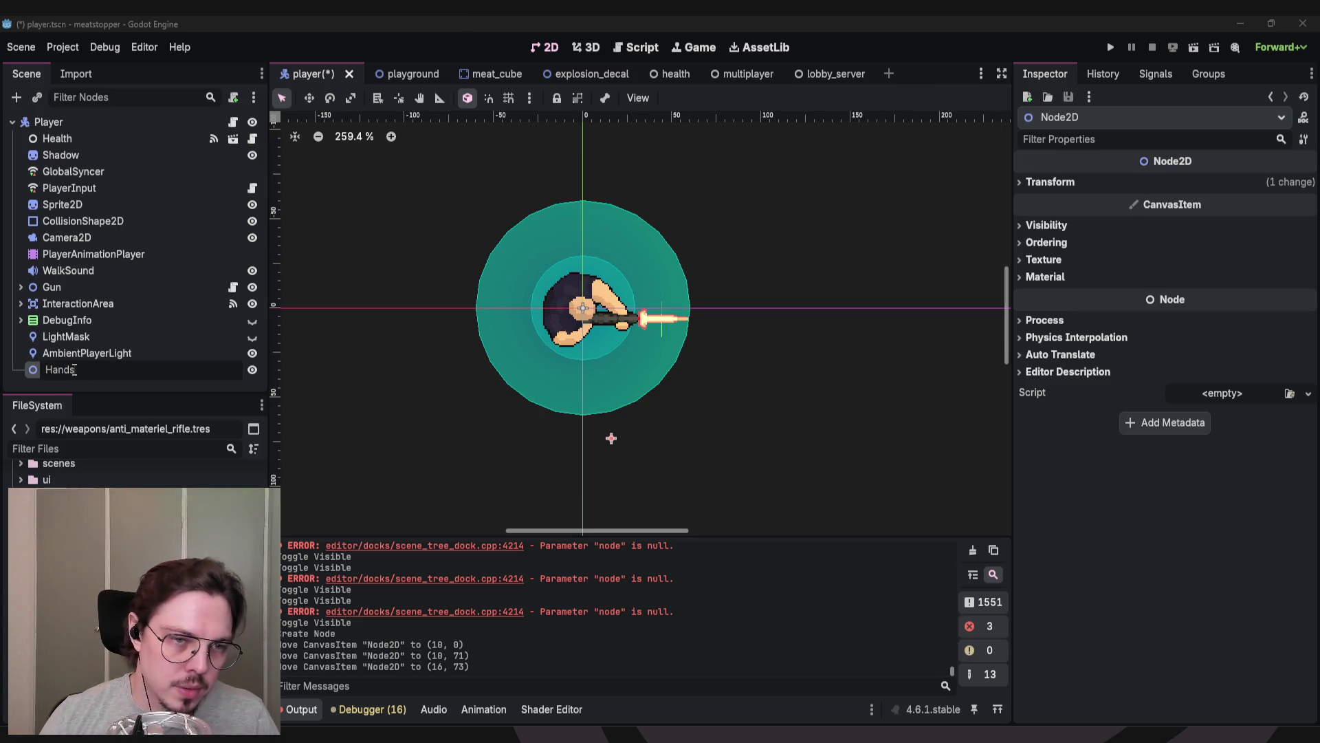
key("Return")
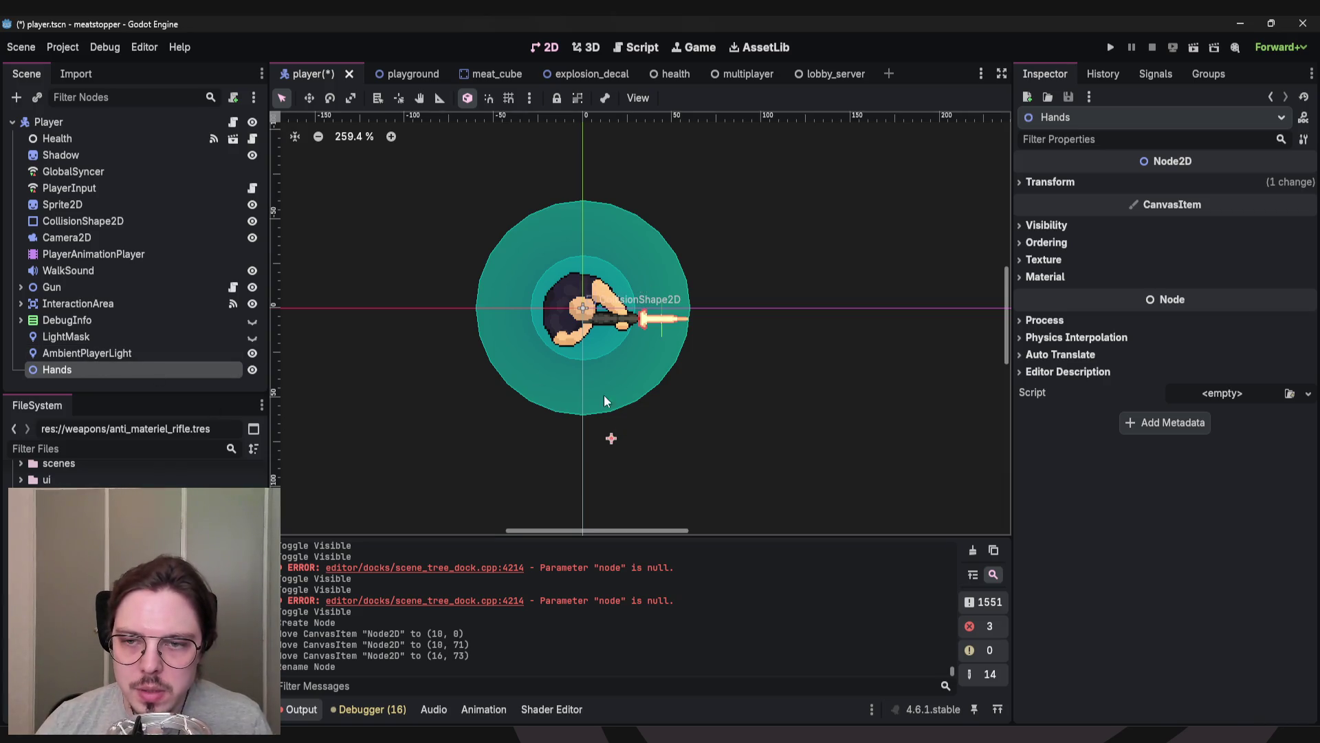
mouse_move(611, 440)
left_mouse_down()
mouse_move(625, 393)
mouse_move(603, 303)
mouse_move(720, 393)
mouse_move(601, 317)
left_mouse_up()
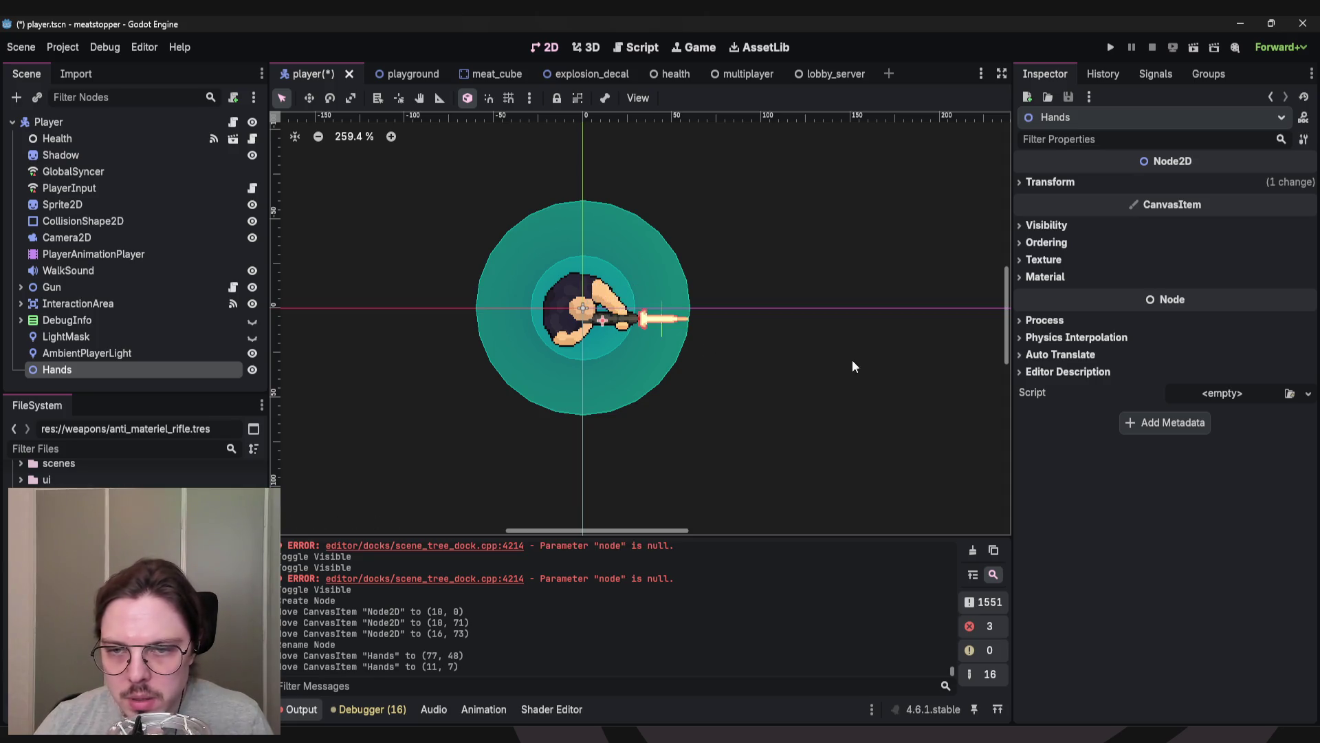
left_click(878, 407)
left_click(58, 371)
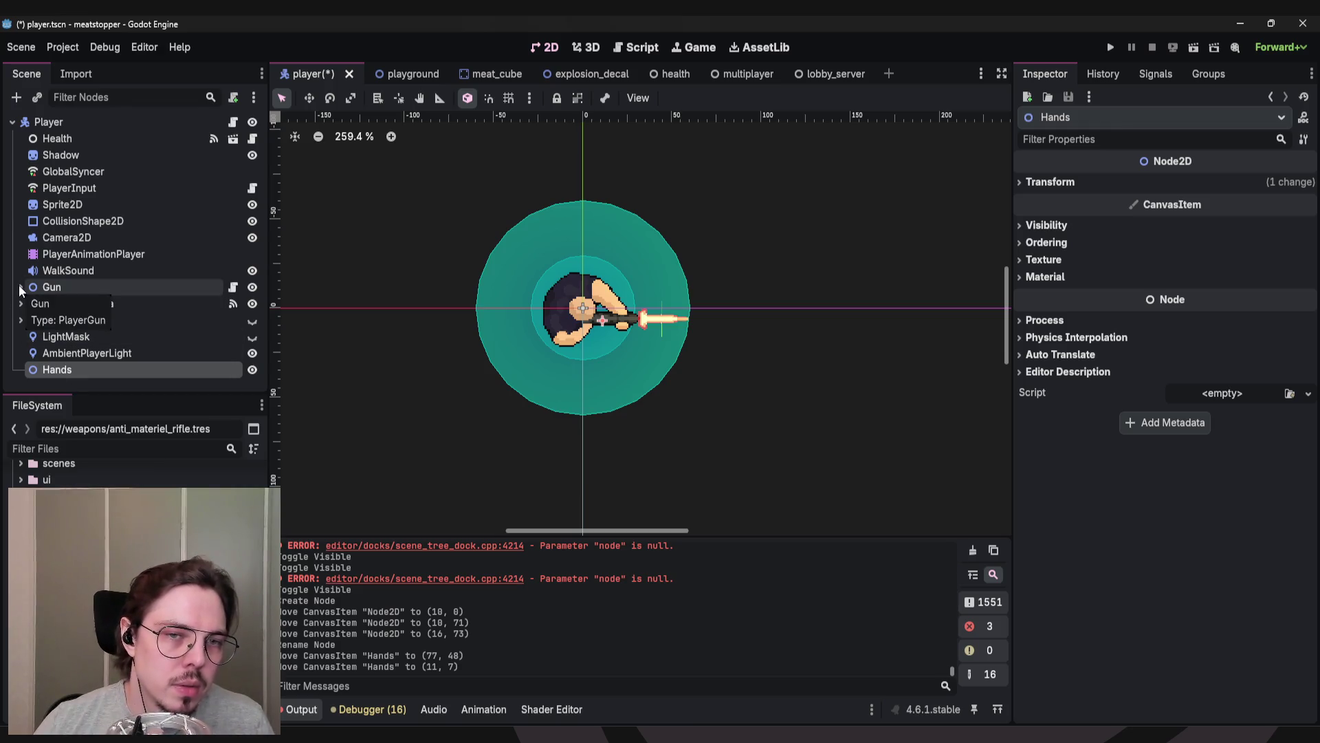
Open gun.gd from the Gun node, browse its weapon code, then bring up Hands' context menu.
left_click(234, 286)
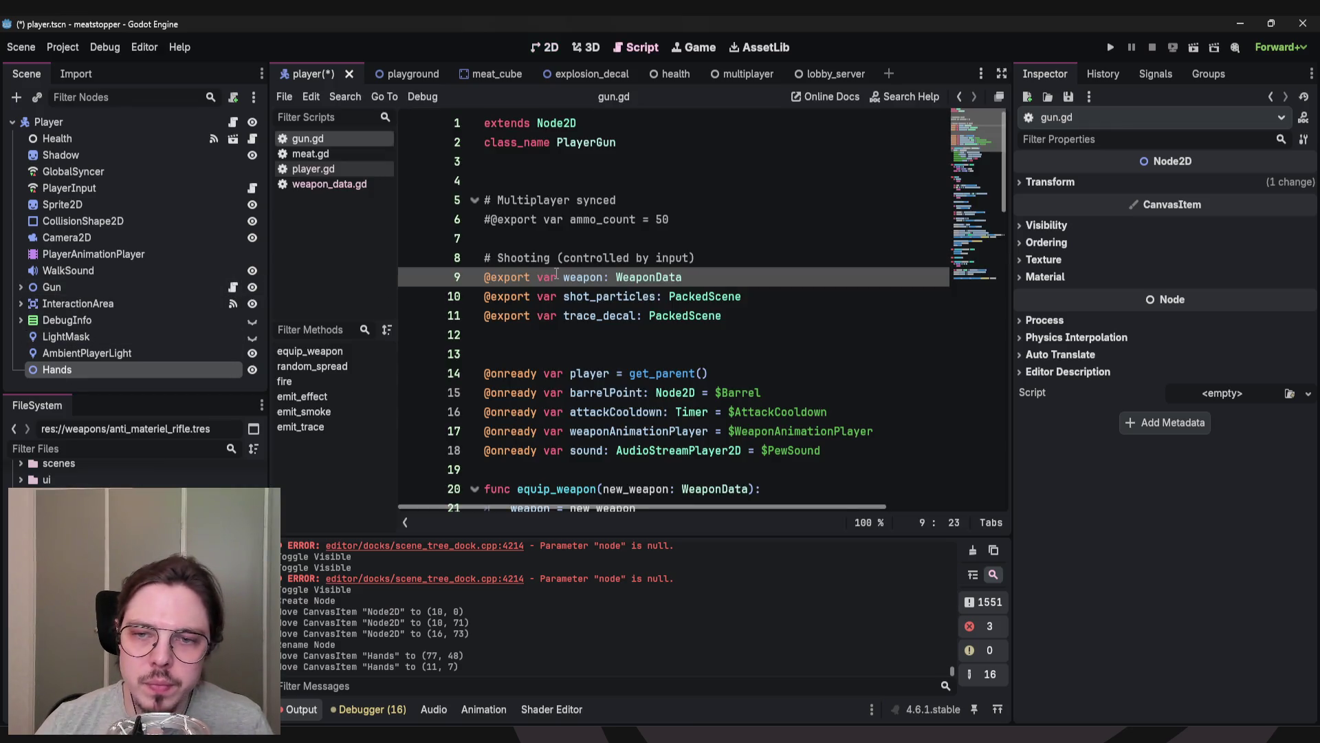
left_click(968, 283)
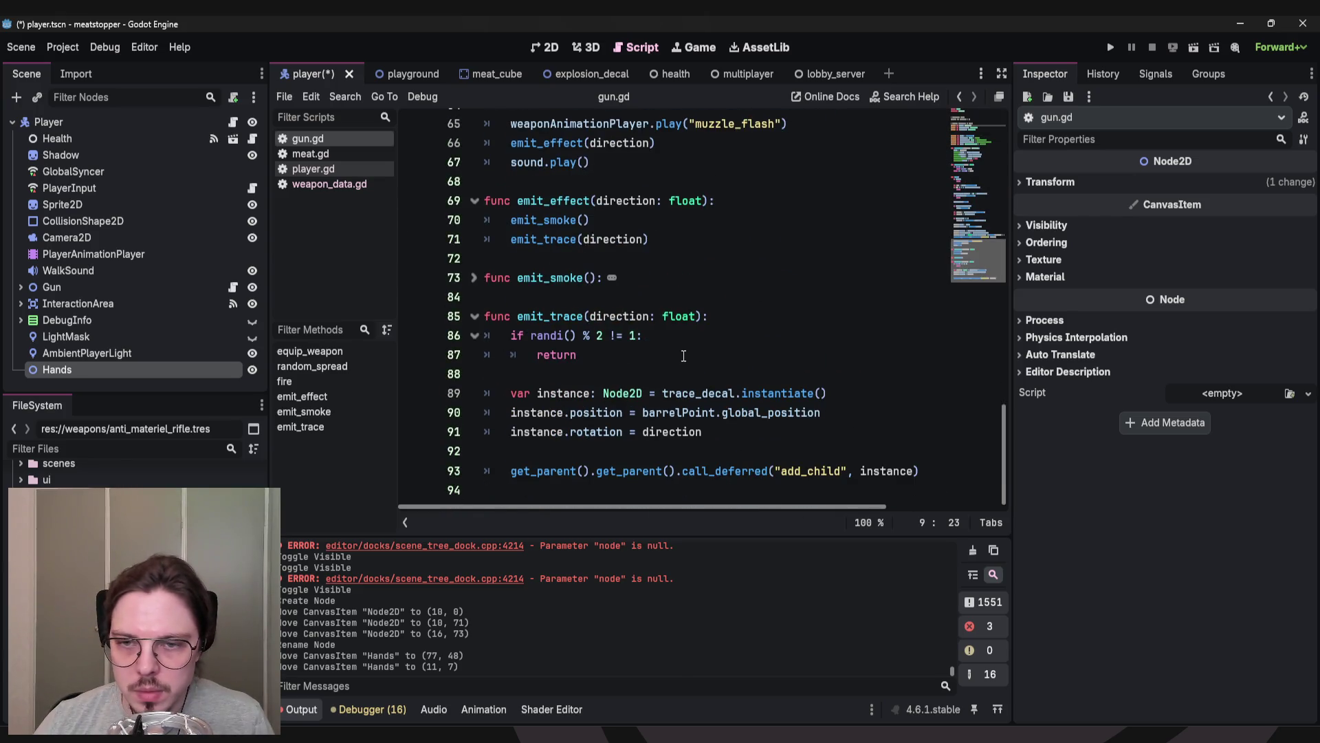
left_click(572, 391)
left_click(574, 372)
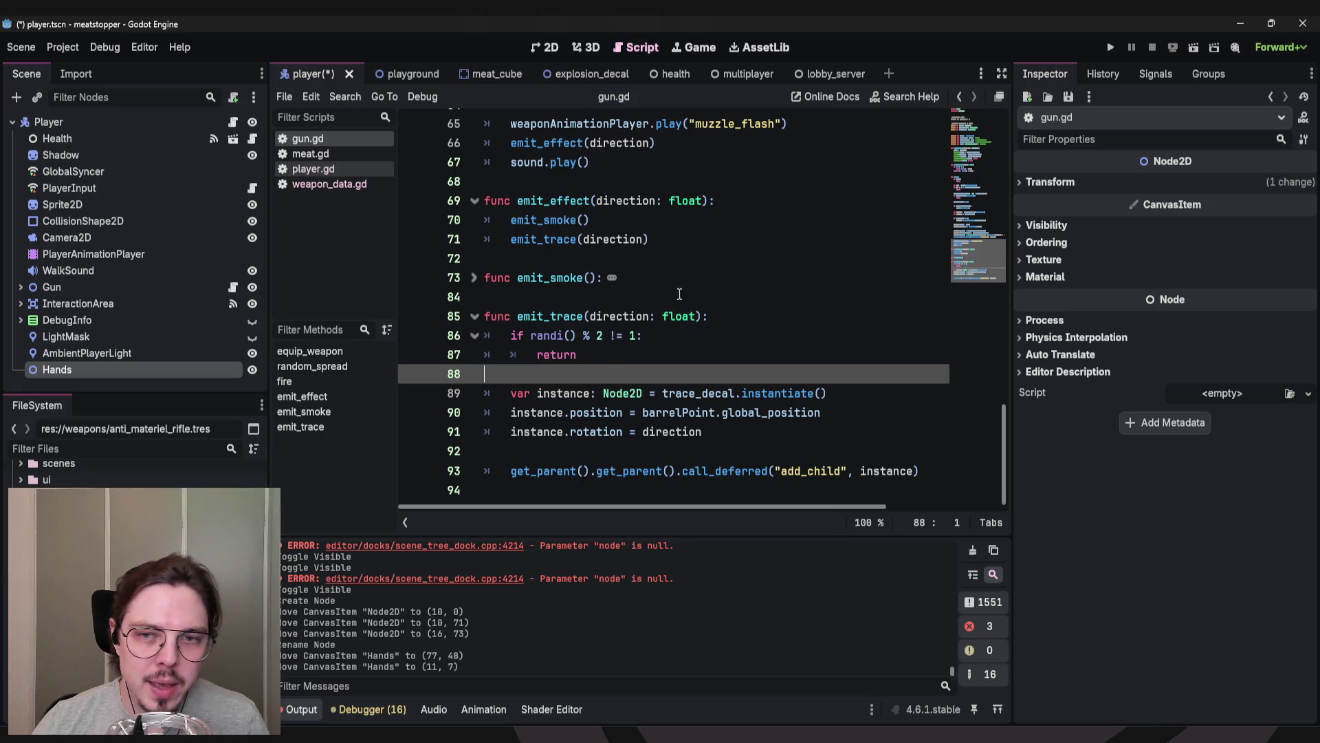
left_click(548, 298)
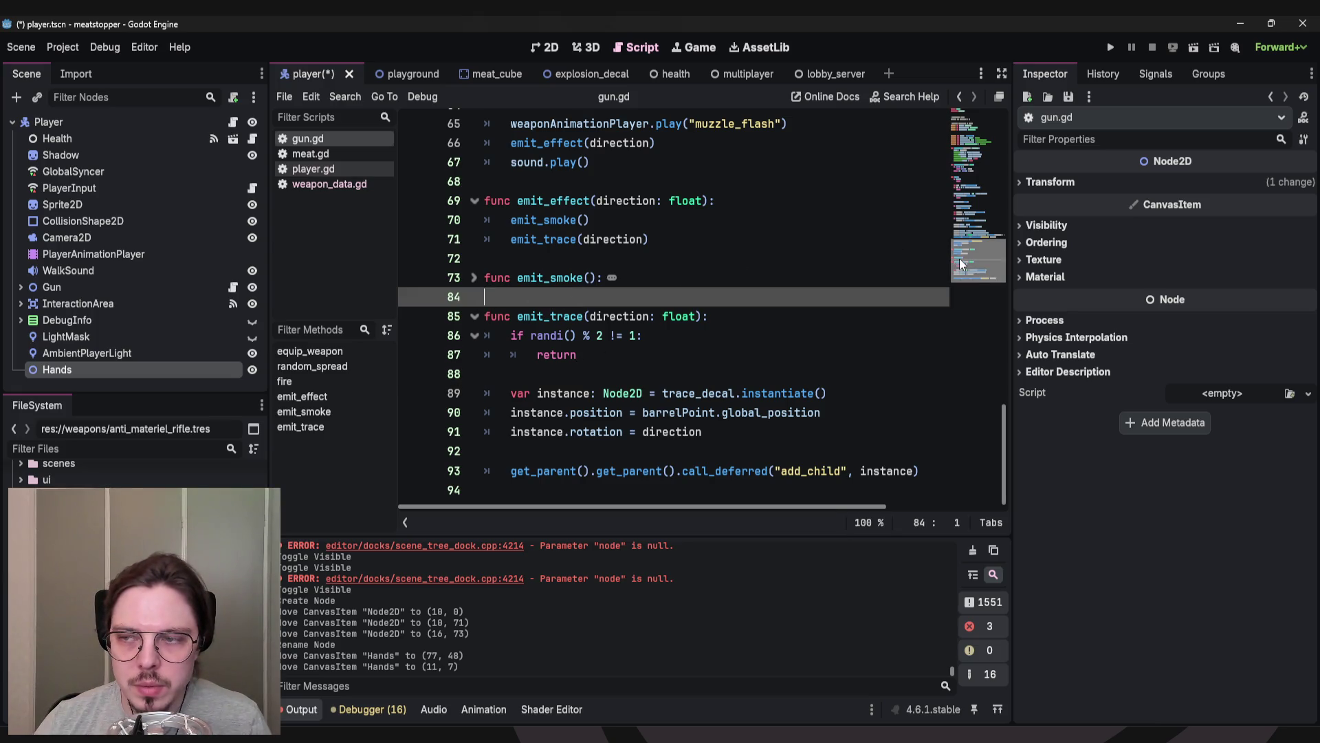
left_click_drag(971, 260, 980, 239)
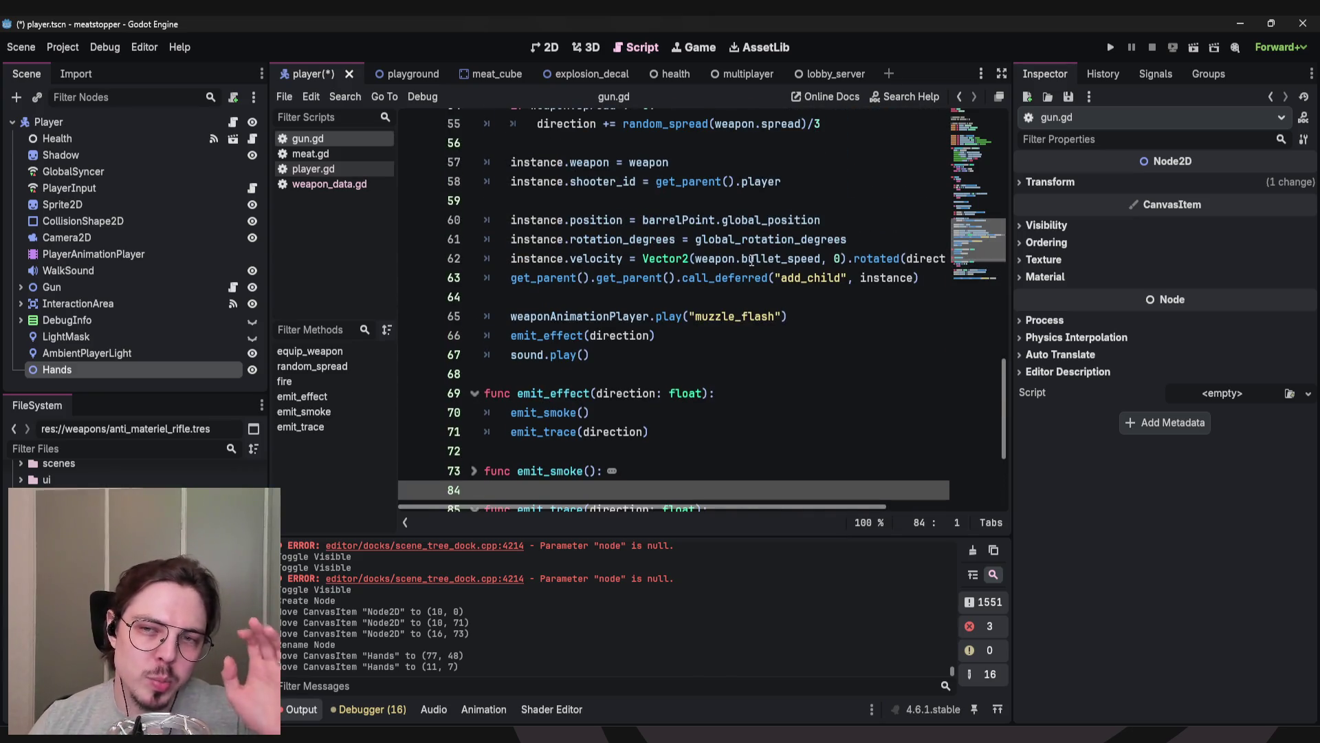
scroll(715, 268, "up", 12)
scroll(716, 275, "up", 6)
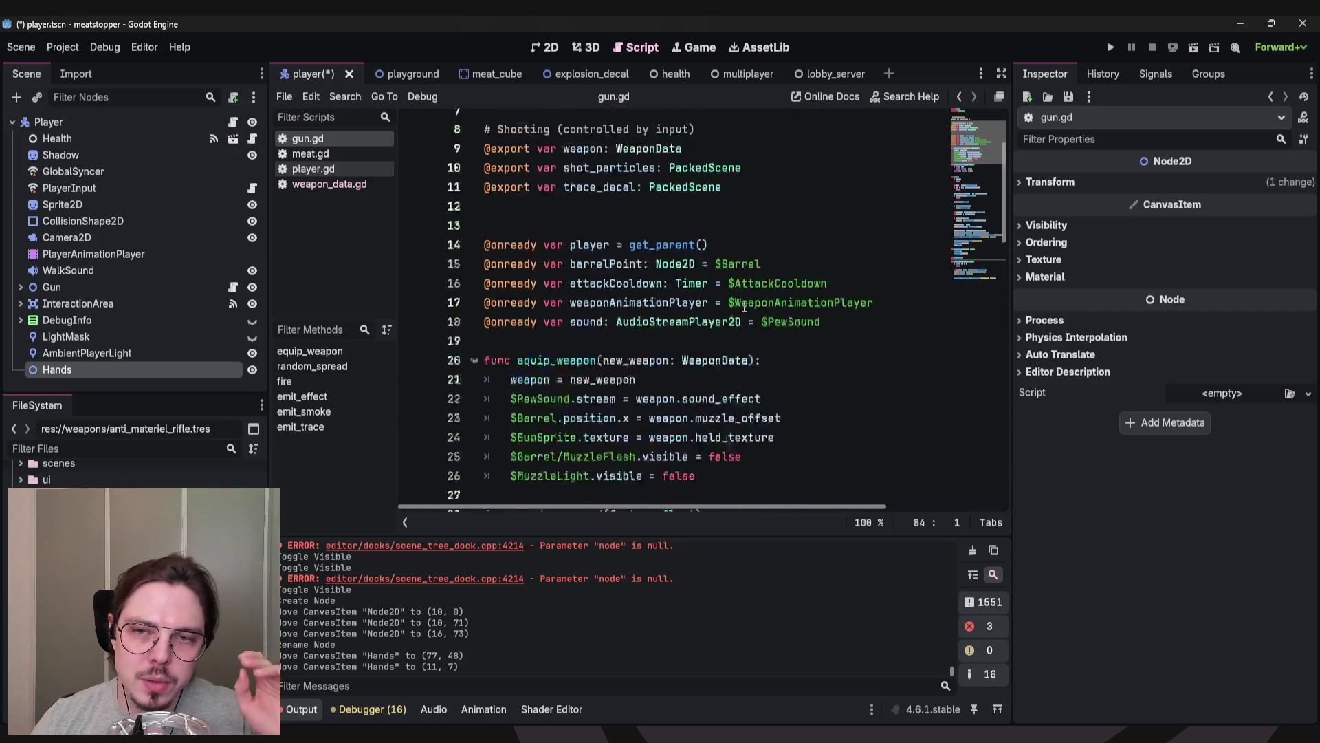
scroll(739, 293, "down", 4)
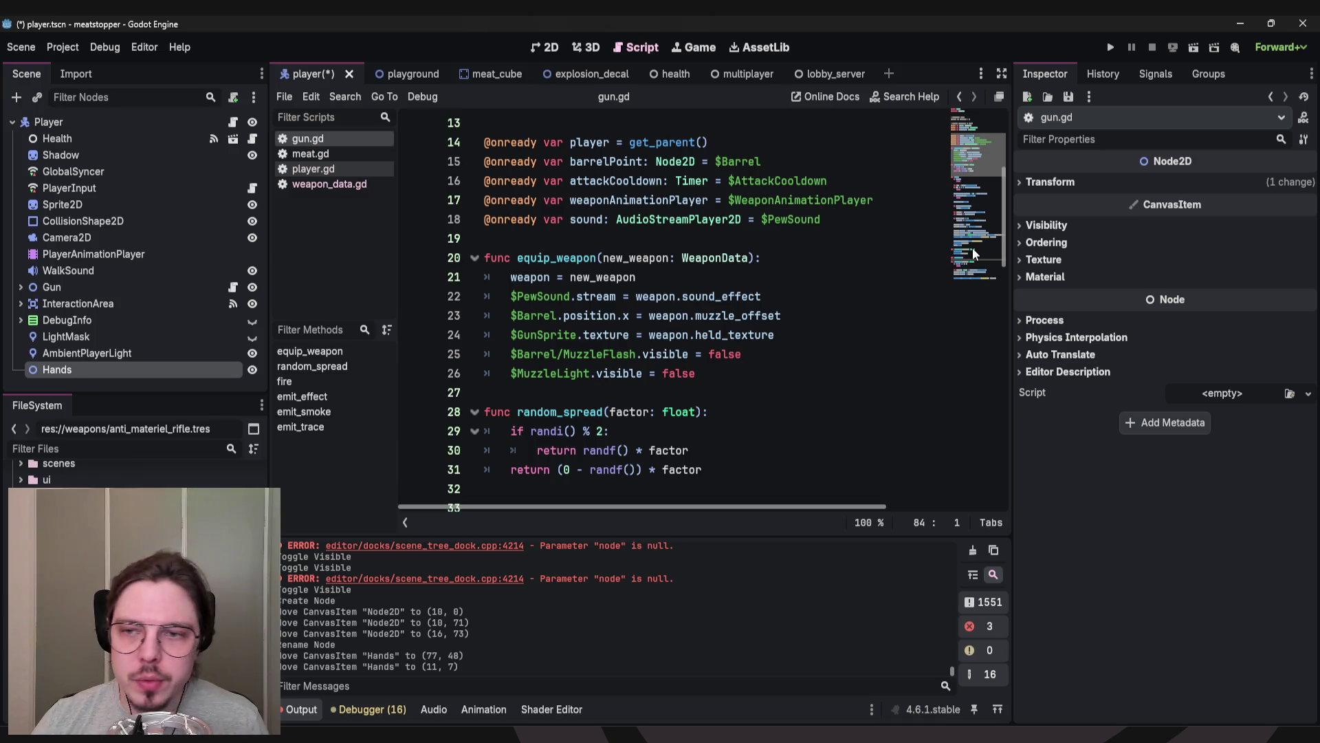
right_click(69, 369)
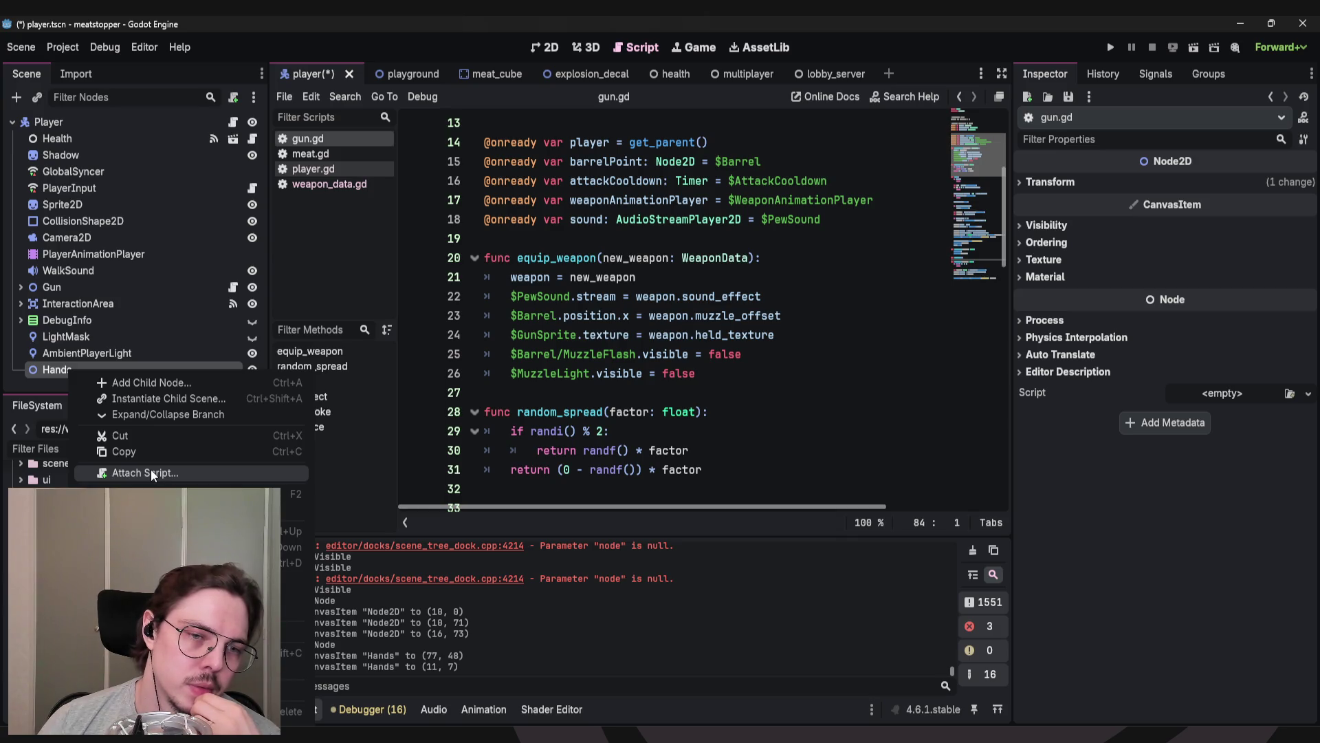
Start attaching a script to Hands with the path res://controllers/playerhands.gd.
left_click(150, 472)
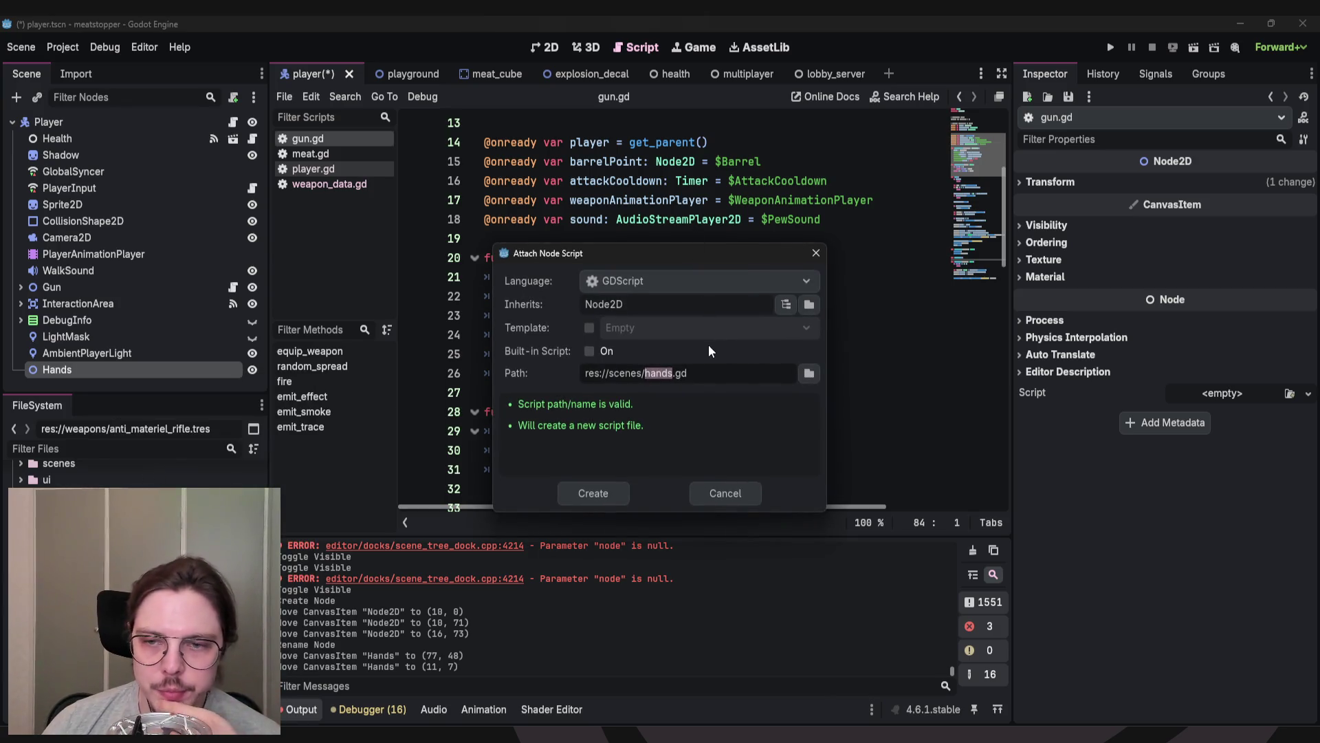
left_click(805, 375)
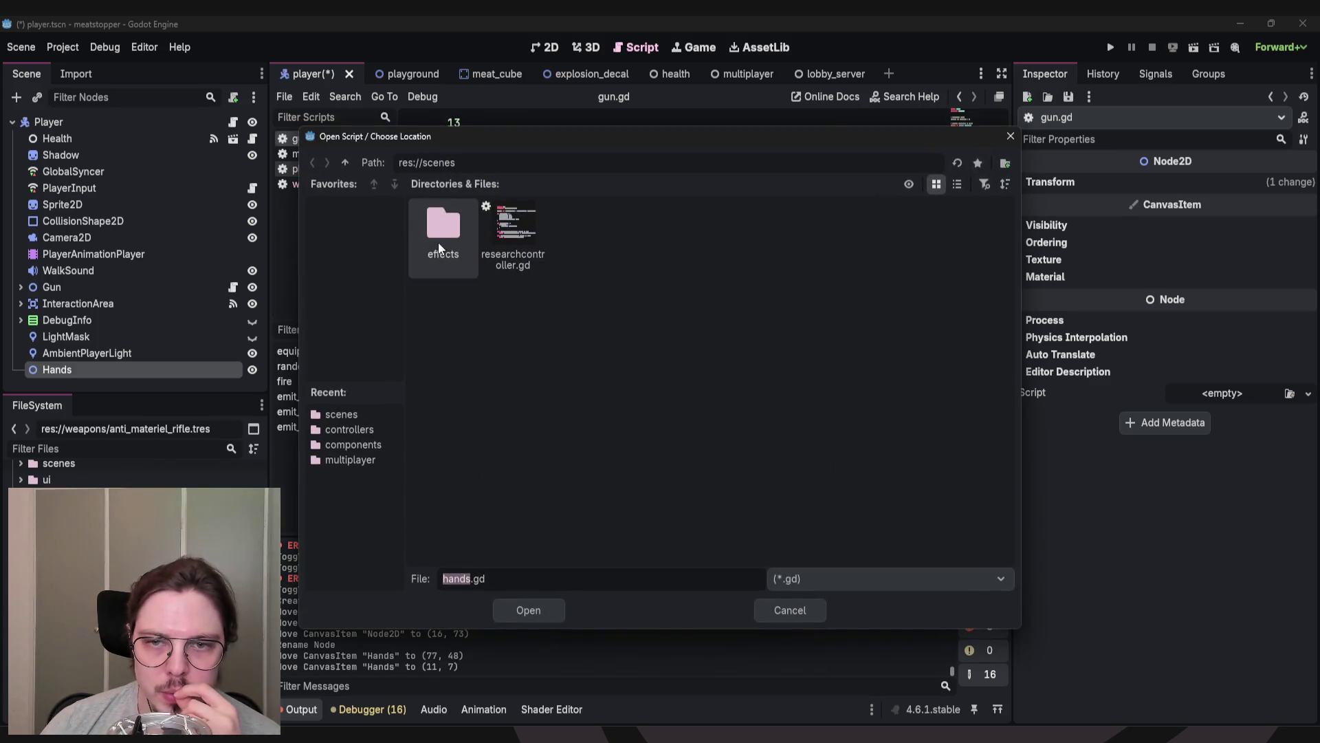
left_click(344, 163)
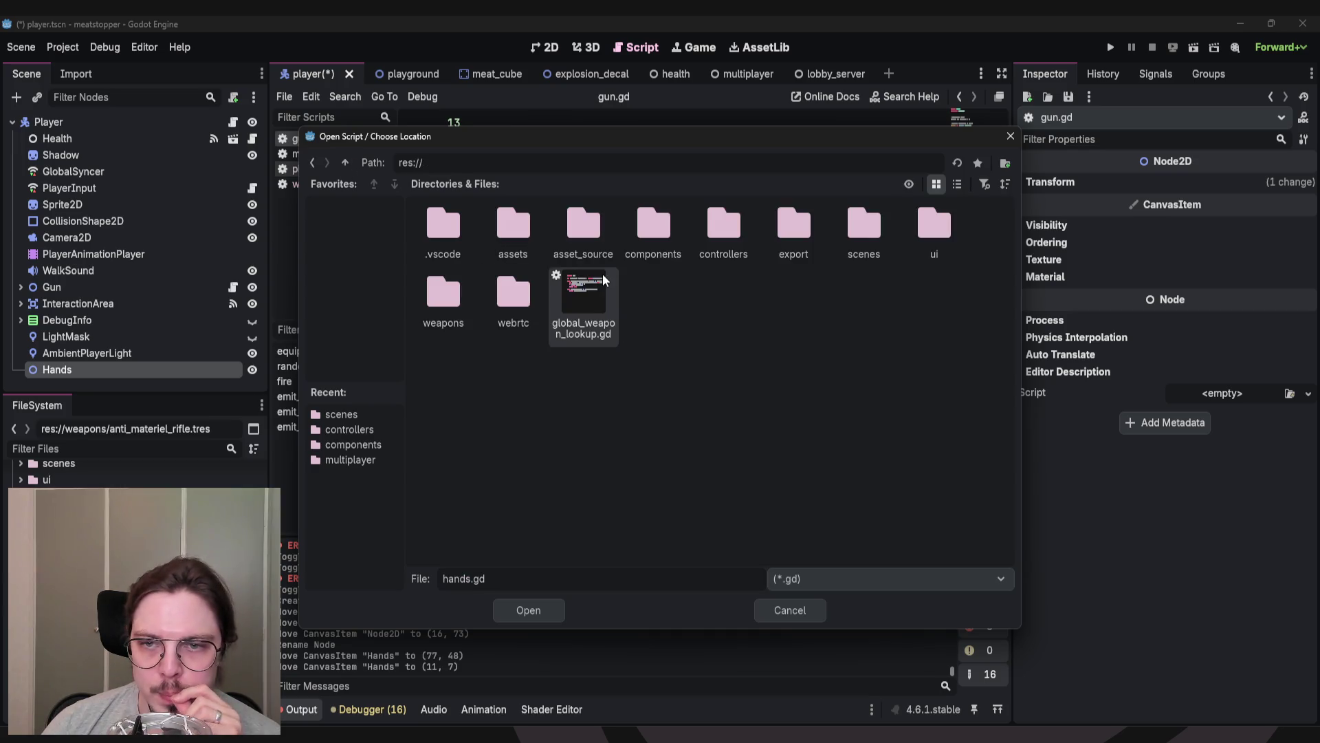
double_click(721, 238)
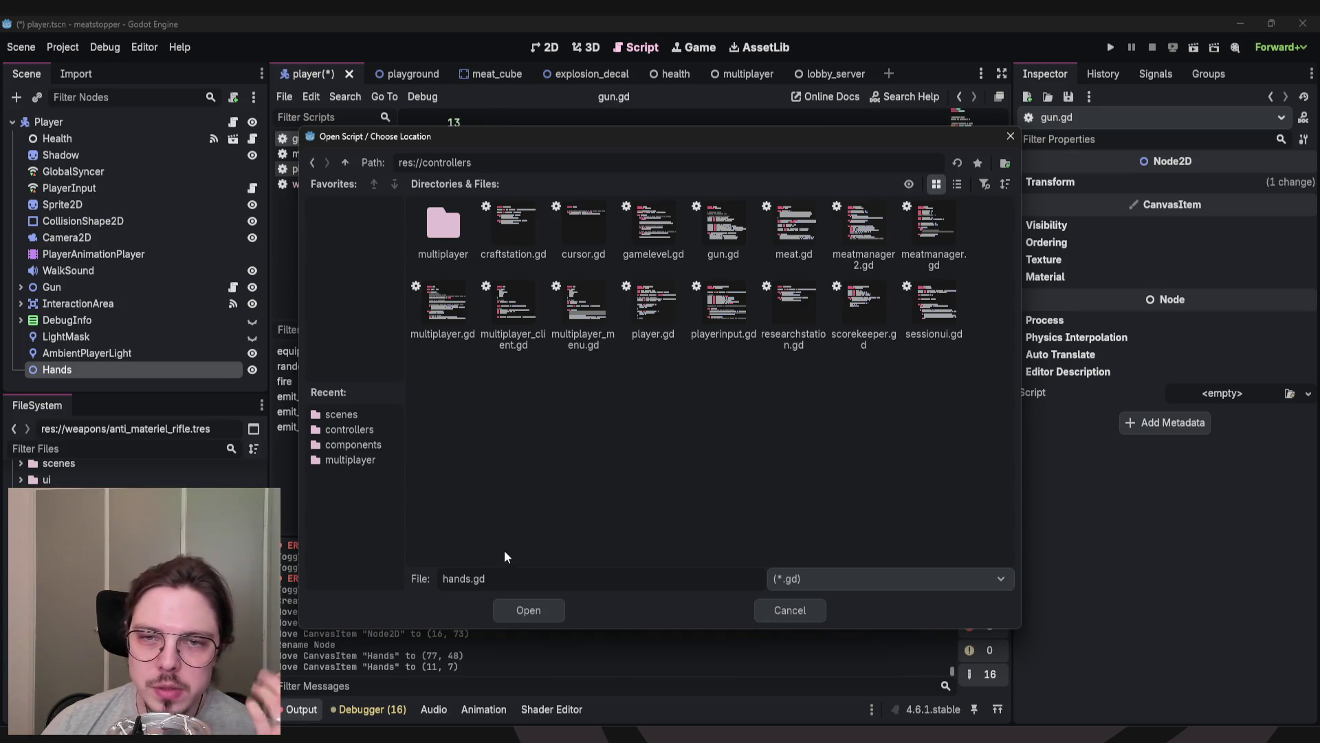
left_click_drag(471, 581, 402, 582)
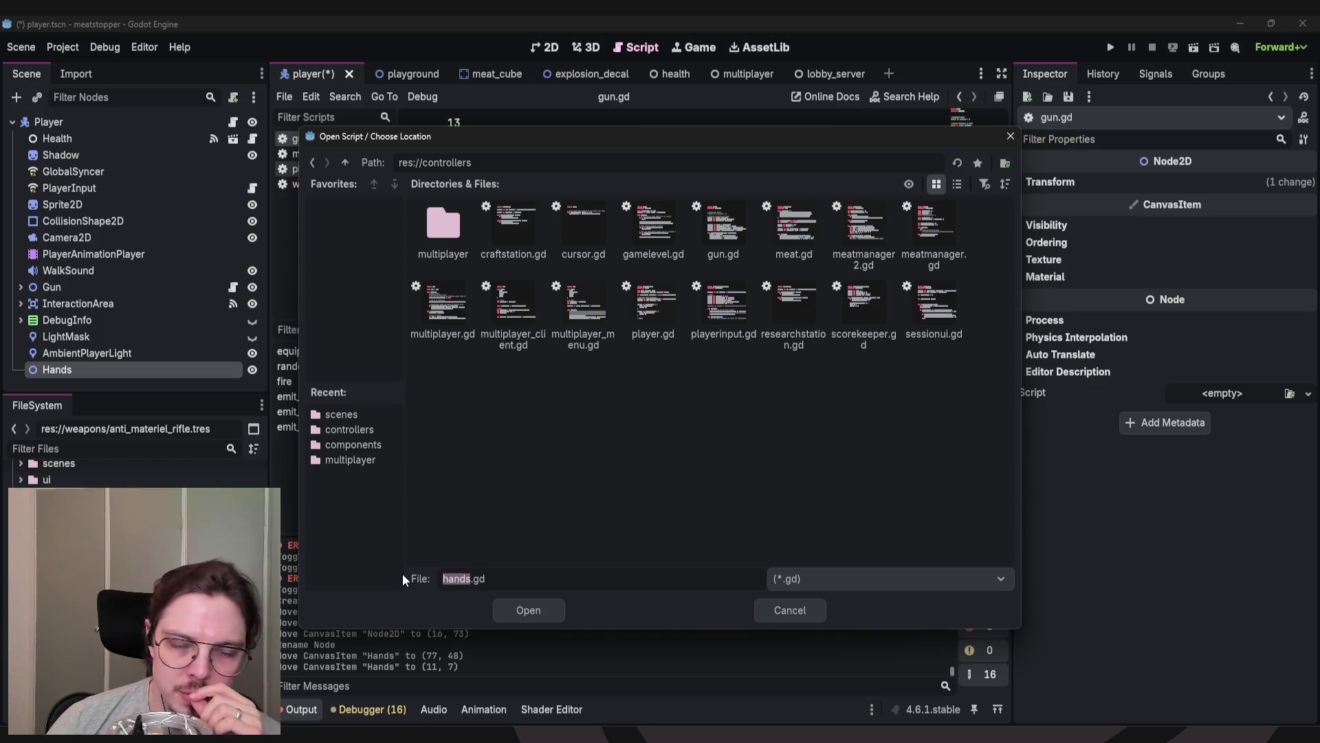
key("BackSpace")
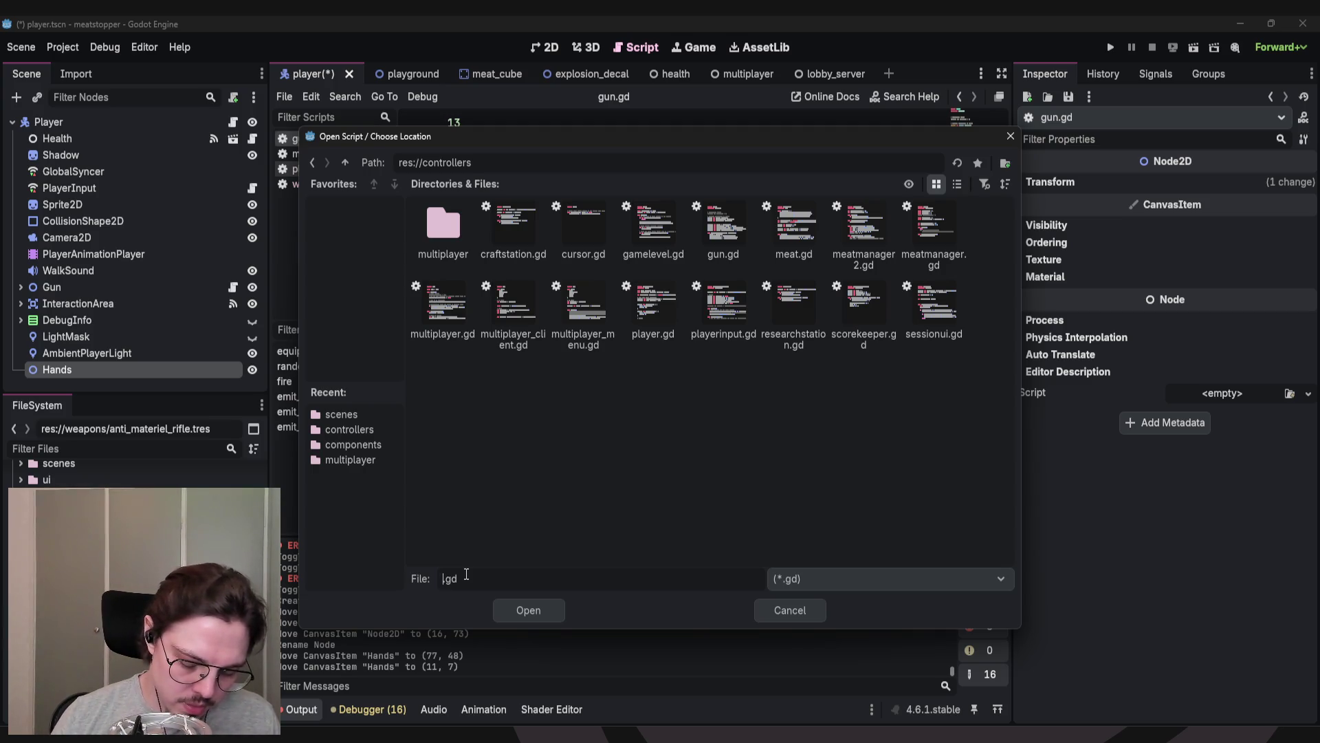
type("playerhan")
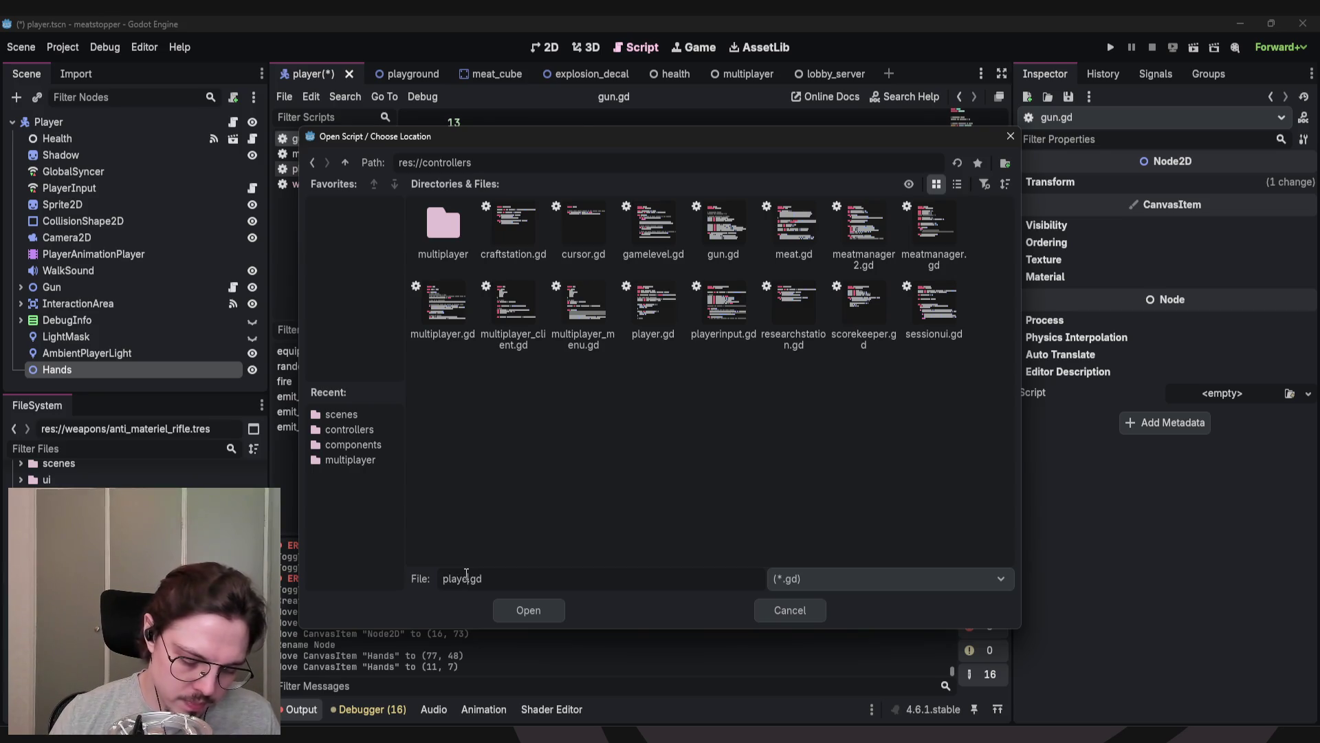
type("ds")
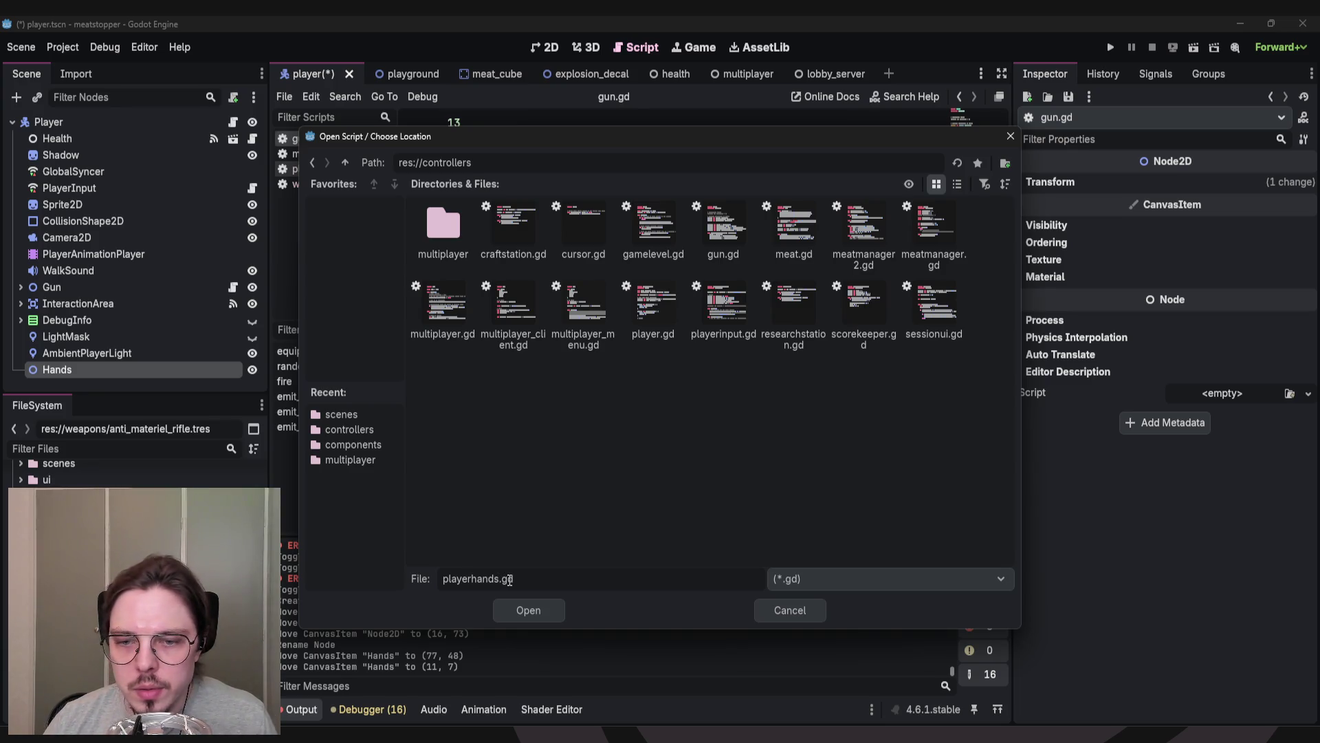
key("Return")
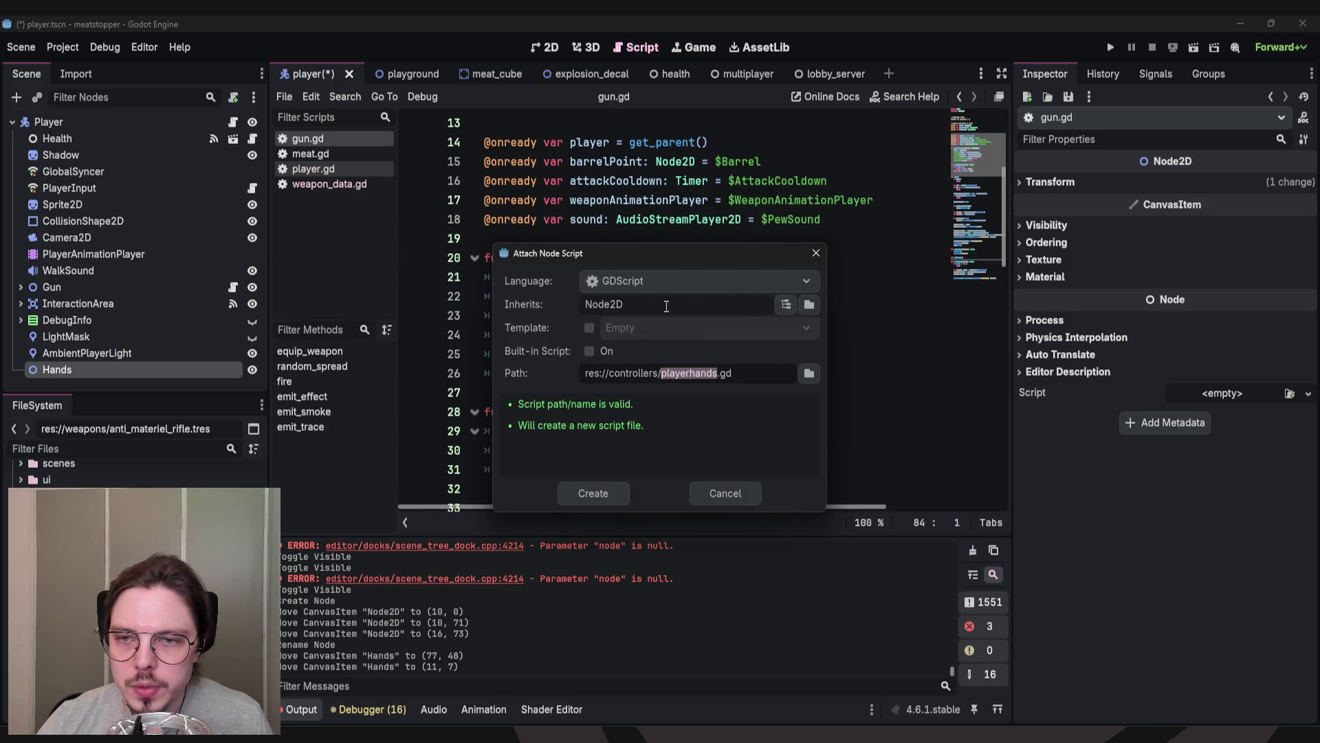
Enable the Node: Default template and create playerhands.gd on Hands.
mouse_move(564, 254)
left_mouse_down()
mouse_move(572, 216)
mouse_move(537, 207)
left_mouse_up()
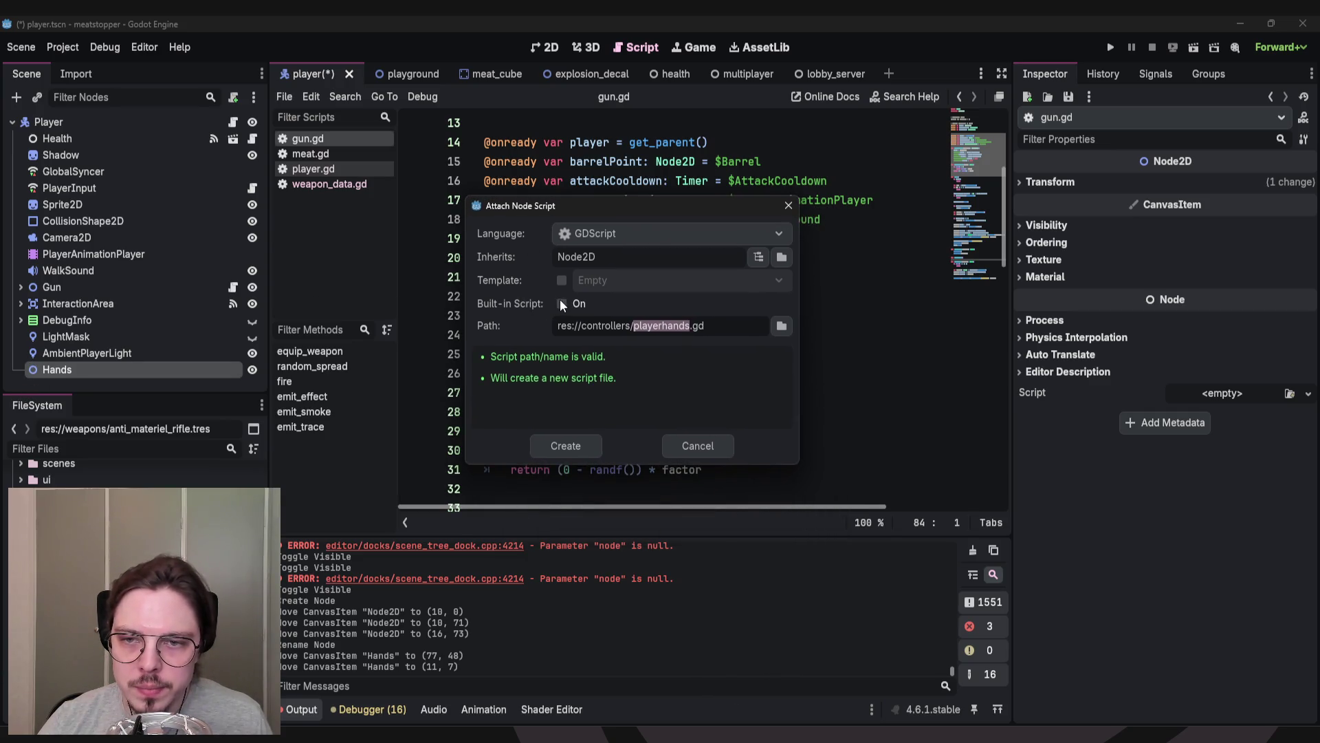
left_click(563, 281)
left_click(605, 280)
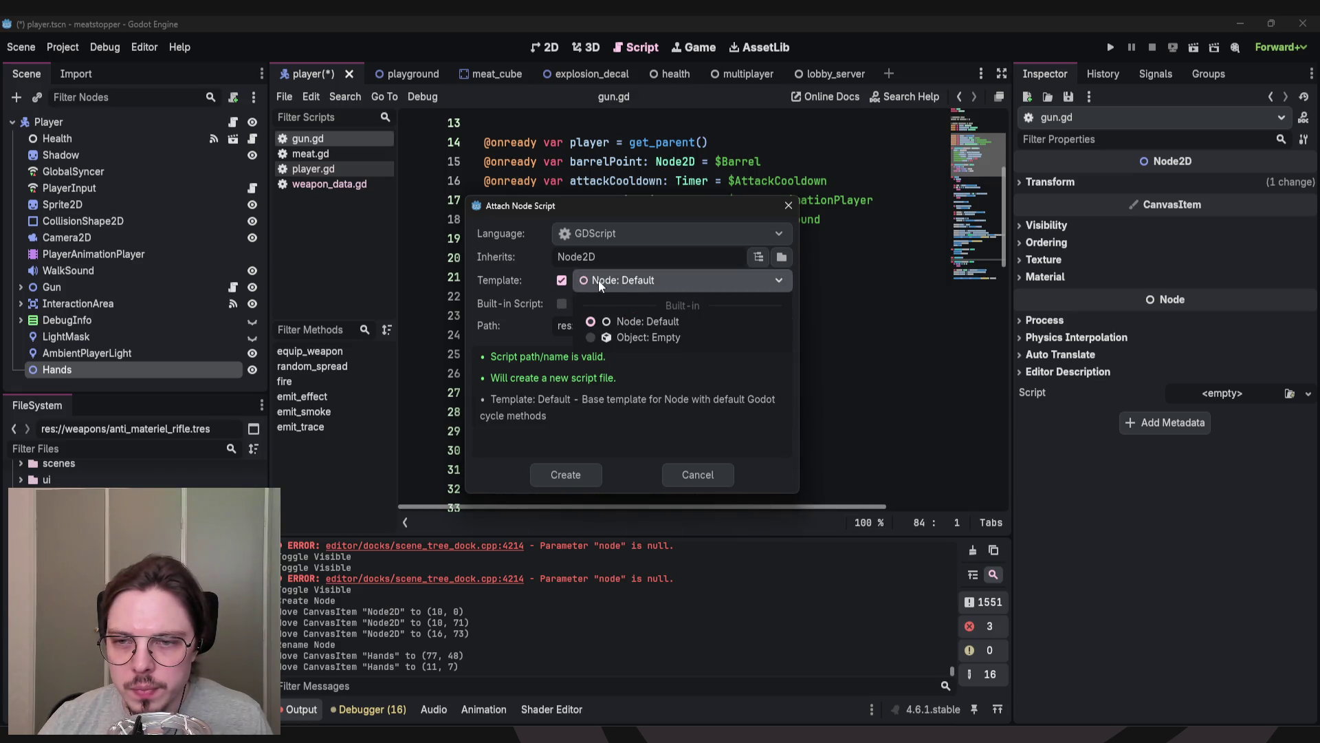
left_click(548, 279)
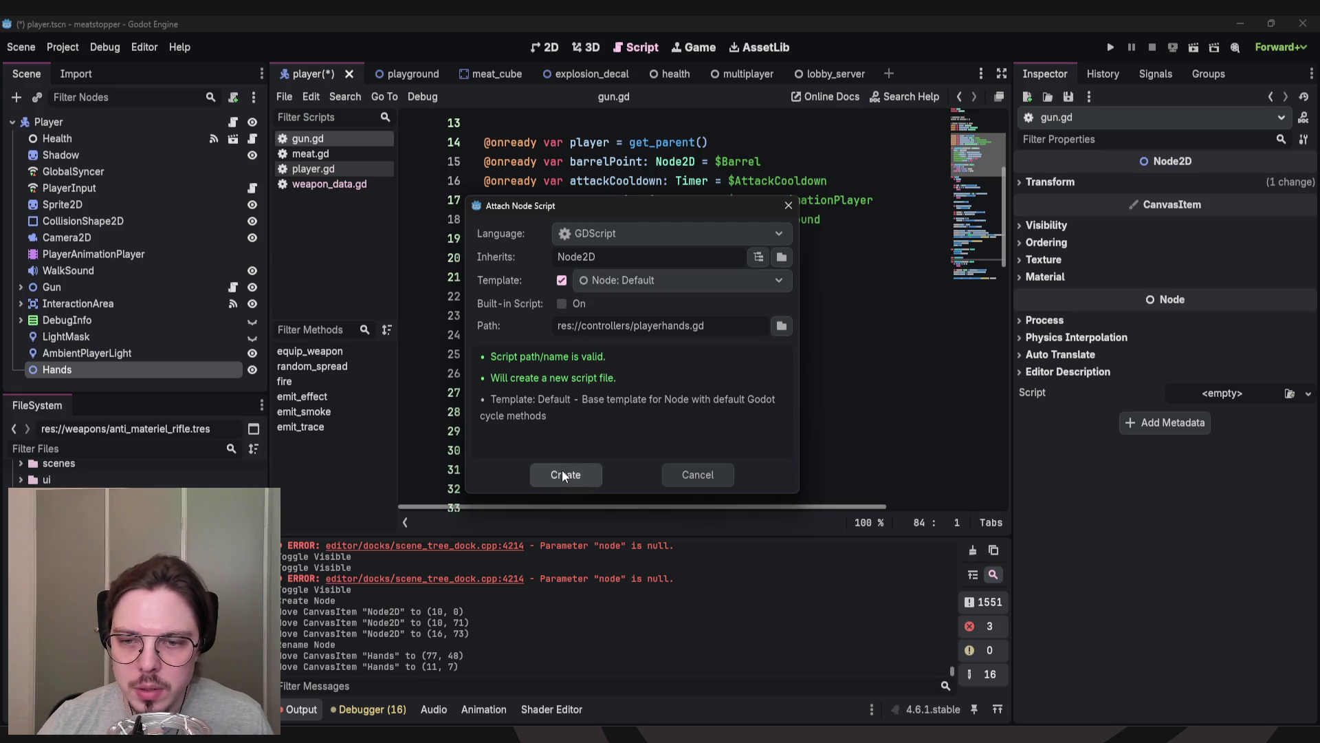
left_click(563, 474)
left_click_drag(485, 335, 472, 189)
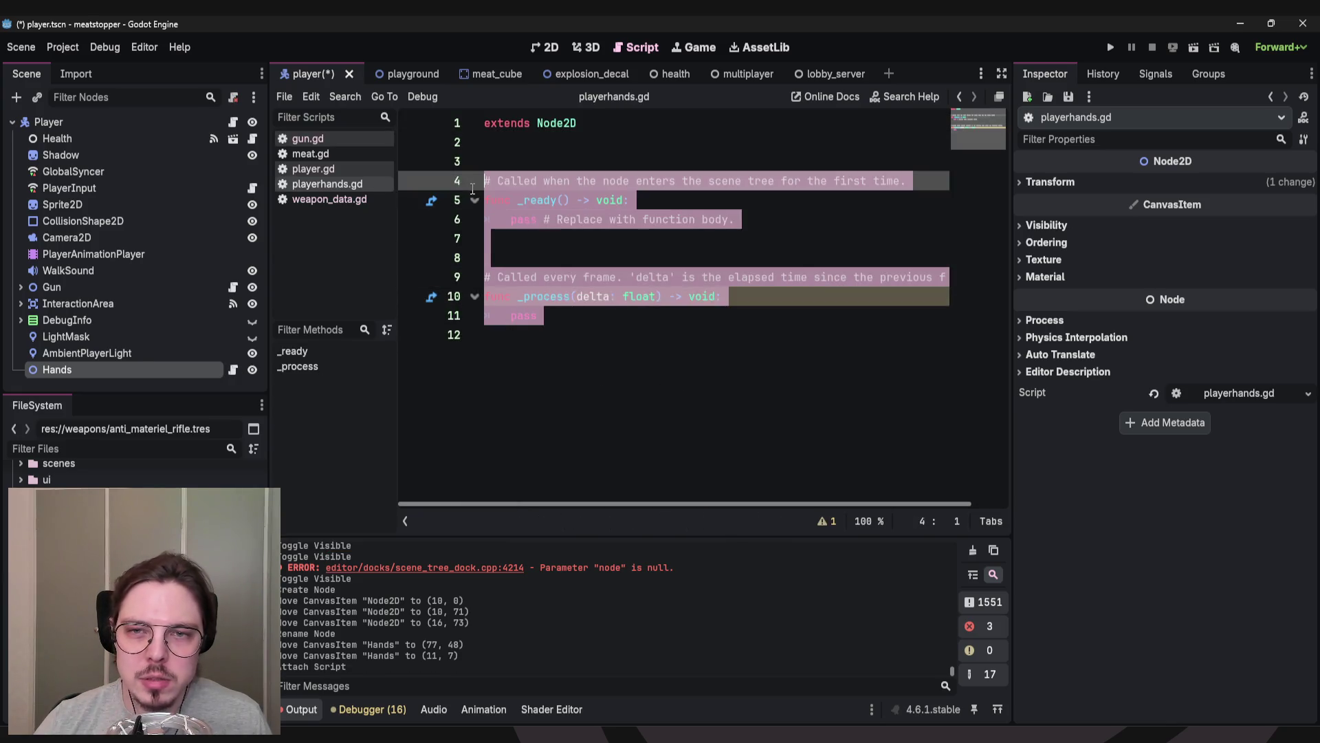
Insert blank lines below line 3 of playerhands.gd for planning notes.
left_click(688, 406)
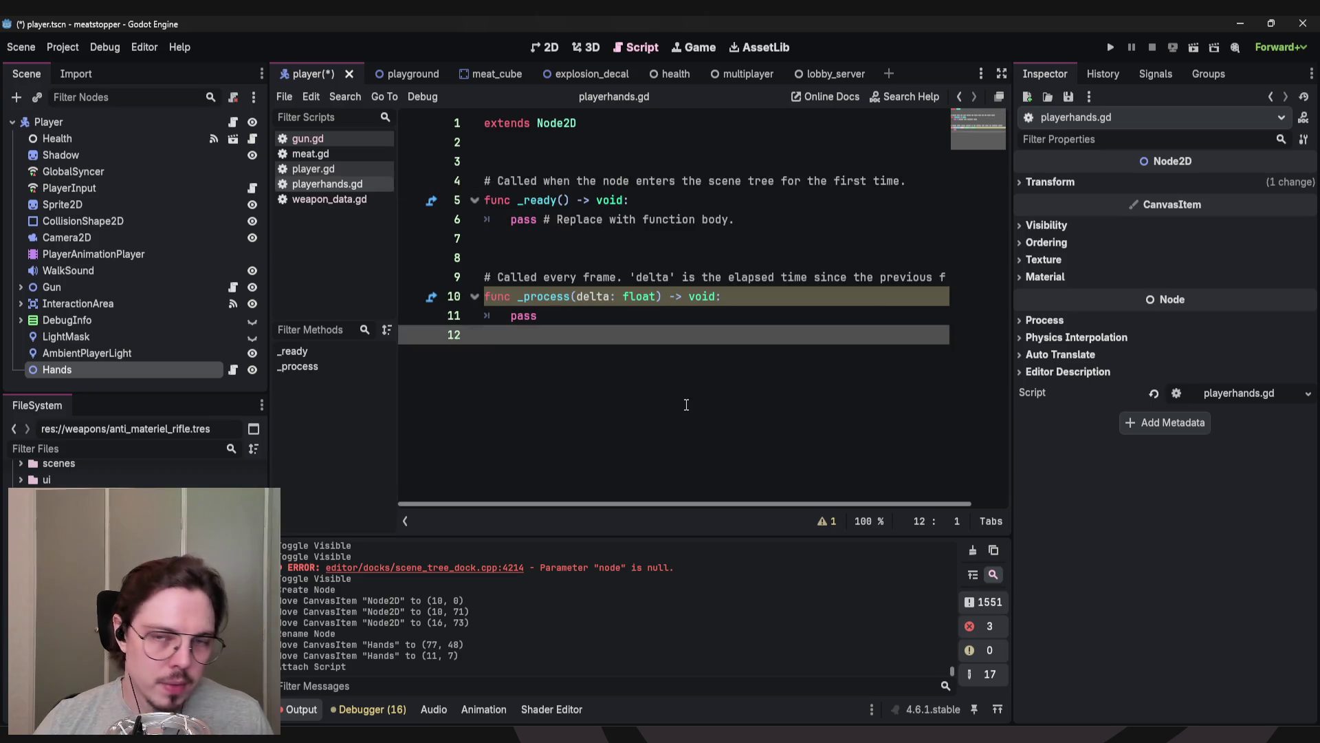
left_click(540, 260)
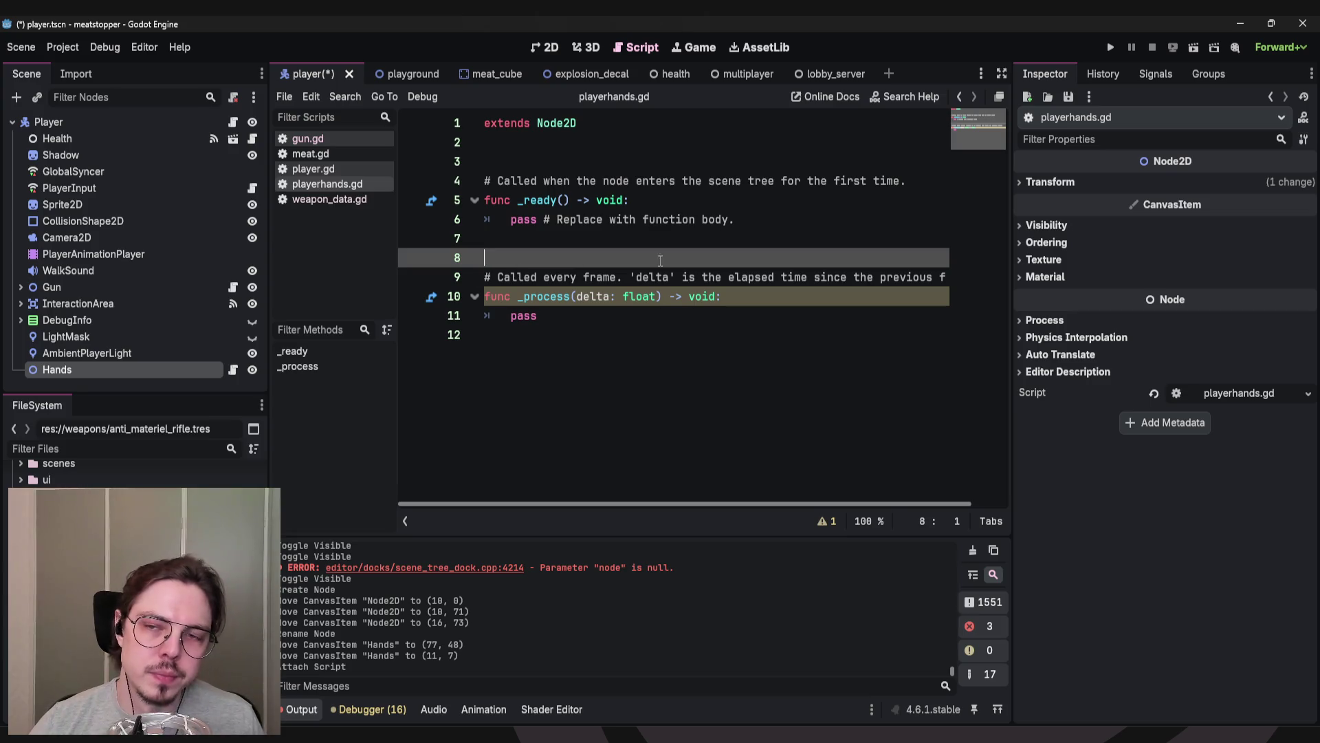
left_click(764, 222)
left_click(602, 161)
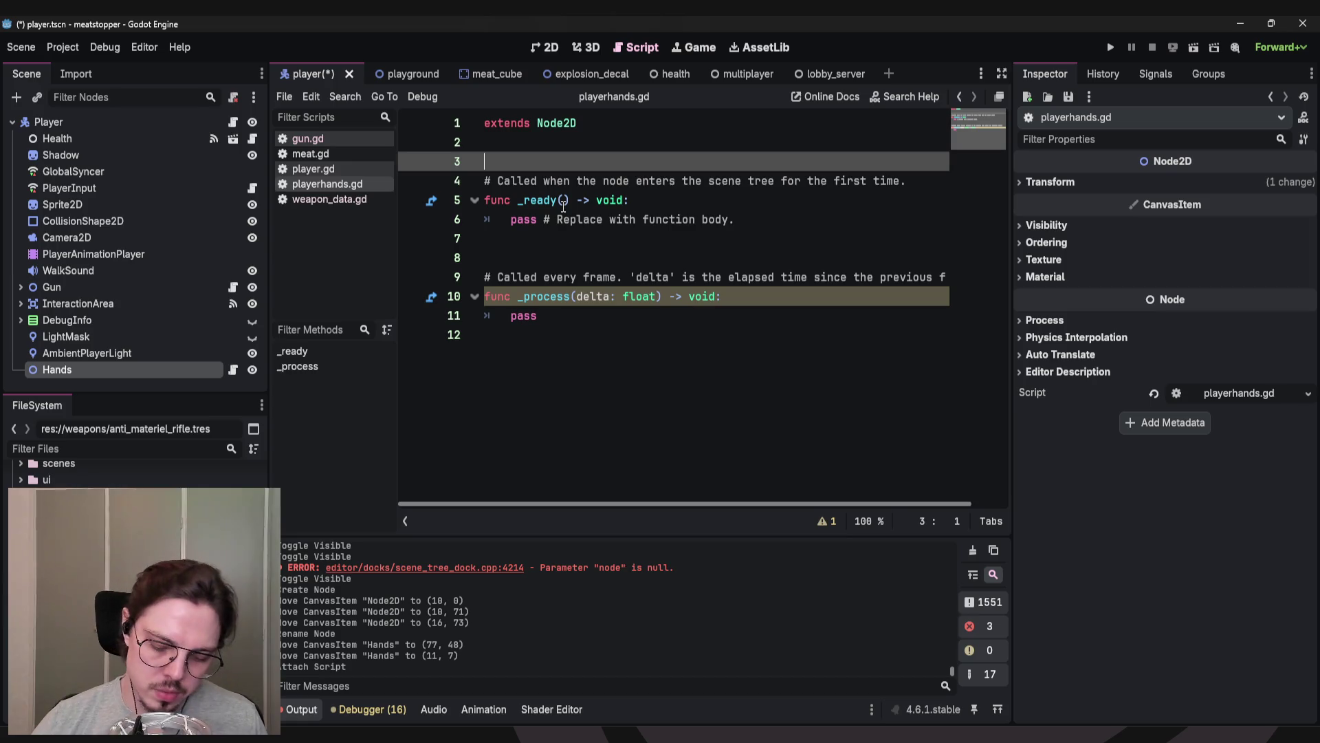
key("Return")
key("Return")
key("Return")
key("Up")
key("Up")
key("Up")
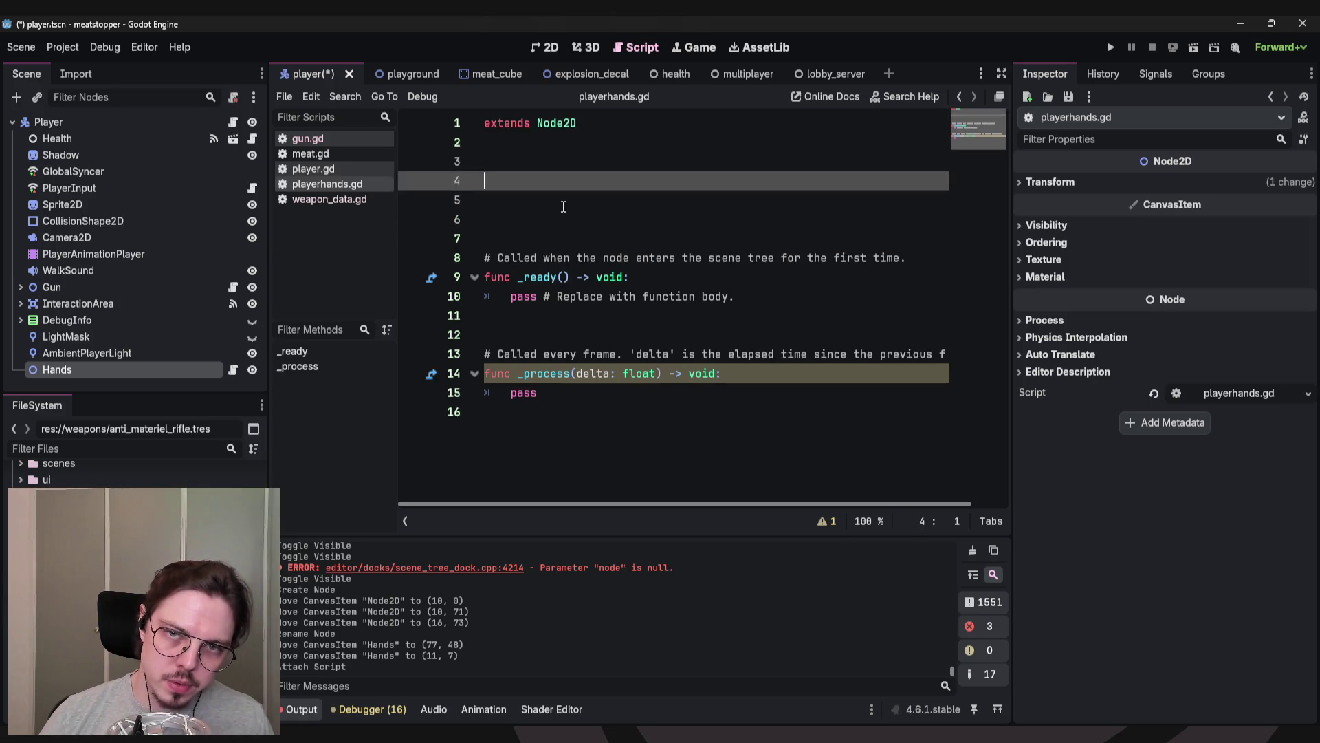
Write the comment '# Store held item', reworking the initially typed 'SLotted item'.
type("#")
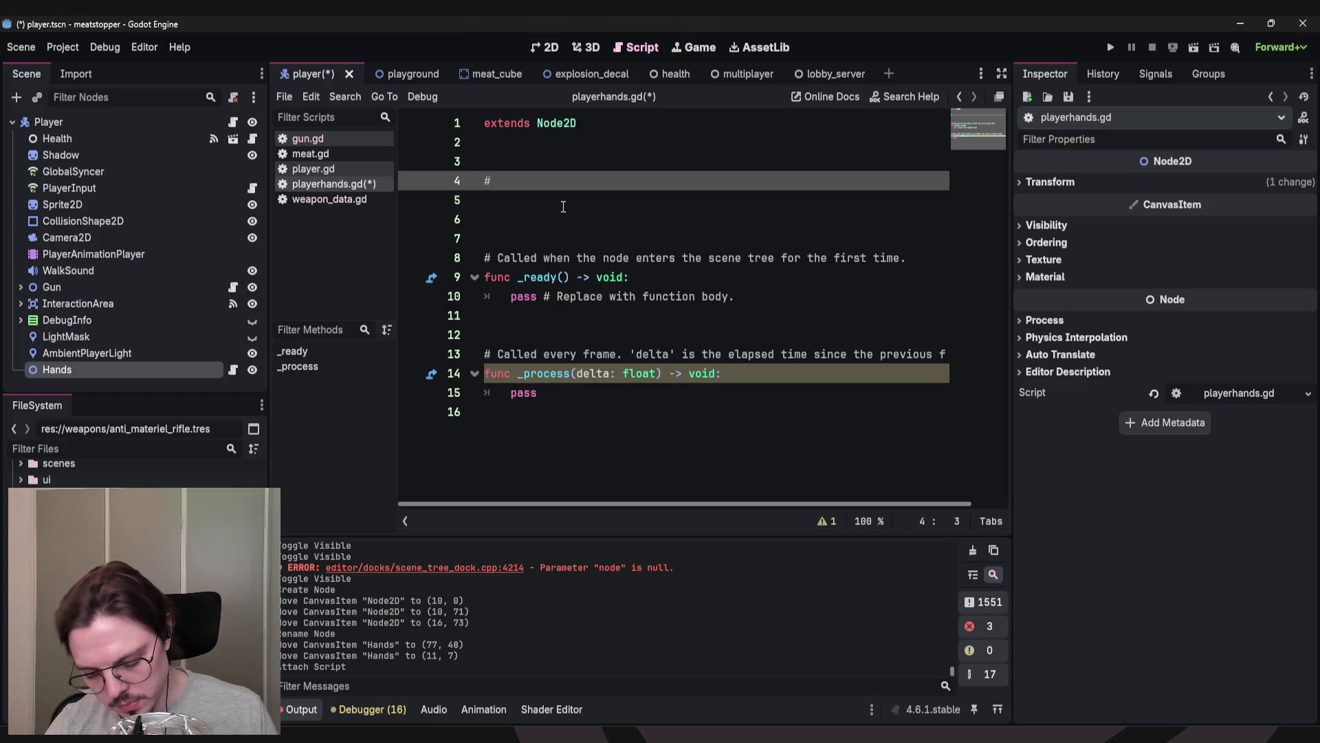
type("SLotted item")
key("Left")
key("Left")
key("Left")
key("BackSpace")
type("l")
key("End")
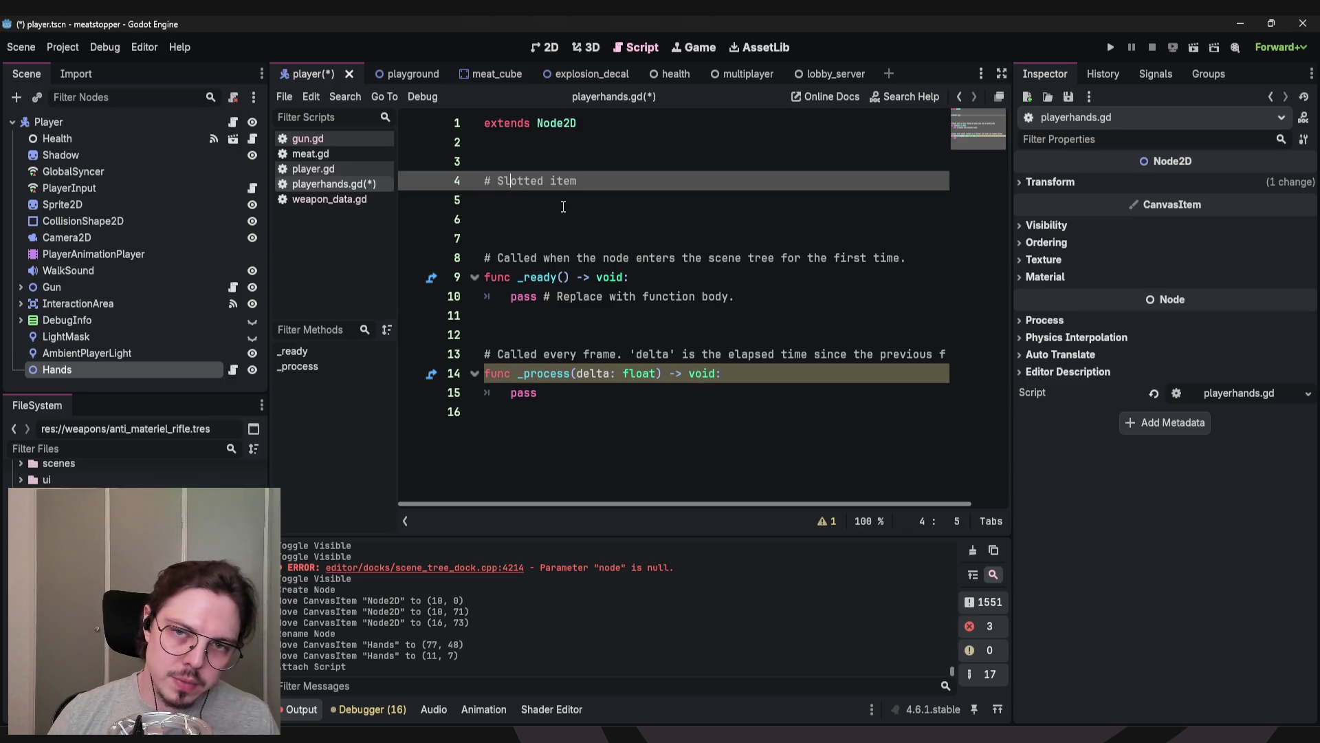
key("ctrl+Left")
type("Store")
key("ctrl+shift+Right")
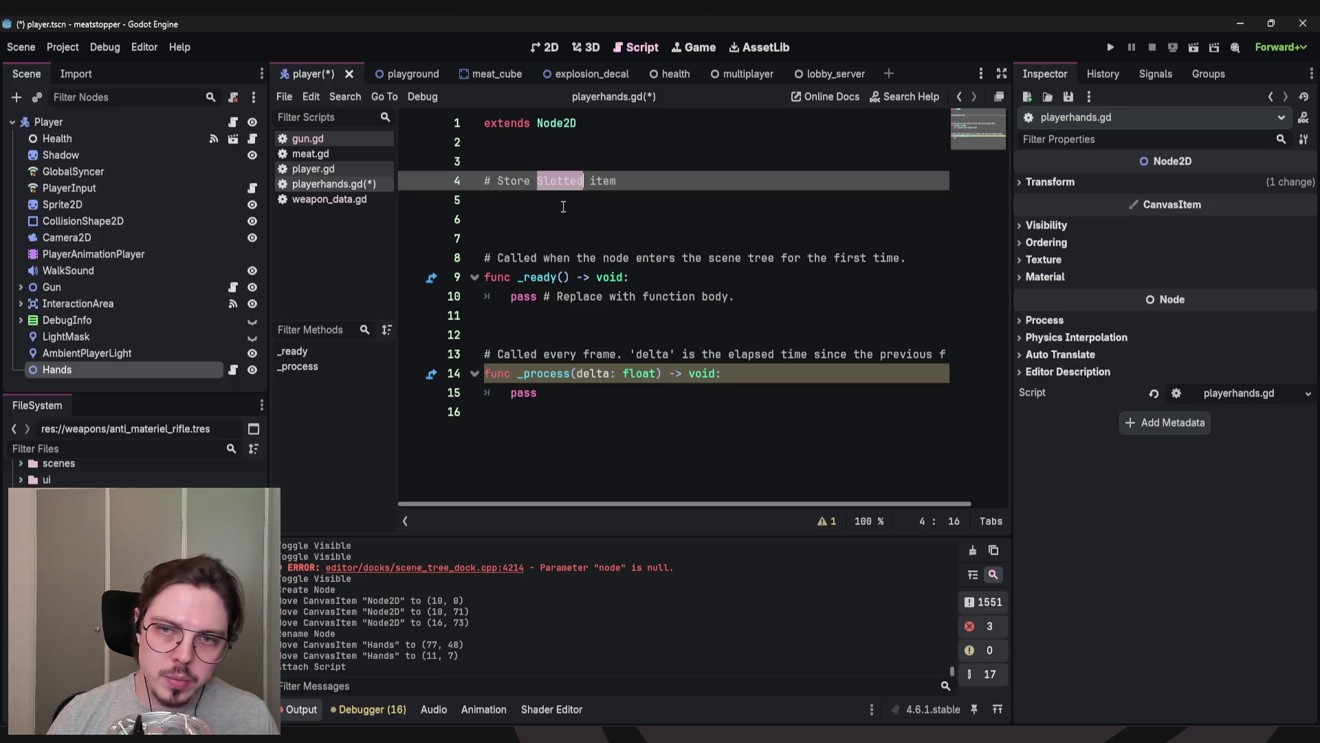
type("held")
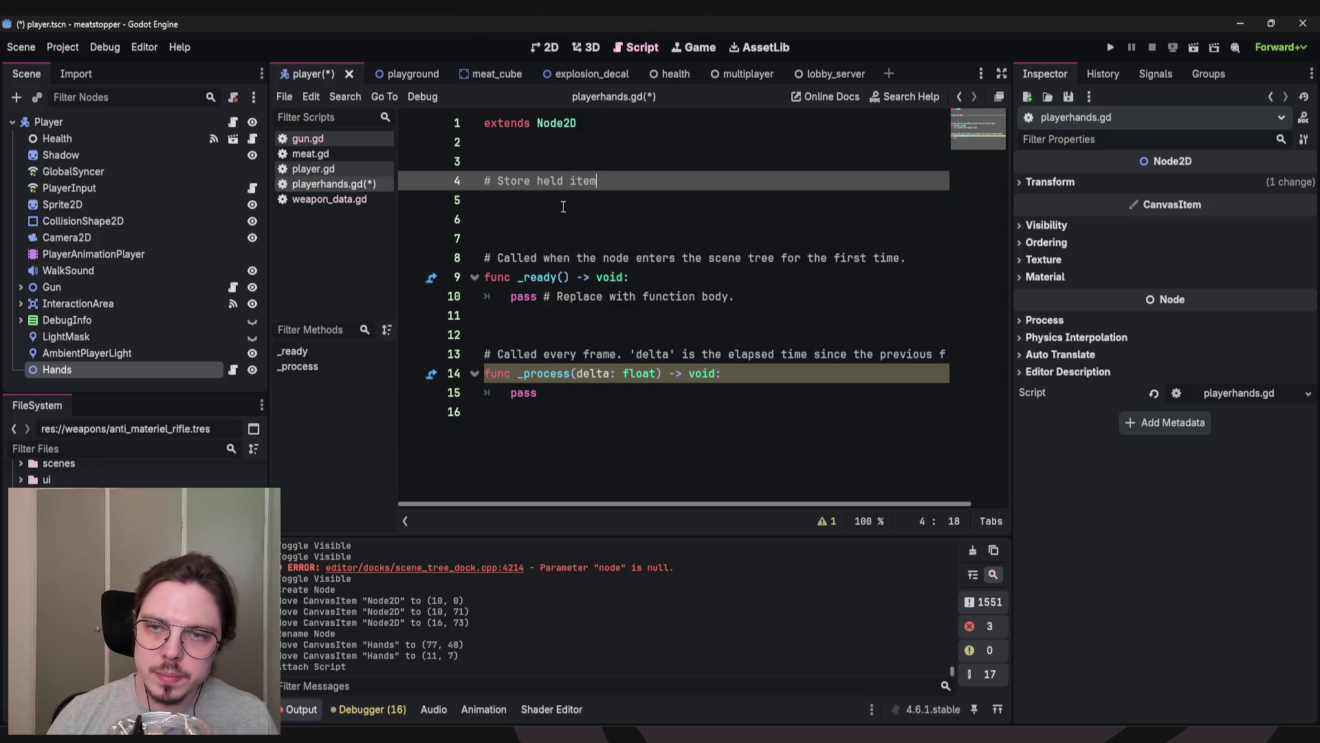
Add comments '# Is the item from the player inventory, or is it a large item' and '# Interact with held item somehow?'.
key("Return")
type("#")
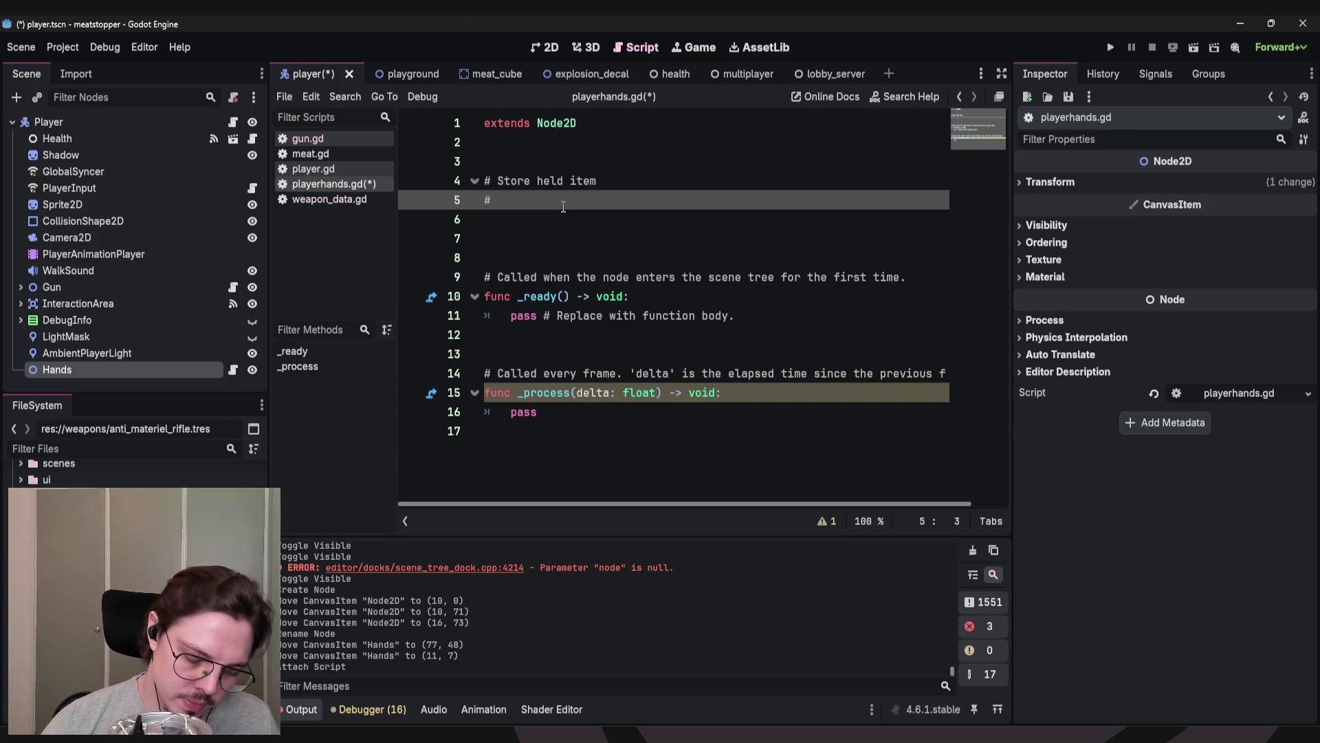
type("Is ")
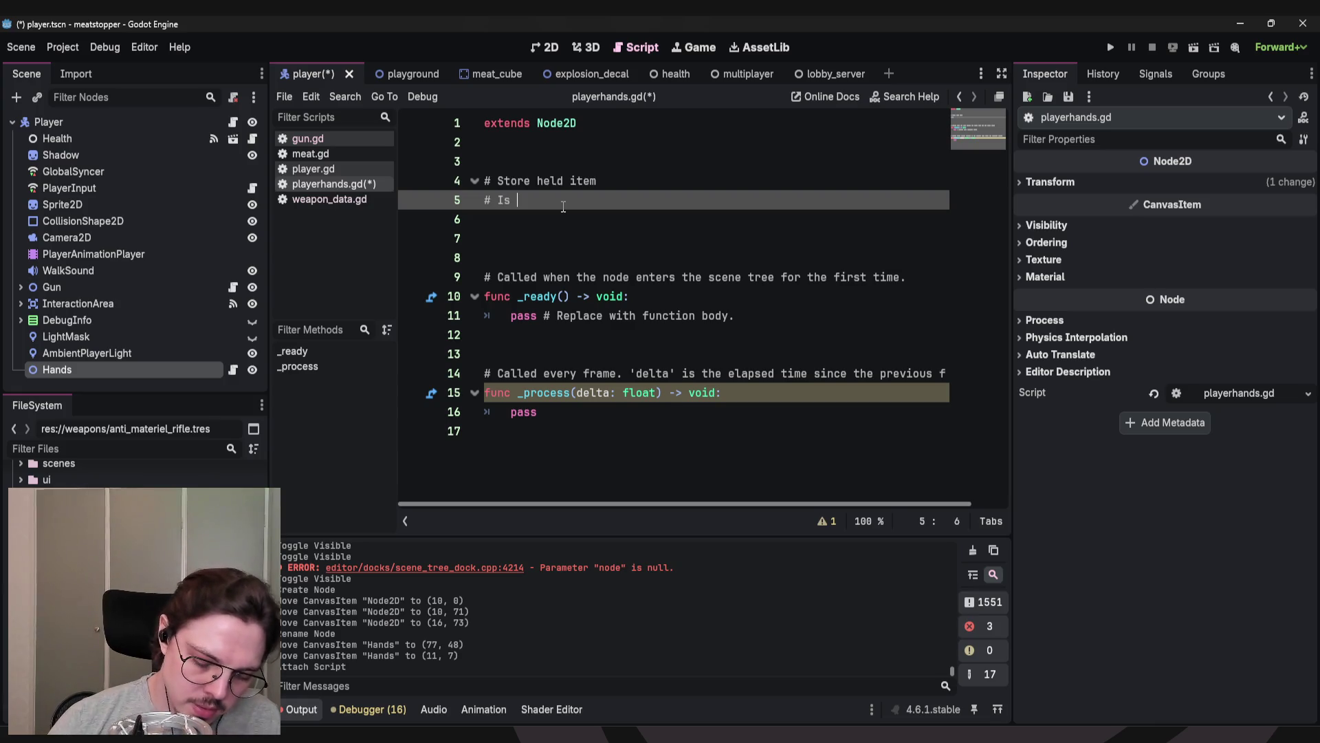
type("the item from the")
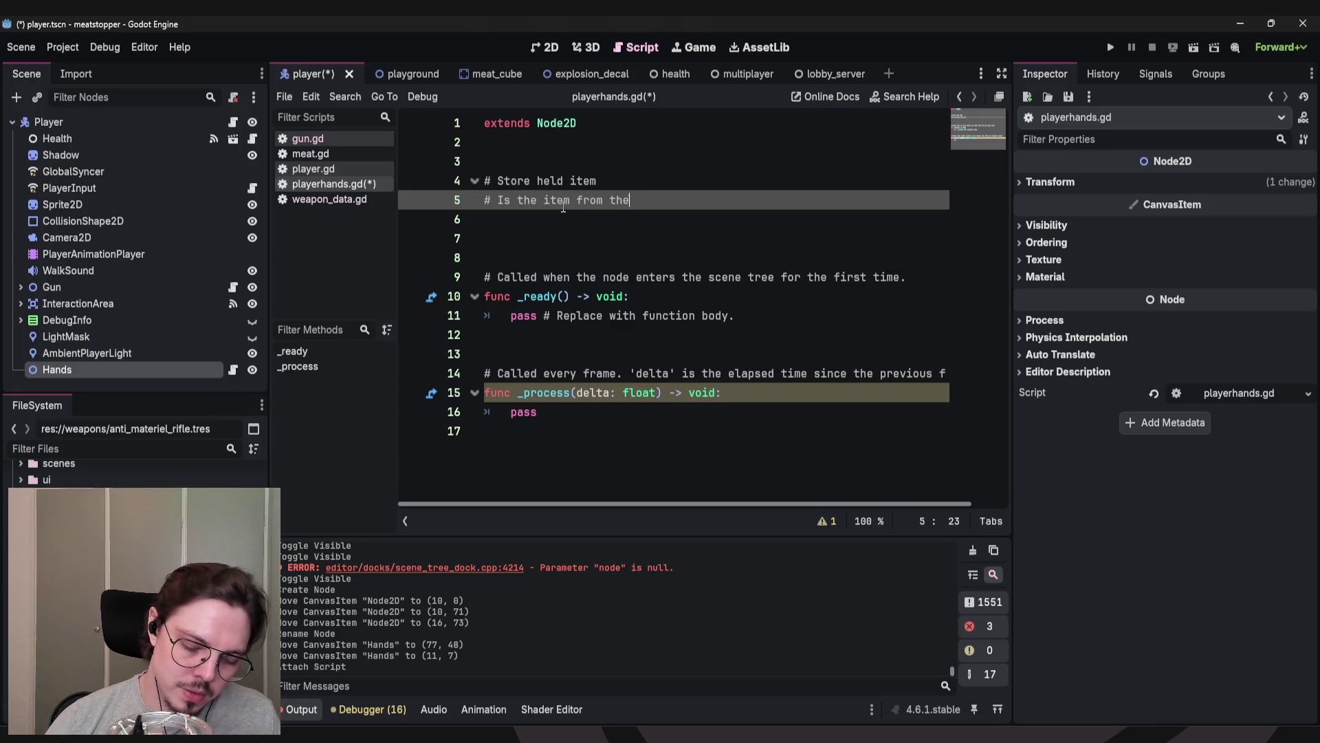
type(" player inventory")
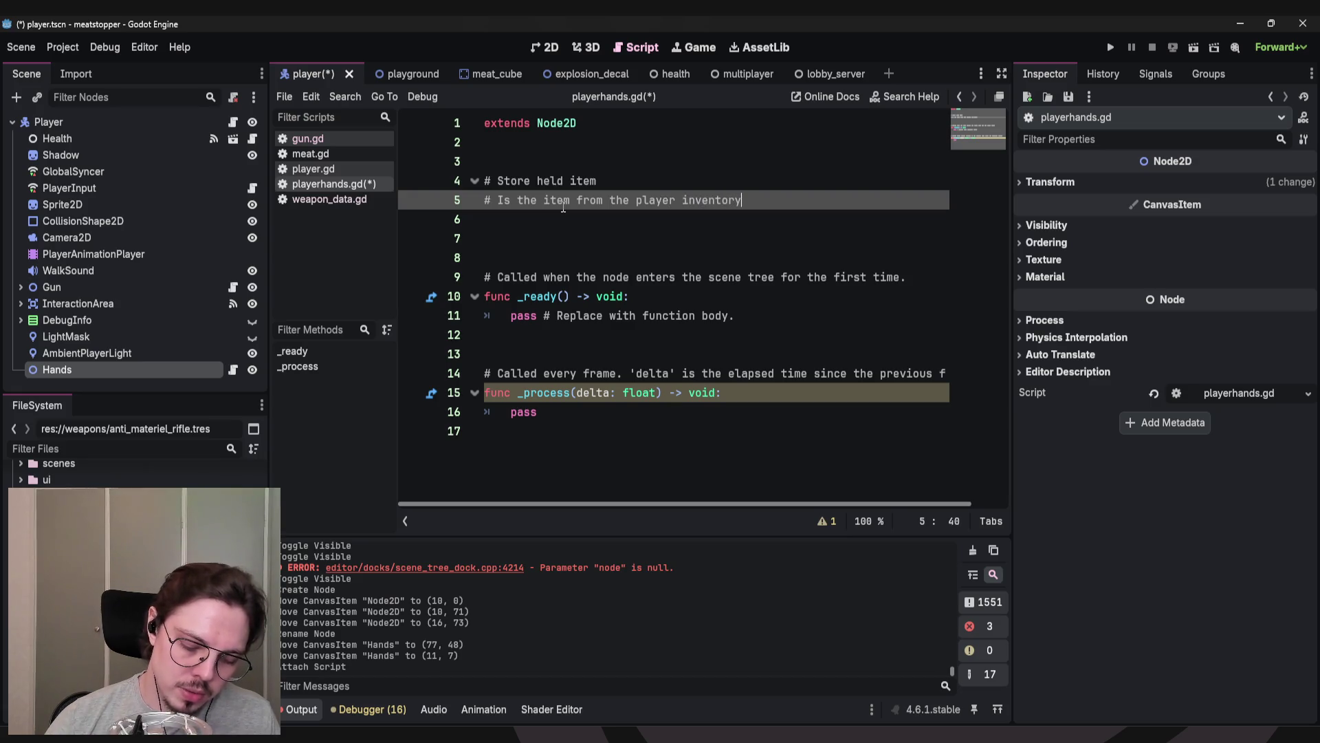
type(", or is it a ")
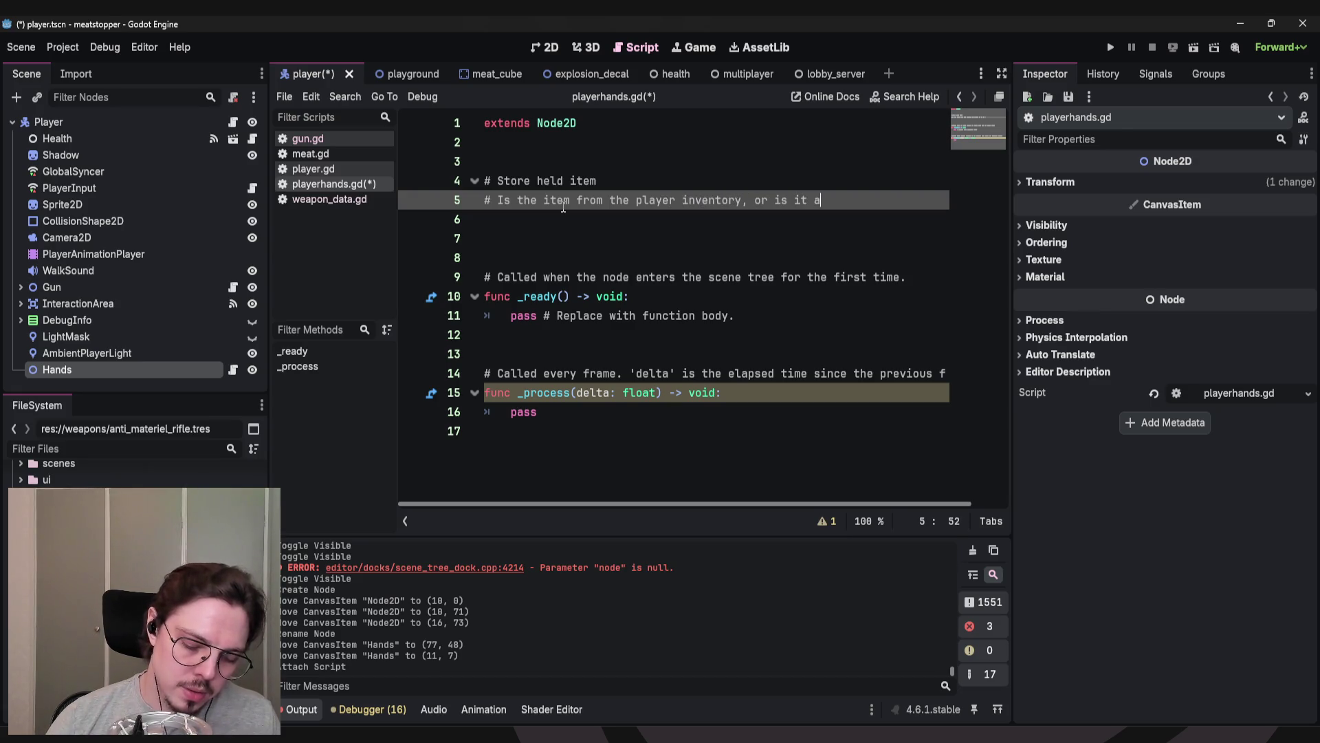
type("large item")
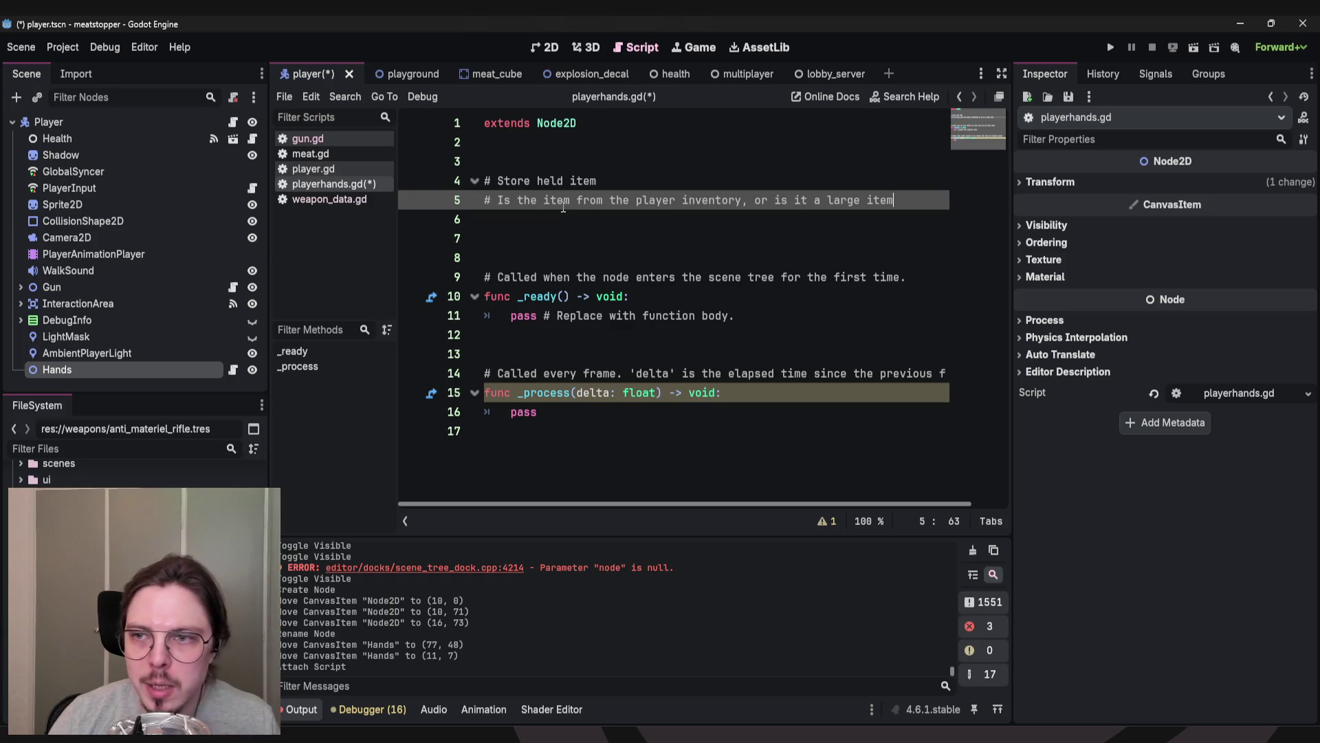
key("Return")
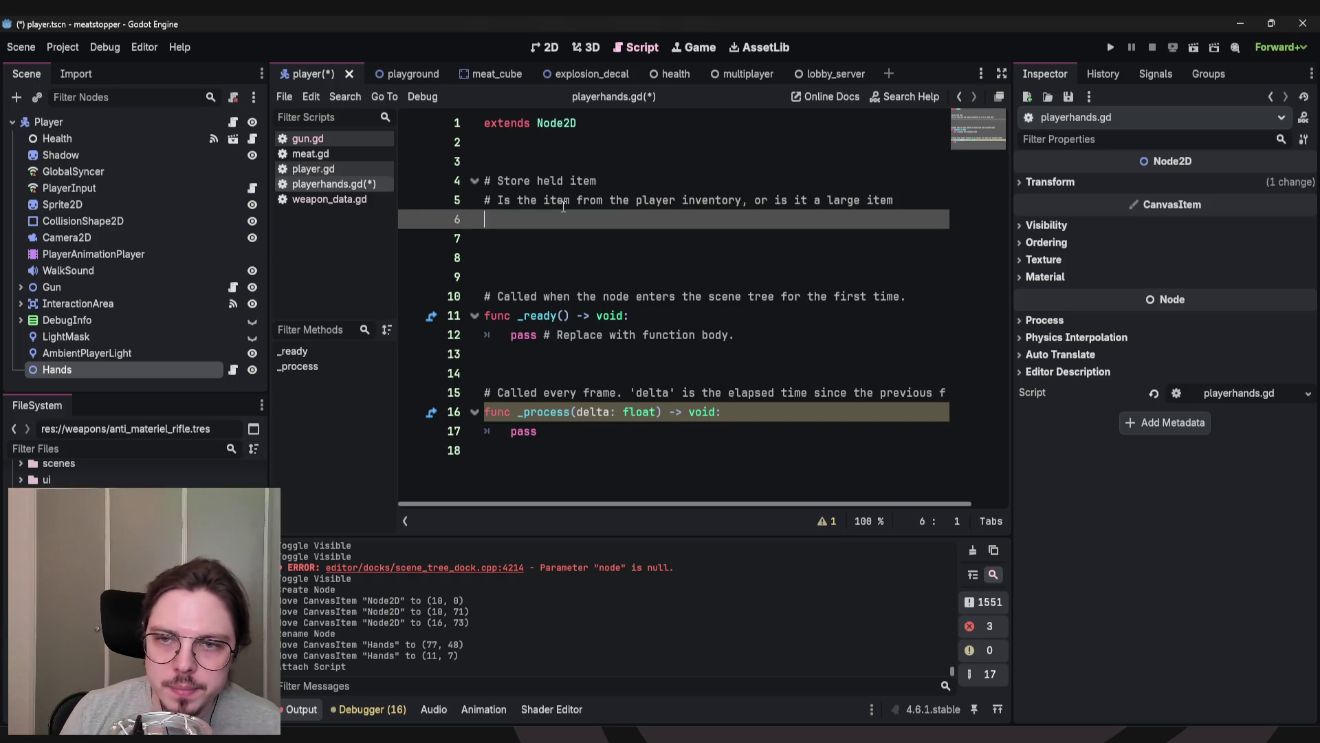
type("#")
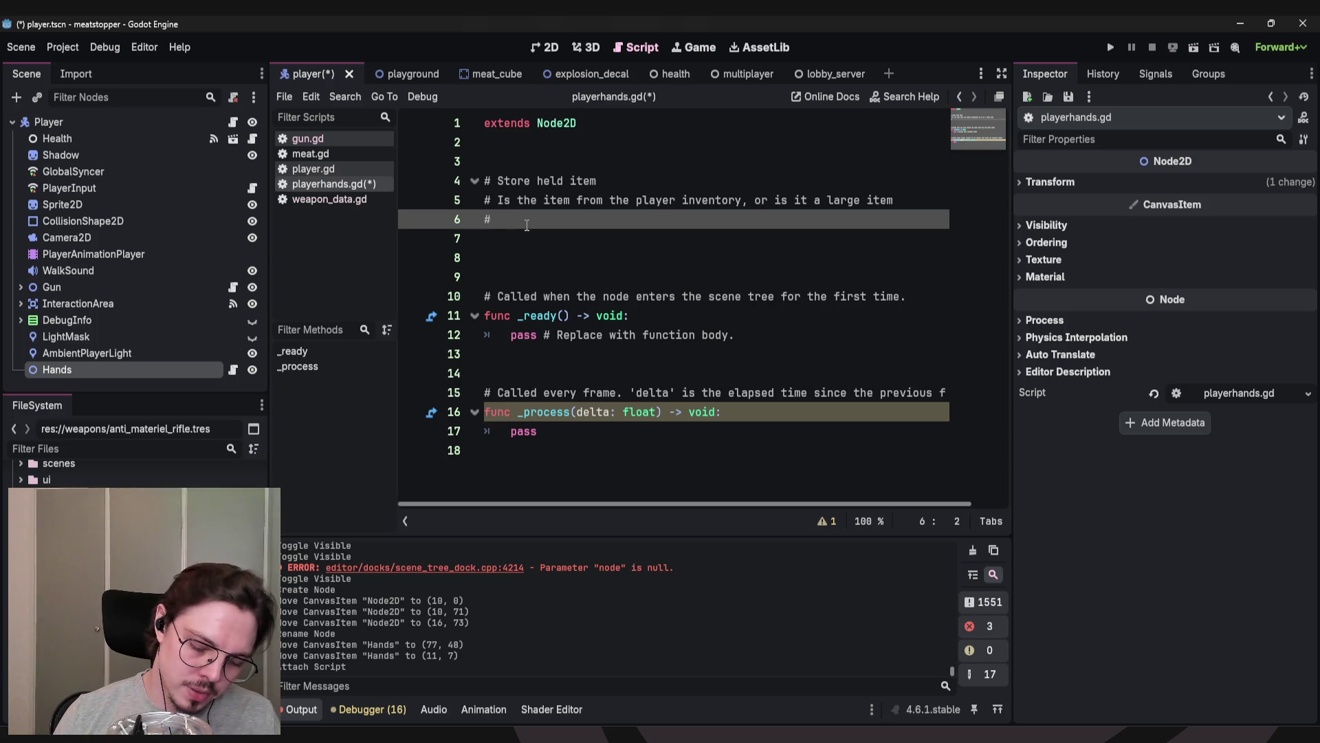
type(" Inter")
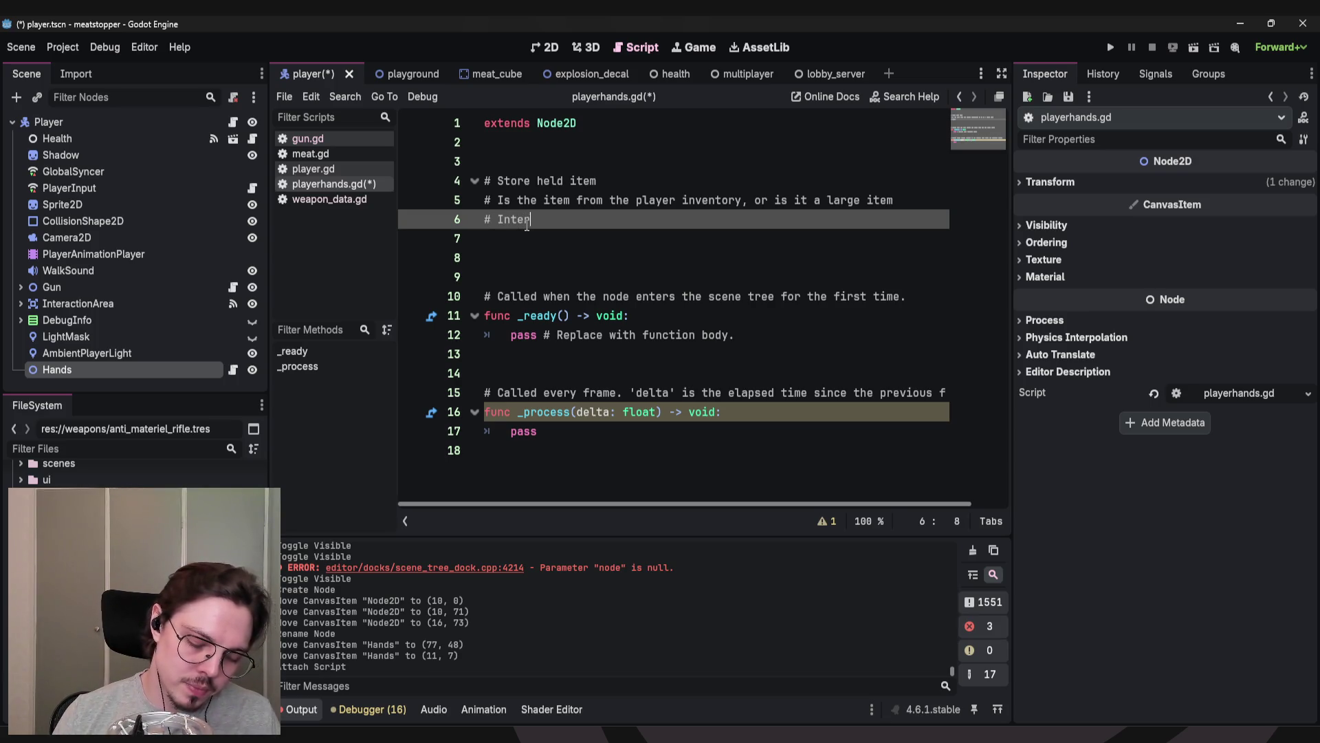
type("act with ")
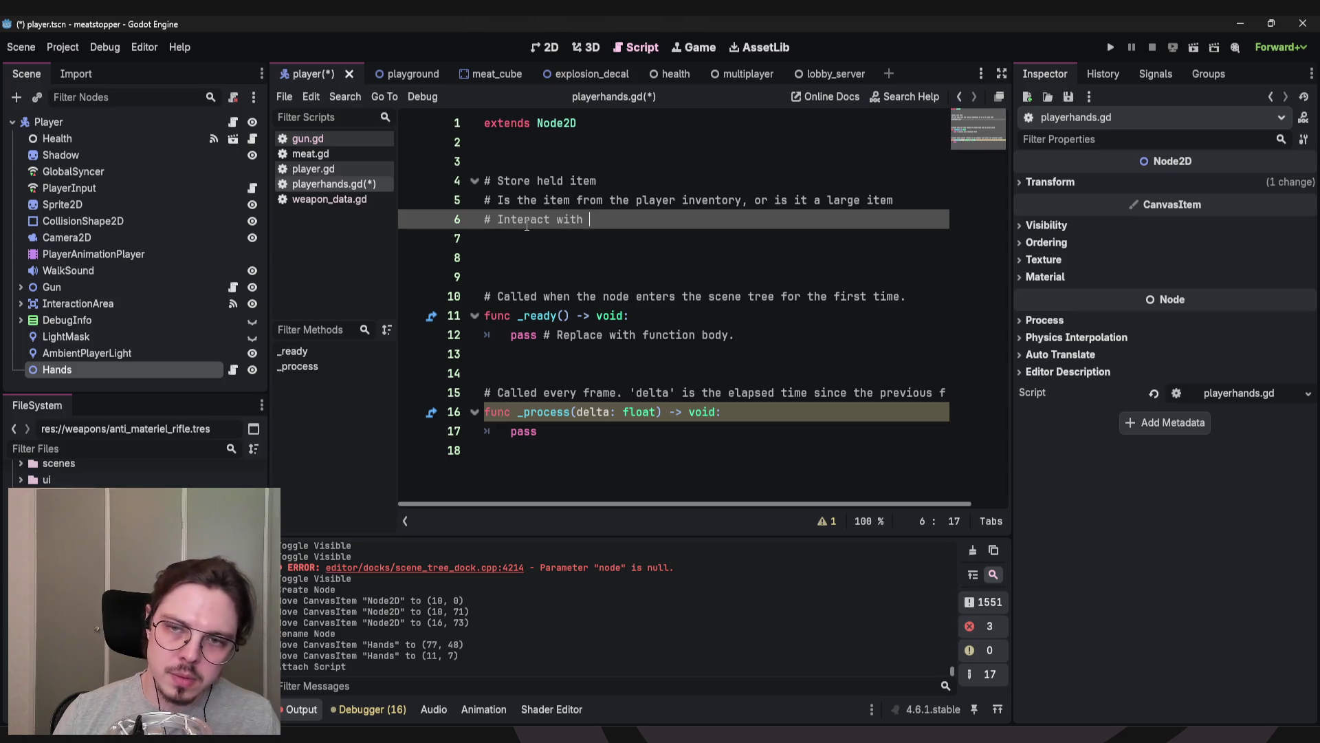
type("held item somehow??")
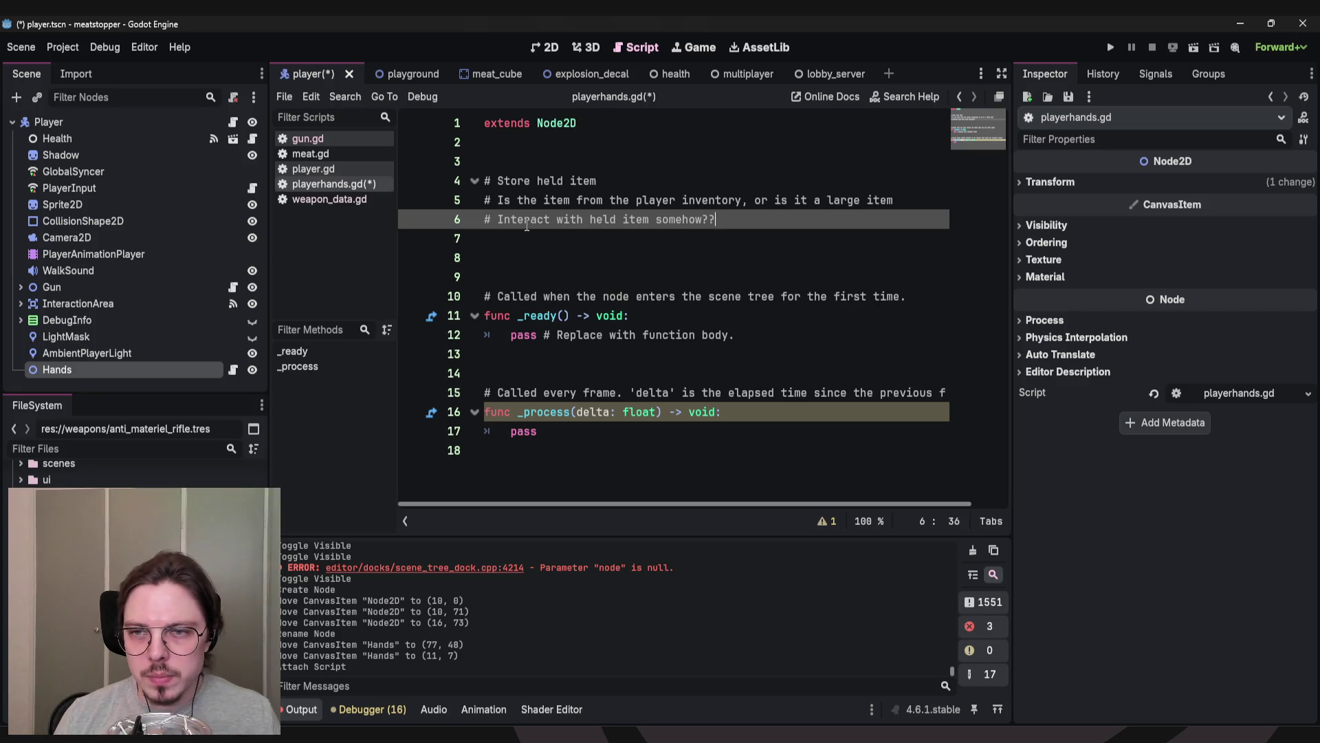
key("BackSpace")
key("Return")
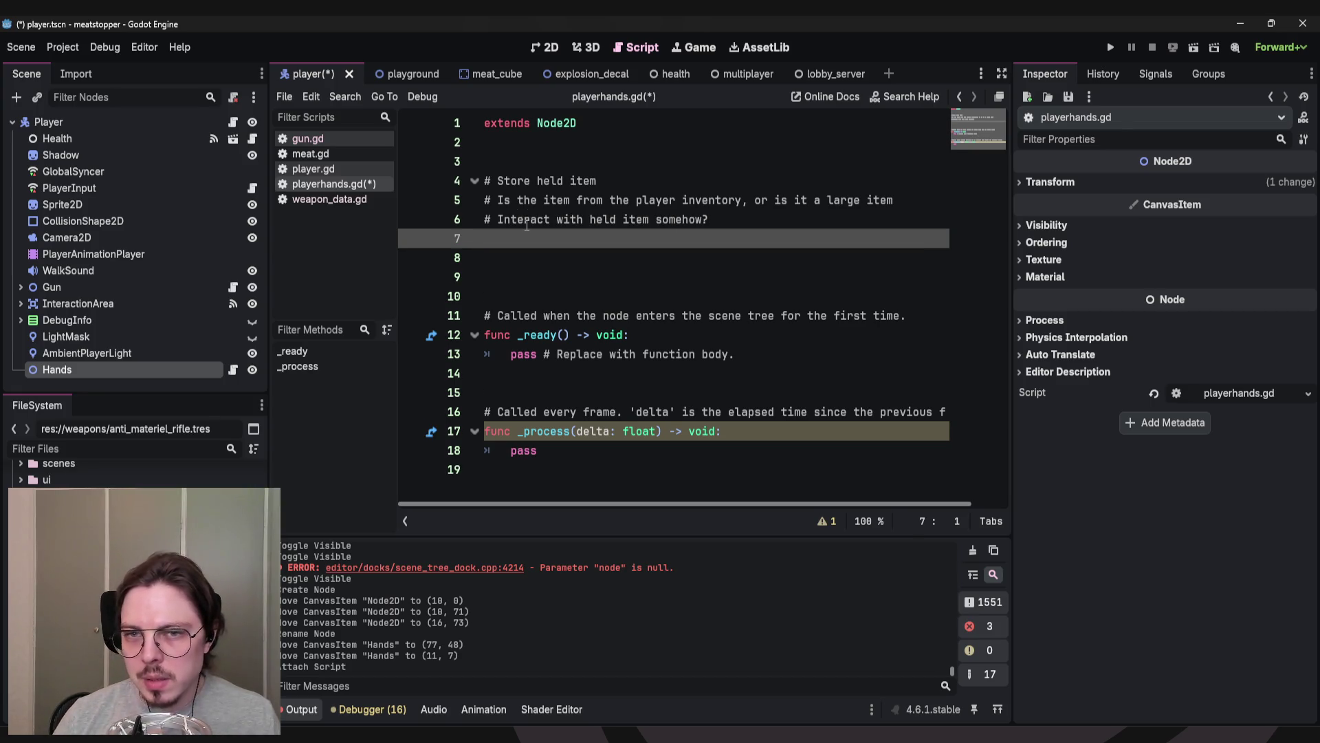
Type '# Handle user input/action' on line 7 of playerhands.gd.
type("#")
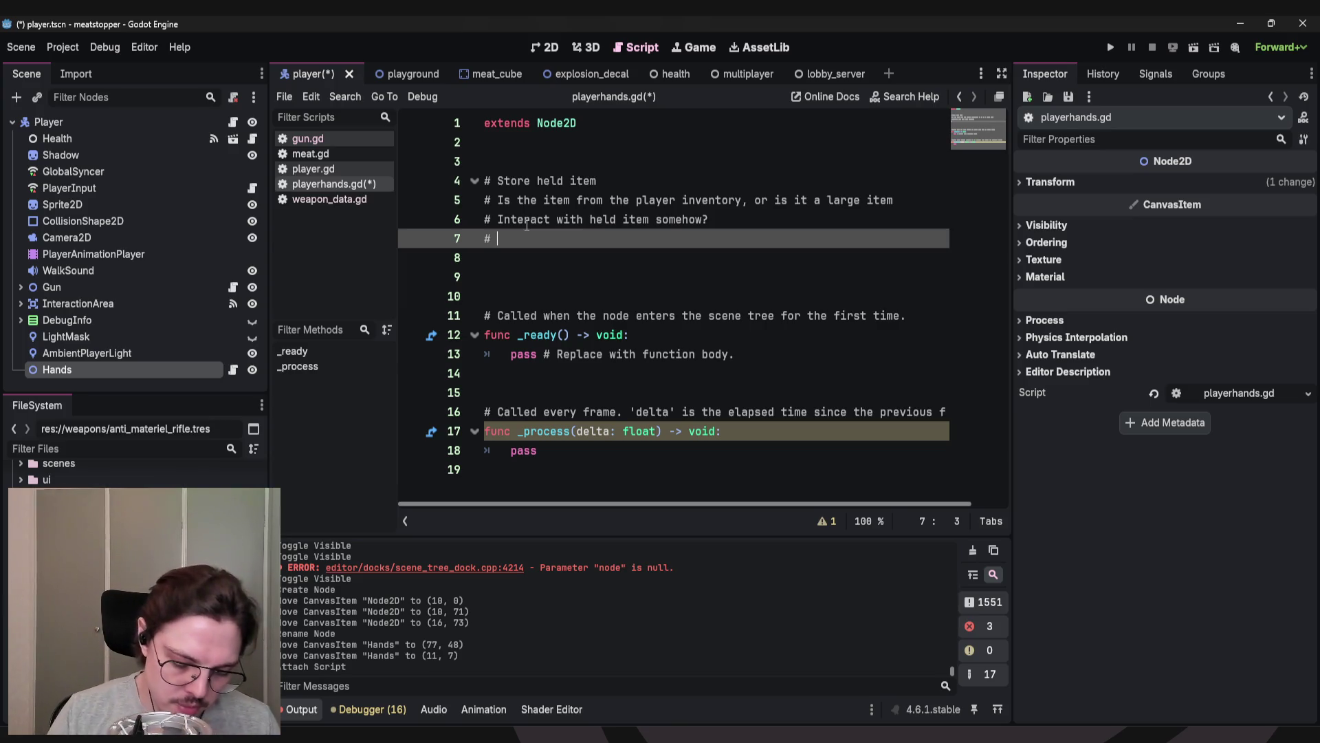
type("Handle user input/ac")
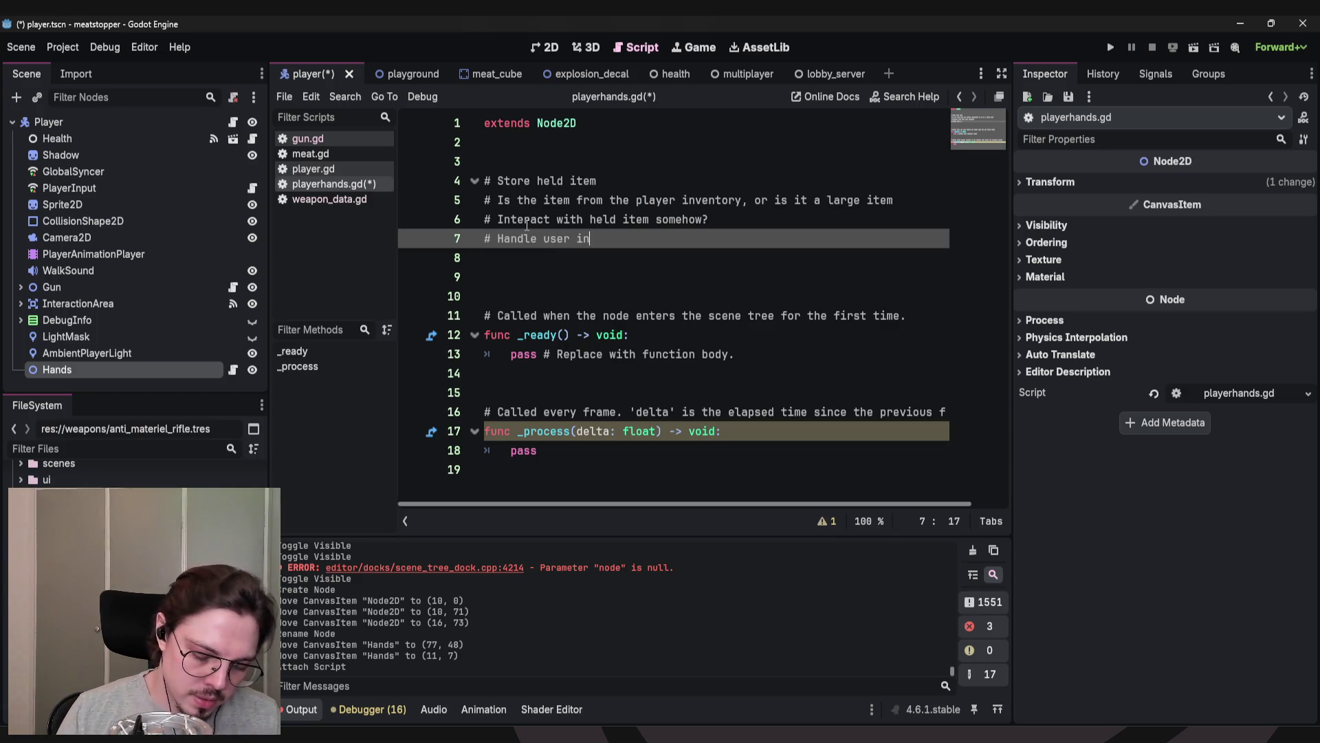
type("tion")
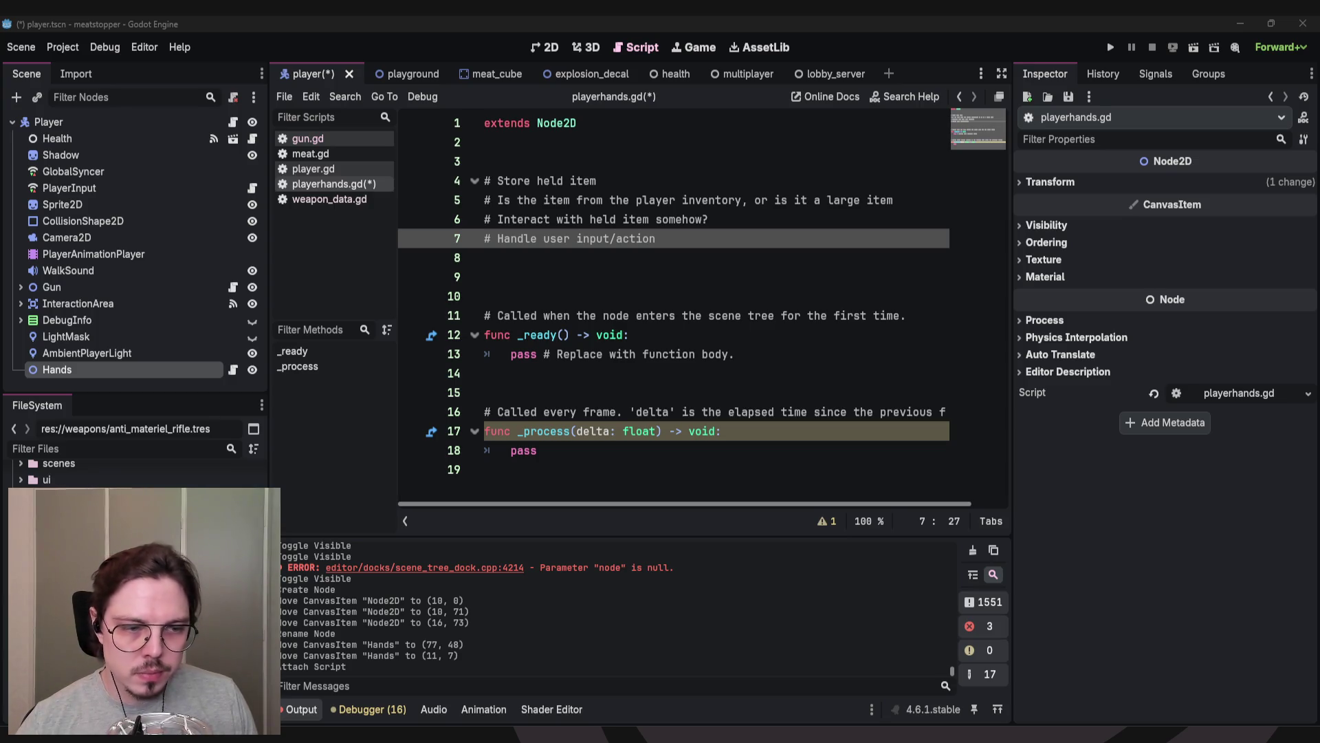
left_click(693, 264)
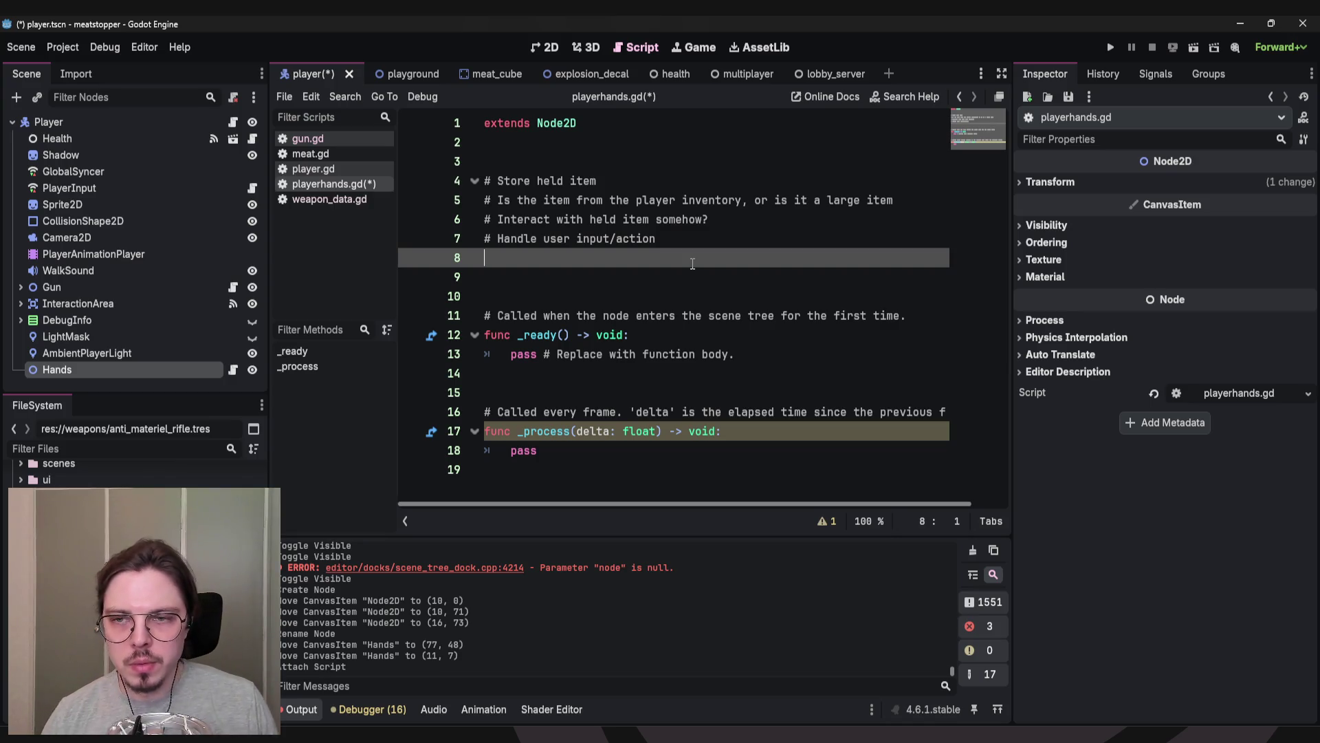
Delete the 'interact with held item somehow?' comment line and save playerhands.gd.
key("Up")
key("Up")
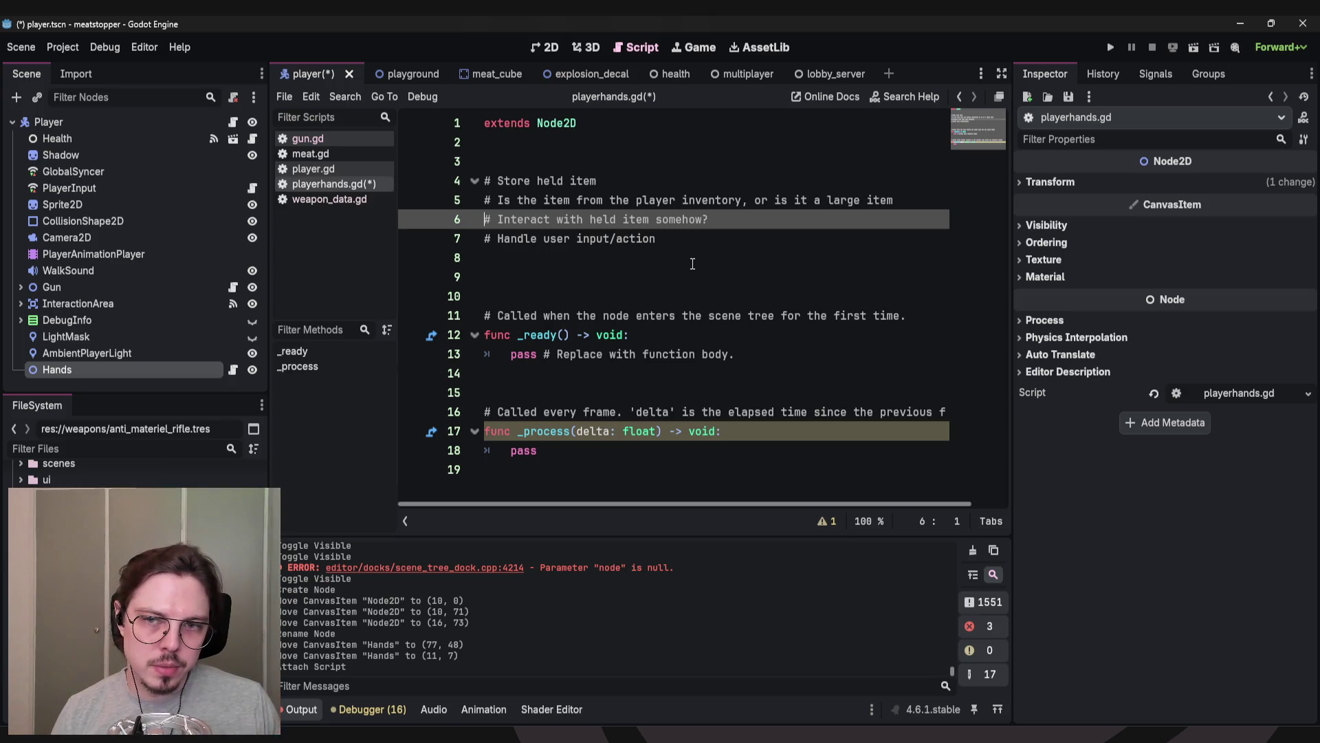
key("Down")
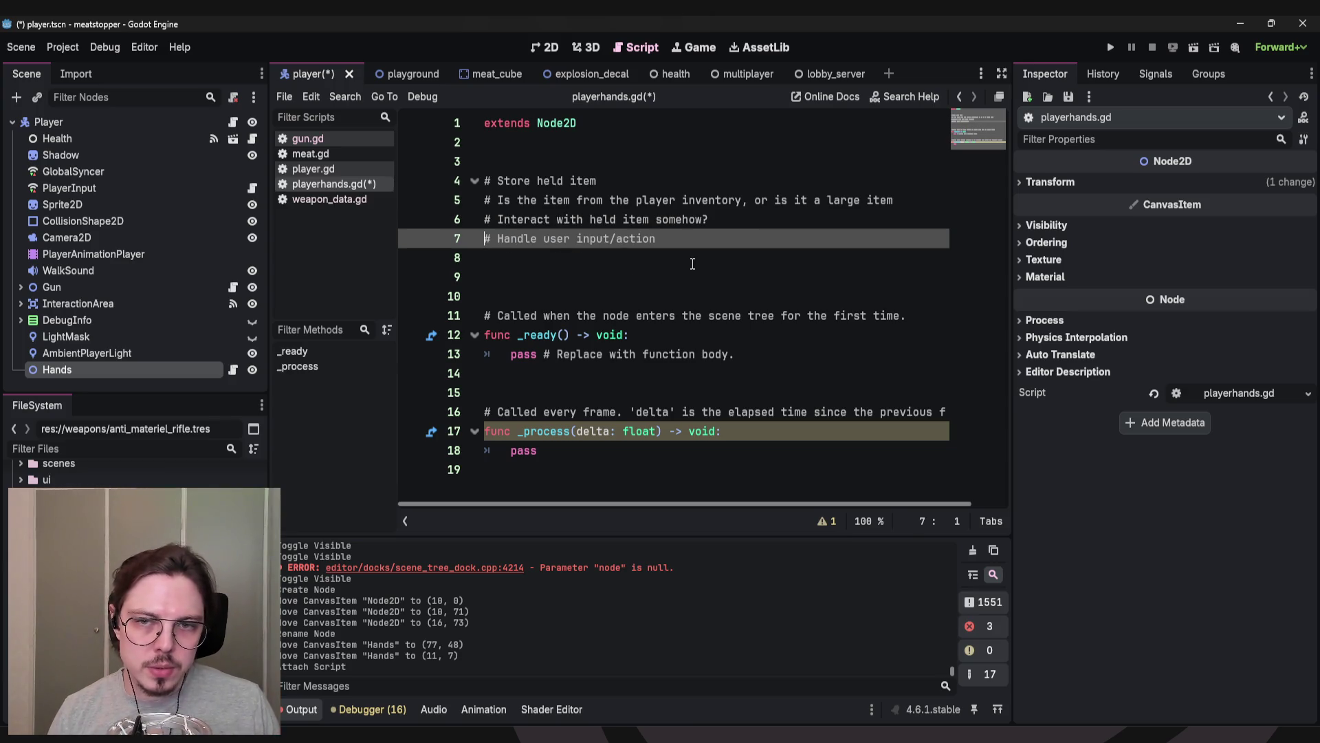
key("shift+Up")
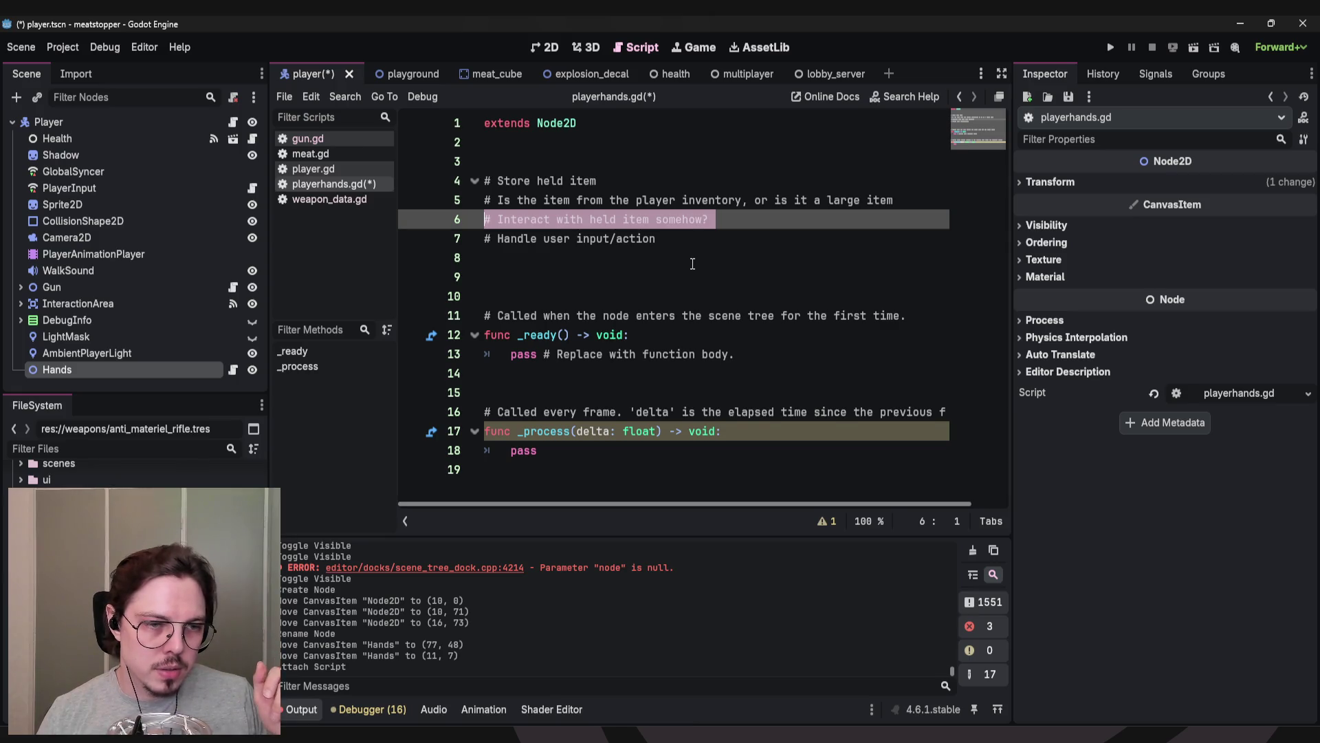
key("Delete")
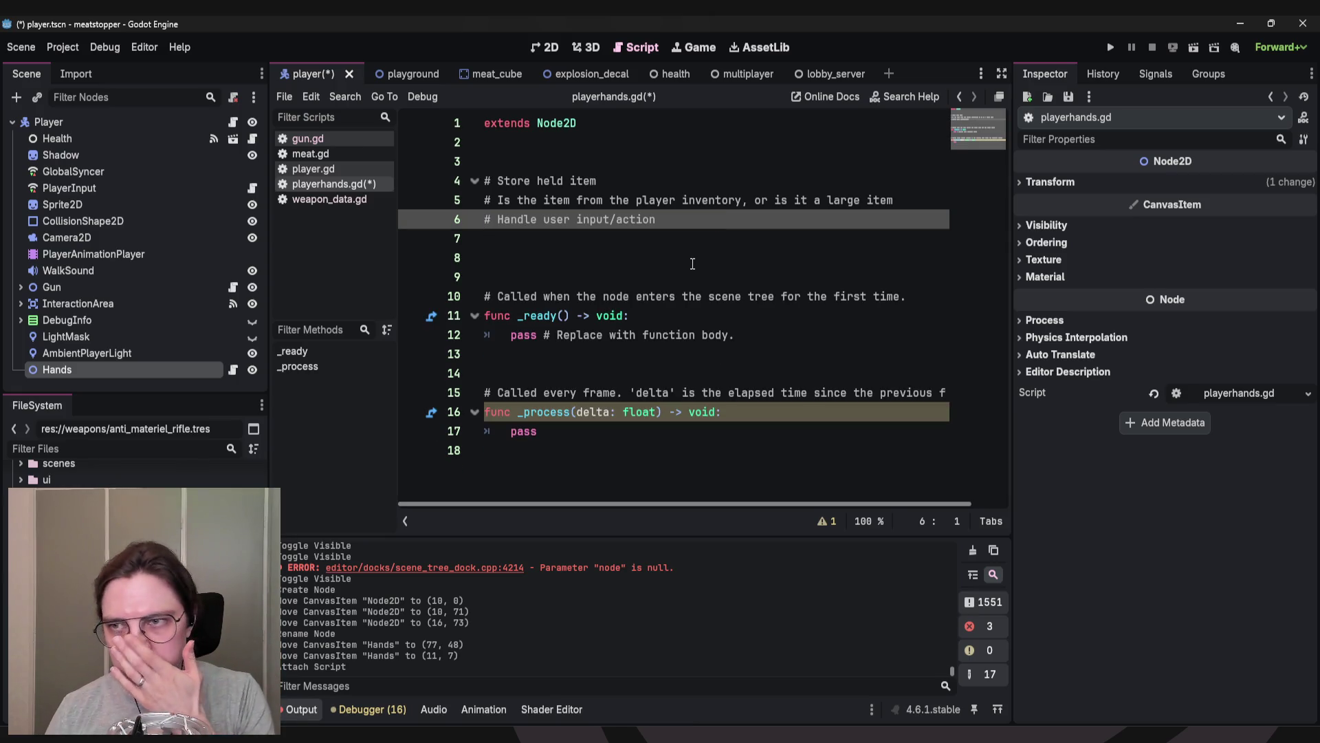
left_click(692, 267)
key("ctrl+s")
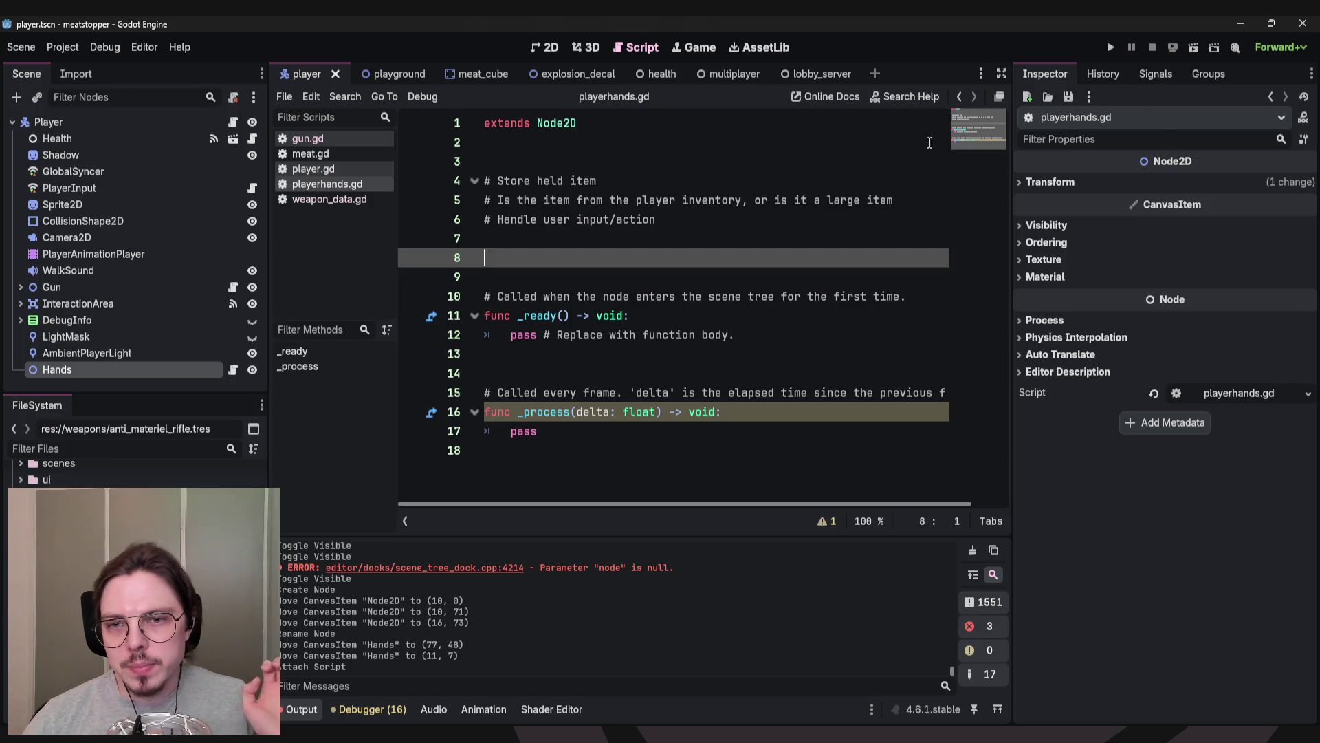
left_click(572, 246)
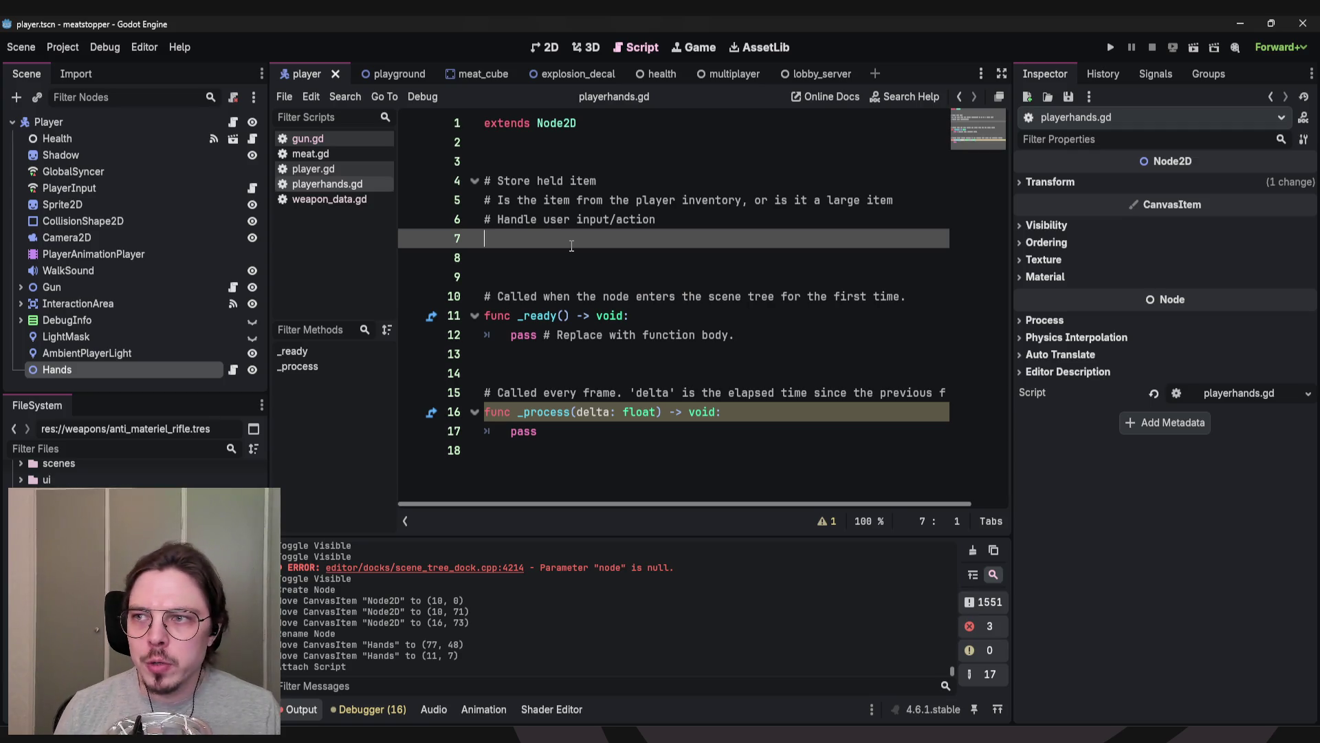
Run the project, start a game from the main menu, and walk and fire around the room.
left_click(1112, 48)
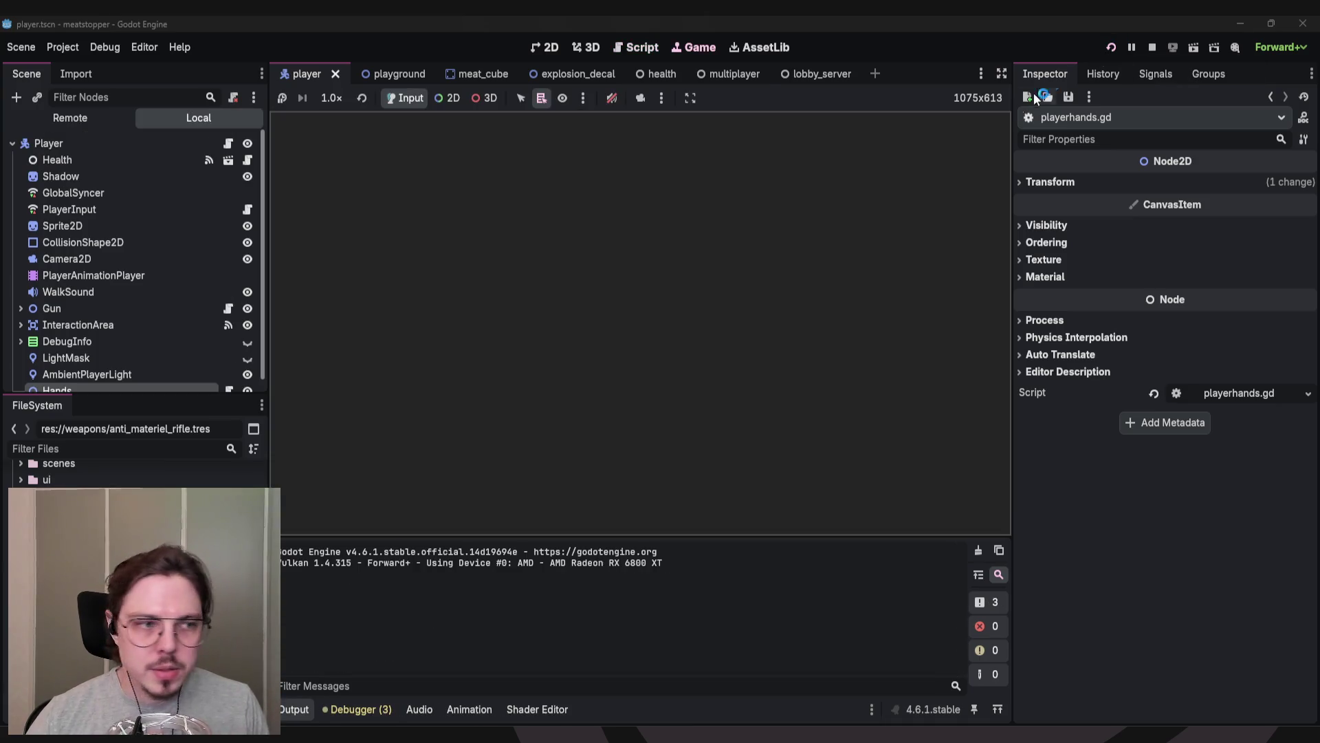
left_click(640, 290)
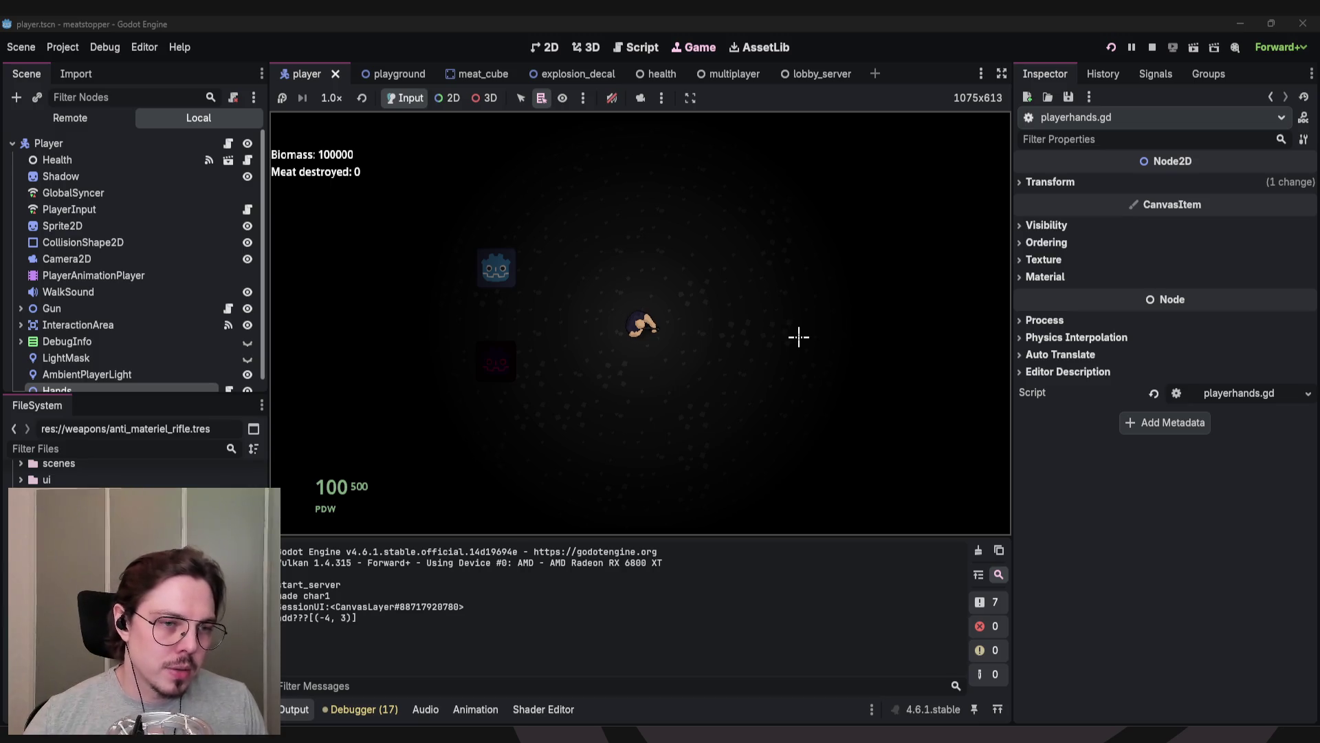
key("d")
mouse_move(743, 324)
left_mouse_down()
mouse_move(631, 392)
mouse_move(695, 328)
left_mouse_up()
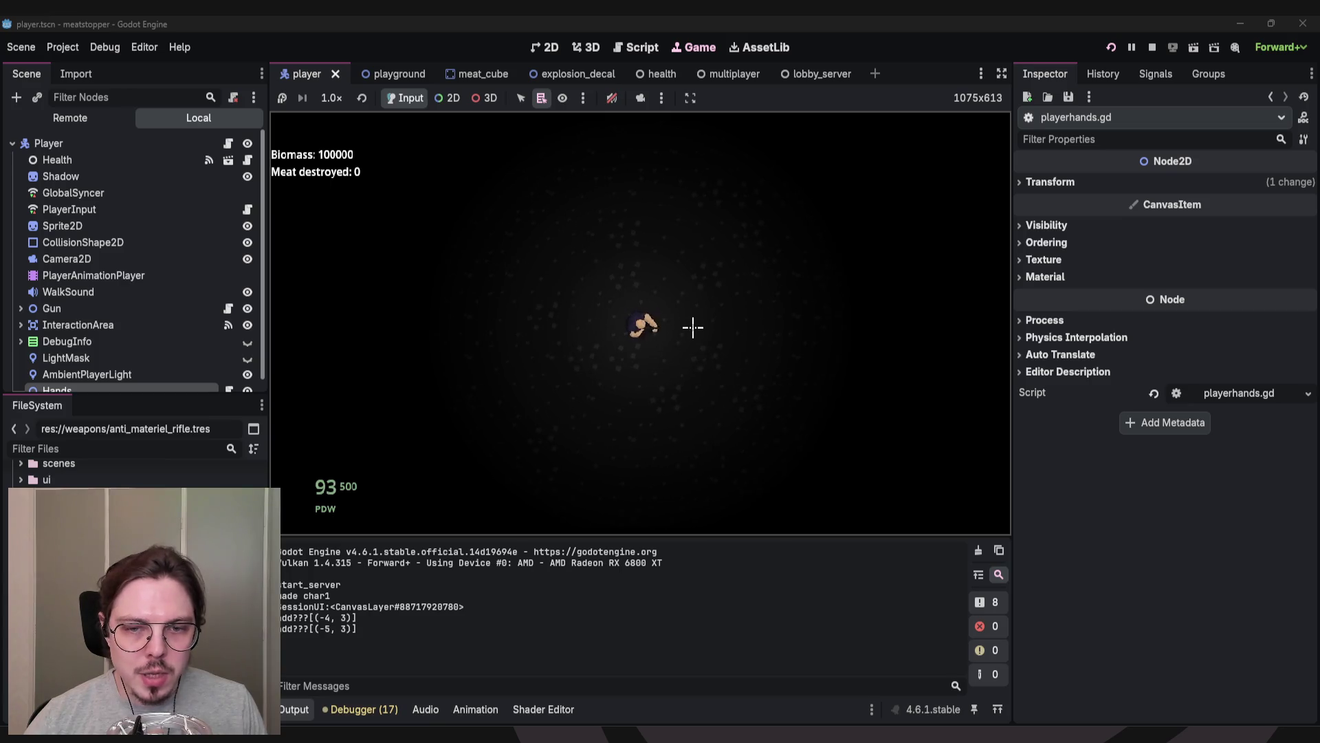
At the armory, buy 10 ammo packs, the Anti Materiel Rifle and maximum ammo.
key("a")
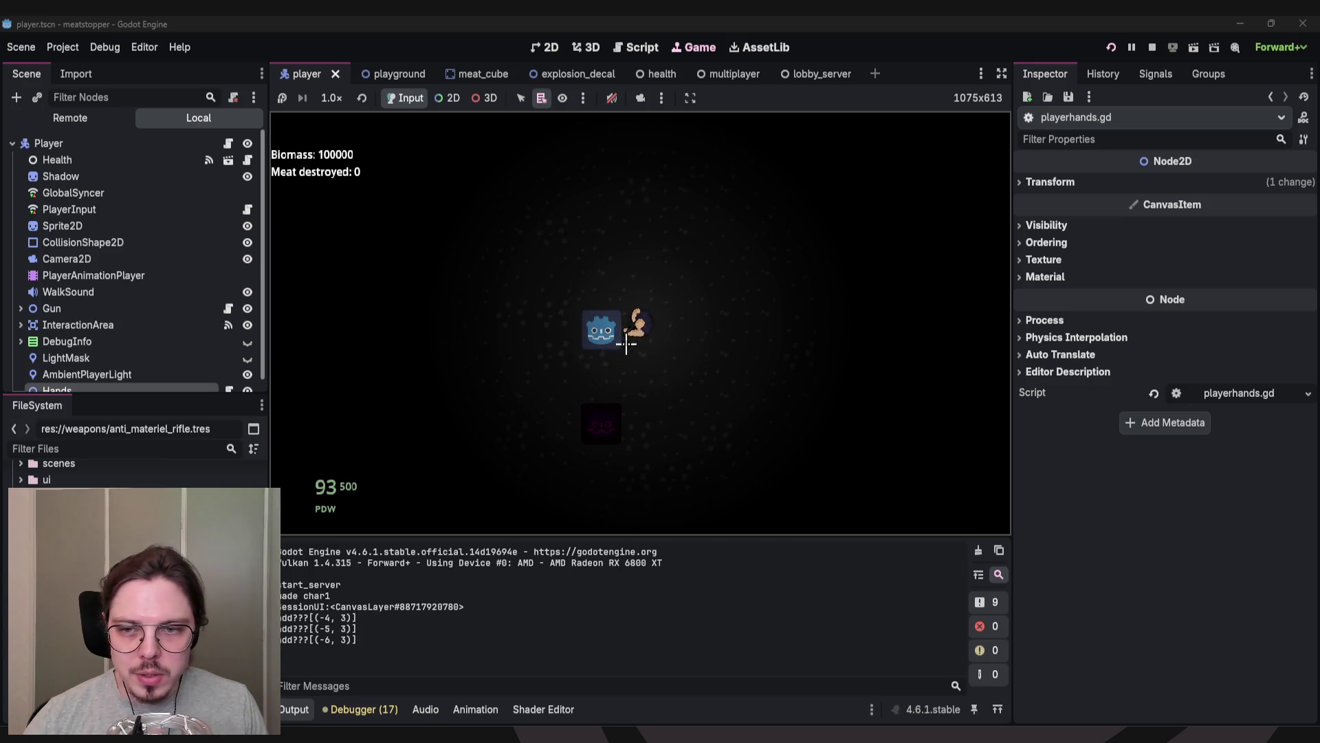
key("e")
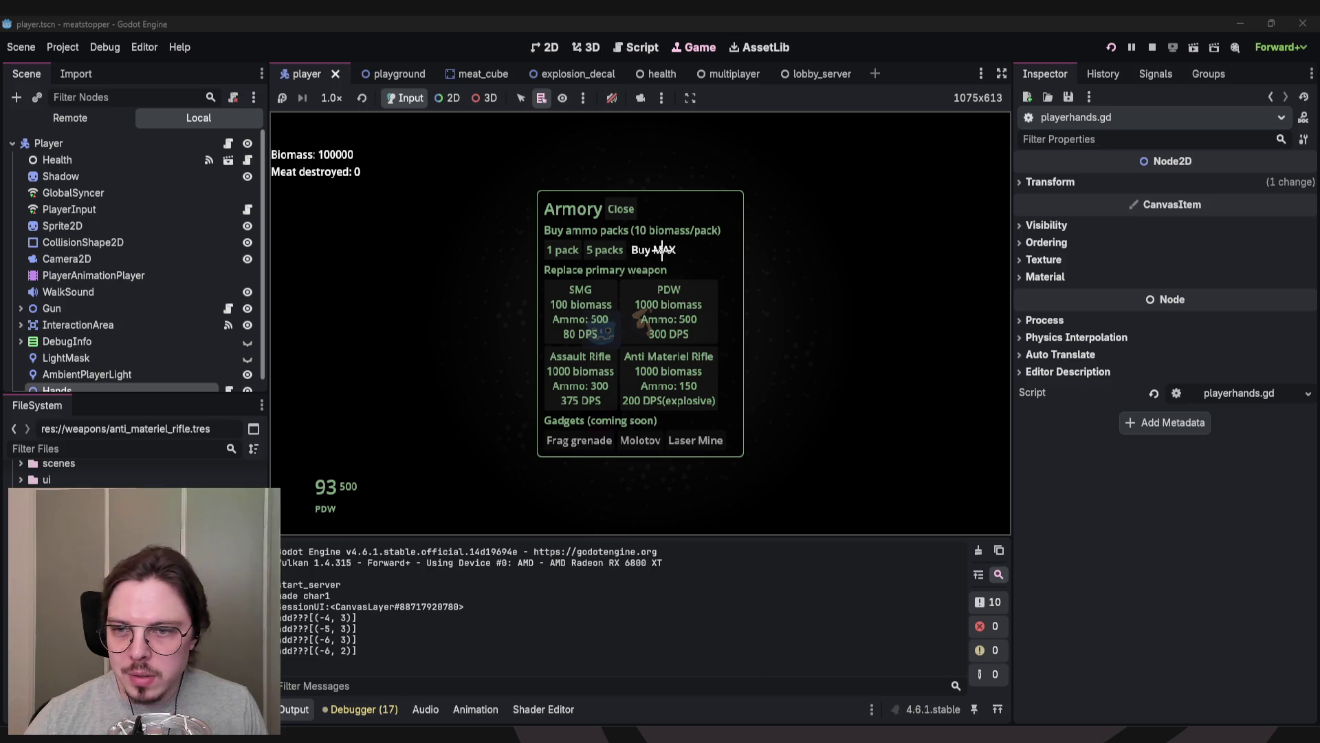
left_click(654, 250)
left_click(712, 359)
left_click(653, 249)
key("e")
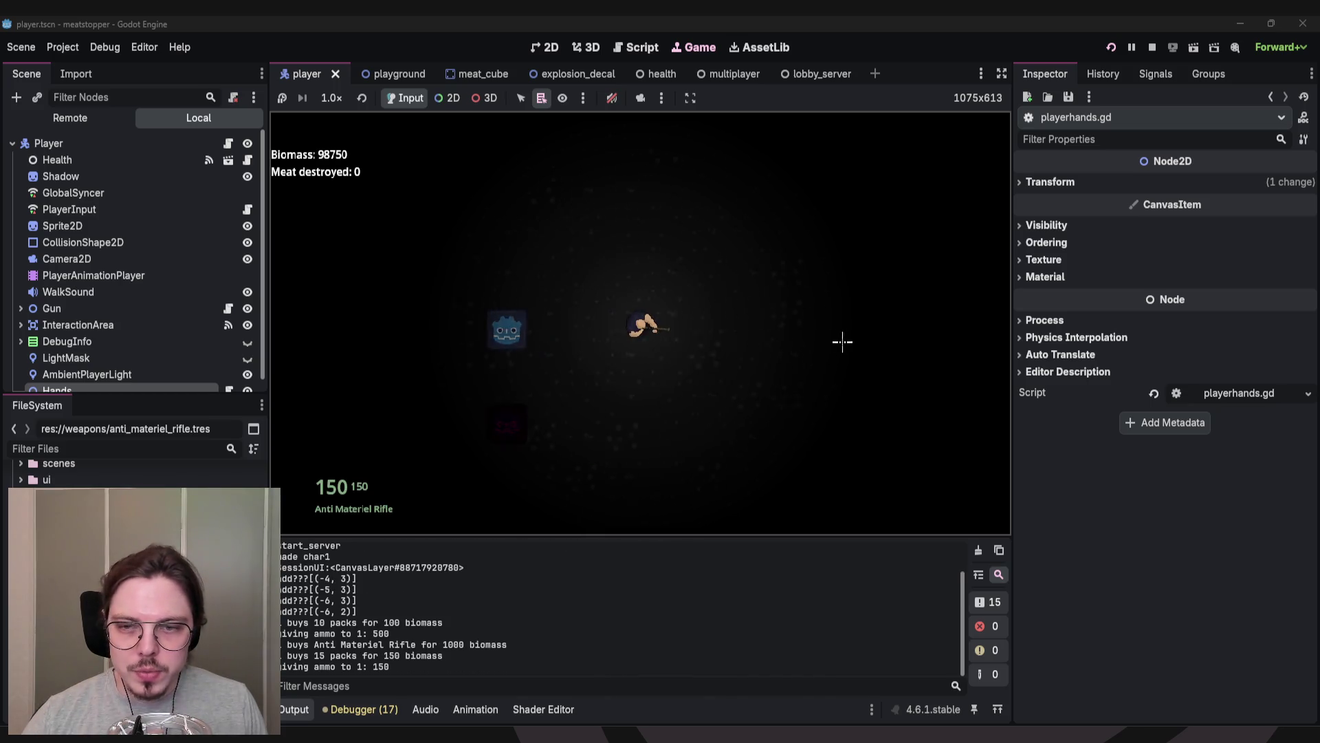
Walk through the corridor, test-firing the rifle at the wall and corridor meat.
key("s+d")
left_click(777, 226)
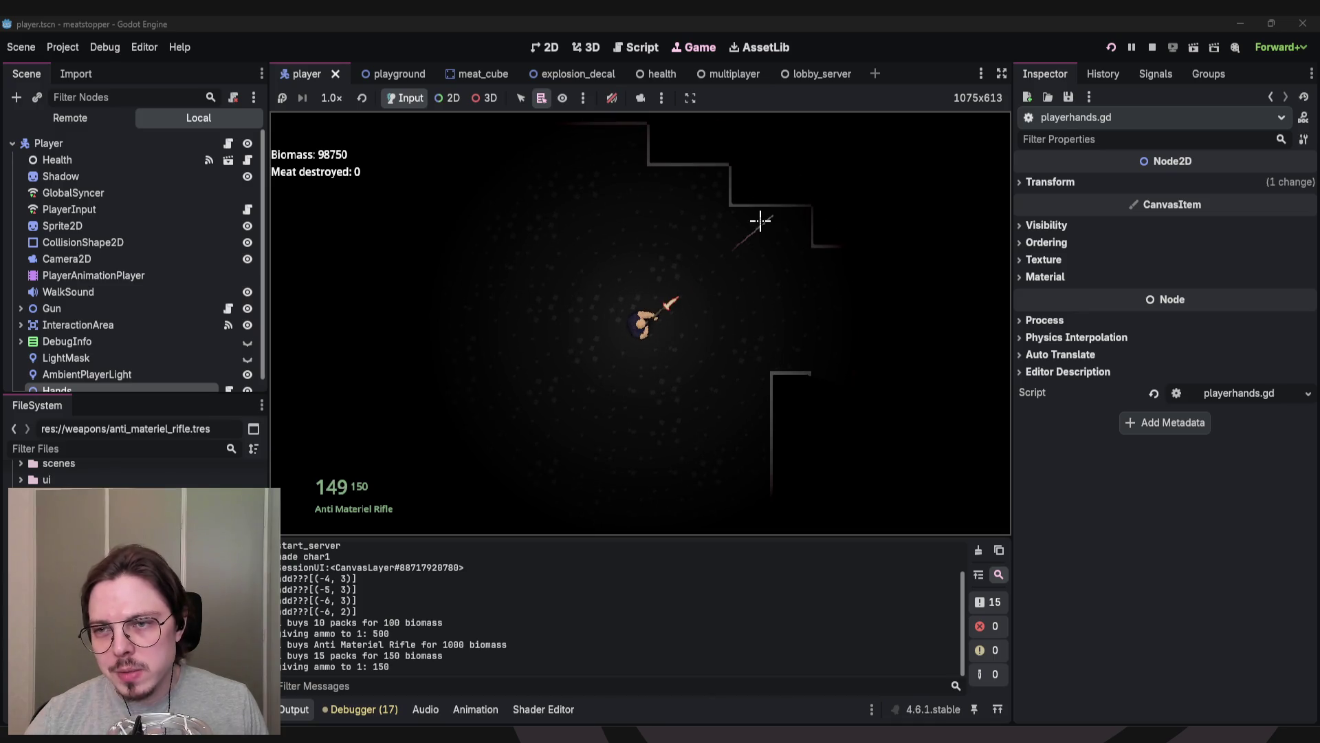
left_click(781, 262)
key("w+d")
key("d")
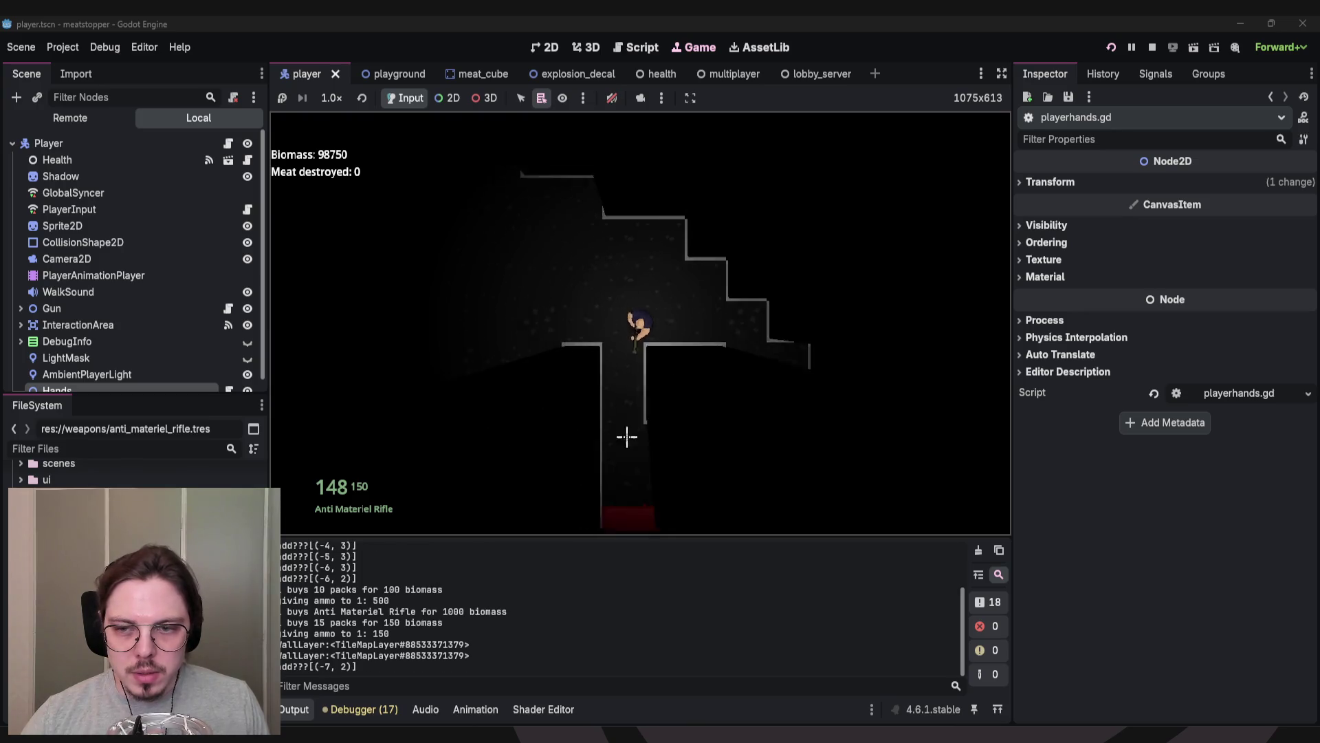
key("s")
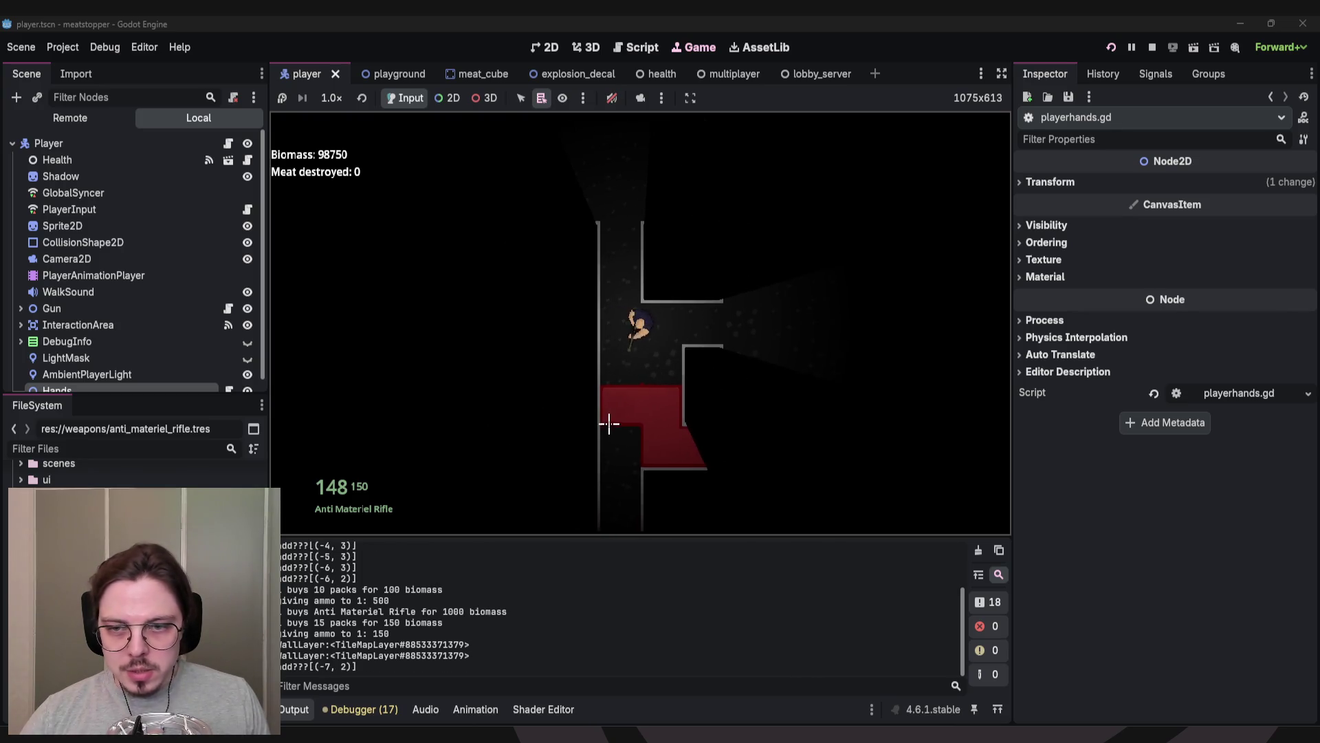
left_click(558, 422)
key("s")
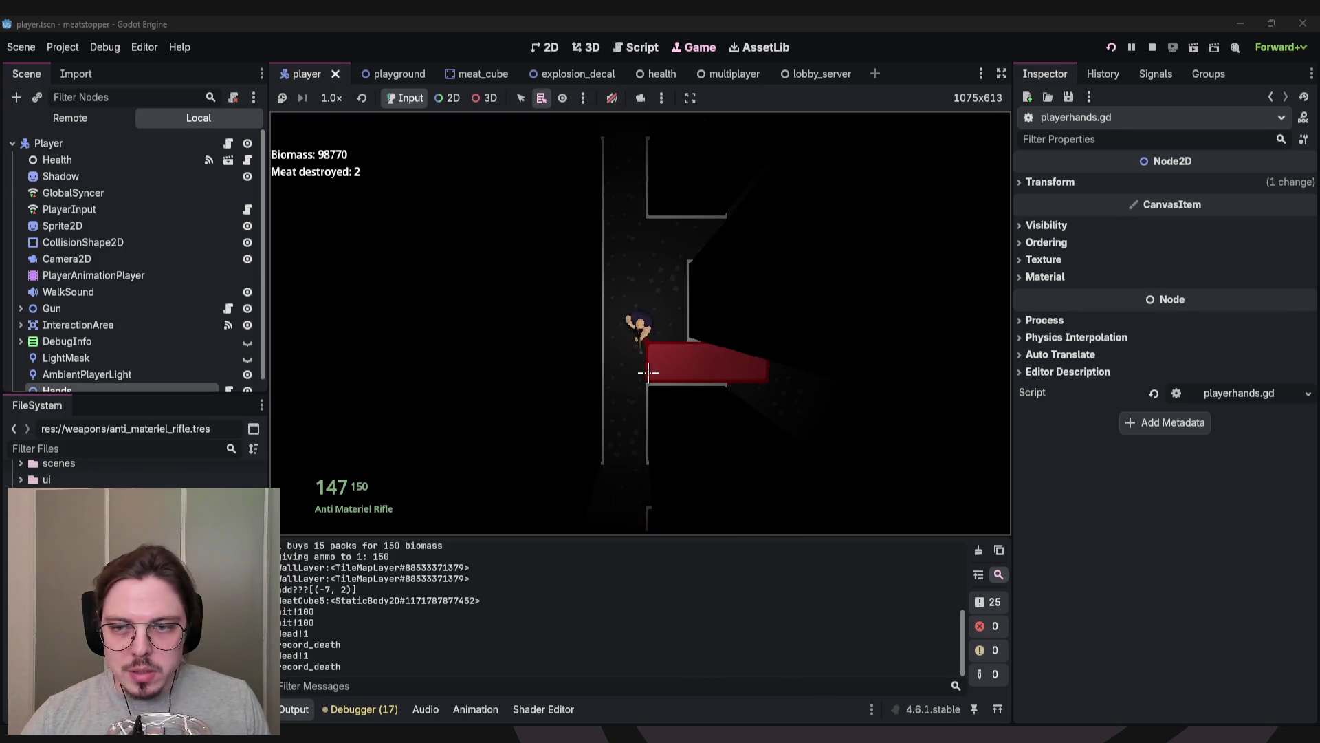
key("w")
key("d")
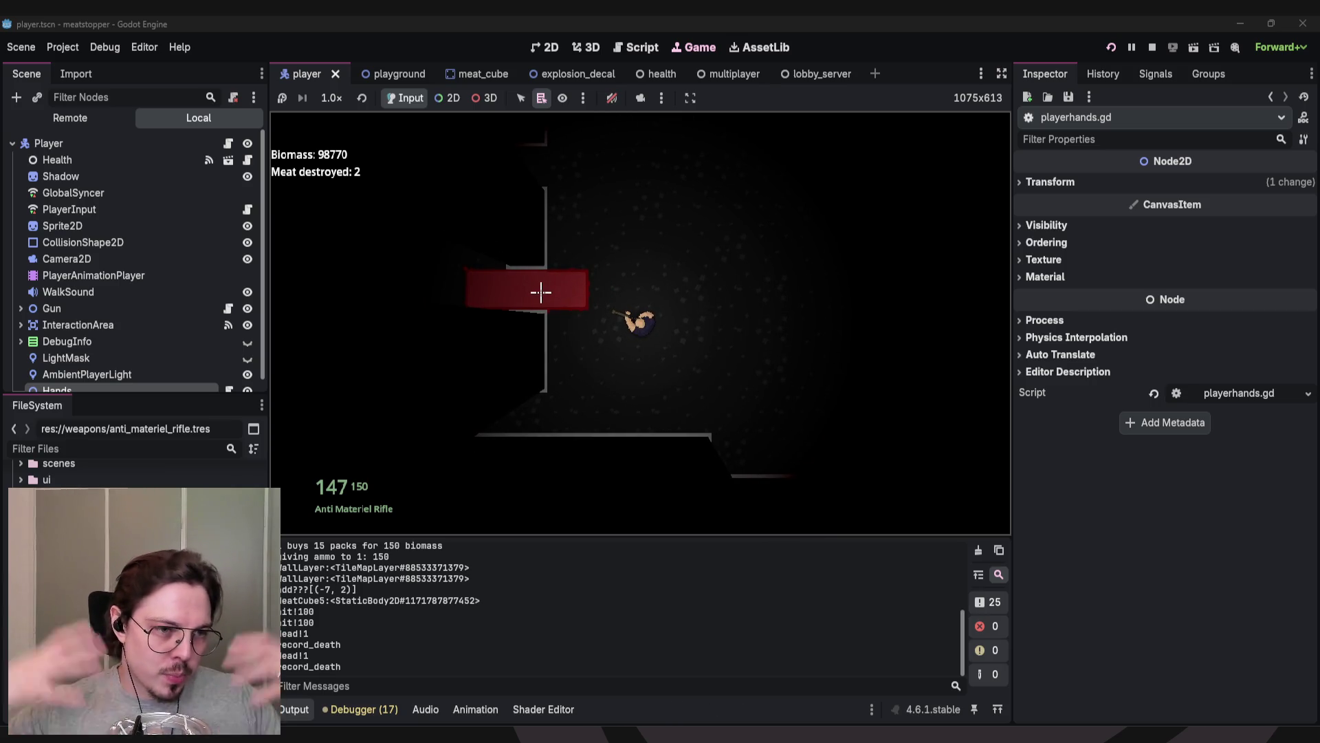
left_click(541, 292)
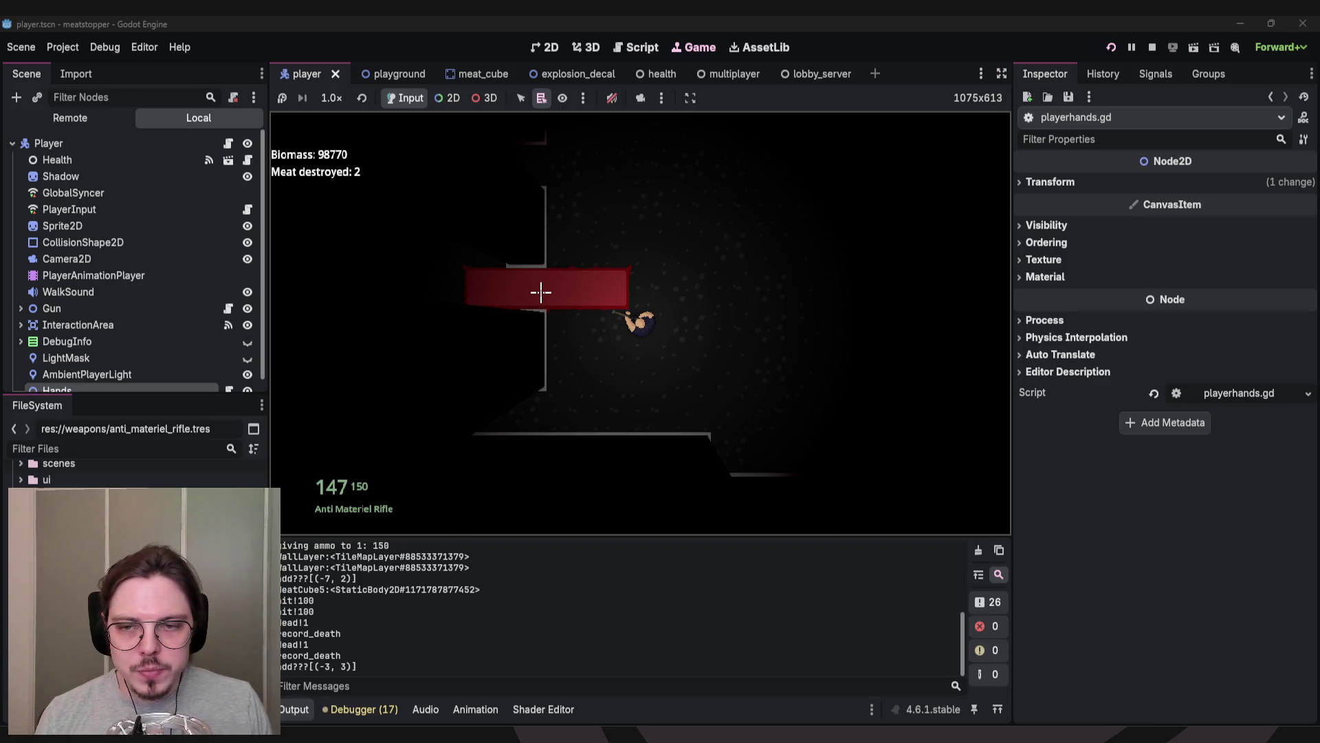
Move around the room and shoot the growing red meat blocks with the rifle.
key("a")
left_click(652, 251)
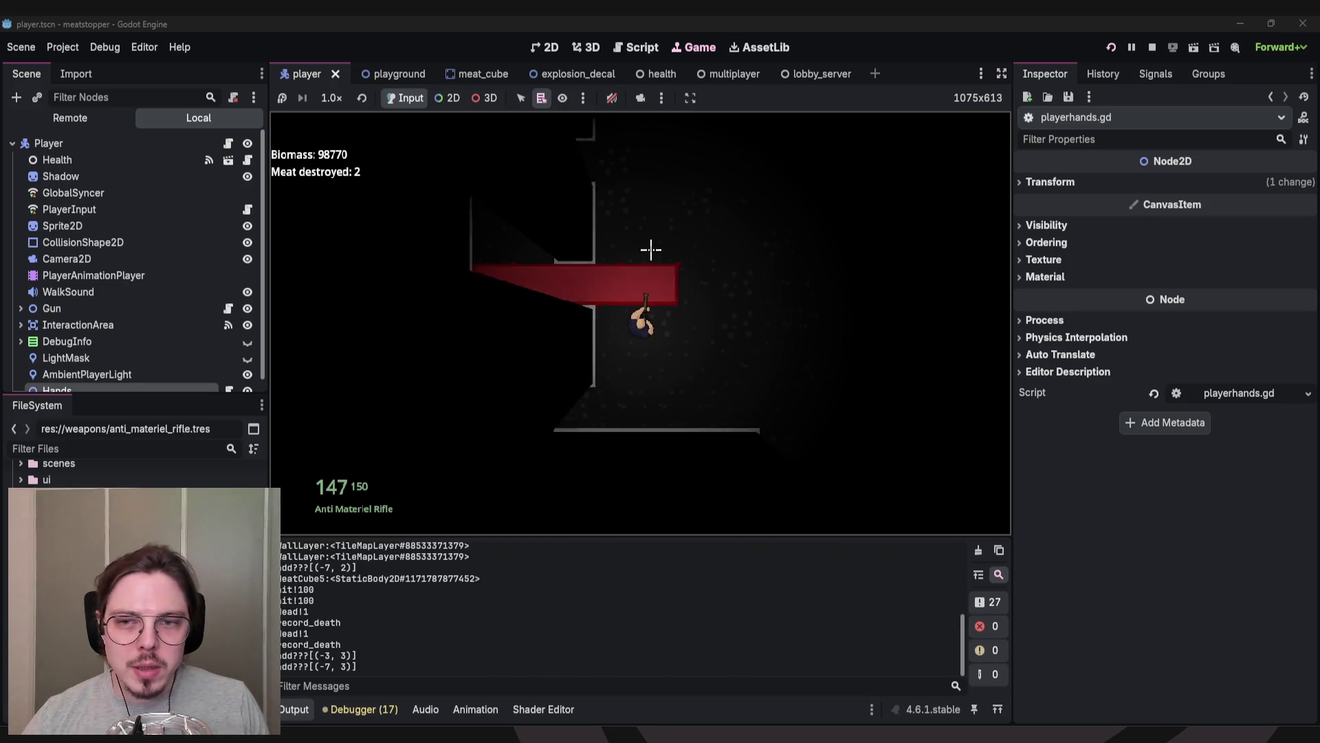
key("w")
left_click(554, 269)
left_click(554, 269)
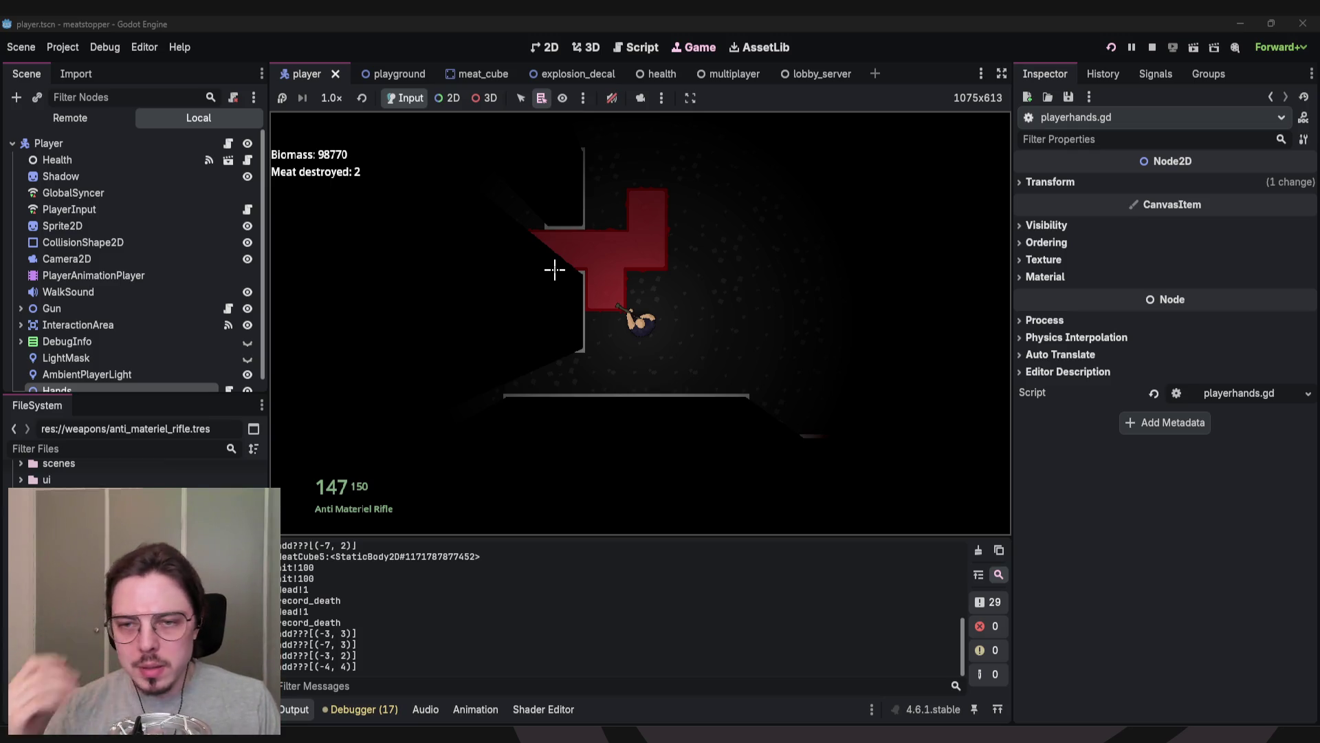
key("d")
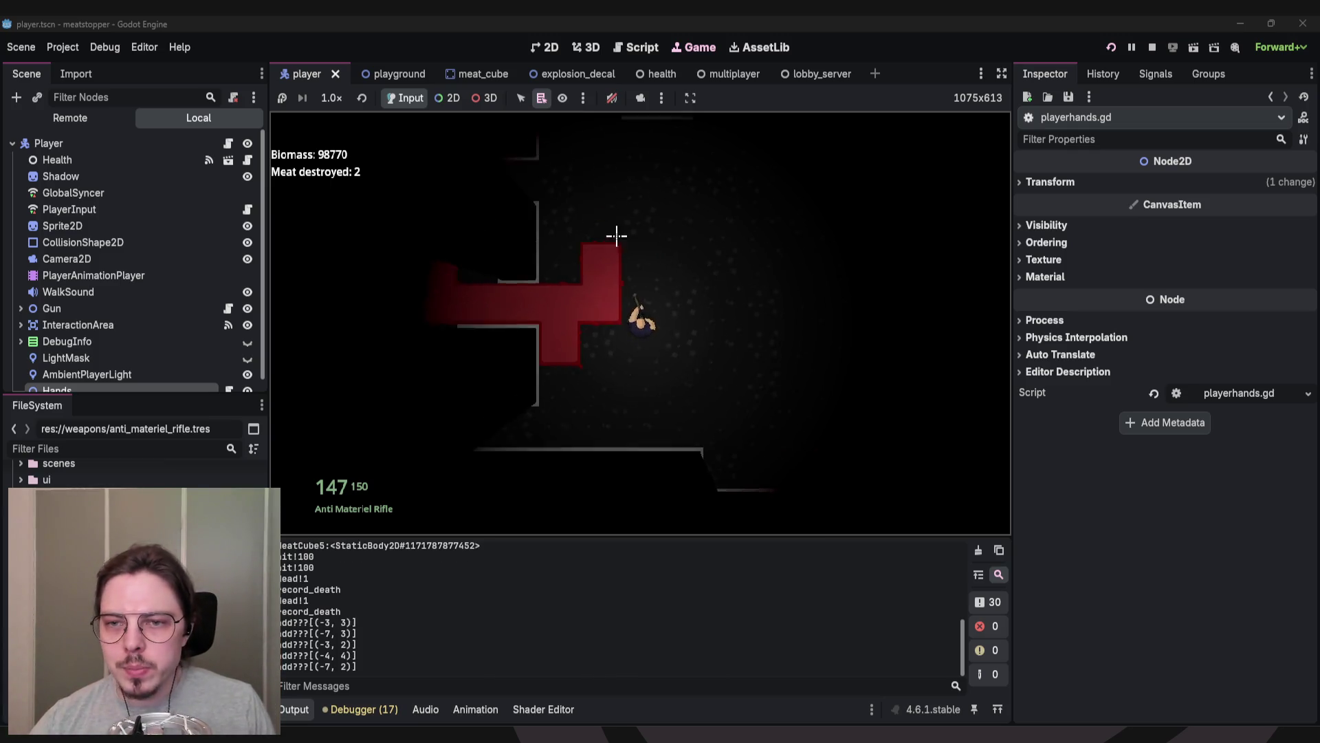
left_click(557, 280)
left_click(536, 248)
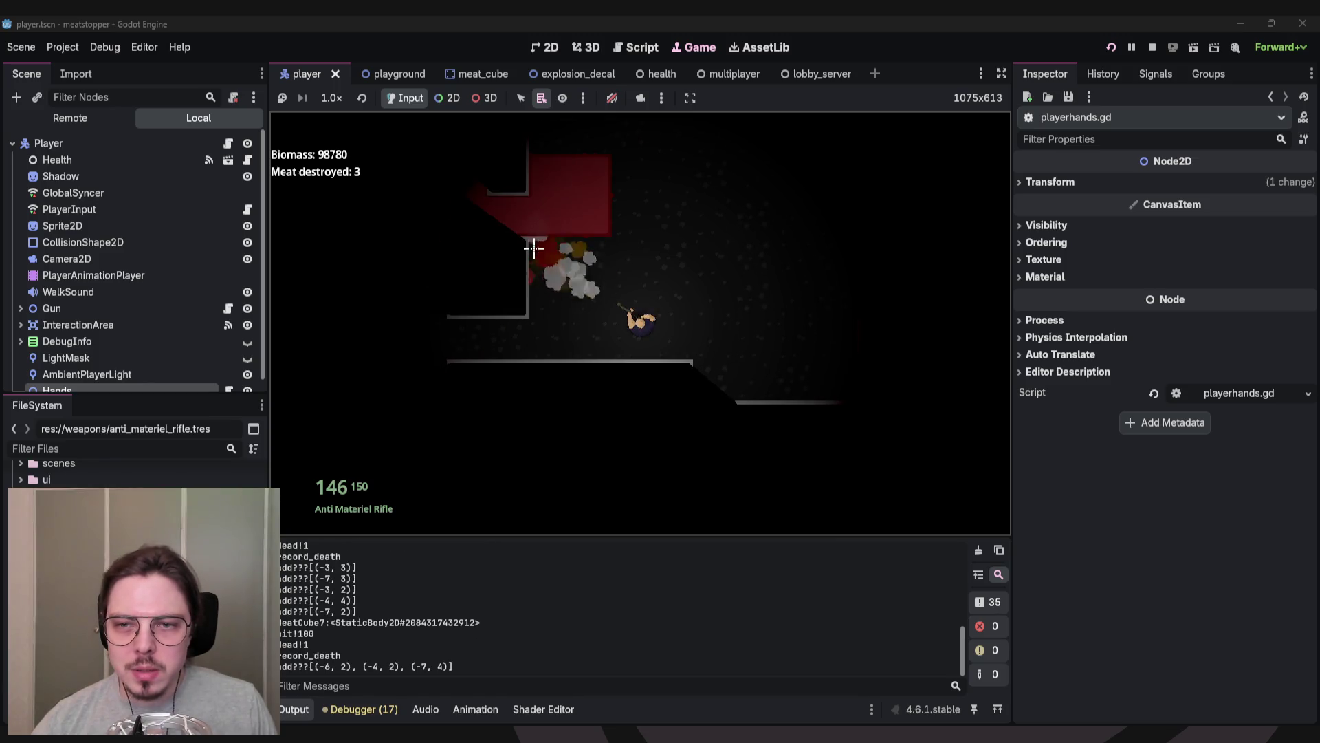
left_click(533, 224)
Switch to the pistol to shoot meat, then switch back to the rifle and keep firing.
key("w")
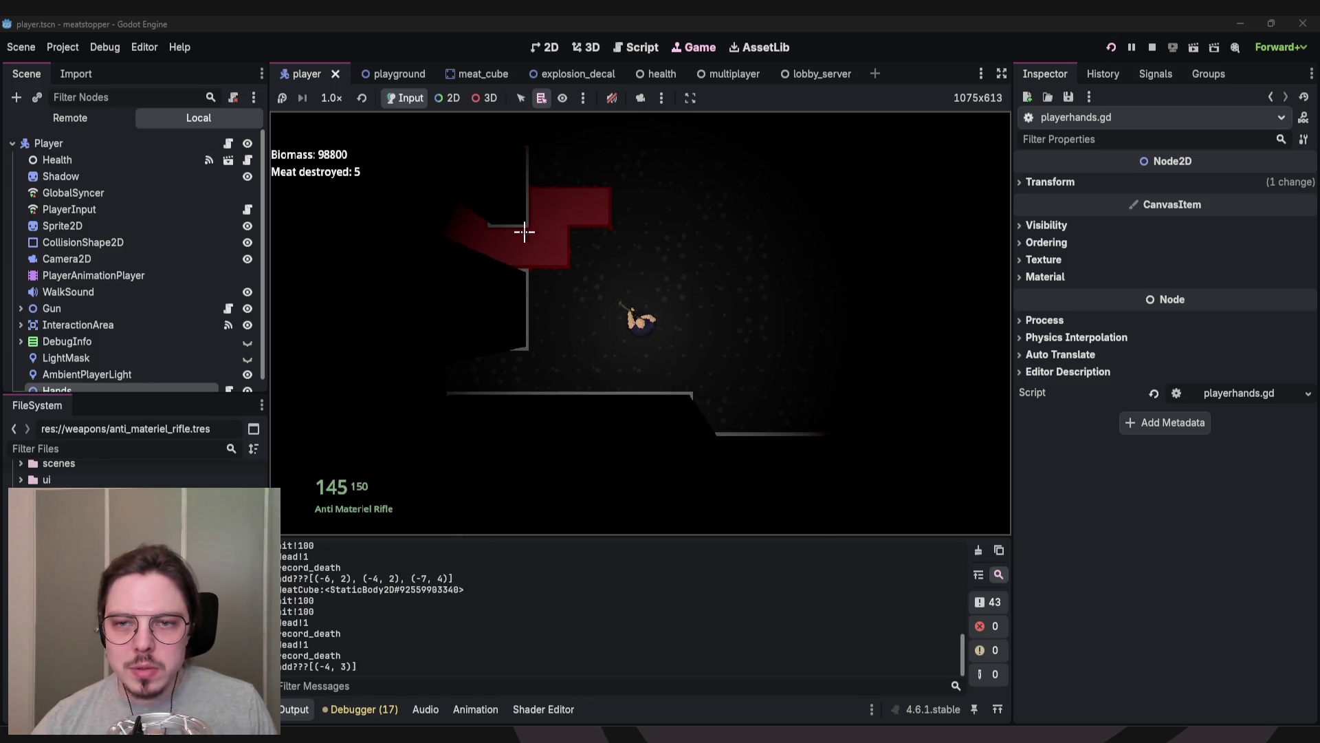
key("1")
left_click(554, 200)
key("a")
left_click(598, 197)
left_click(609, 198)
key("2")
left_click(530, 248)
left_click(536, 233)
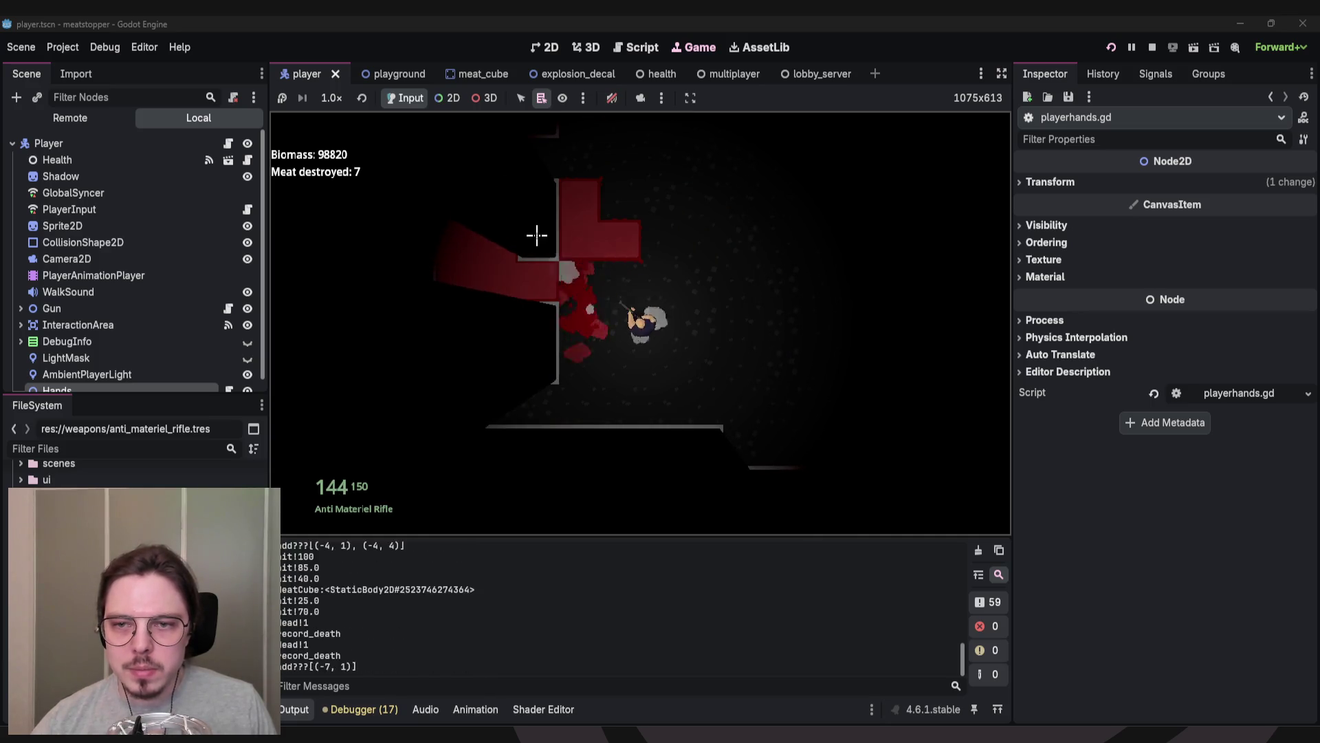
left_click(471, 282)
Explore new corridors and rooms of the level, walking past the meat blocks.
key("a")
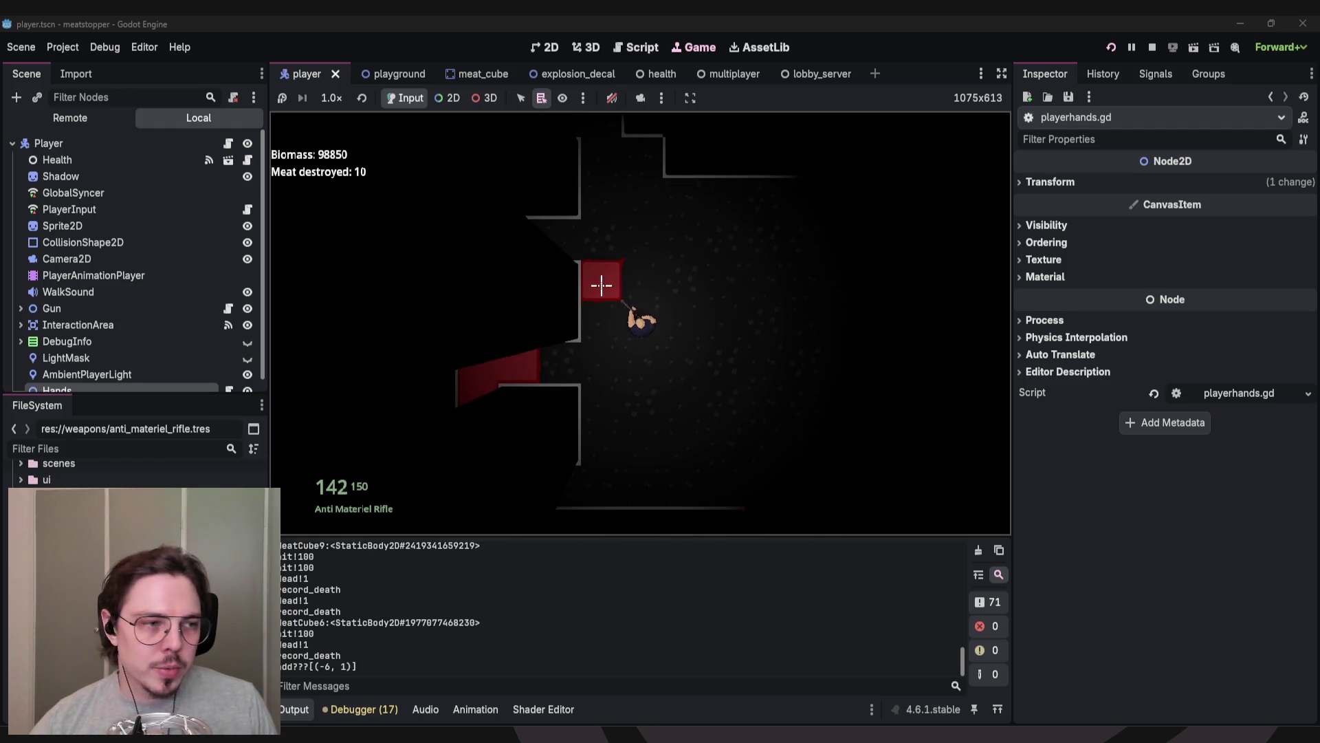
key("s")
key("s")
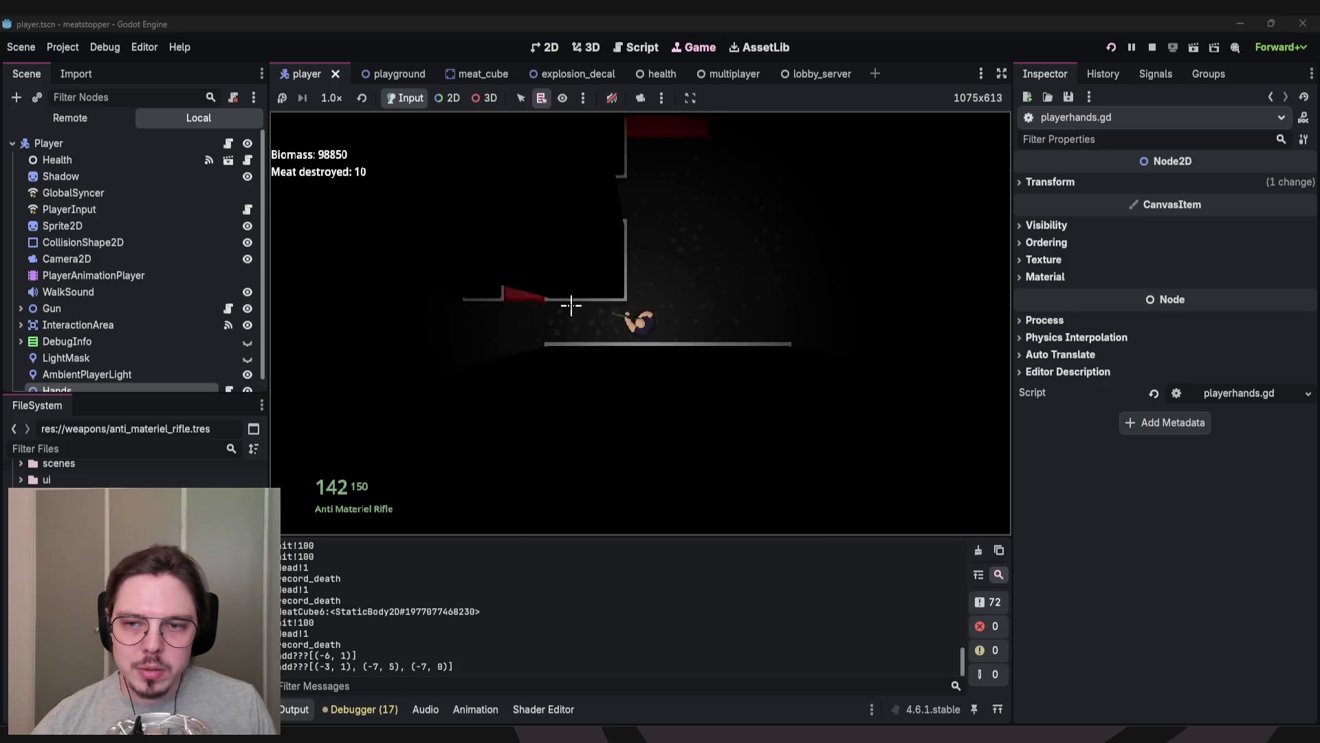
key("w")
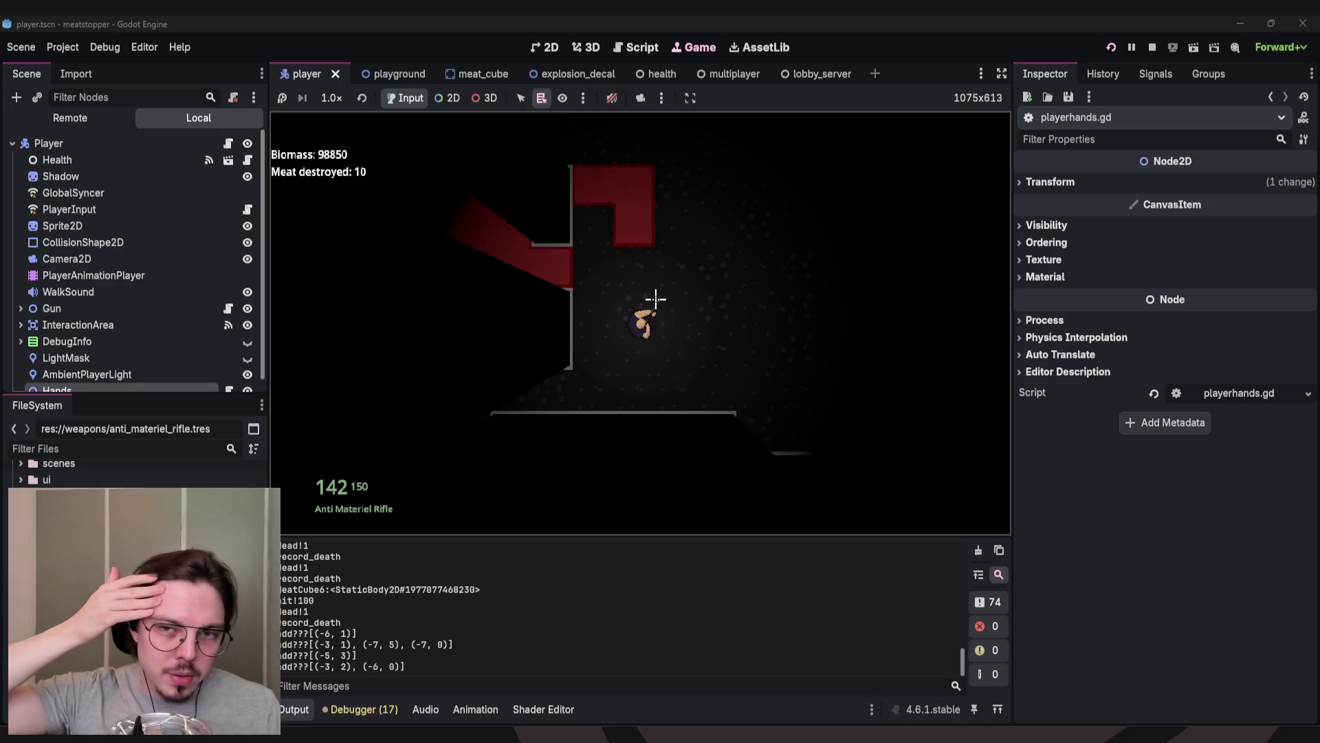
key("w")
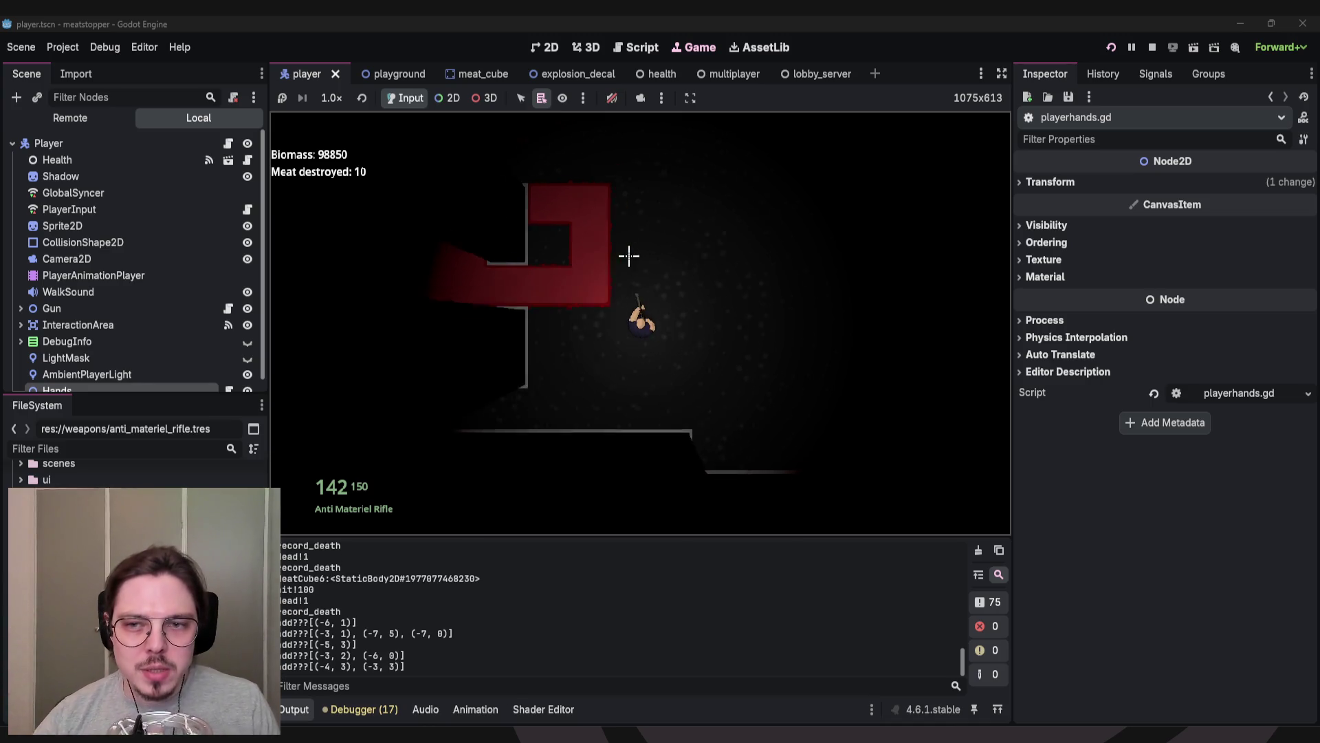
key("w")
key("a")
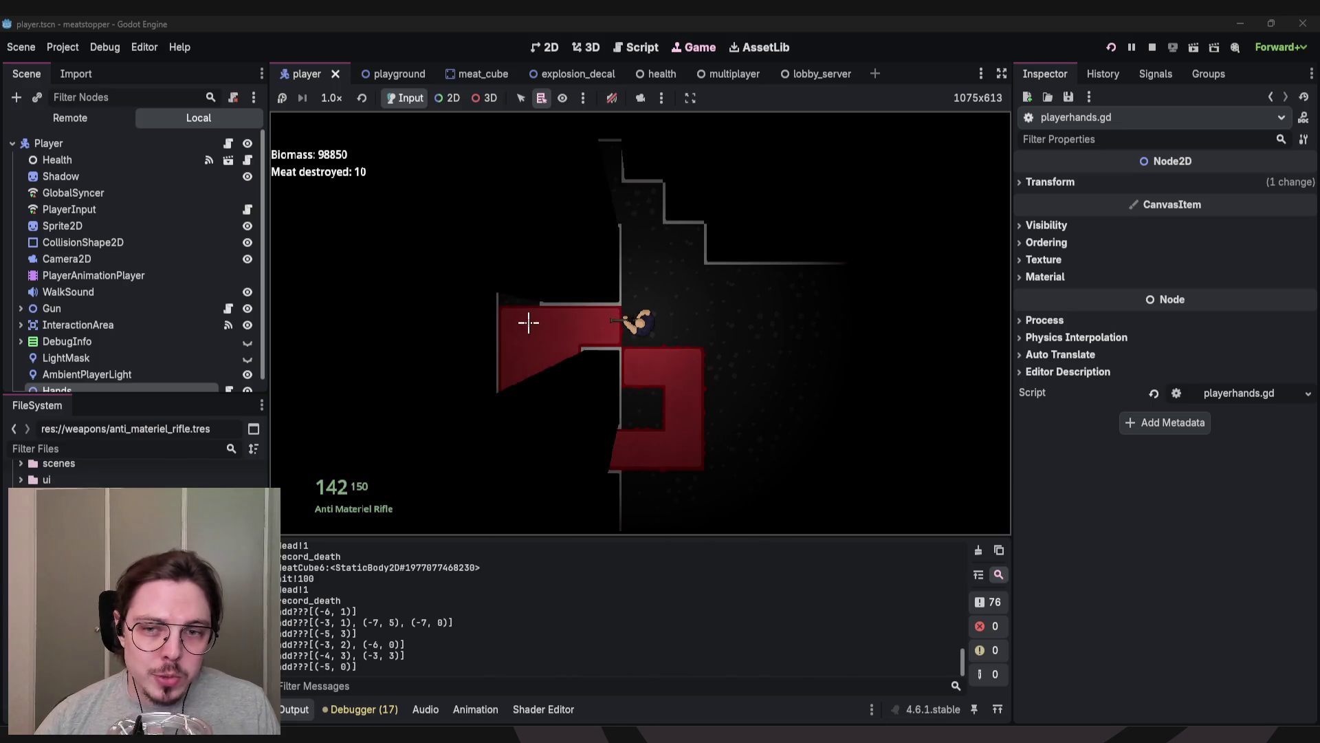
key("s")
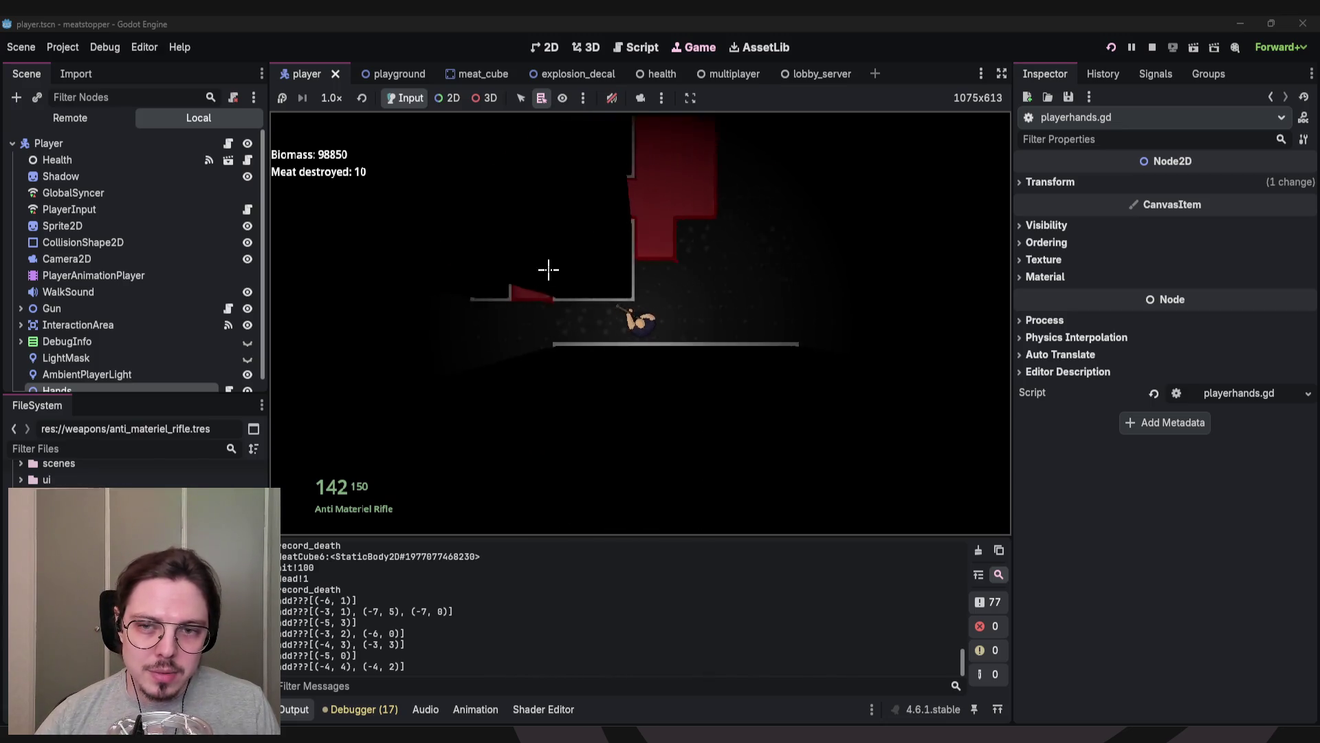
key("w")
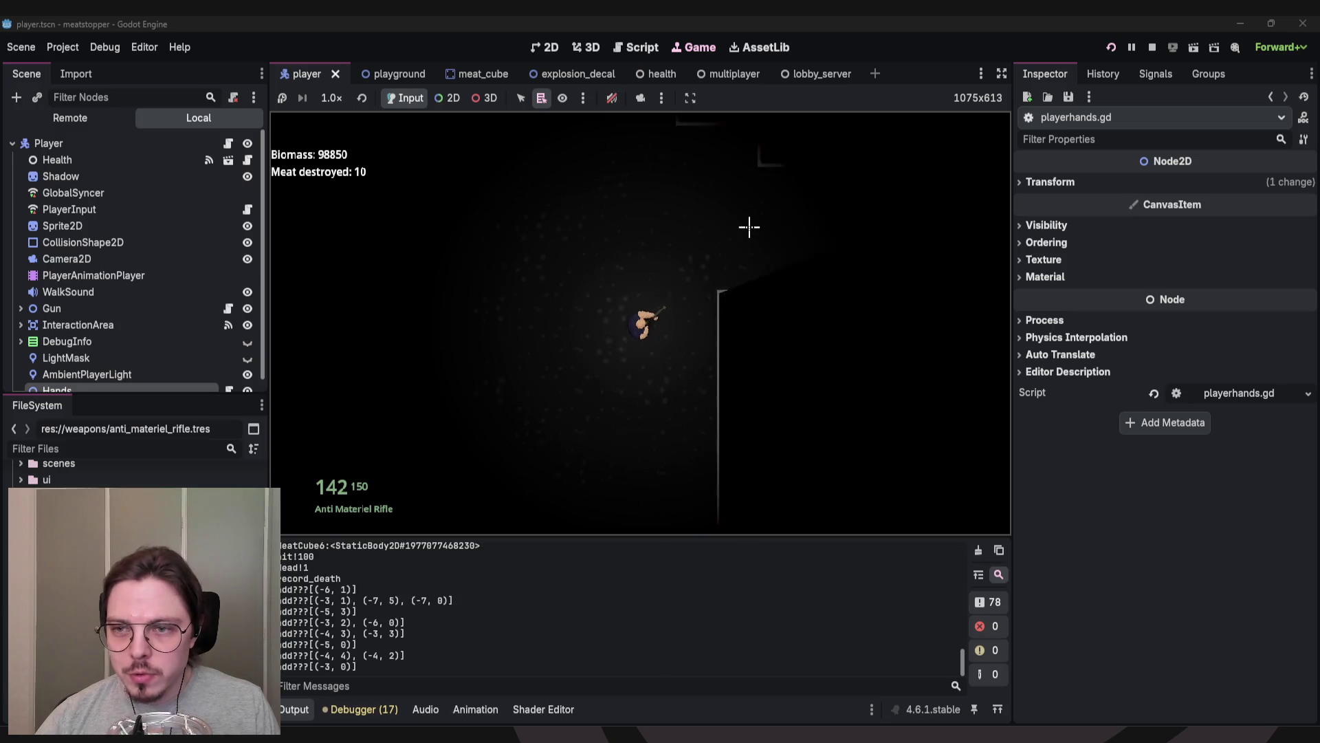
key("d")
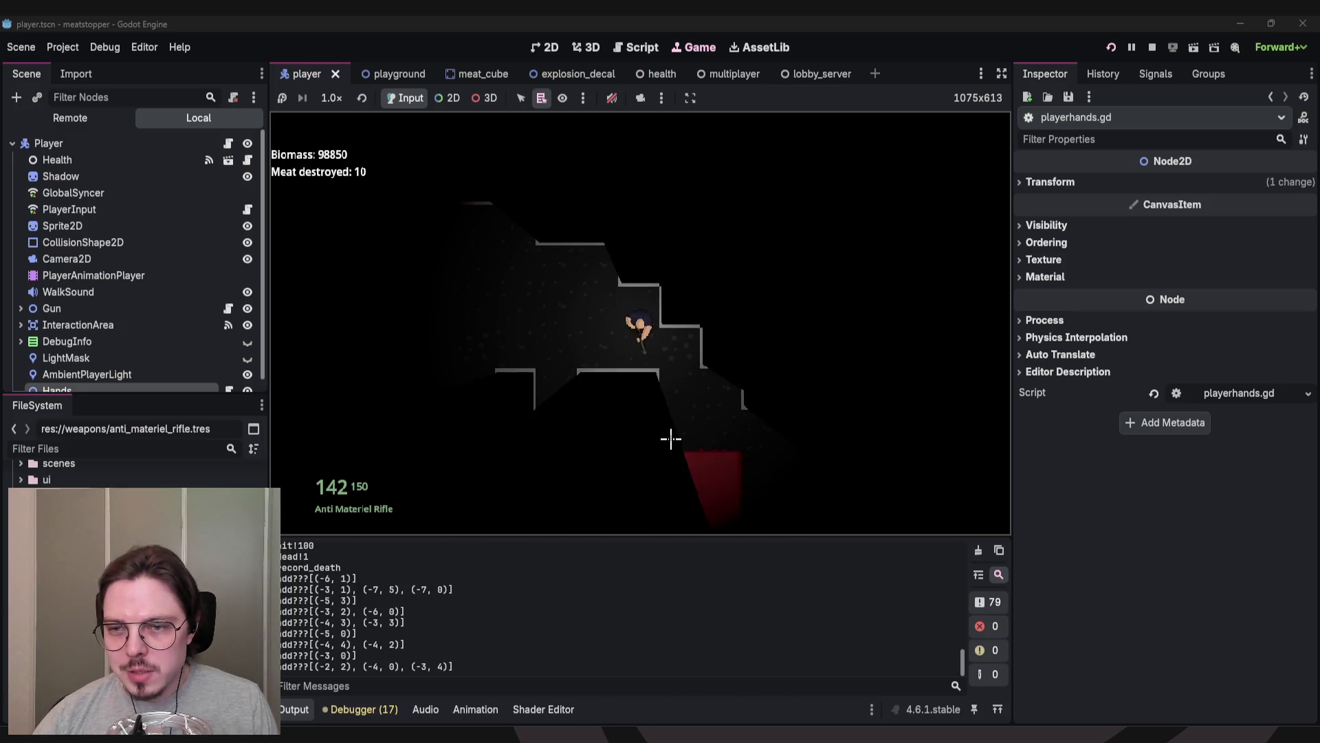
key("d")
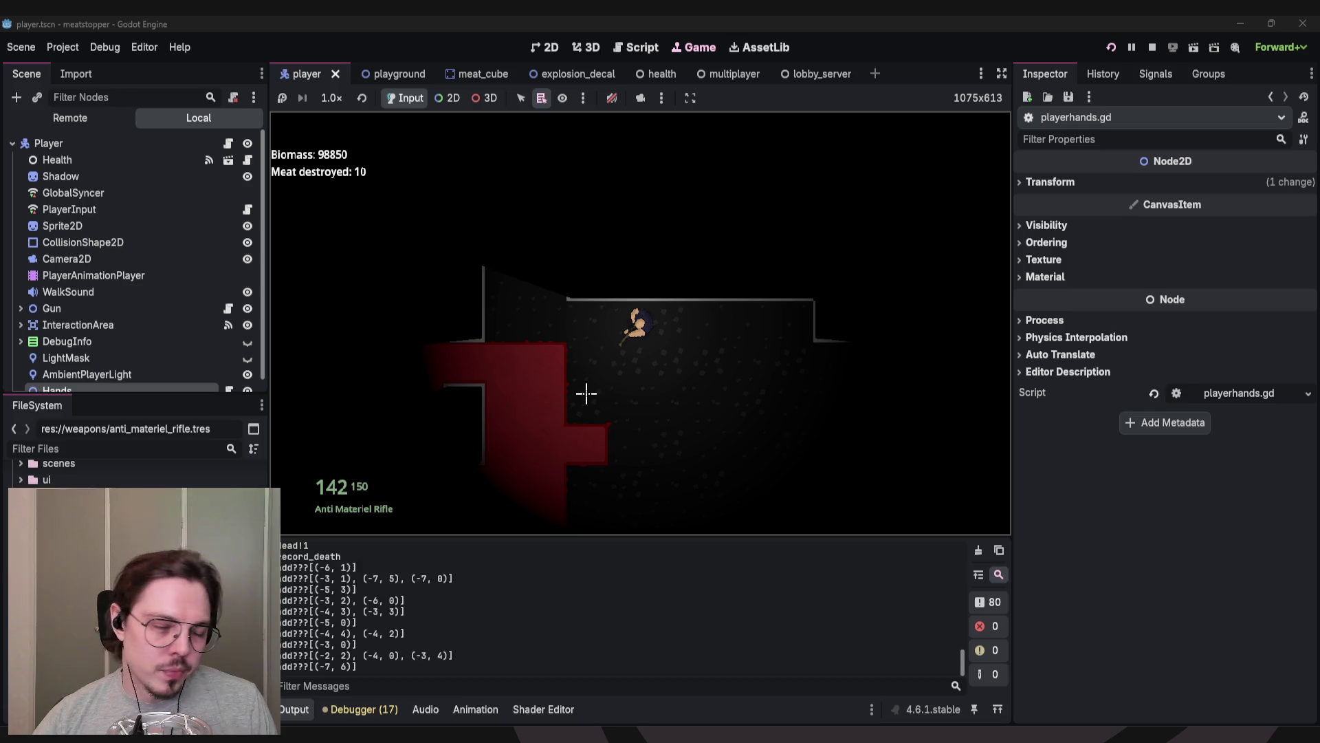
key("s")
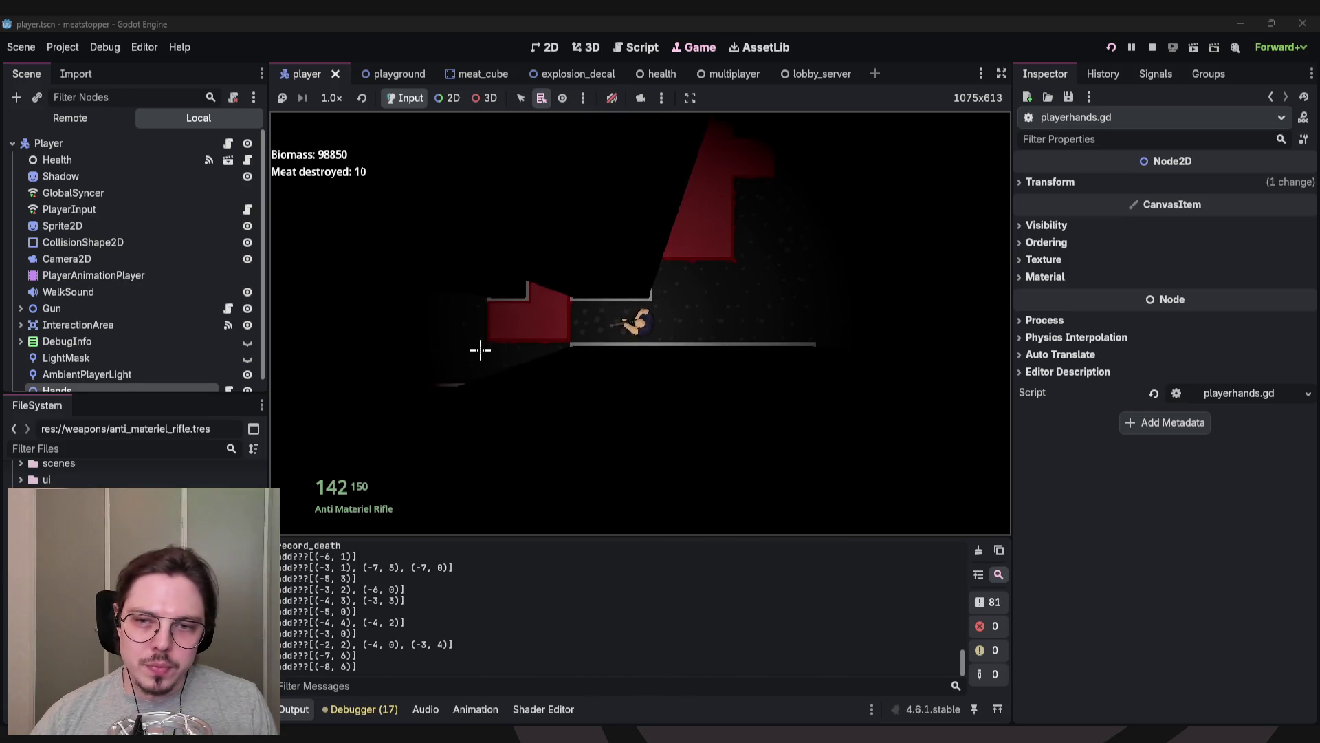
Blast the red meat blocks around the corner with the rifle, reaching 16 destroyed.
left_click(446, 346)
left_click(448, 343)
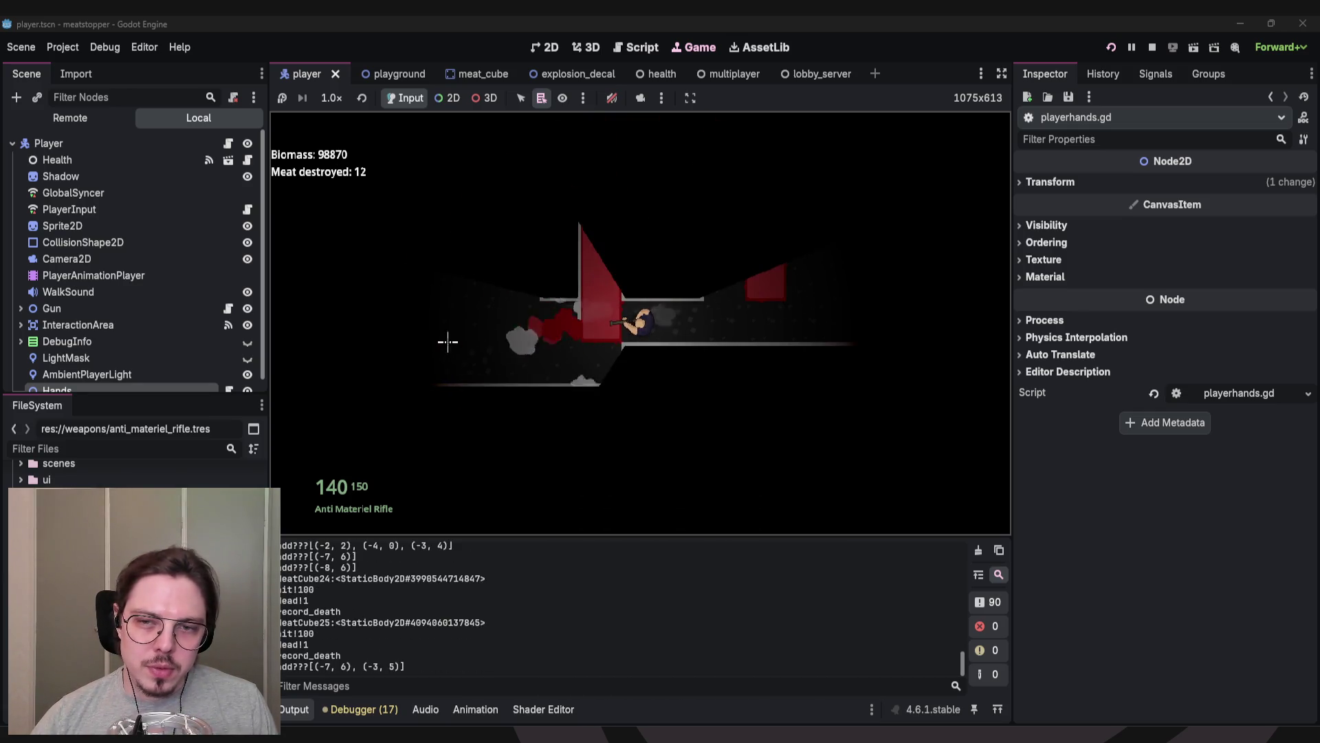
left_click(428, 334)
left_click(427, 335)
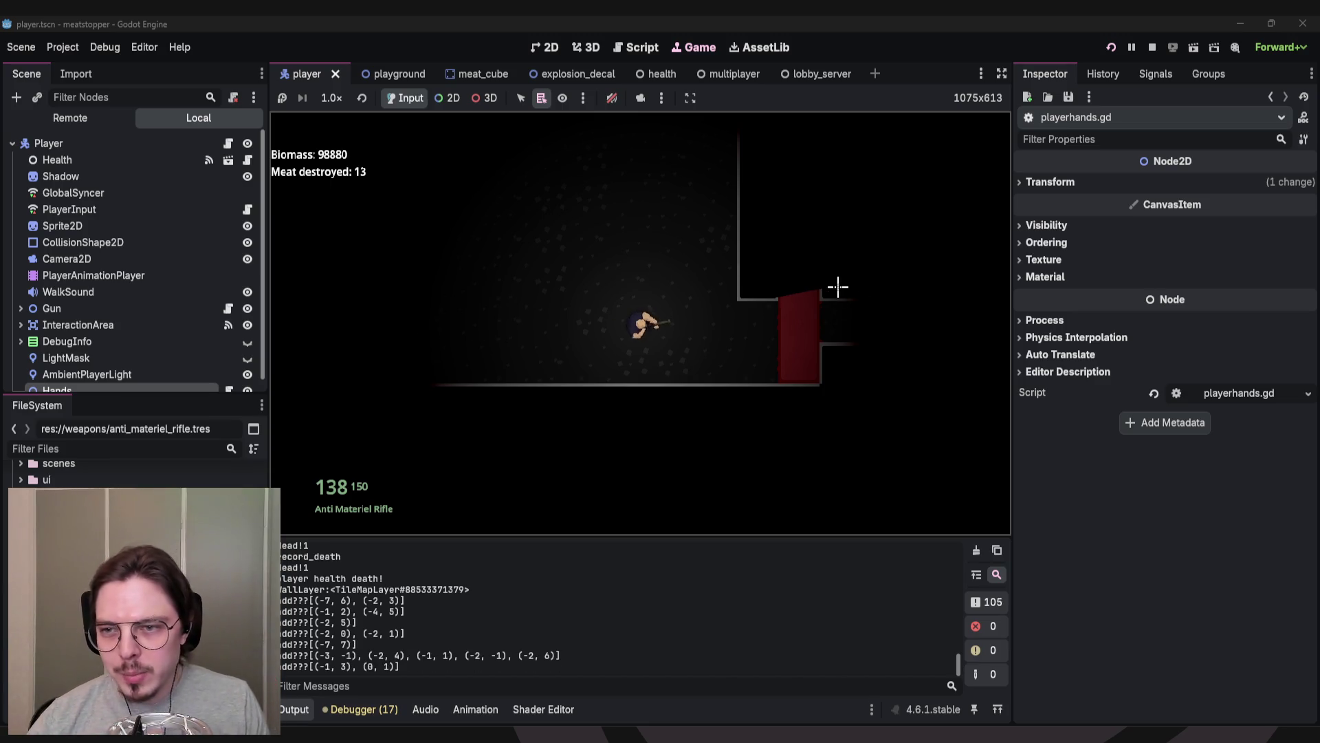
key("s")
left_click(860, 290)
left_click(882, 298)
key("d")
left_click(749, 215)
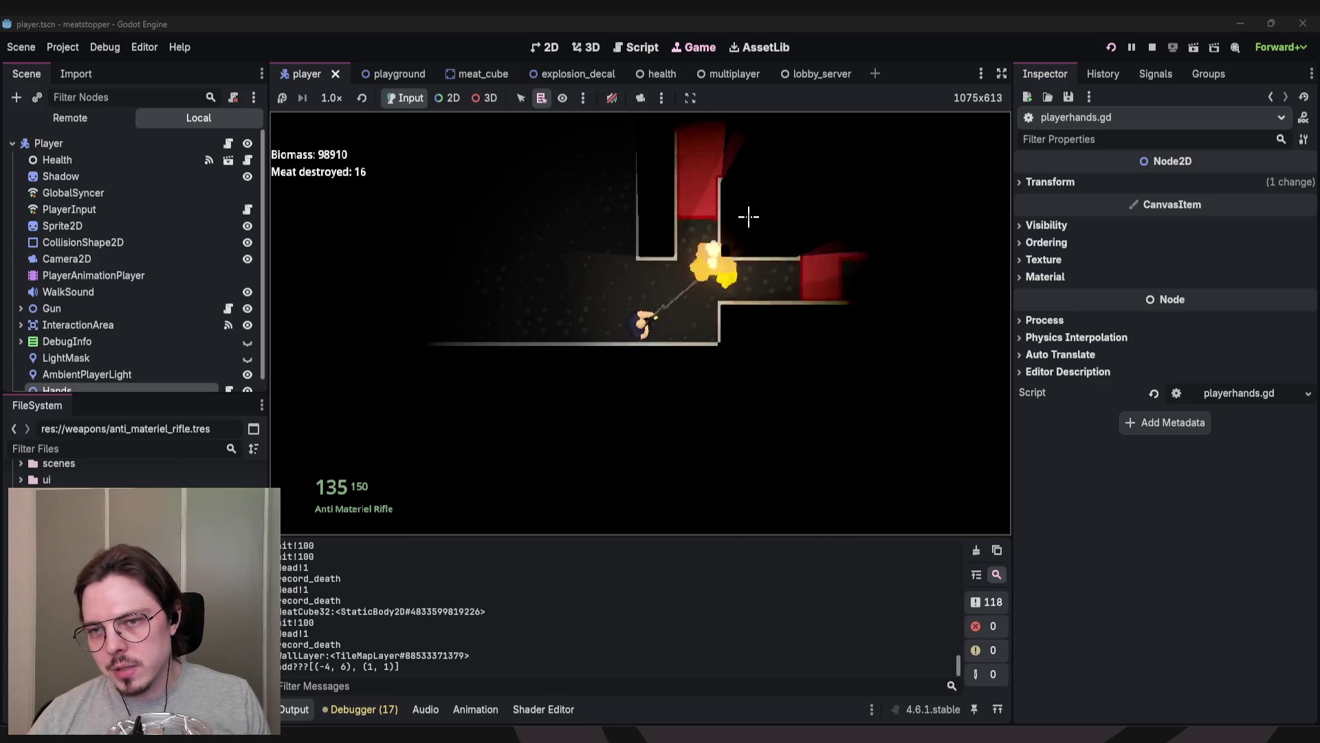
Fire the rifle at the red blocks and meat wall down the corridor until 29 are destroyed.
left_click(722, 211)
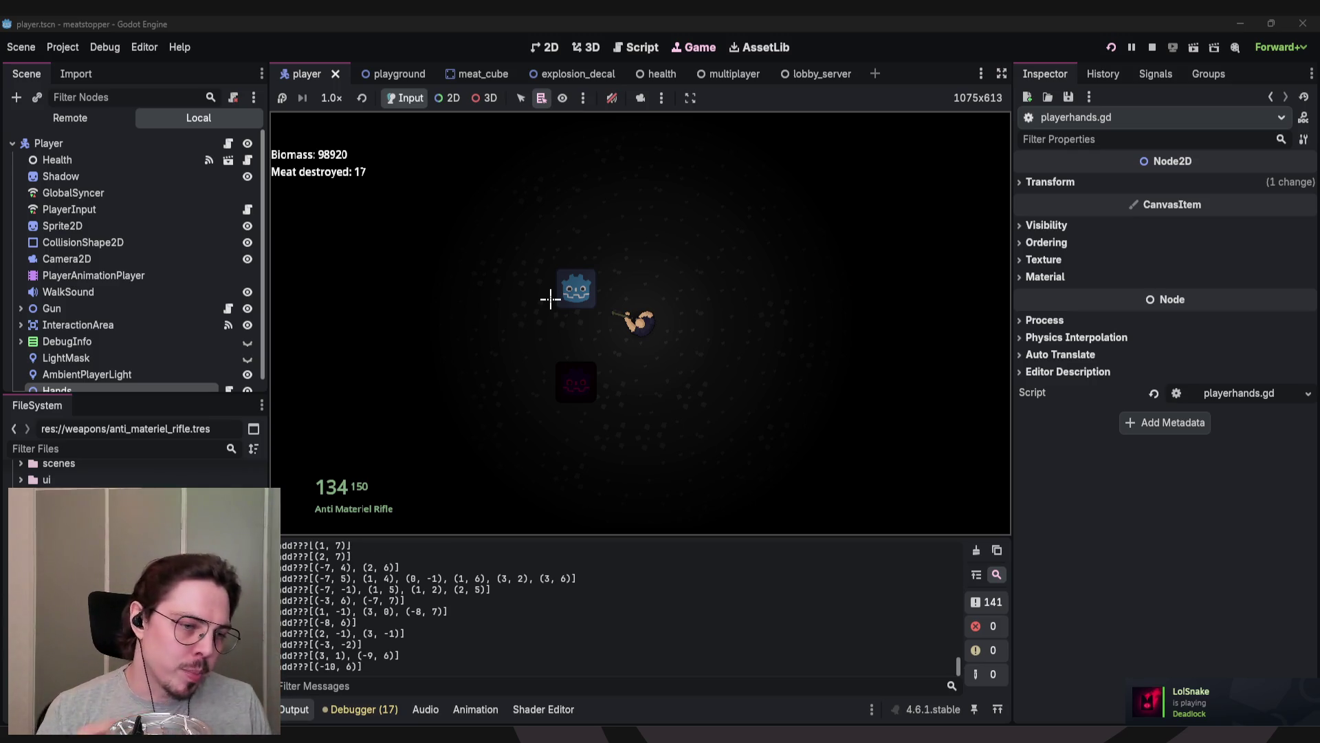
key("d")
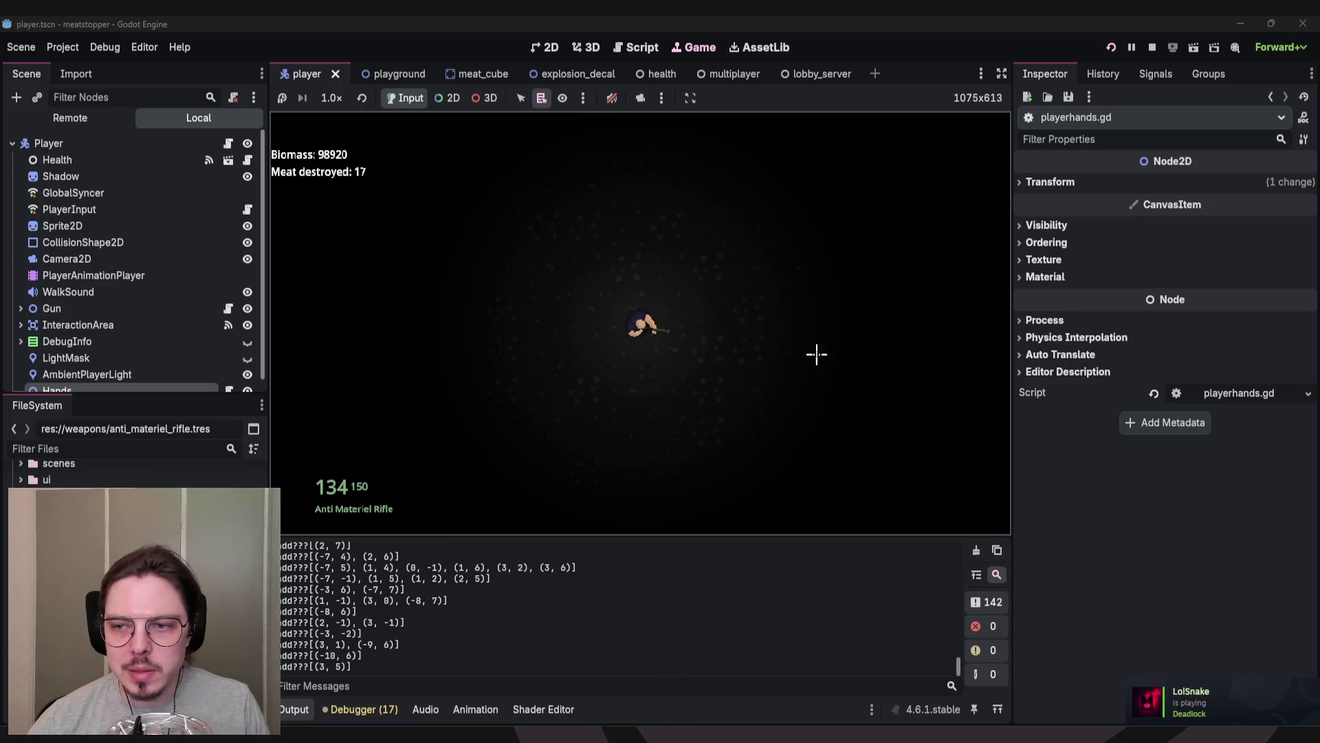
left_click(639, 447)
left_click(812, 420)
left_click(867, 361)
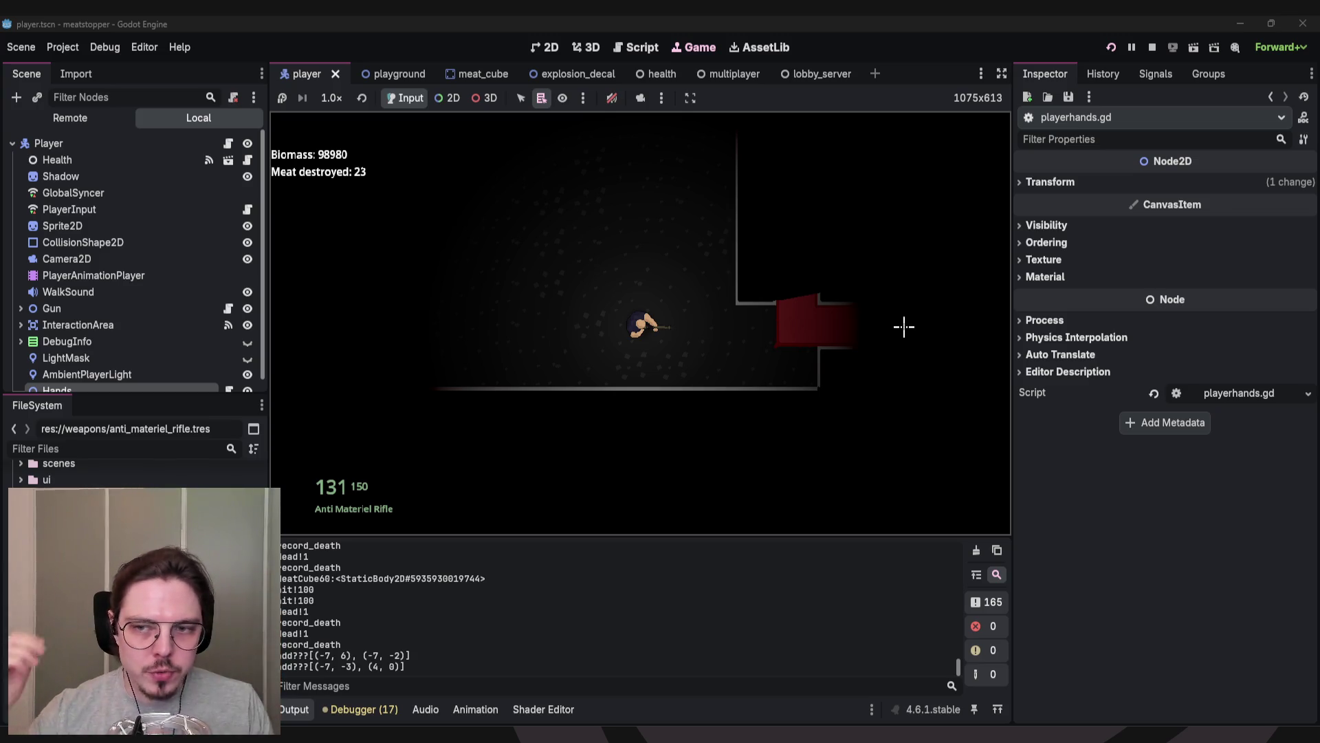
left_click(896, 242)
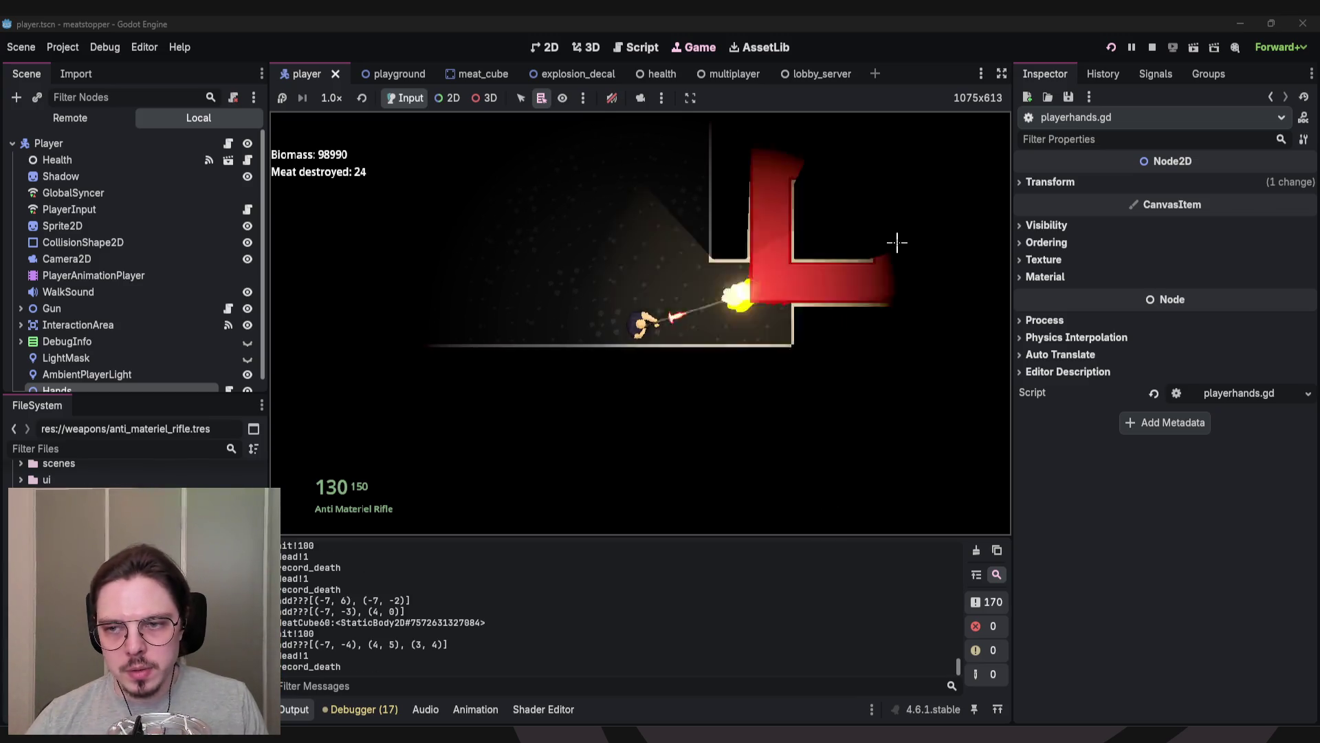
left_click(890, 259)
left_click(910, 266)
left_click(928, 303)
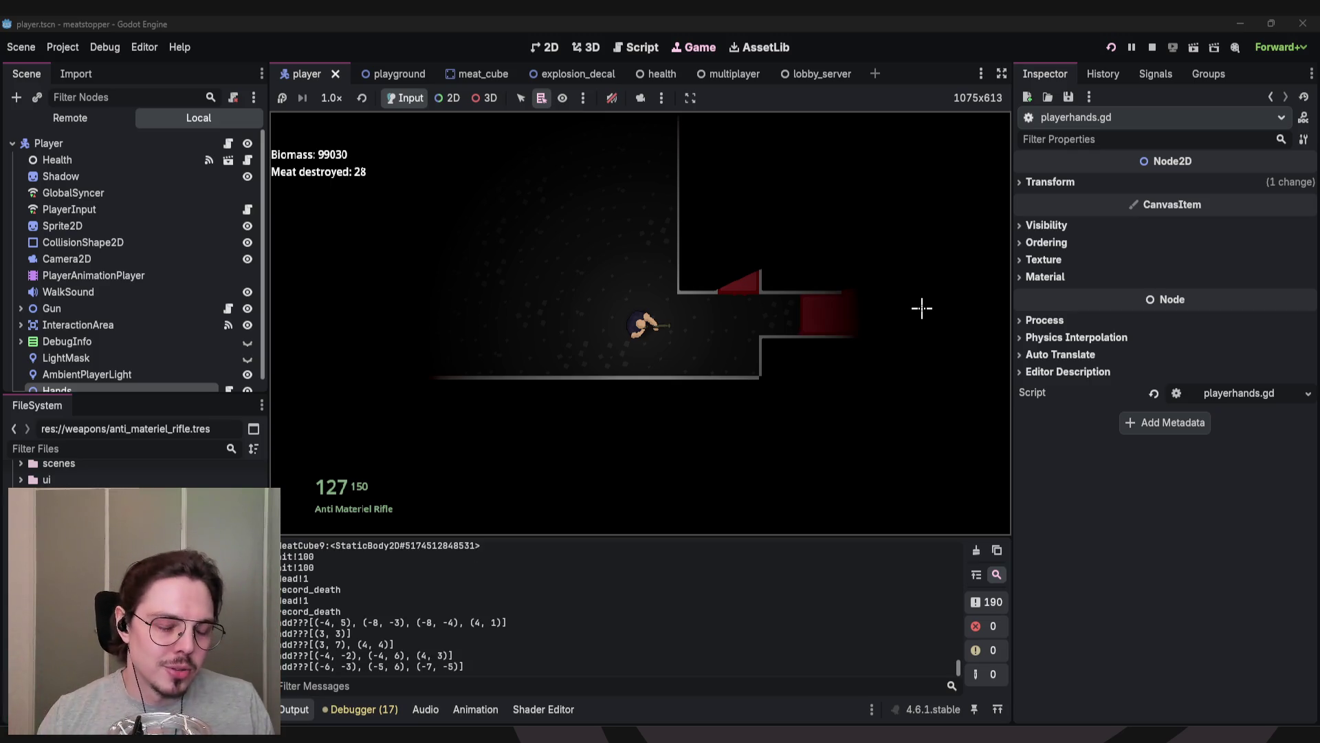
left_click(873, 268)
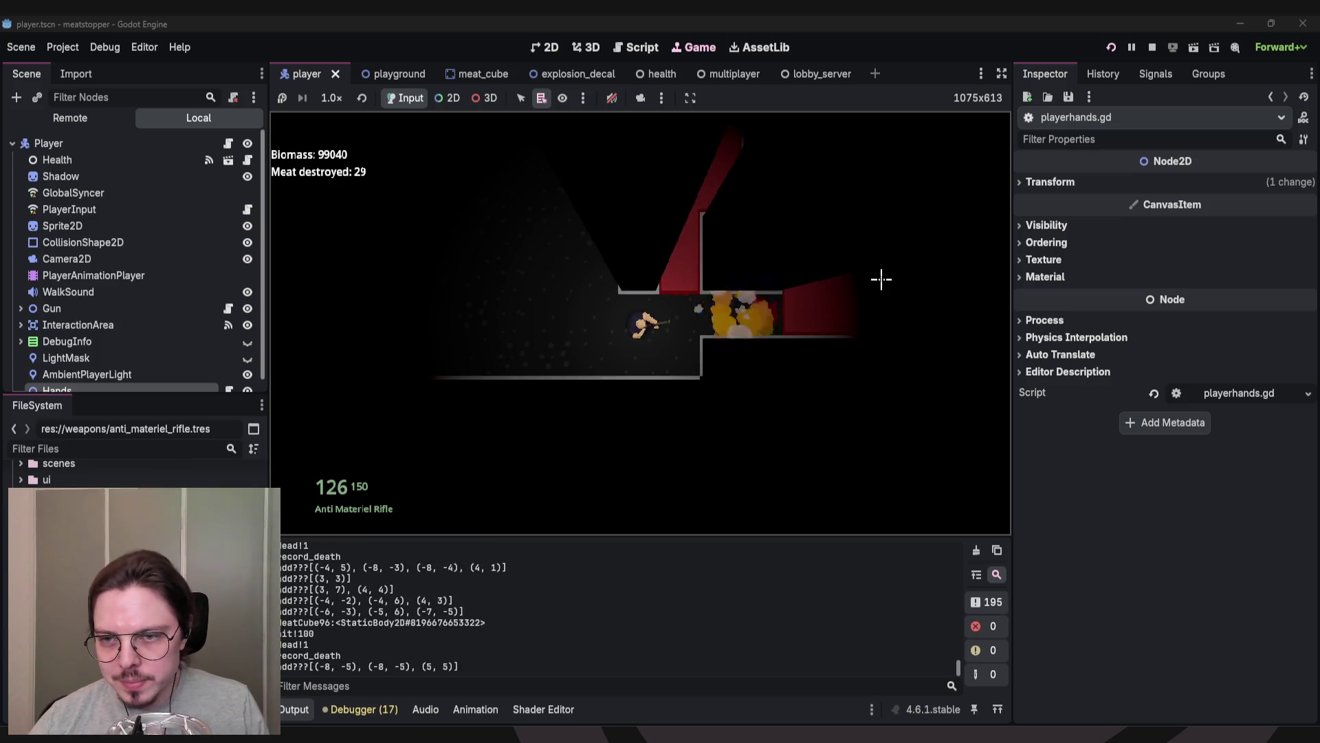
Shoot into the red meat room, hitting the large meat mass and the blocks to the right.
left_click(884, 286)
left_click(834, 277)
left_click(608, 213)
left_click(630, 212)
left_click(851, 312)
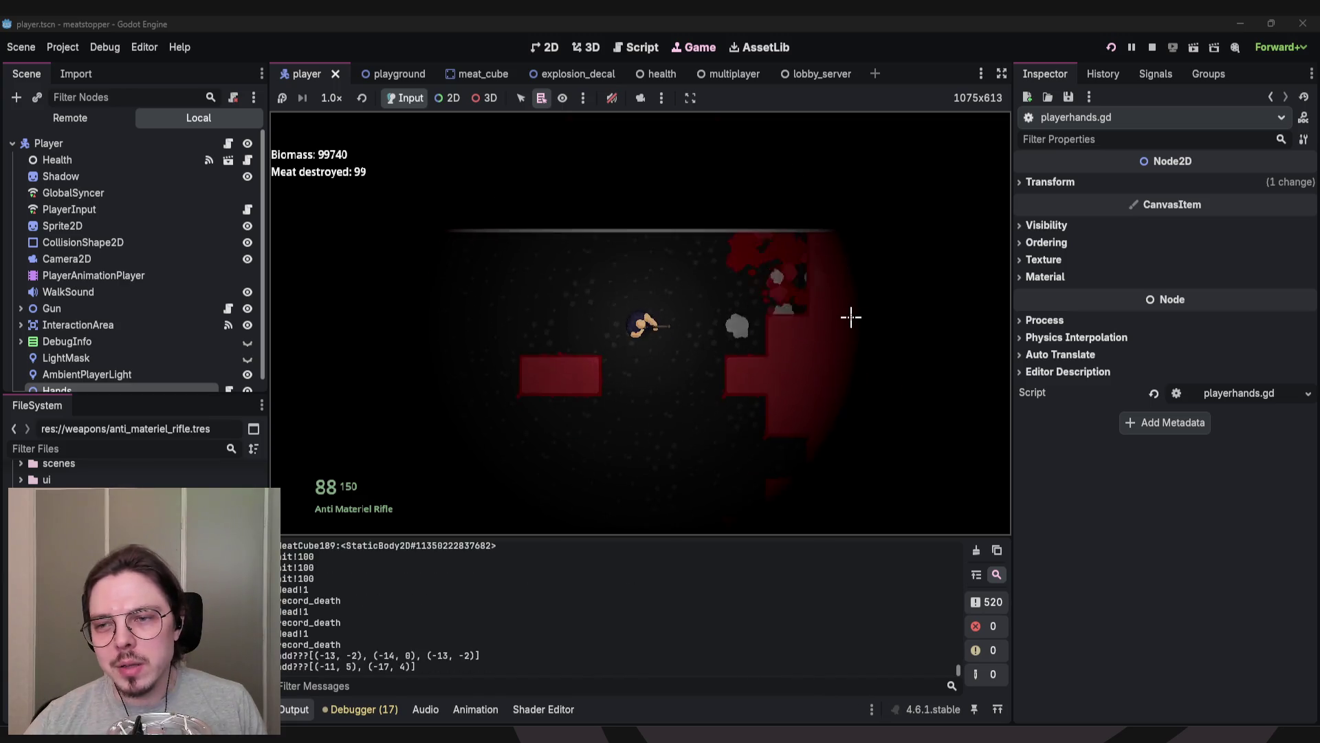
left_click(852, 294)
left_click(852, 282)
left_click(854, 281)
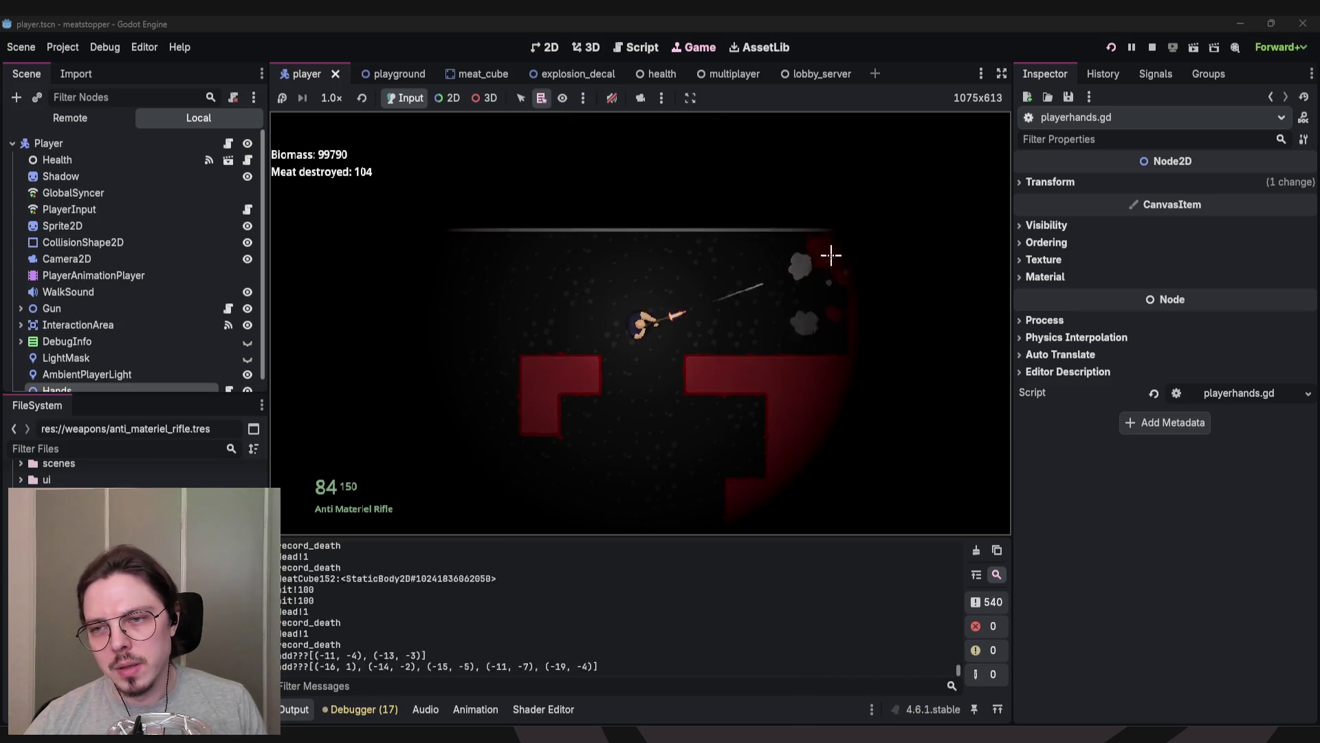
left_click(853, 299)
left_click(840, 316)
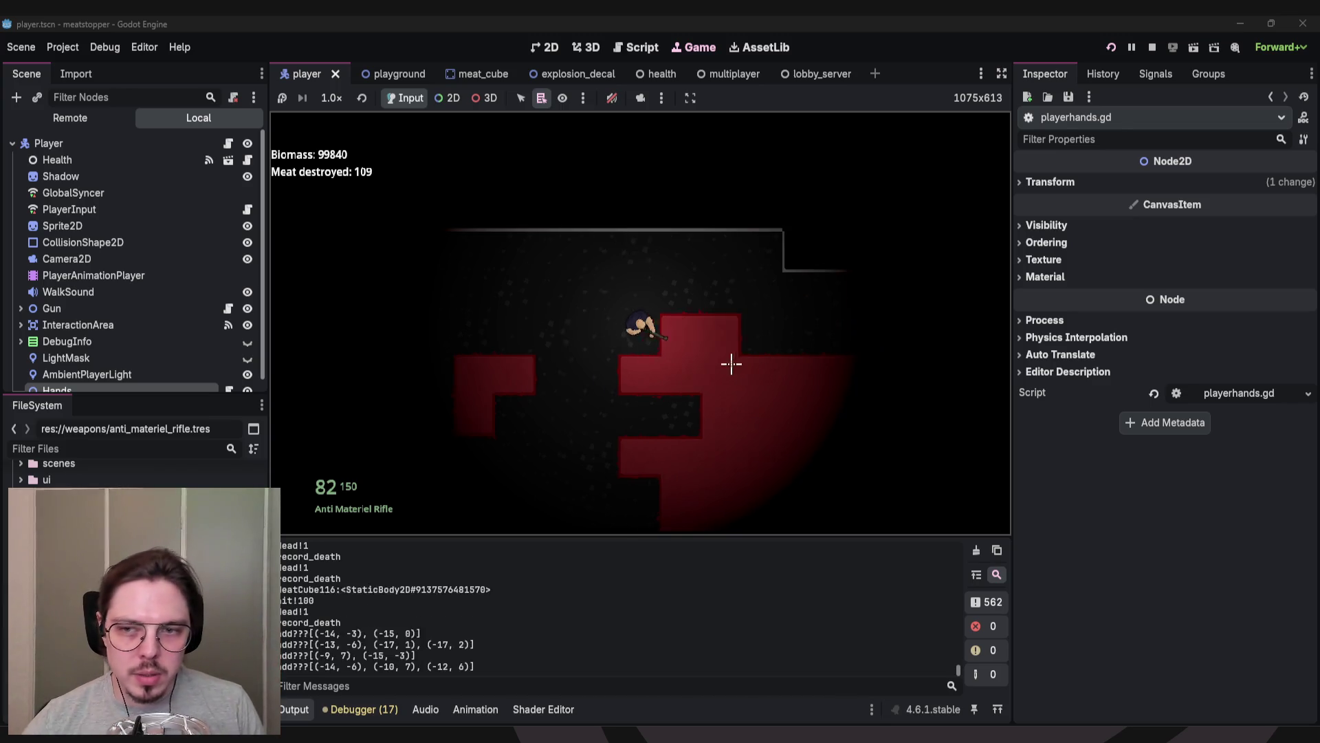
Blast the meat blocks below the player at the bottom of the room.
left_click(775, 374)
left_click(770, 427)
left_click(748, 488)
left_click(735, 489)
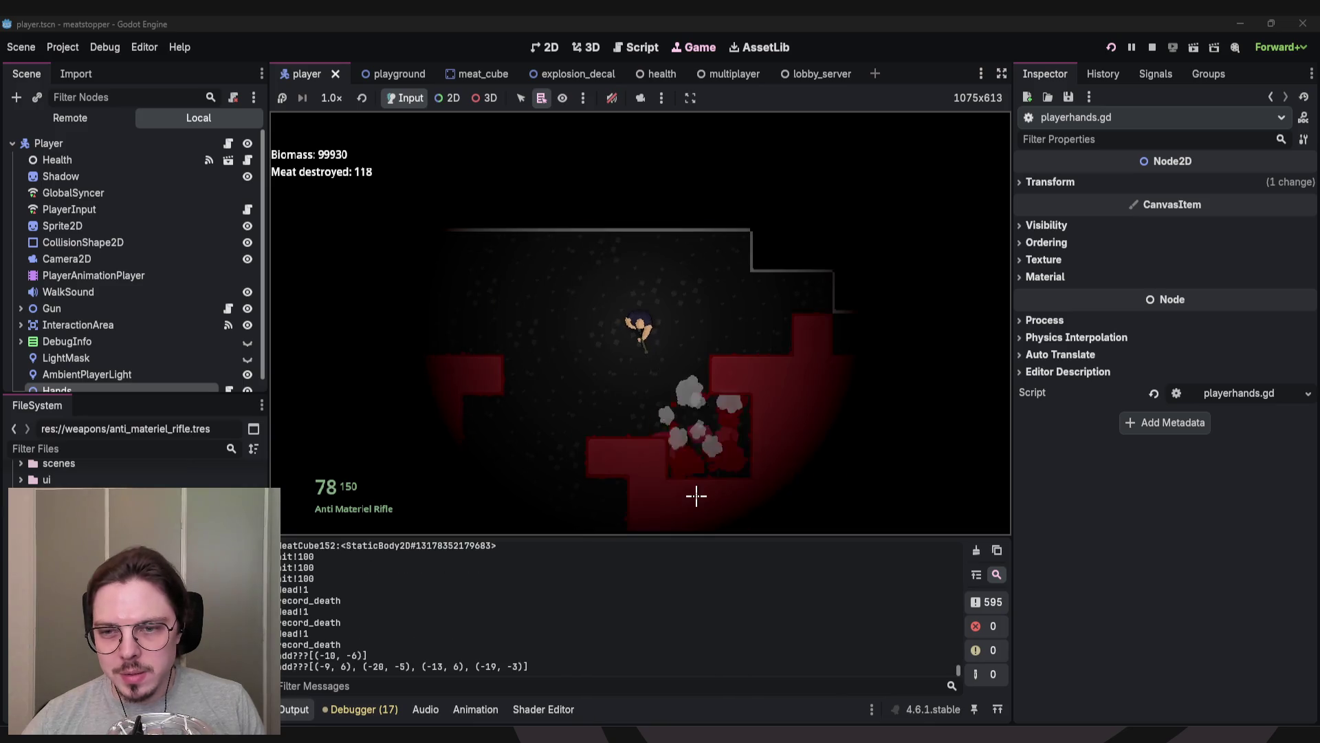
left_click(667, 480)
left_click(616, 492)
left_click(610, 489)
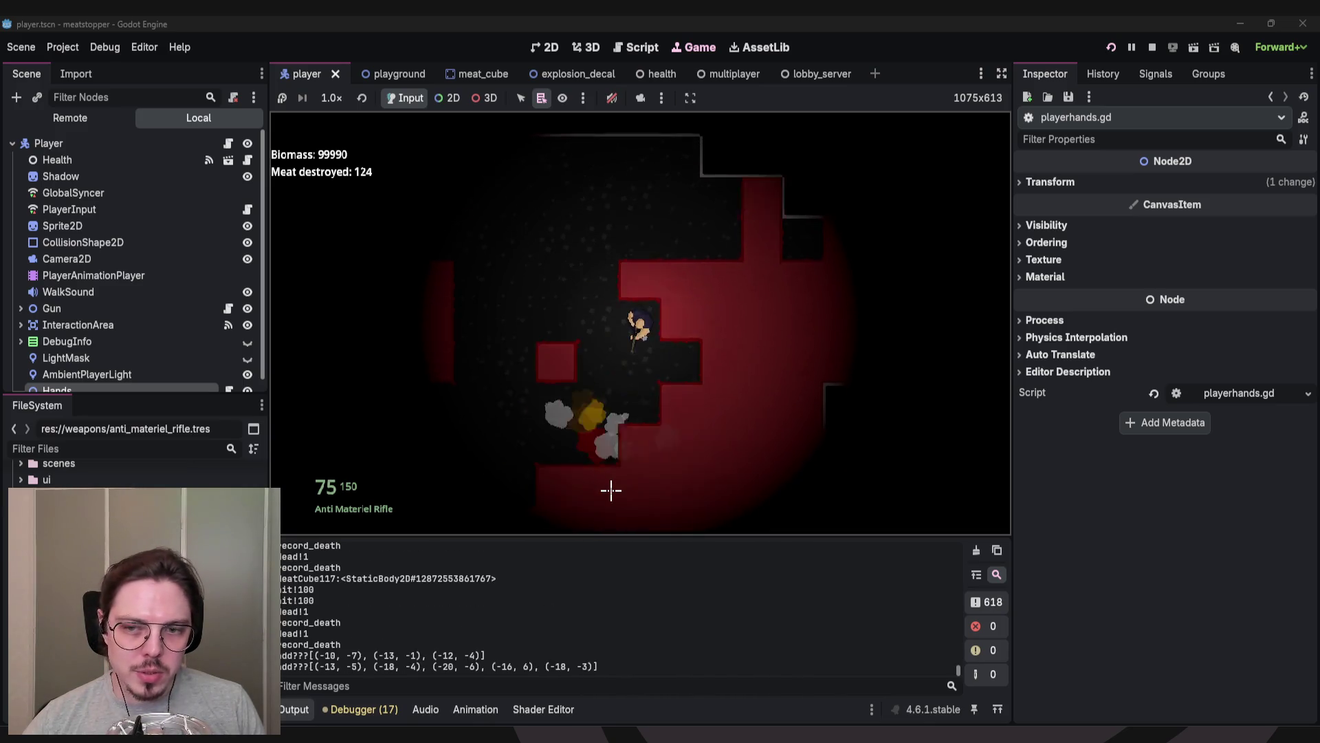
left_click(610, 489)
left_click(611, 489)
left_click(656, 495)
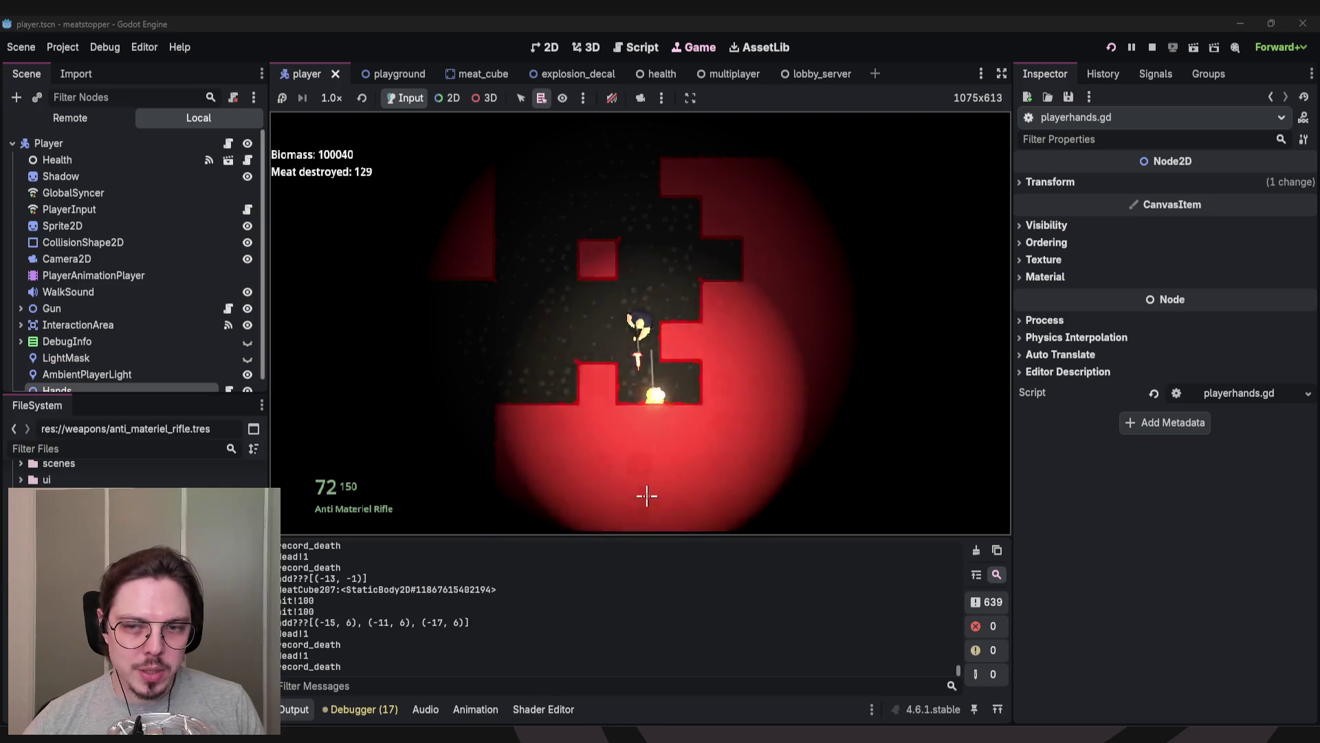
left_click(639, 496)
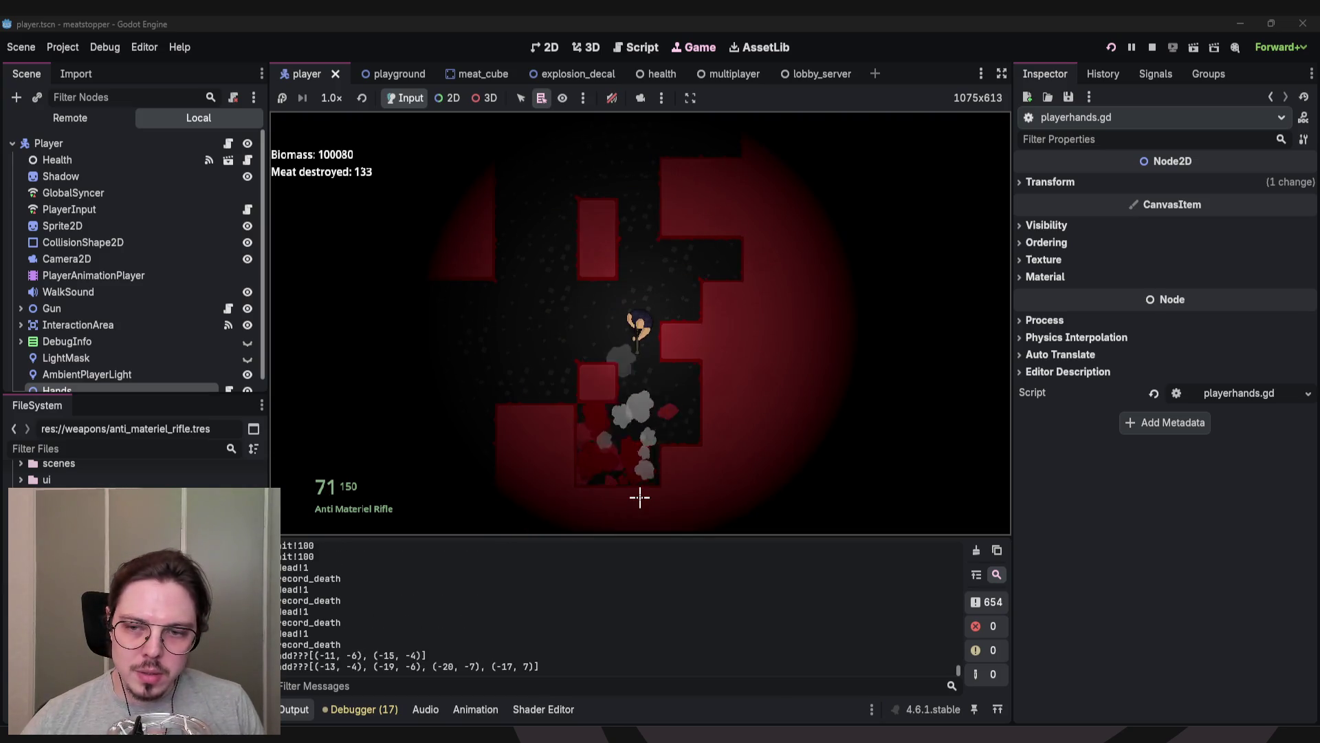
left_click(641, 494)
Fire at the big red meat wall and the blocks ahead and above, reaching 153 destroyed.
left_click(837, 286)
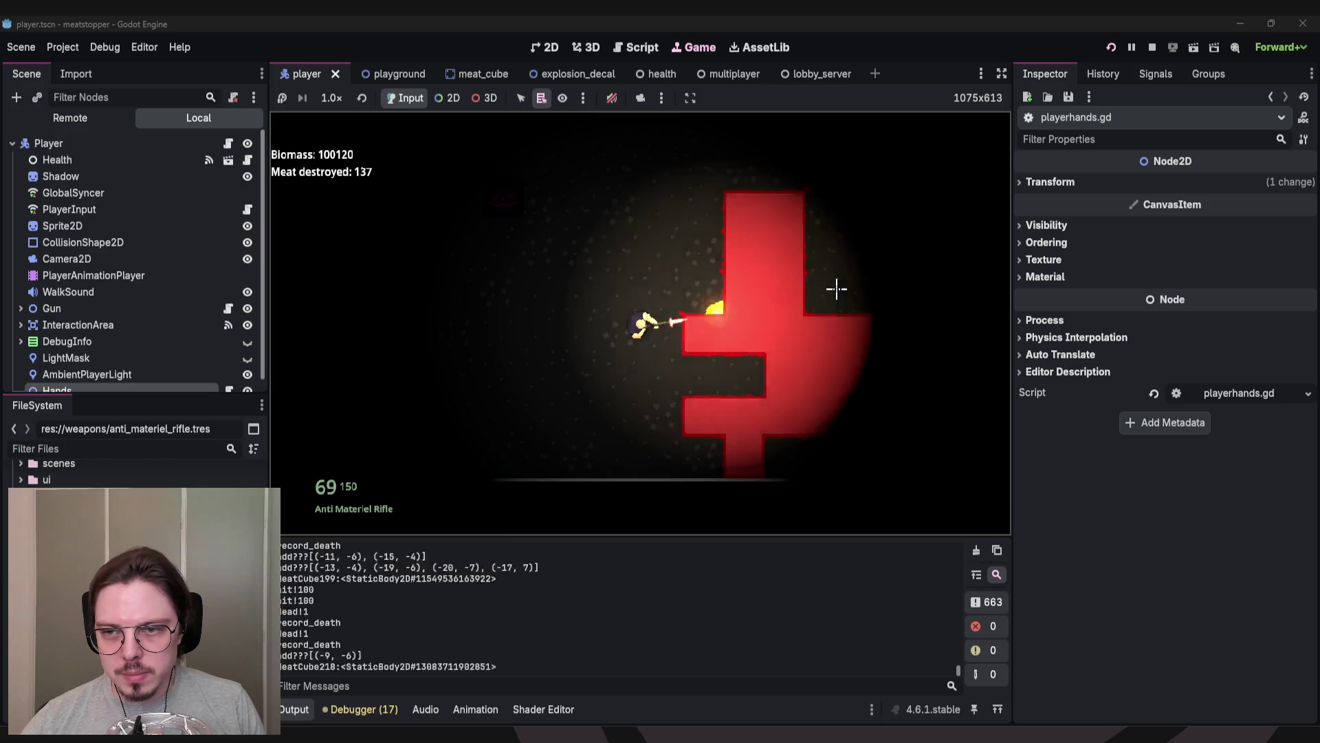
left_click(837, 286)
left_click(872, 287)
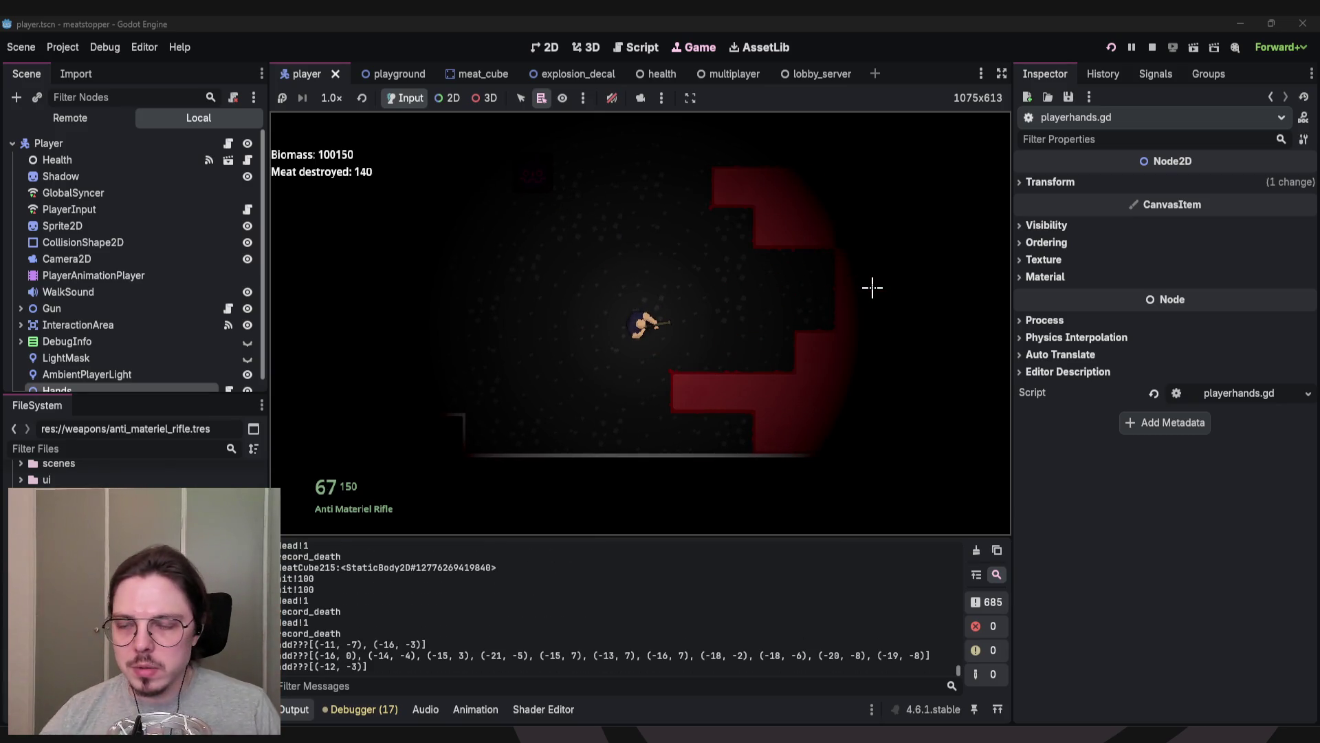
left_click(863, 298)
left_click(874, 323)
left_click(874, 341)
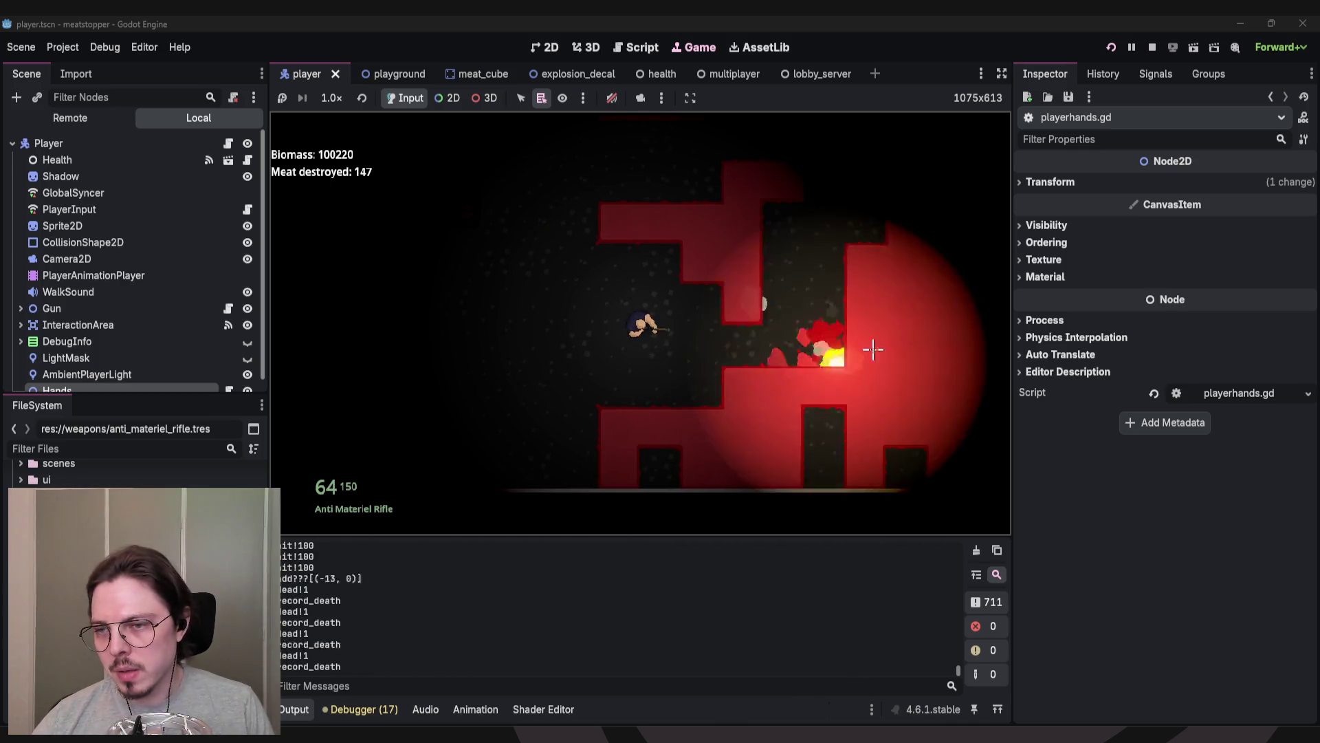
left_click(715, 257)
left_click(724, 223)
left_click(739, 212)
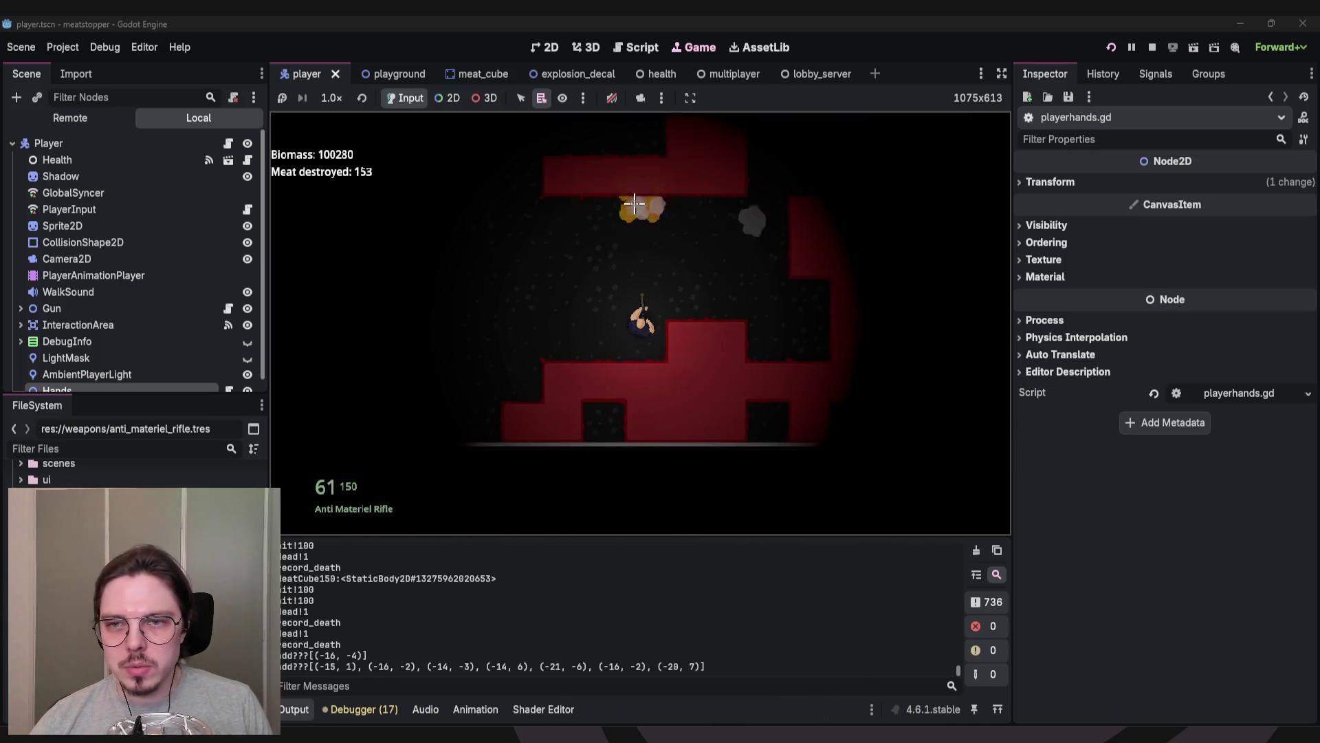
key("w")
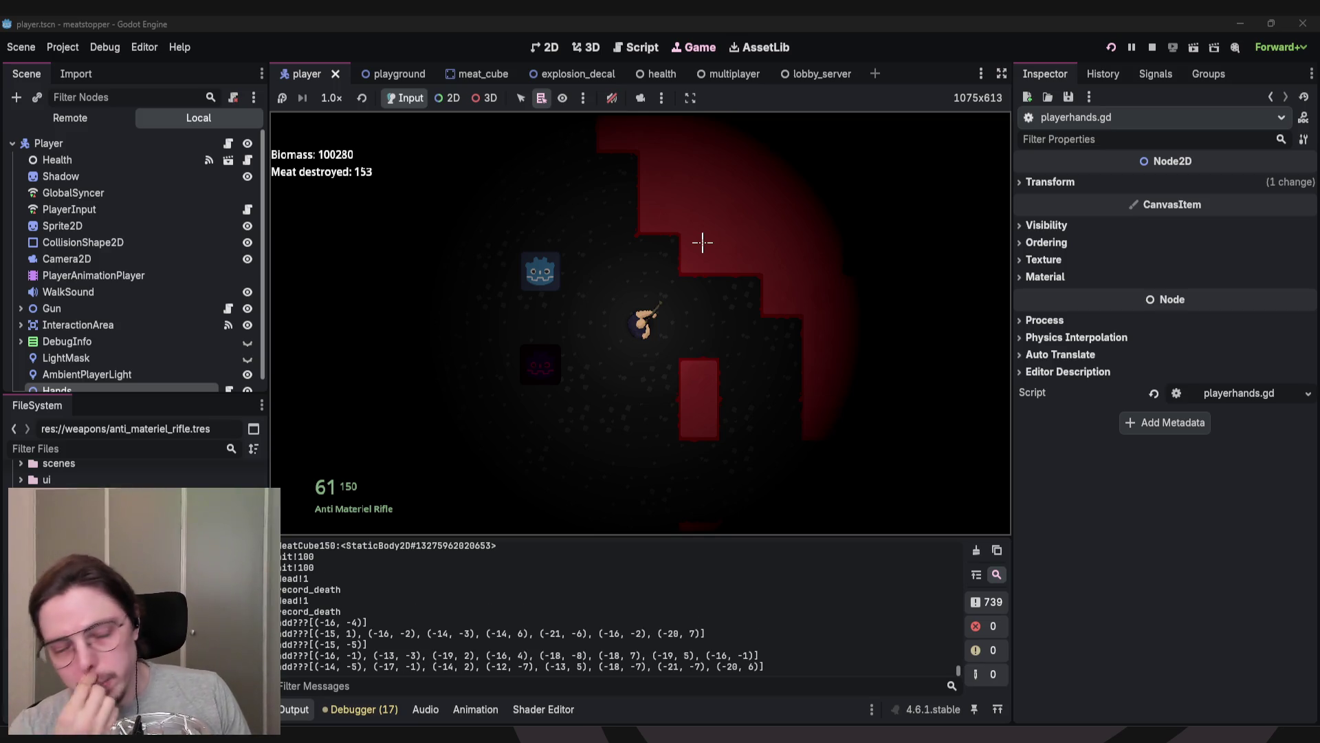
Walk around the level, fire three rifle shots at the red meat, then stop the game.
key("s")
key("a")
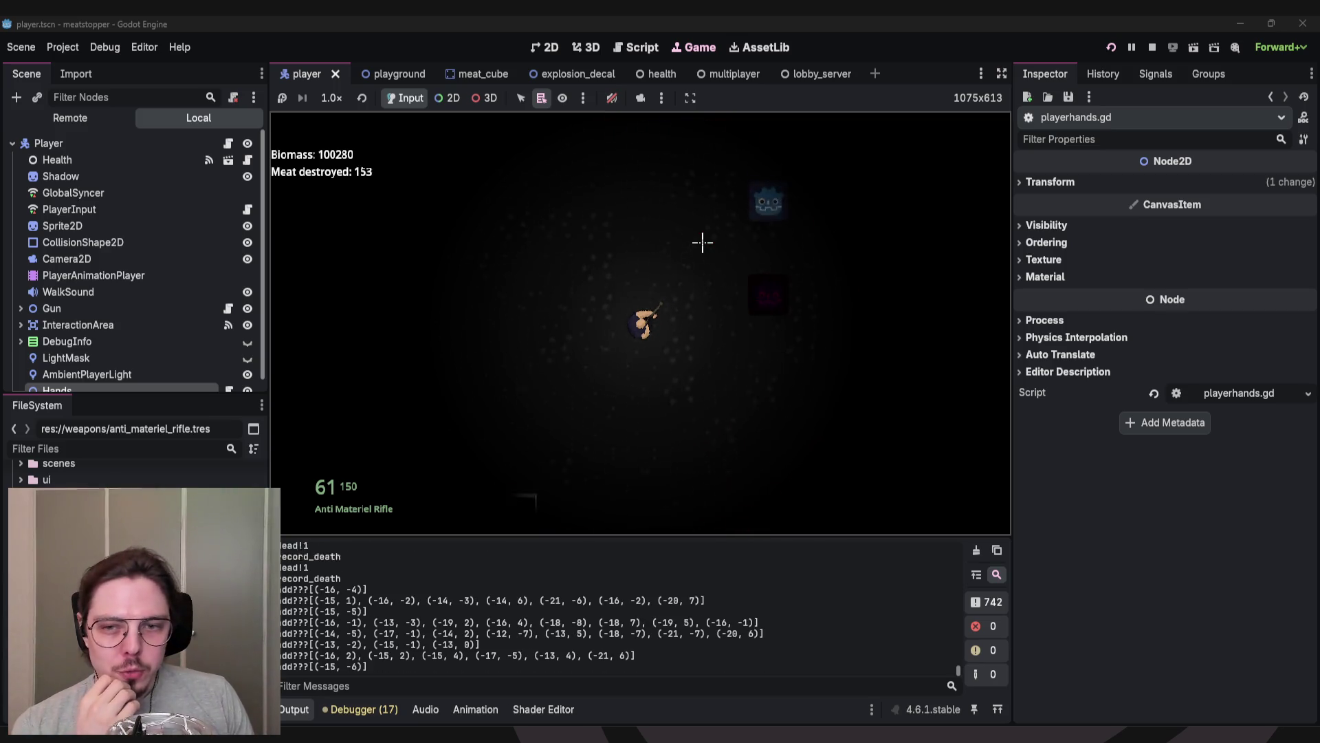
key("d")
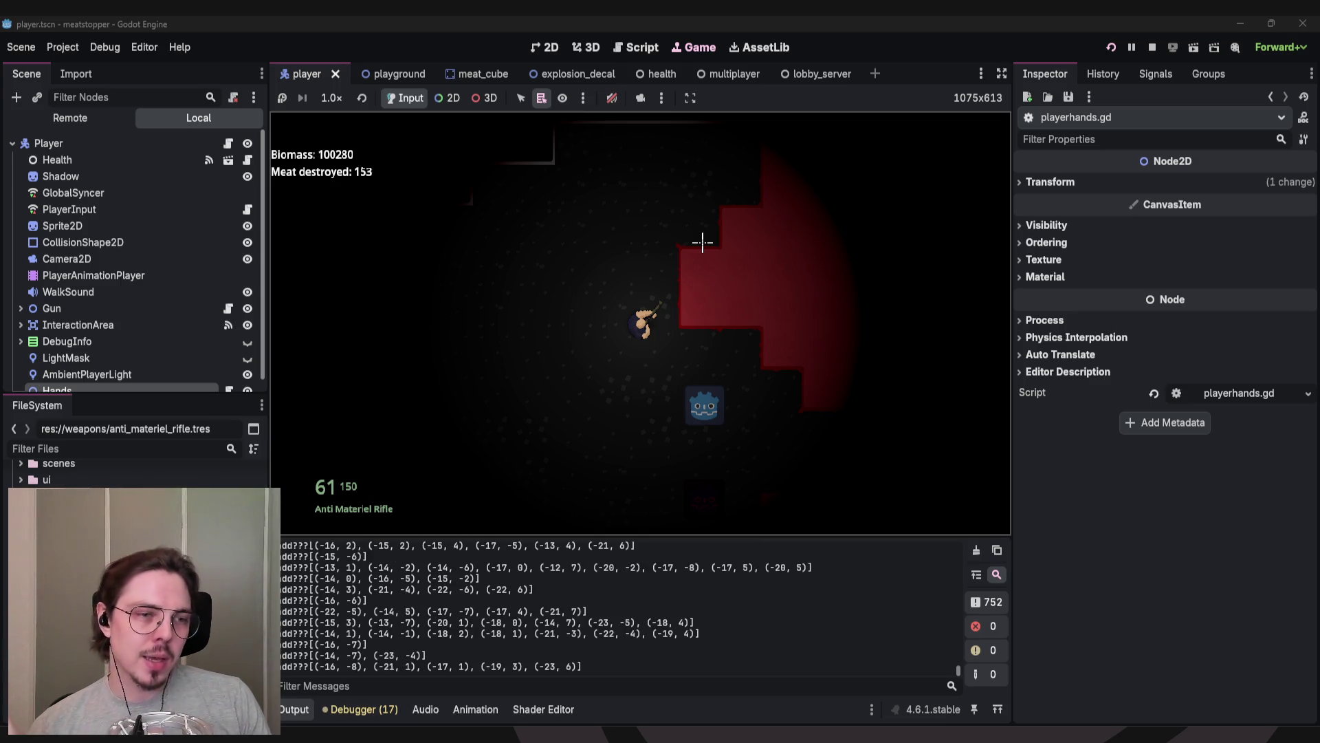
key("a")
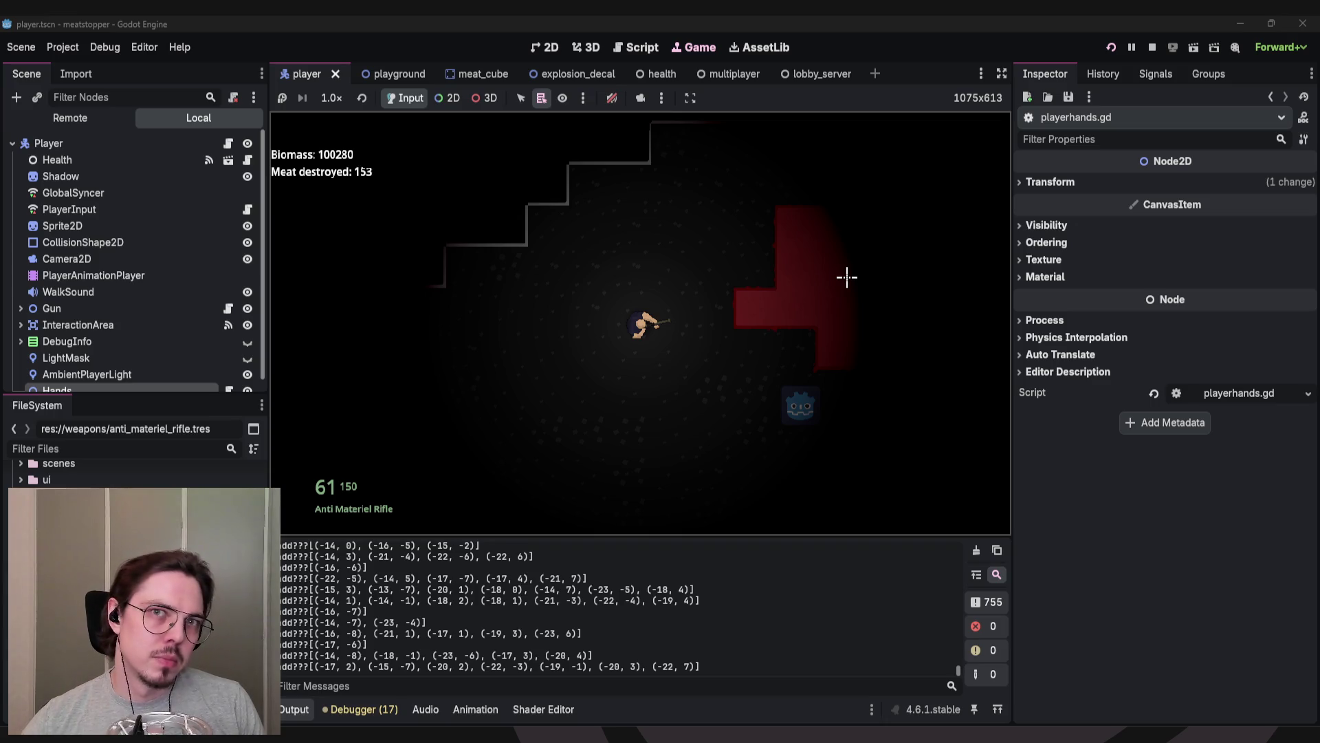
left_click(855, 277)
left_click(860, 277)
left_click(859, 277)
key("s")
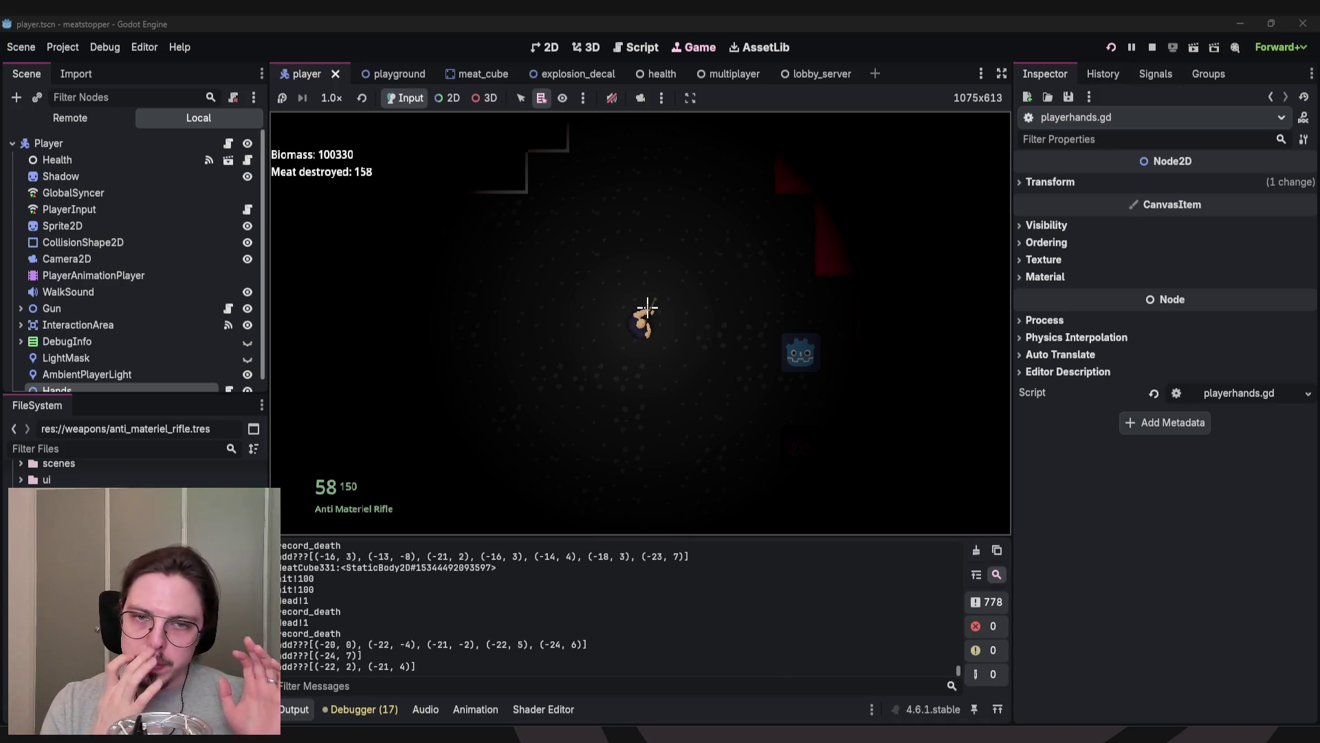
left_click(1152, 47)
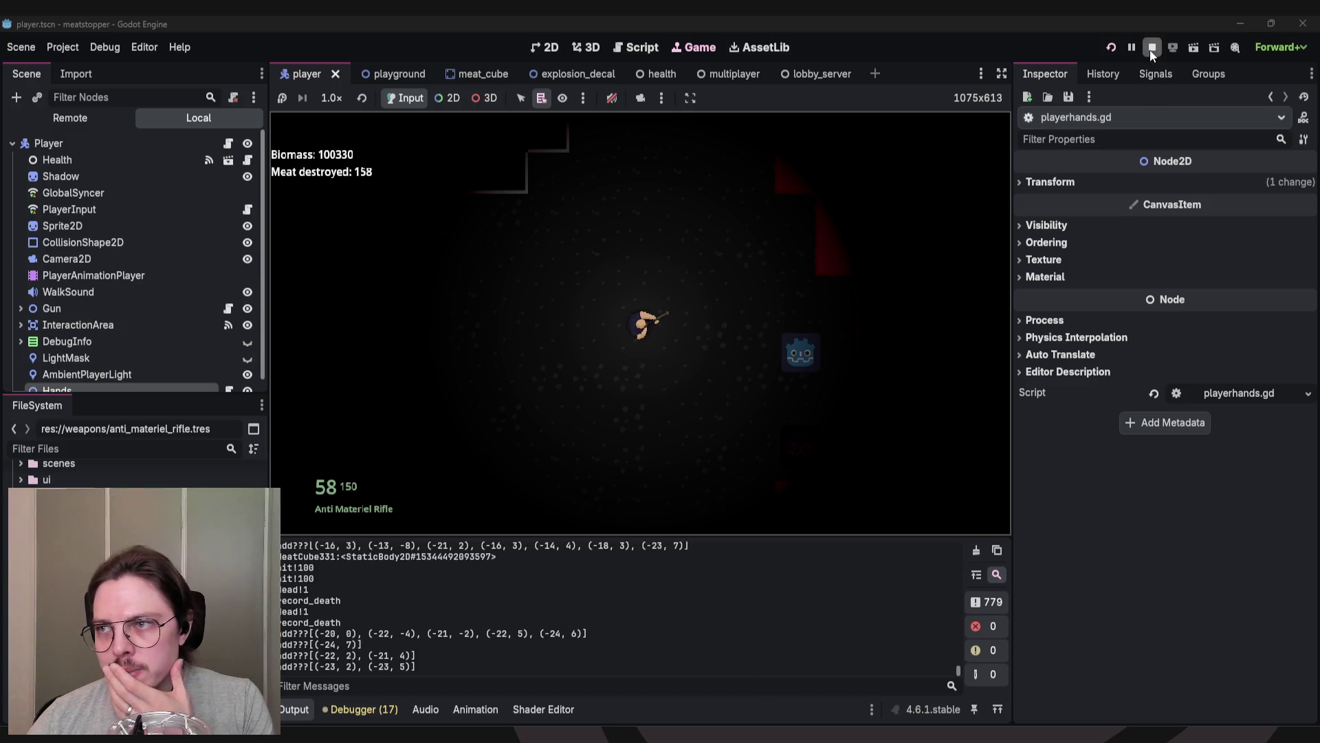
Back in playerhands.gd, place the caret at the end of the input/action comment.
left_click(571, 261)
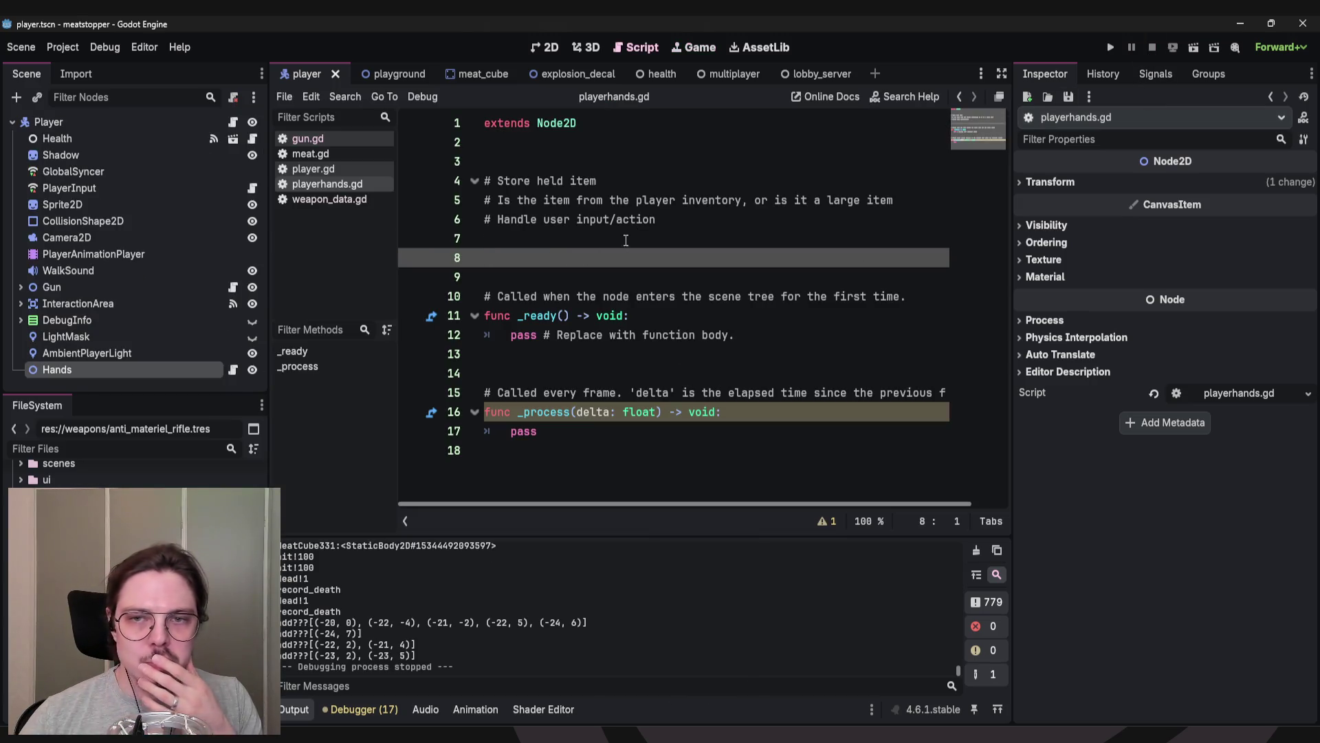
left_click(689, 223)
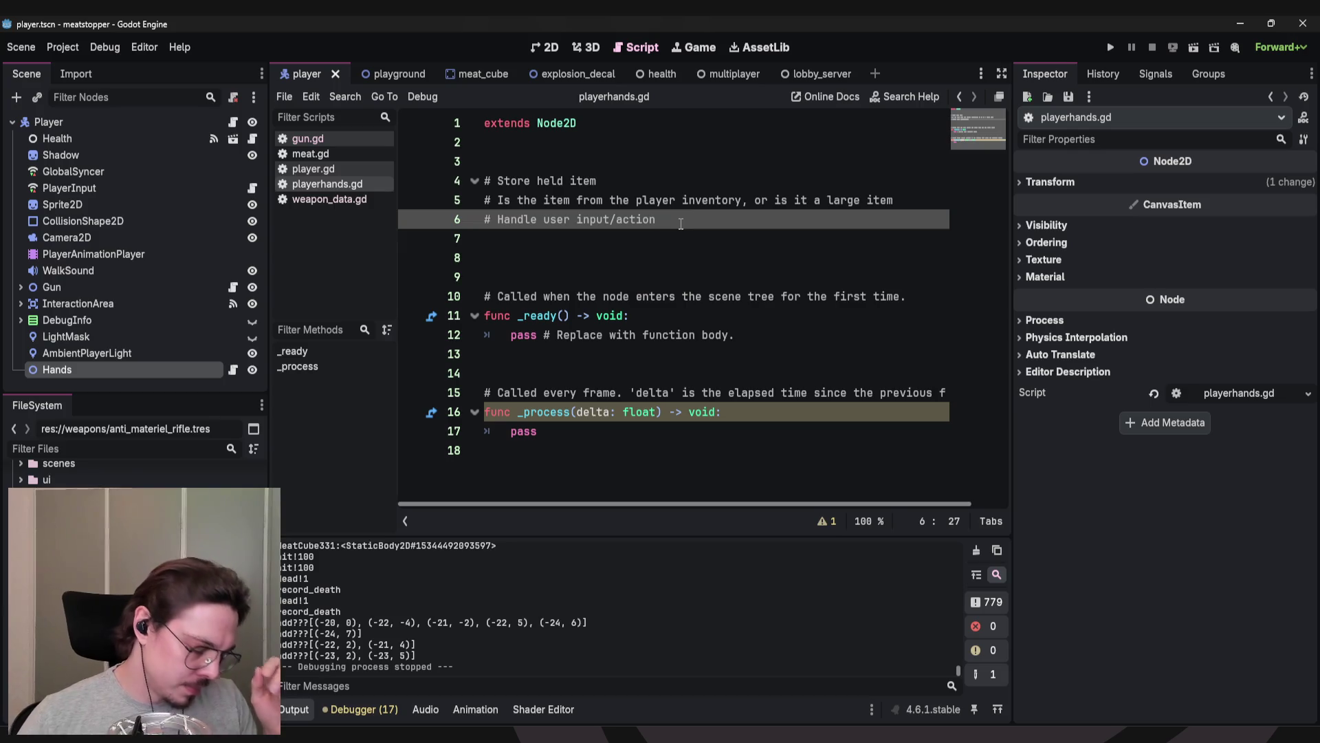
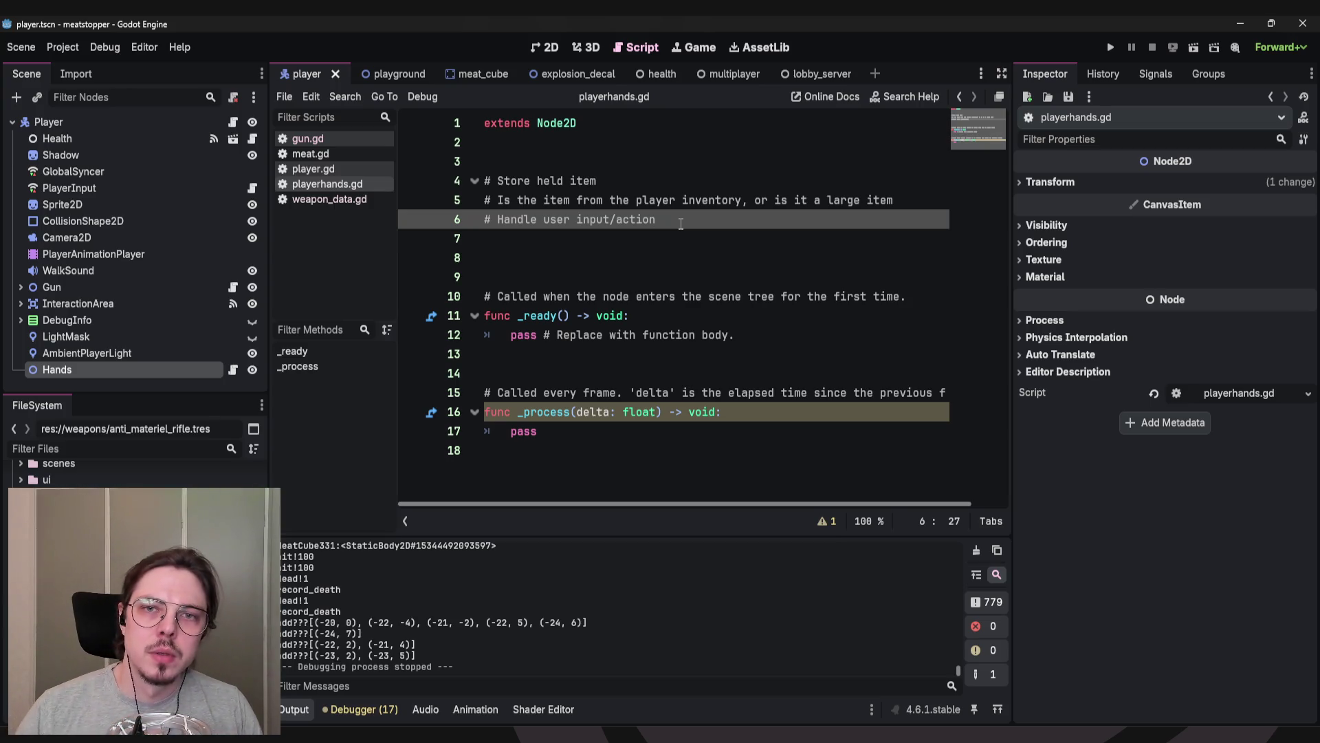
Switch to the playground scene's gamelevel.gd and inspect the MeatSpawner and PlayerSpawner nodes.
left_click(394, 73)
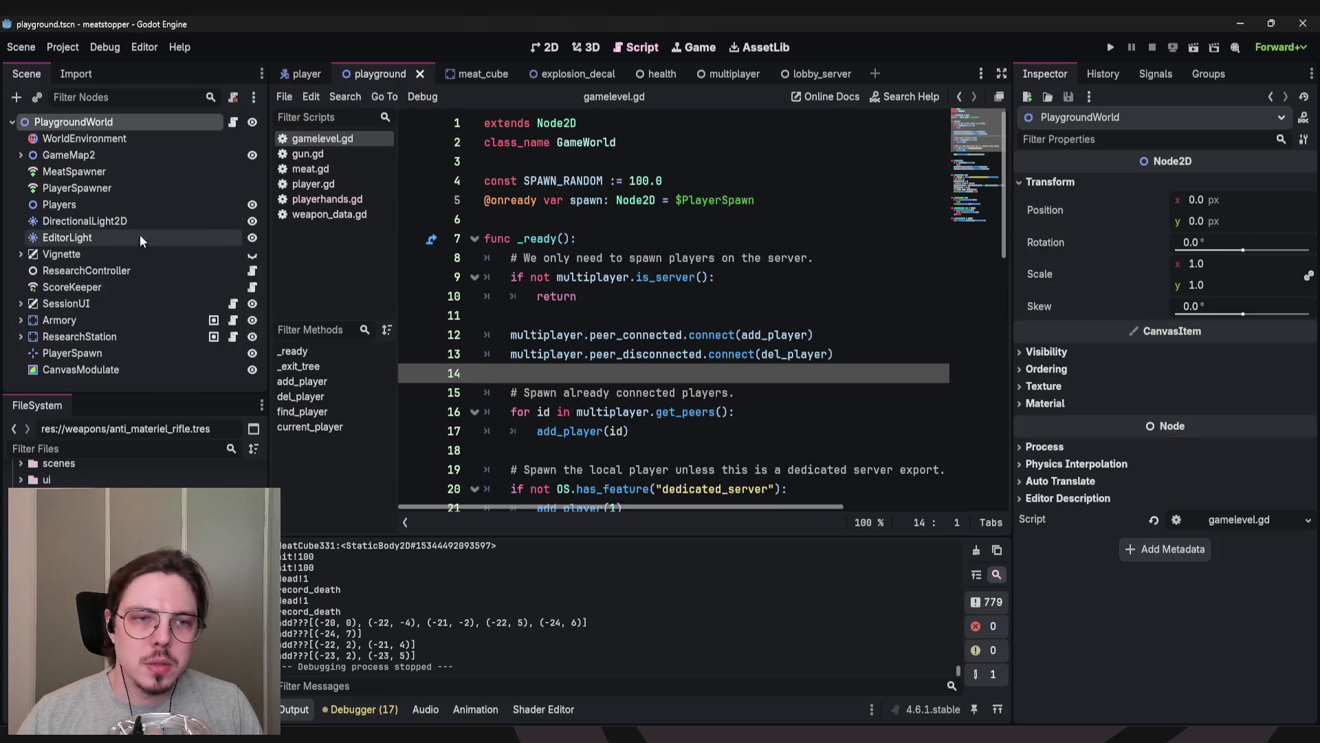
left_click(98, 170)
left_click(73, 188)
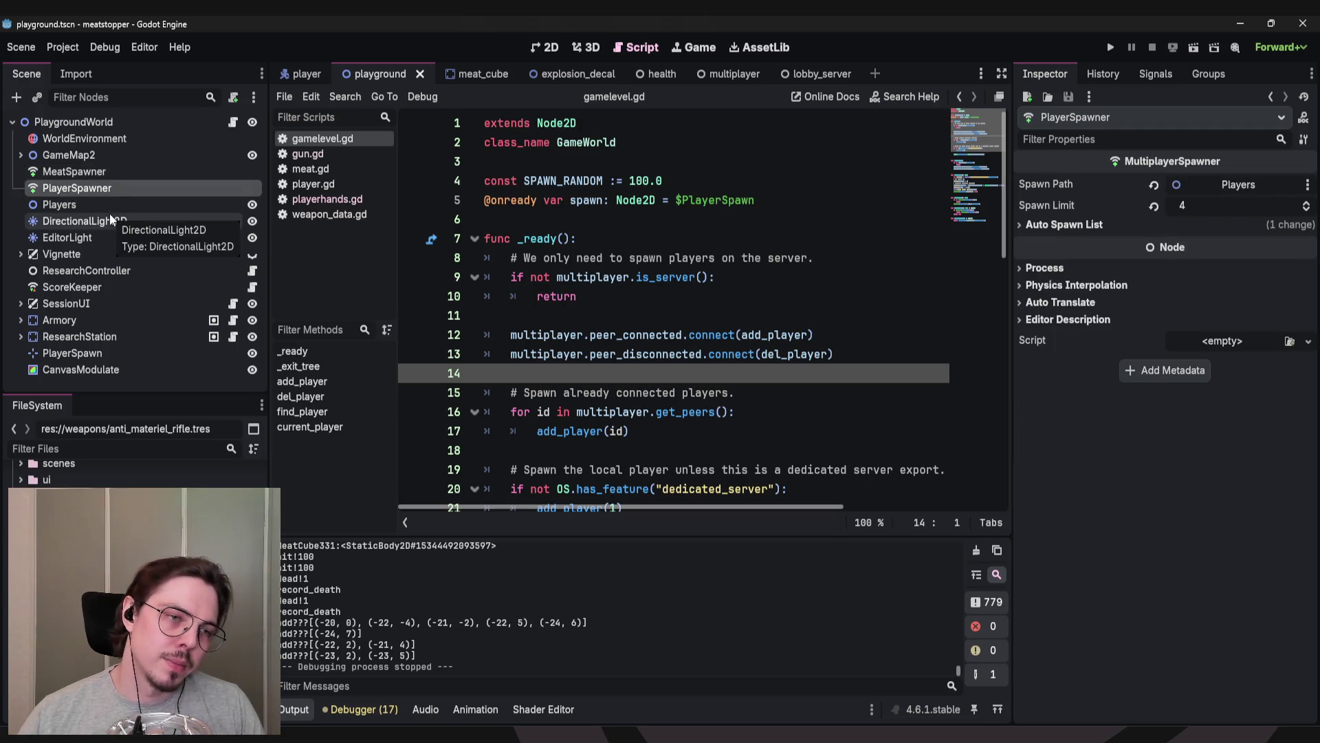
Show ScoreKeeper's replicated biomass, total_points, kills and score_board, with biomass at 100000.
left_click(568, 317)
left_click(519, 220)
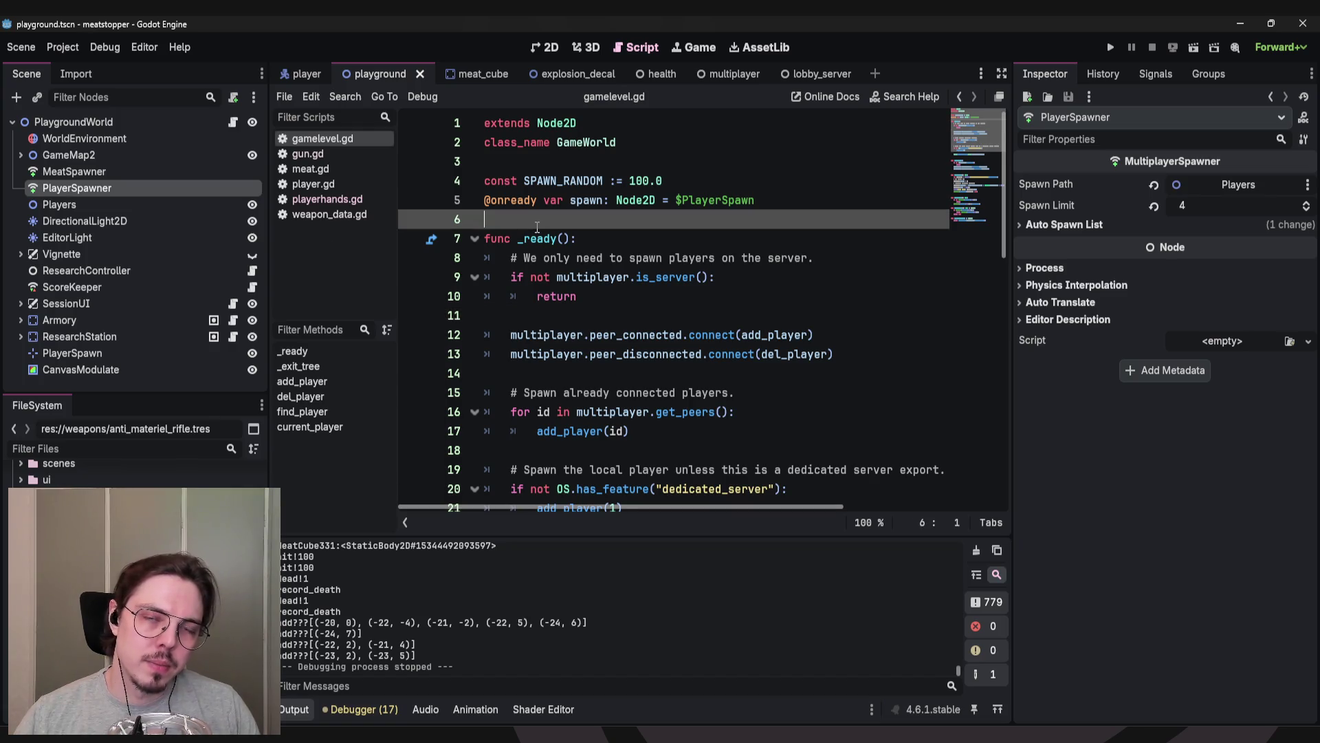
left_click(532, 164)
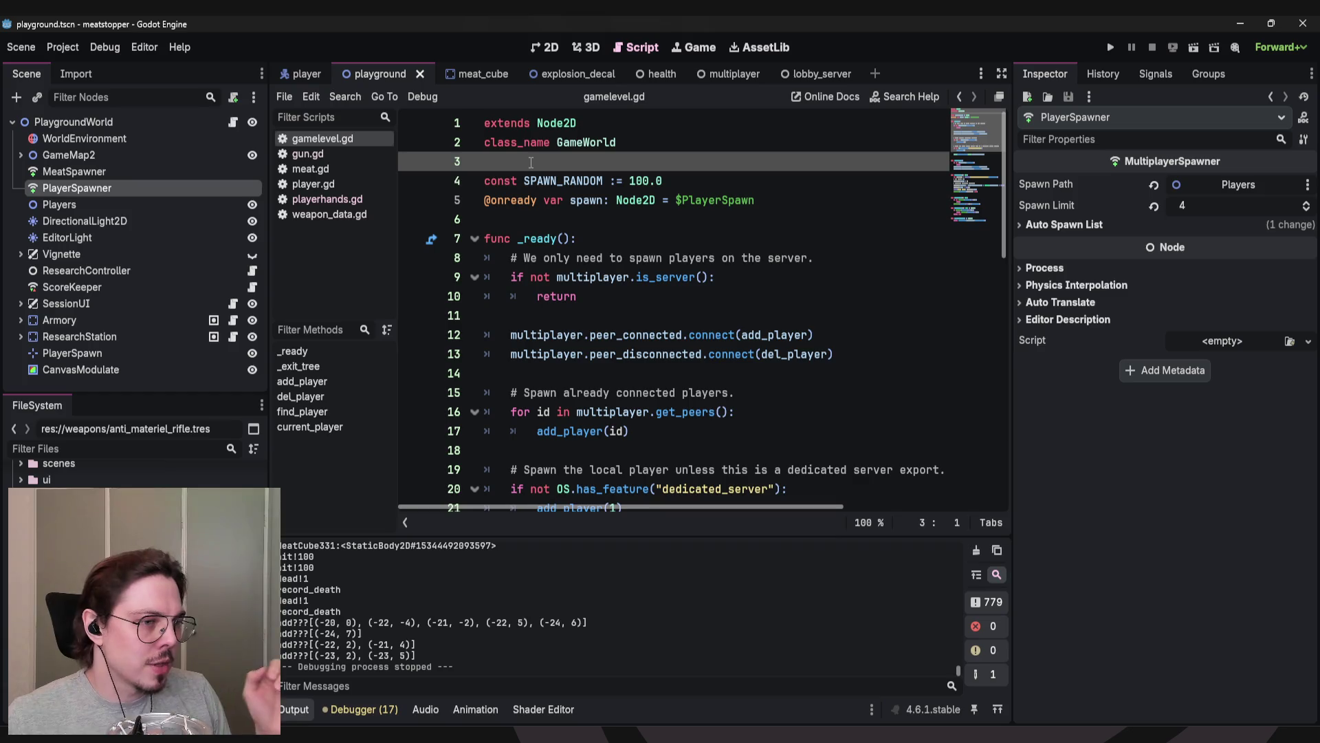
left_click(96, 288)
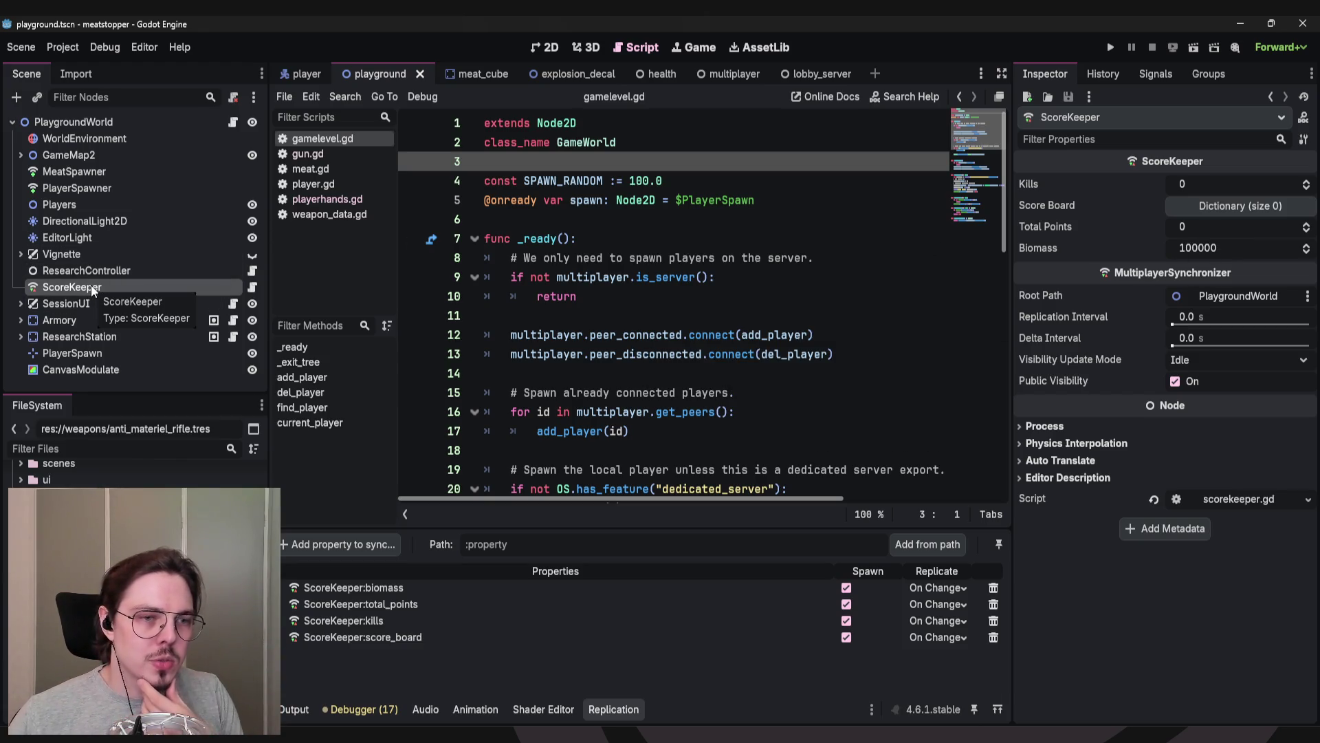
left_click(1238, 249)
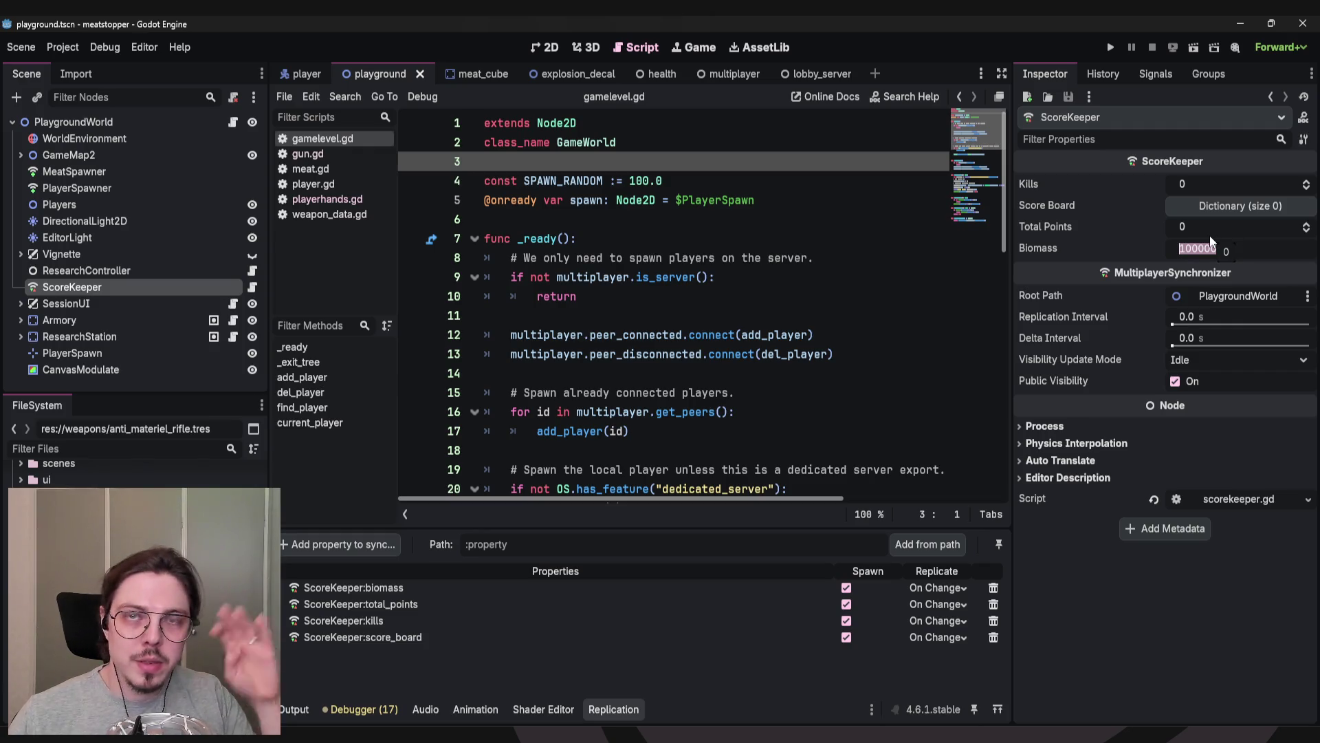
left_click(1219, 228)
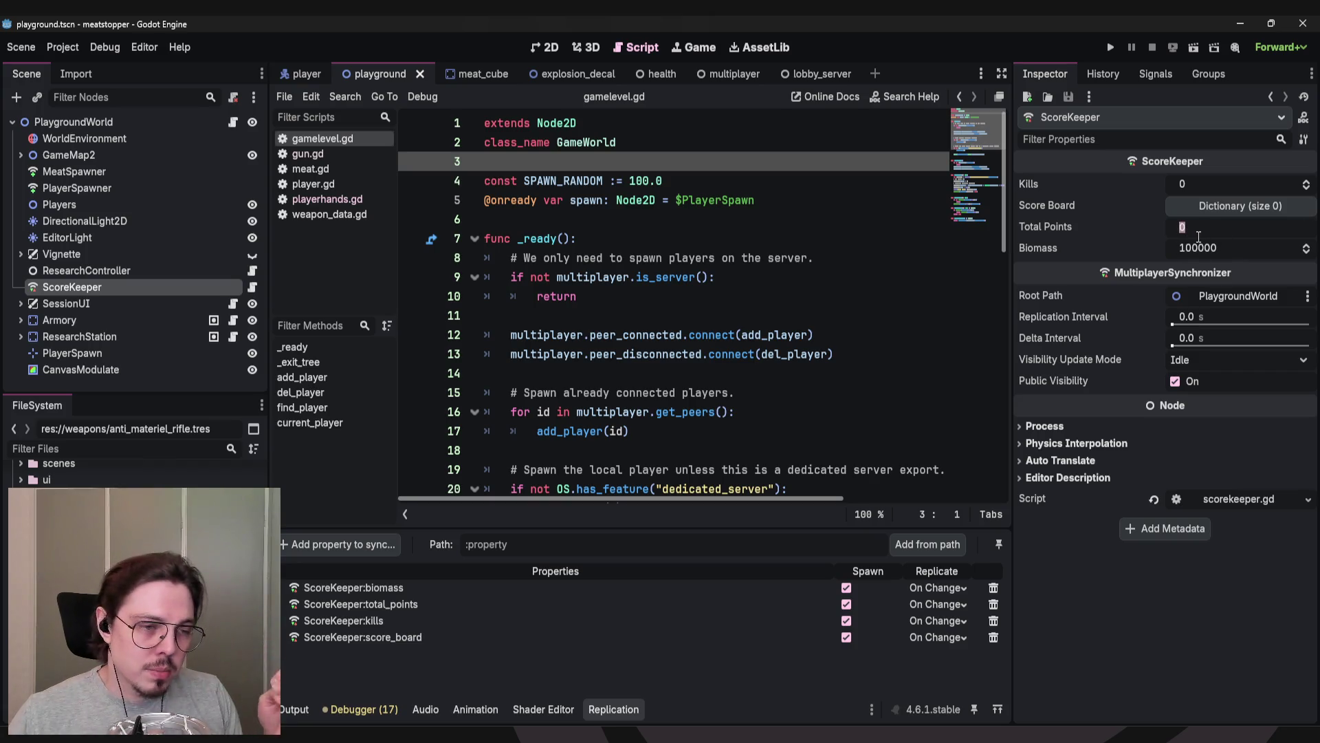
left_click(1199, 181)
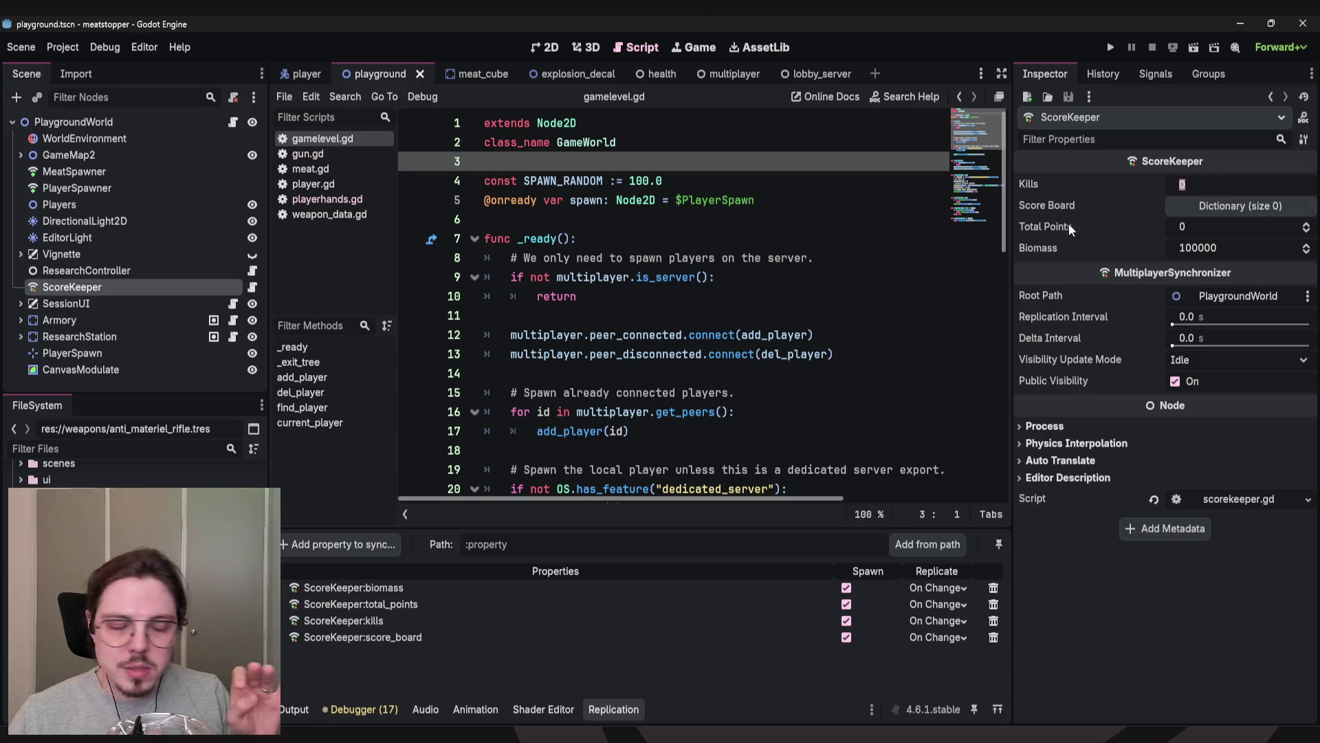
mouse_move(1039, 234)
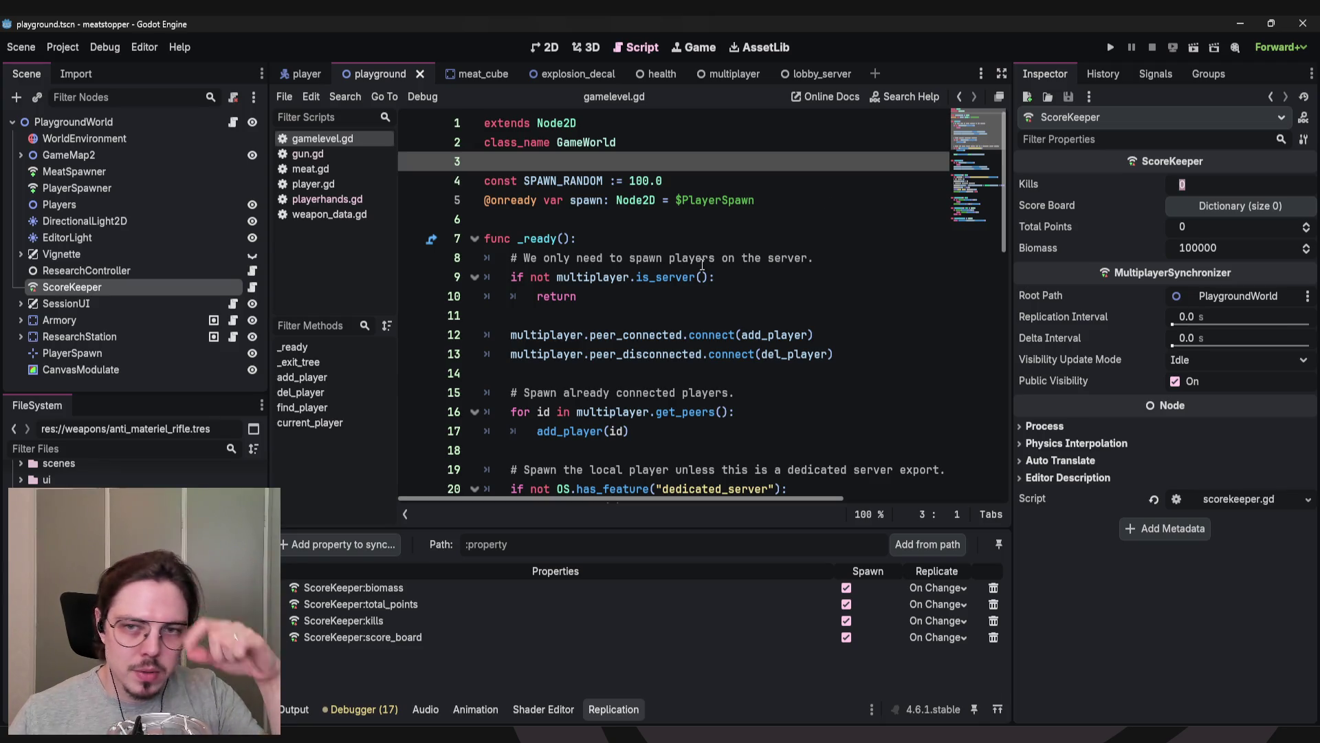
left_click(624, 224)
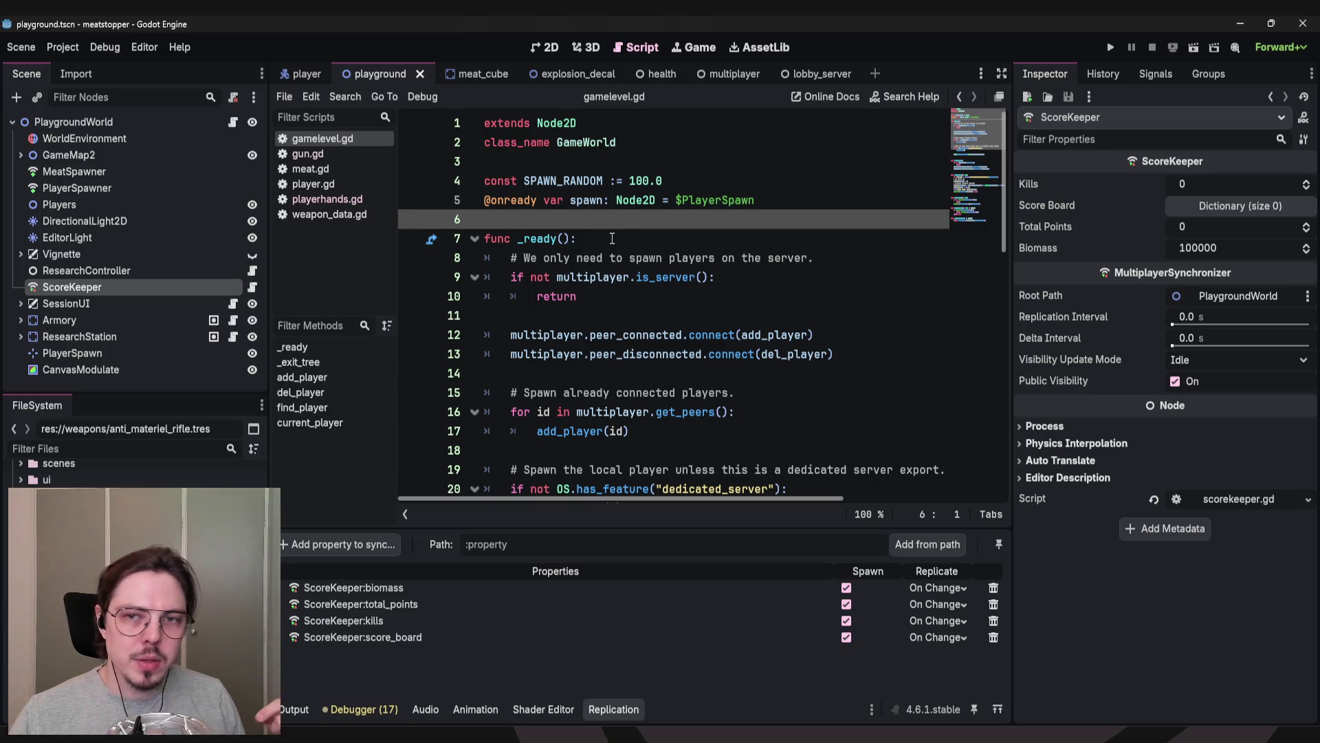
left_click(605, 239)
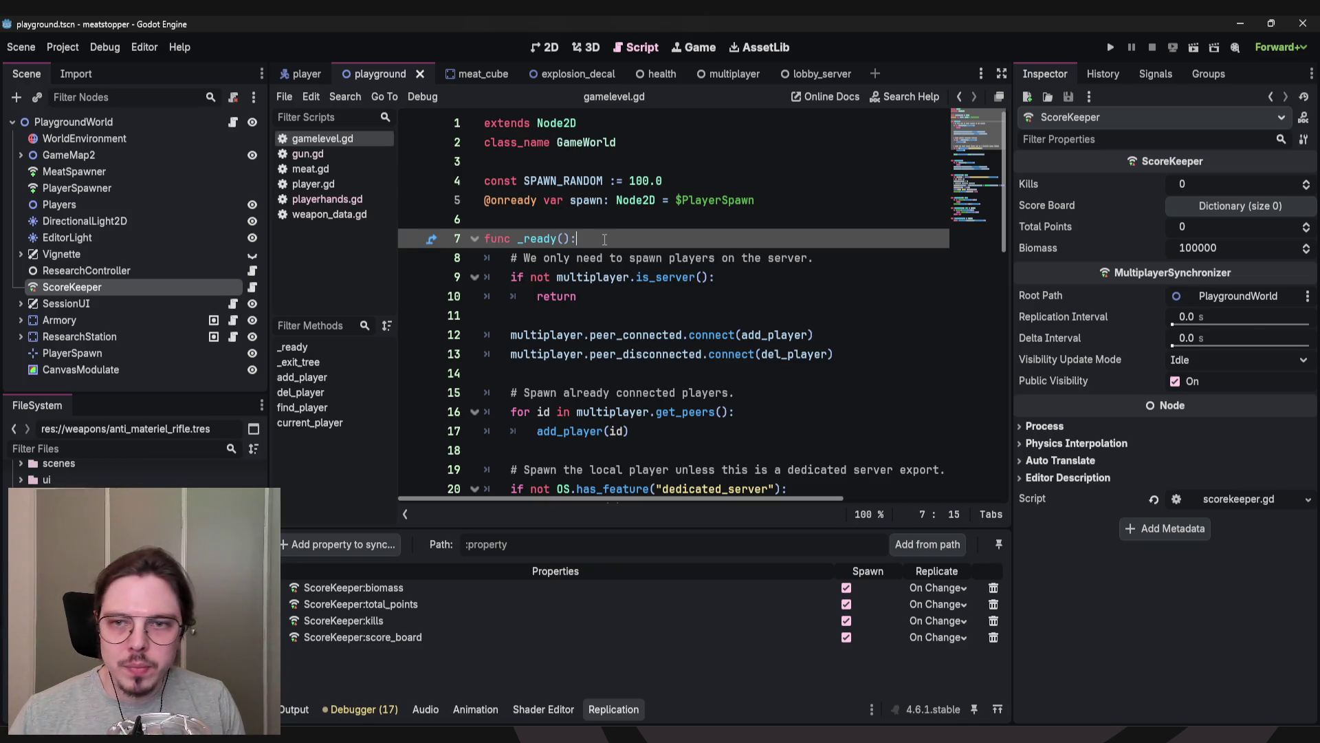
left_click(775, 201)
left_click(748, 168)
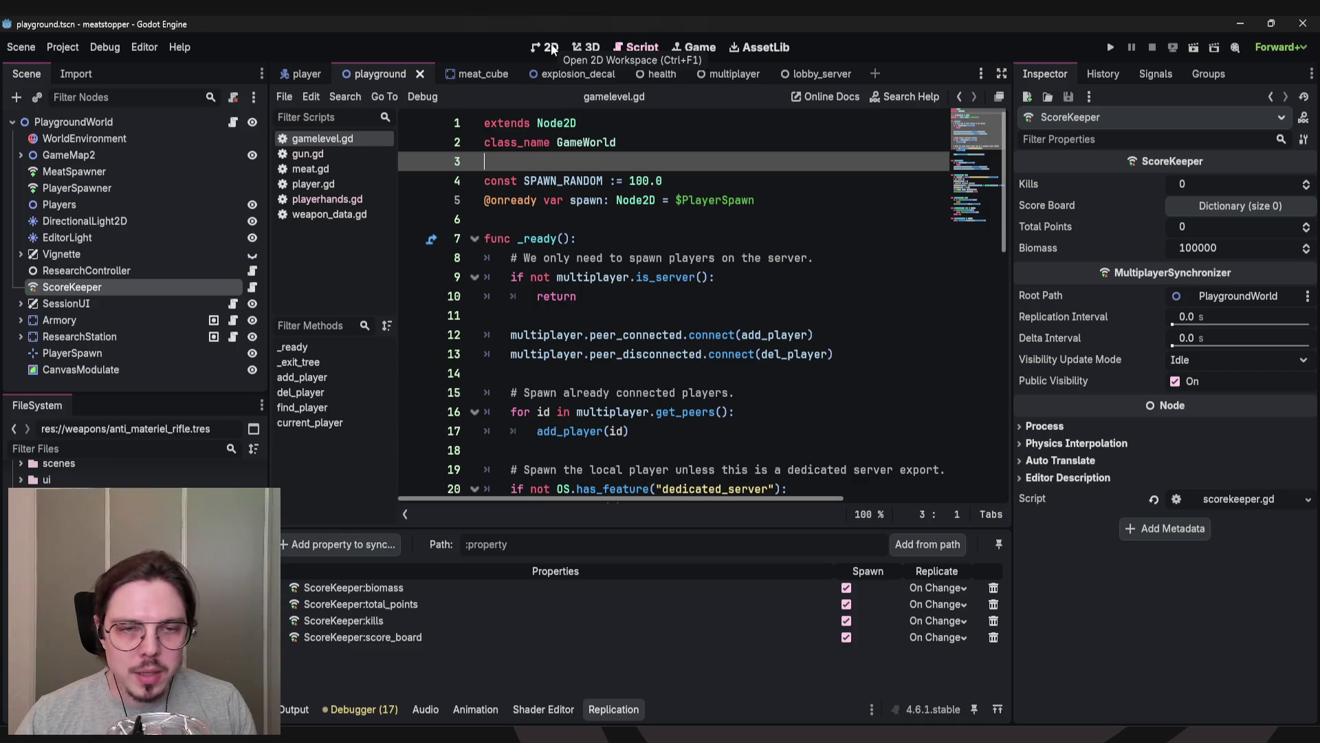
left_click(117, 169)
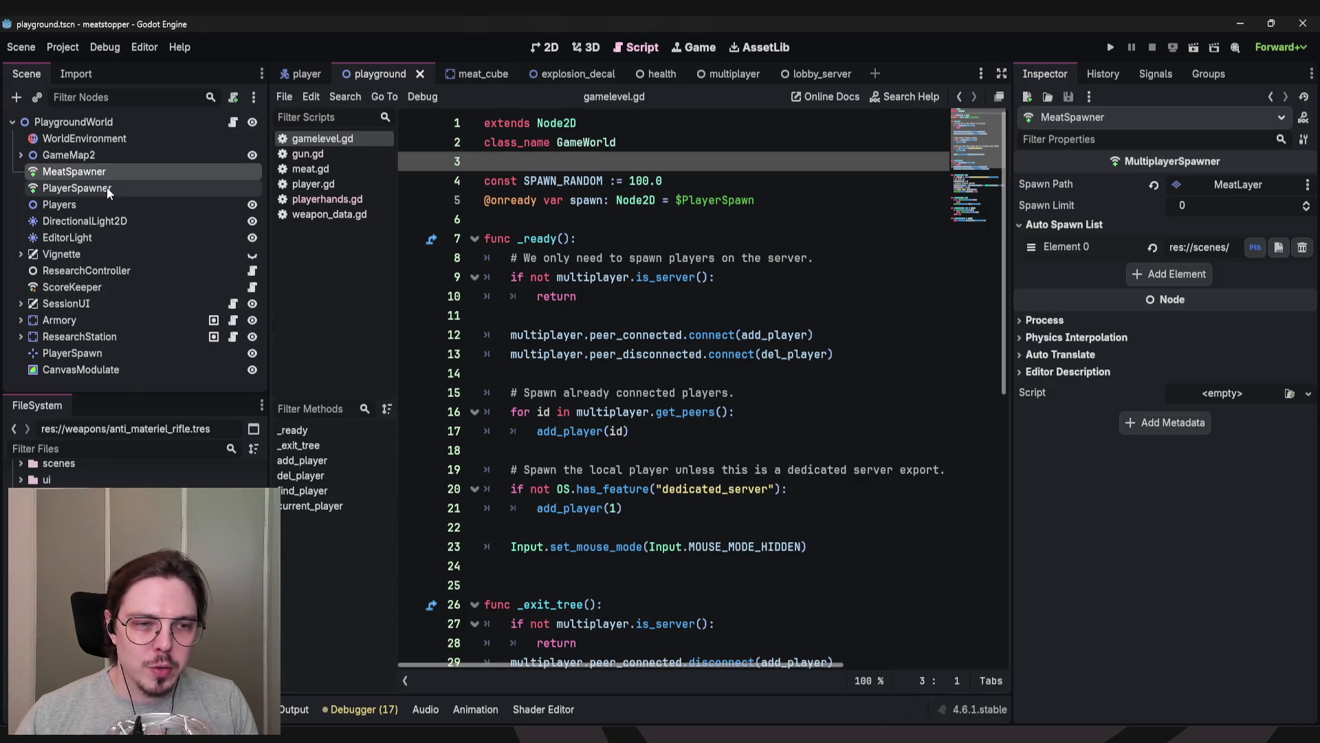
Review add_player in gamelevel.gd and show PlayerSpawner spawning into Players with limit 4.
scroll(963, 235, "down", 9)
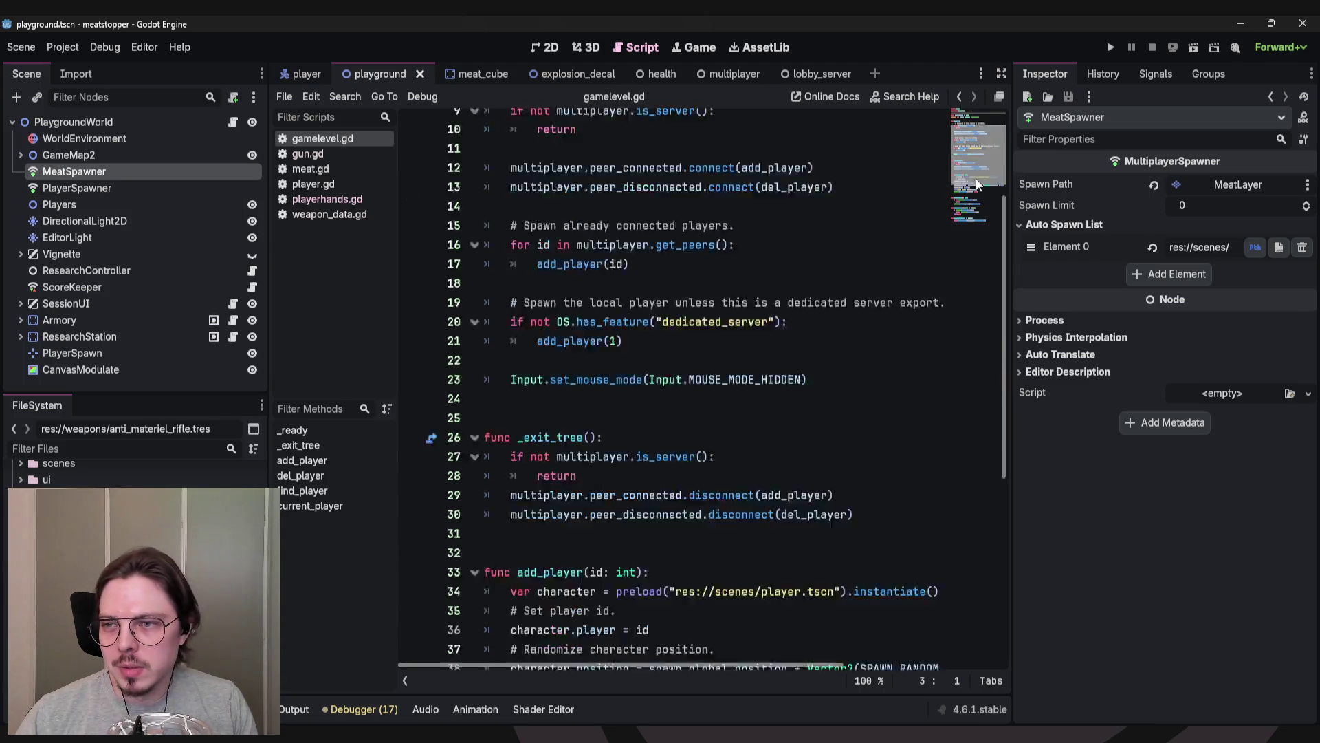
left_click(732, 400)
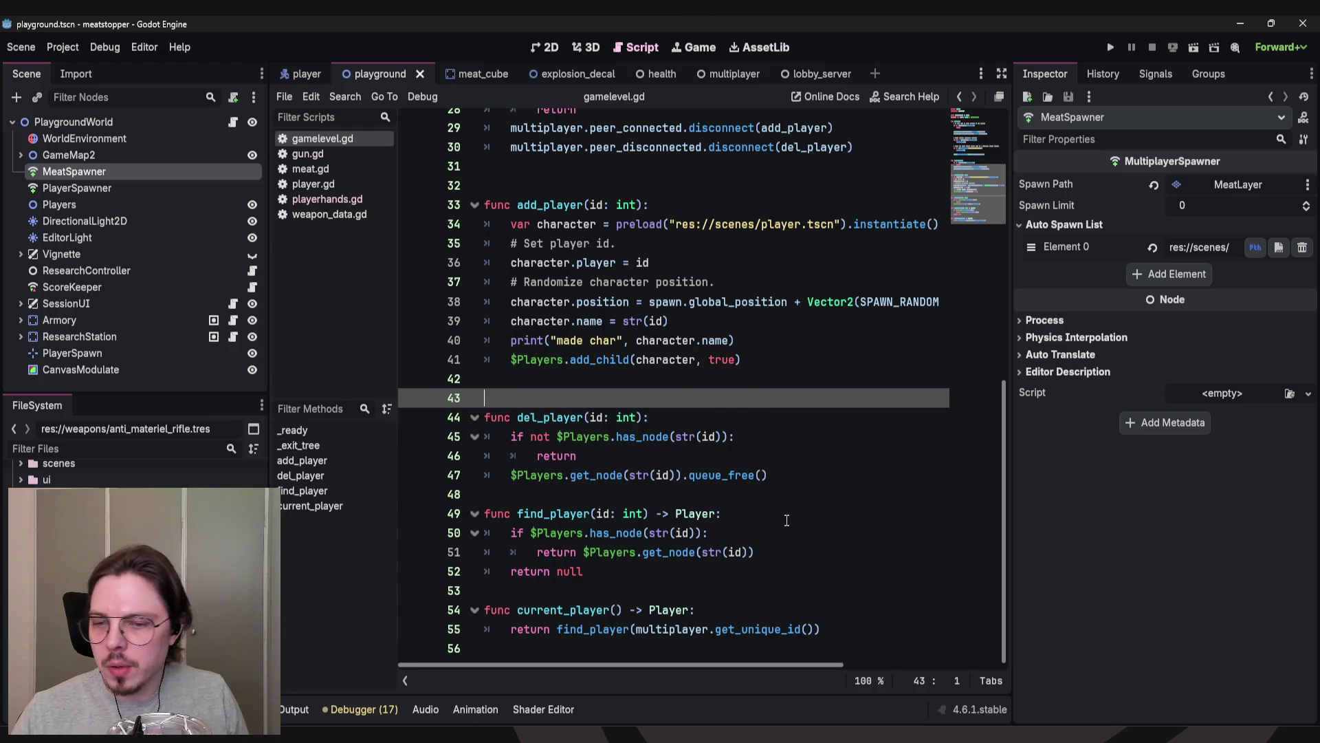
left_click(824, 494)
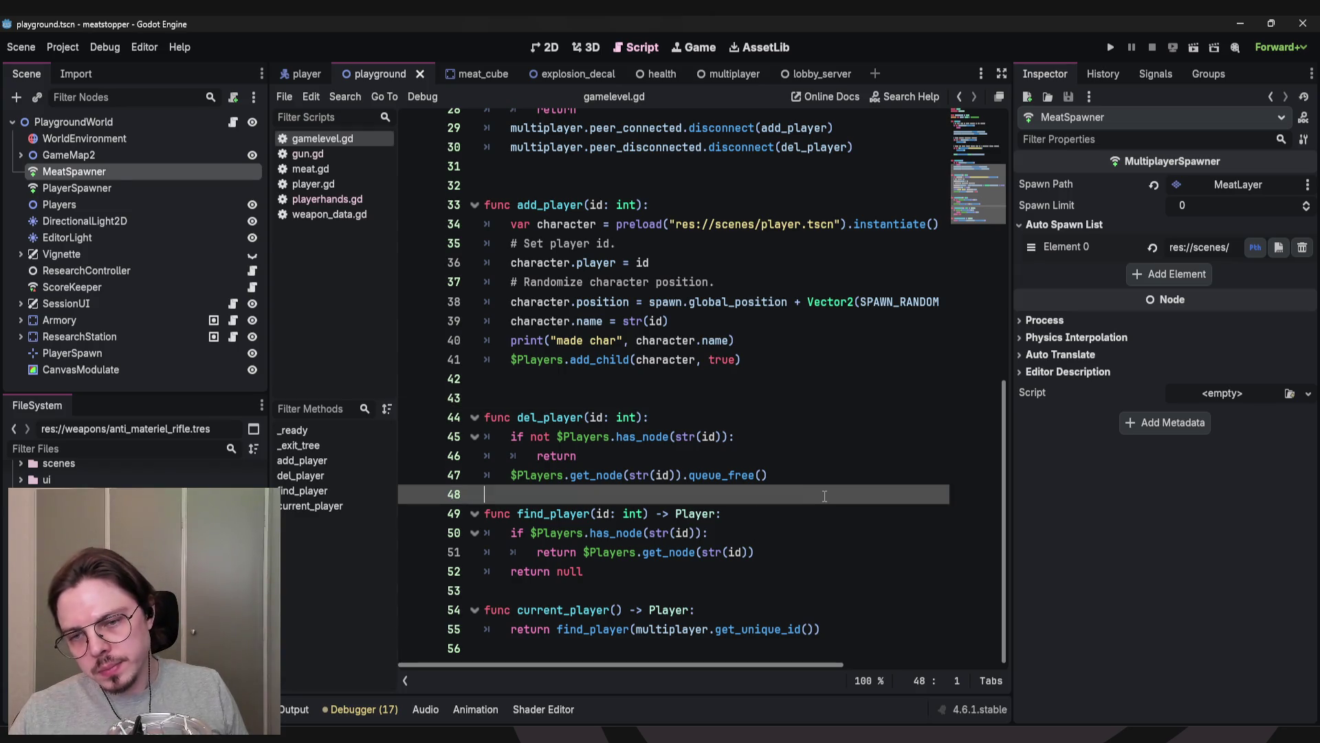
left_click(821, 404)
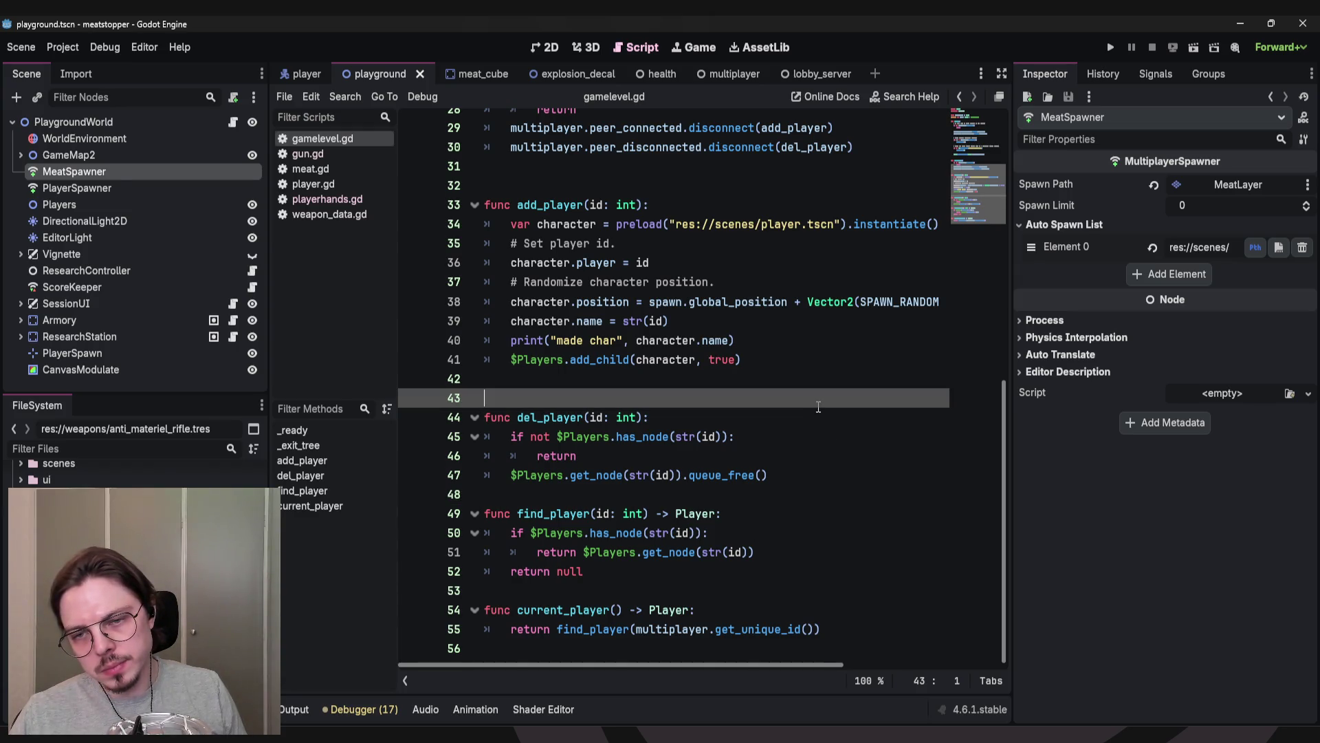
scroll(822, 427, "up", 2)
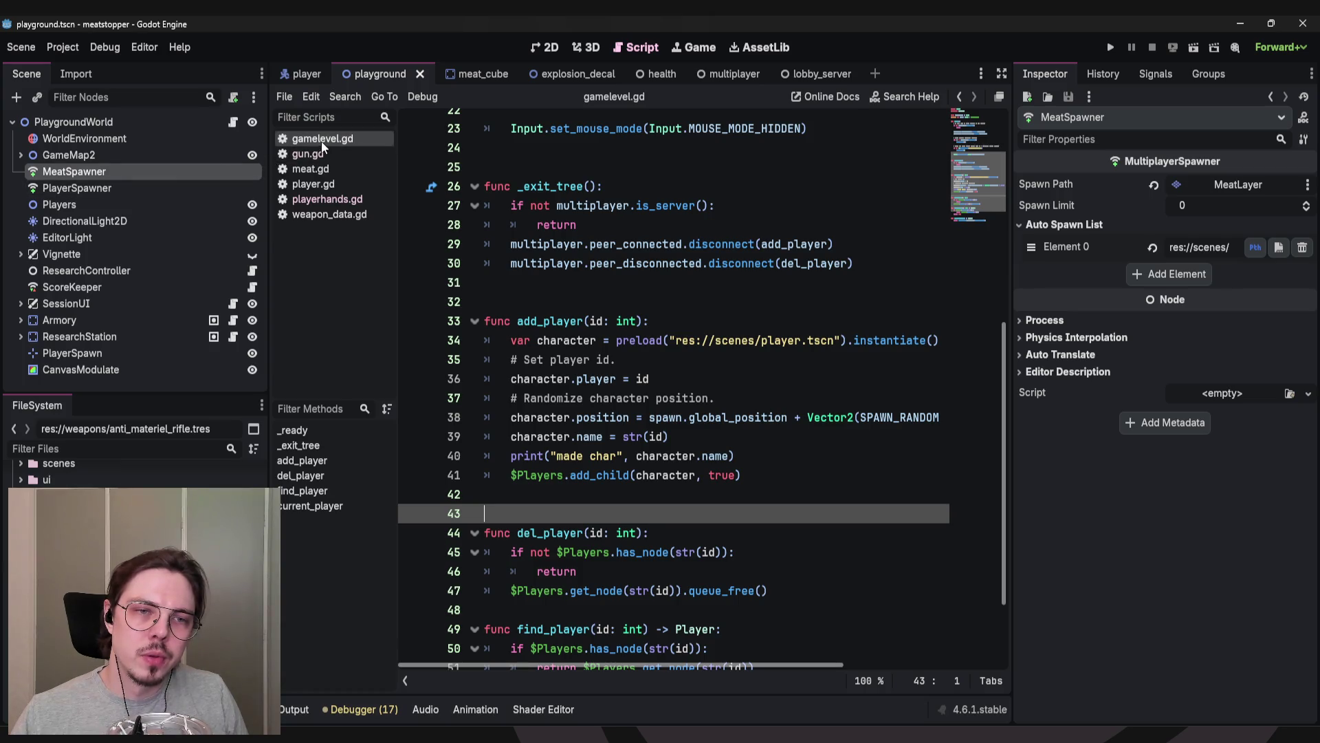
left_click(89, 190)
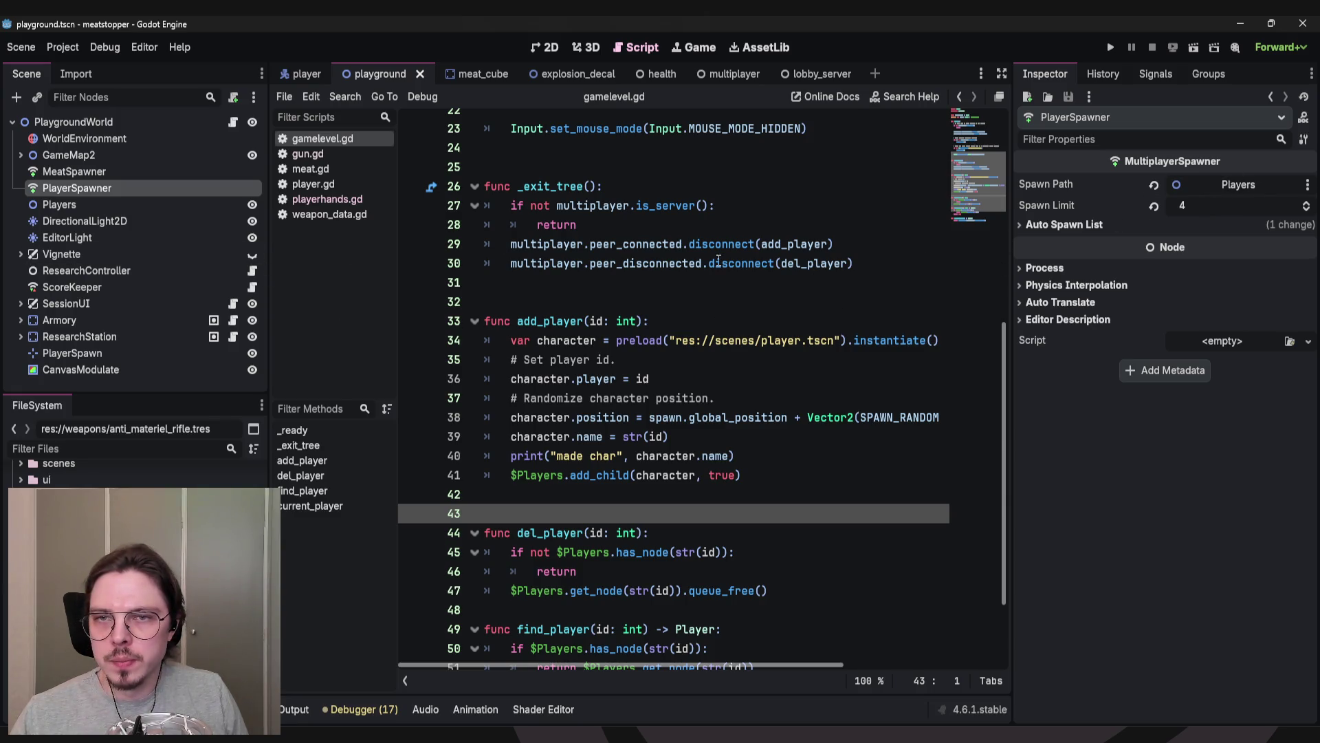
left_click(746, 265)
scroll(584, 261, "down", 2)
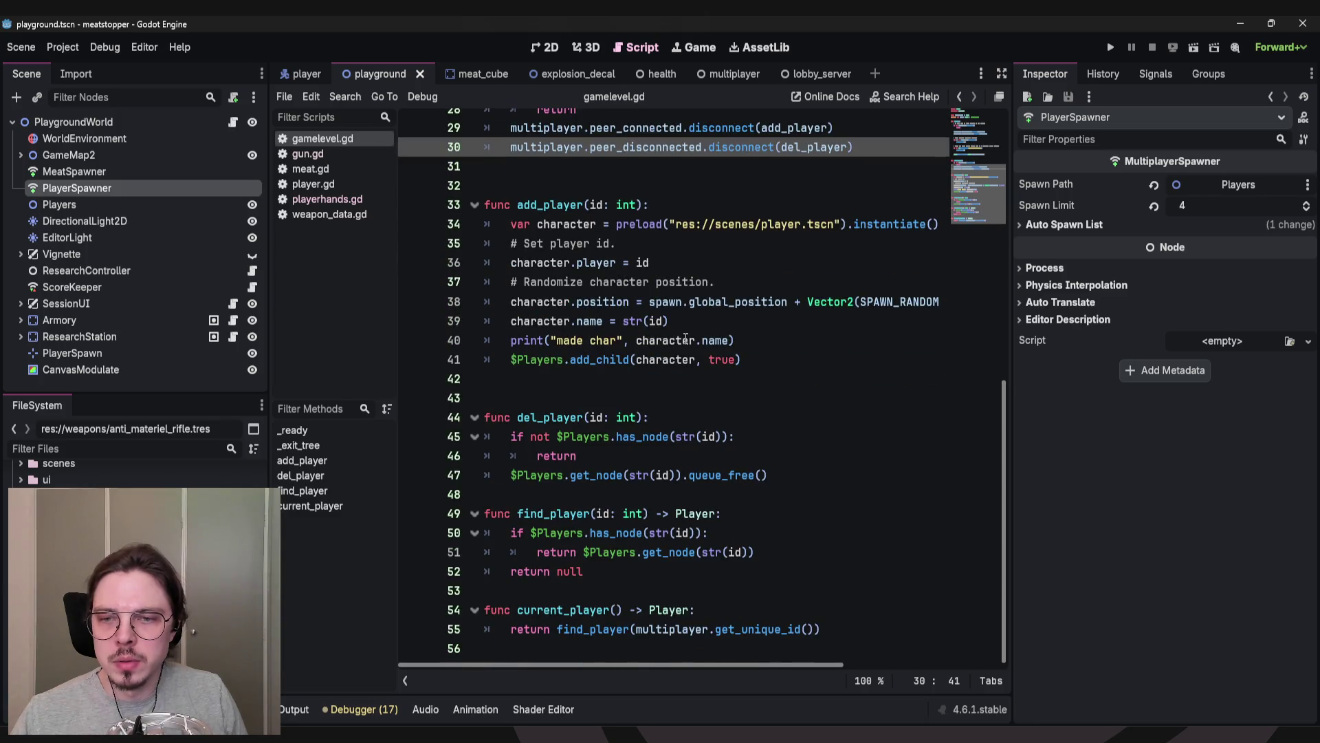
double_click(589, 440)
left_click(563, 396)
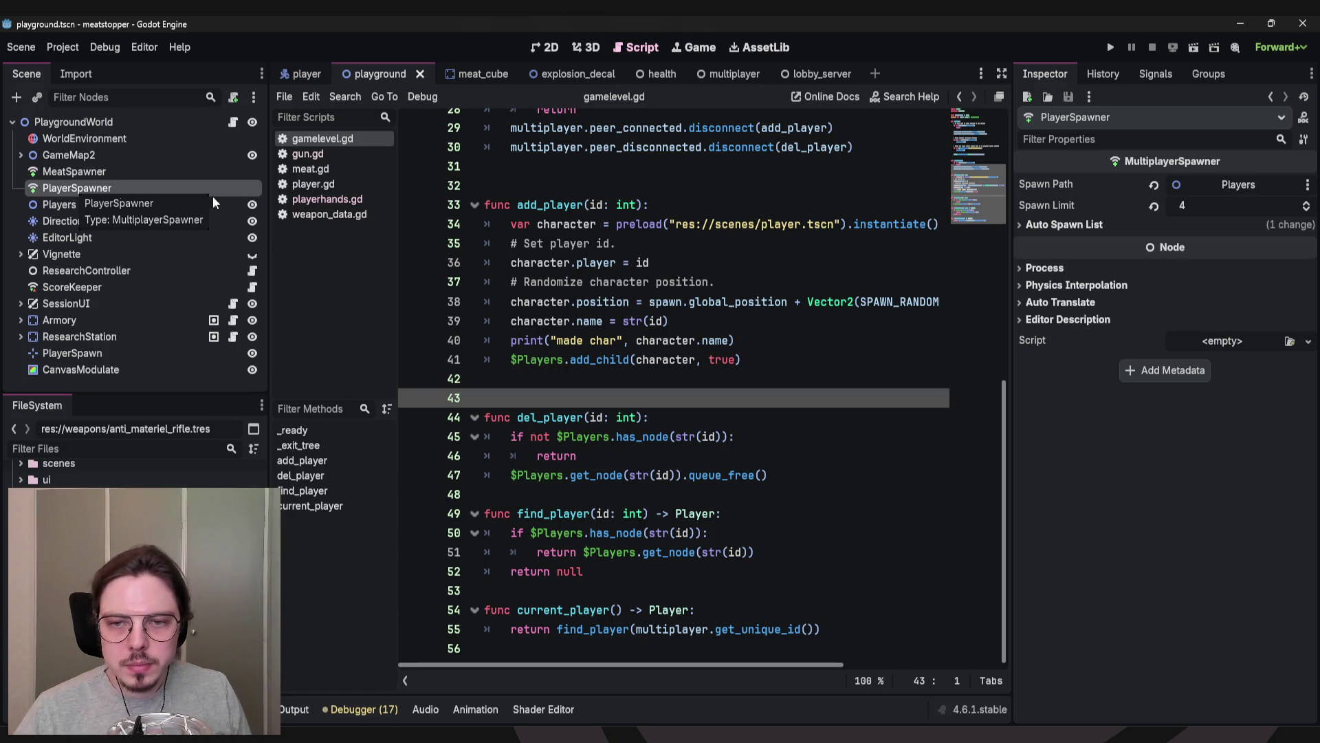
left_click(560, 383)
mouse_move(560, 383)
left_mouse_down()
mouse_move(523, 207)
mouse_move(495, 206)
mouse_move(750, 361)
mouse_move(519, 383)
left_mouse_up()
left_click(610, 374)
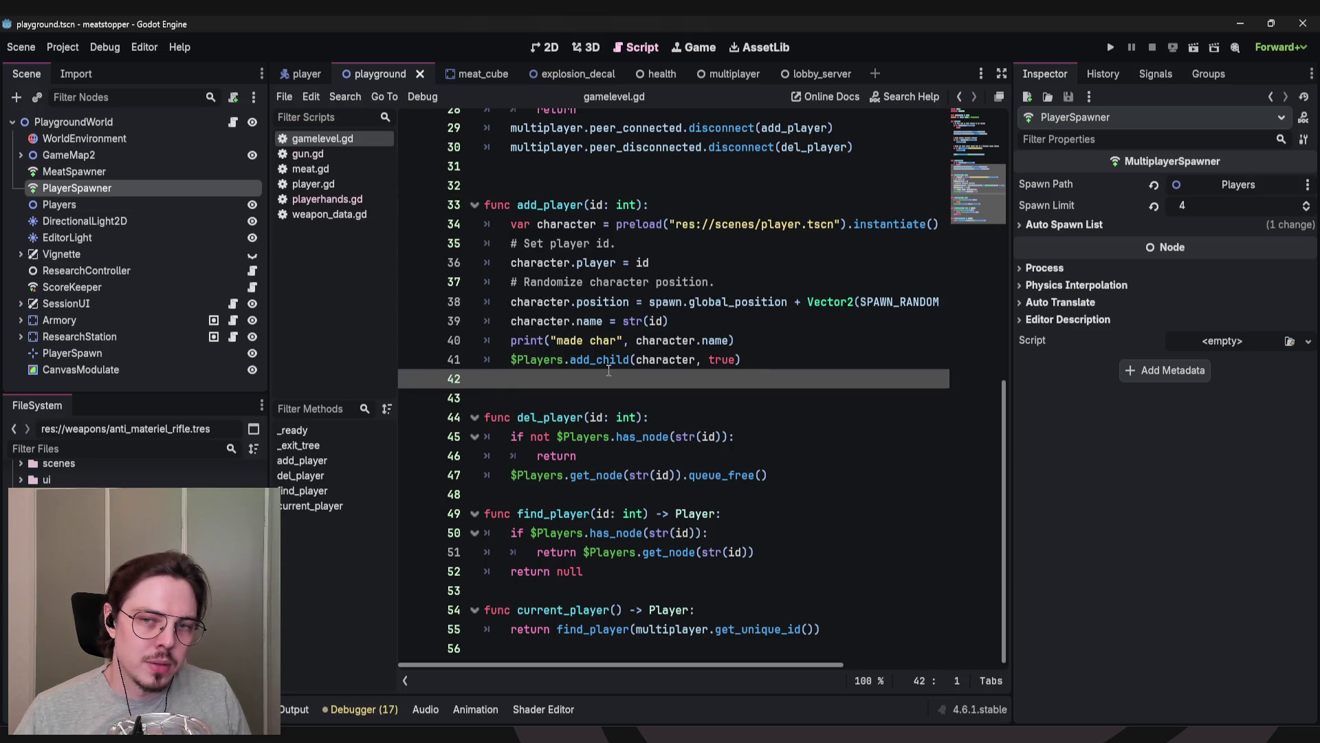
double_click(650, 360)
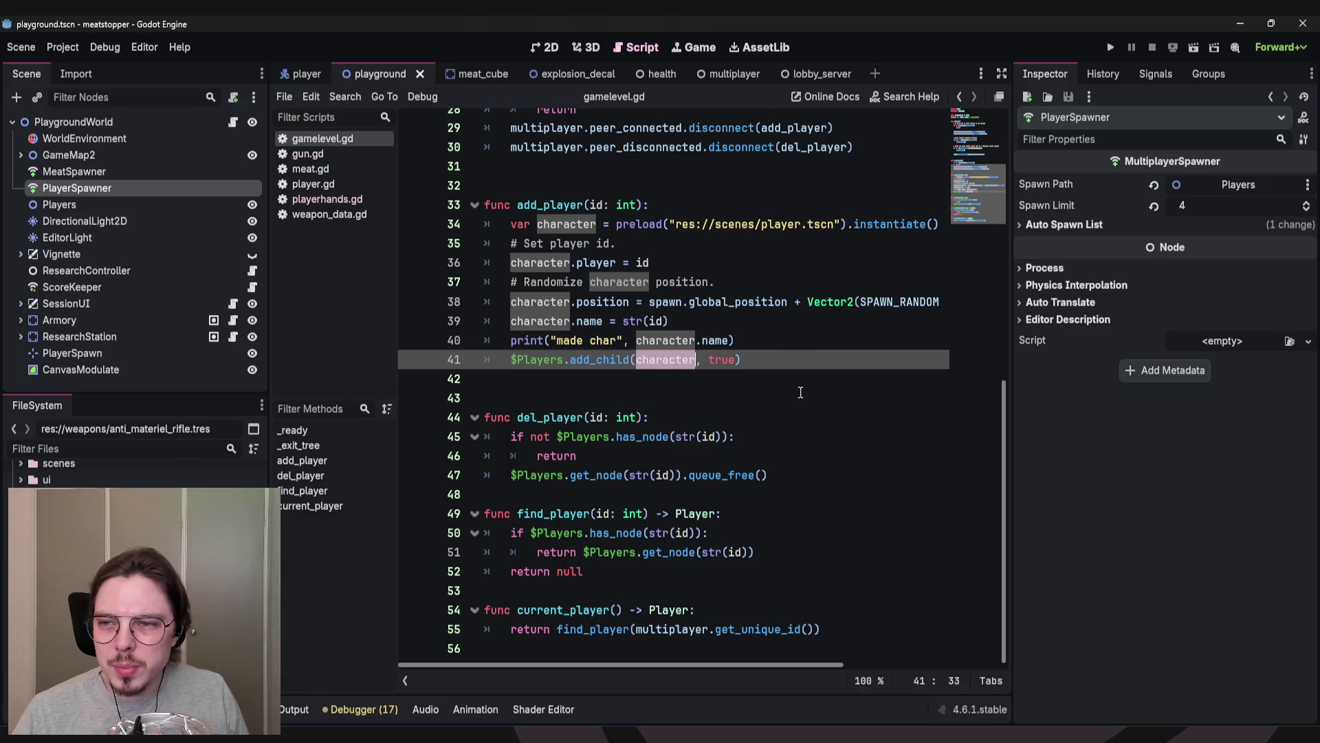
mouse_move(751, 672)
left_mouse_down()
mouse_move(967, 666)
mouse_move(751, 666)
left_mouse_up()
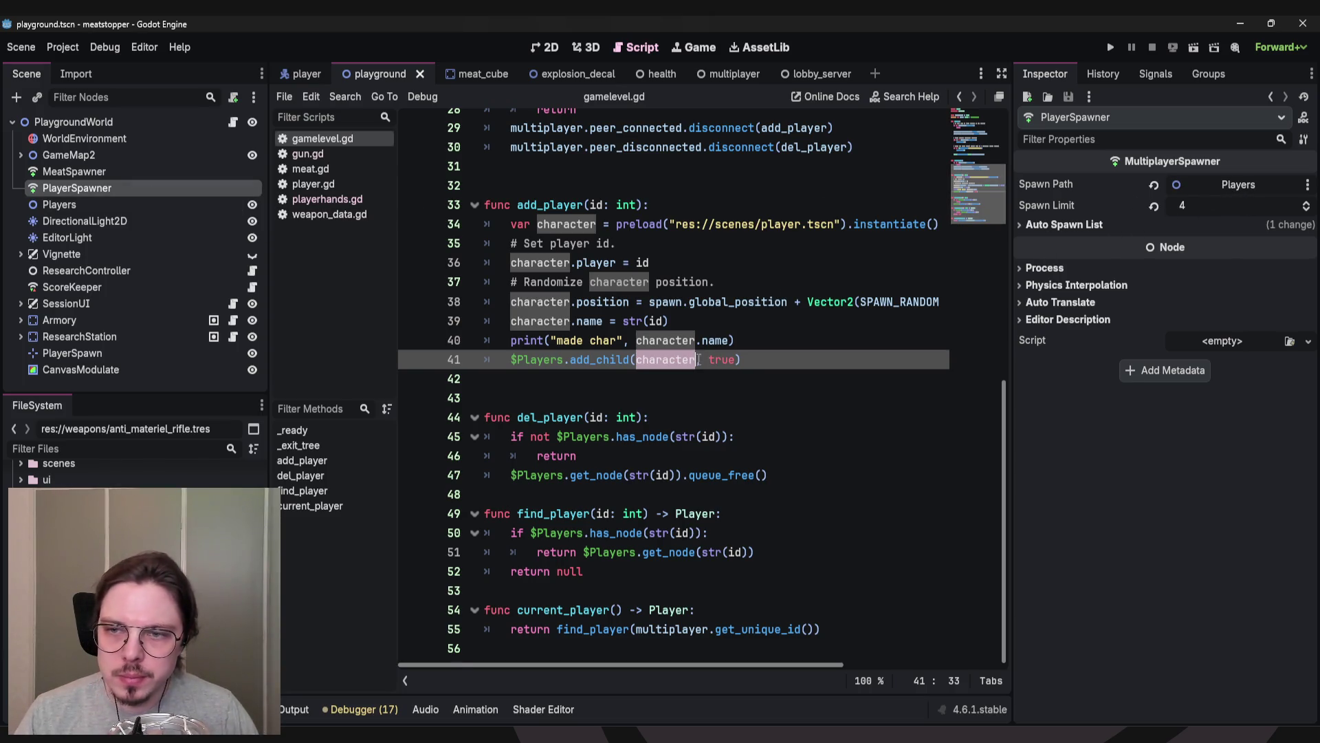
scroll(652, 300, "up", 9)
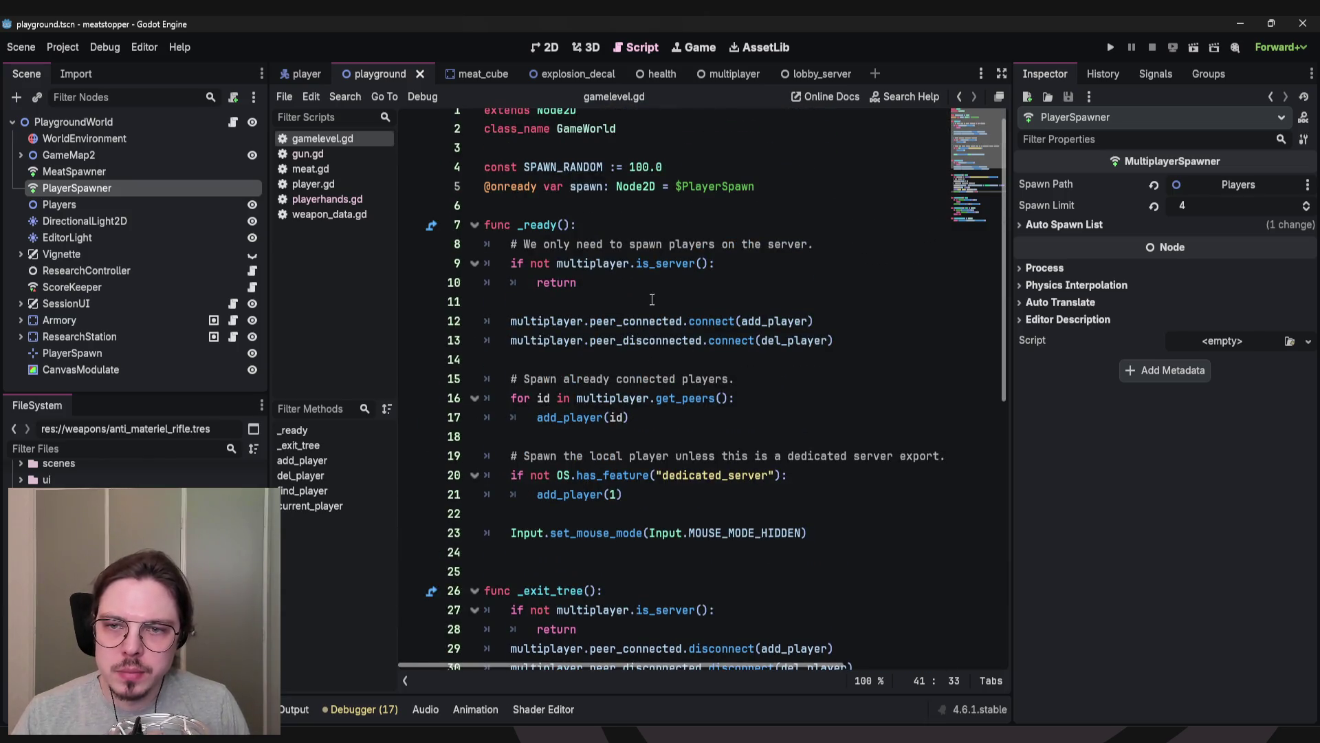
scroll(608, 277, "up", 1)
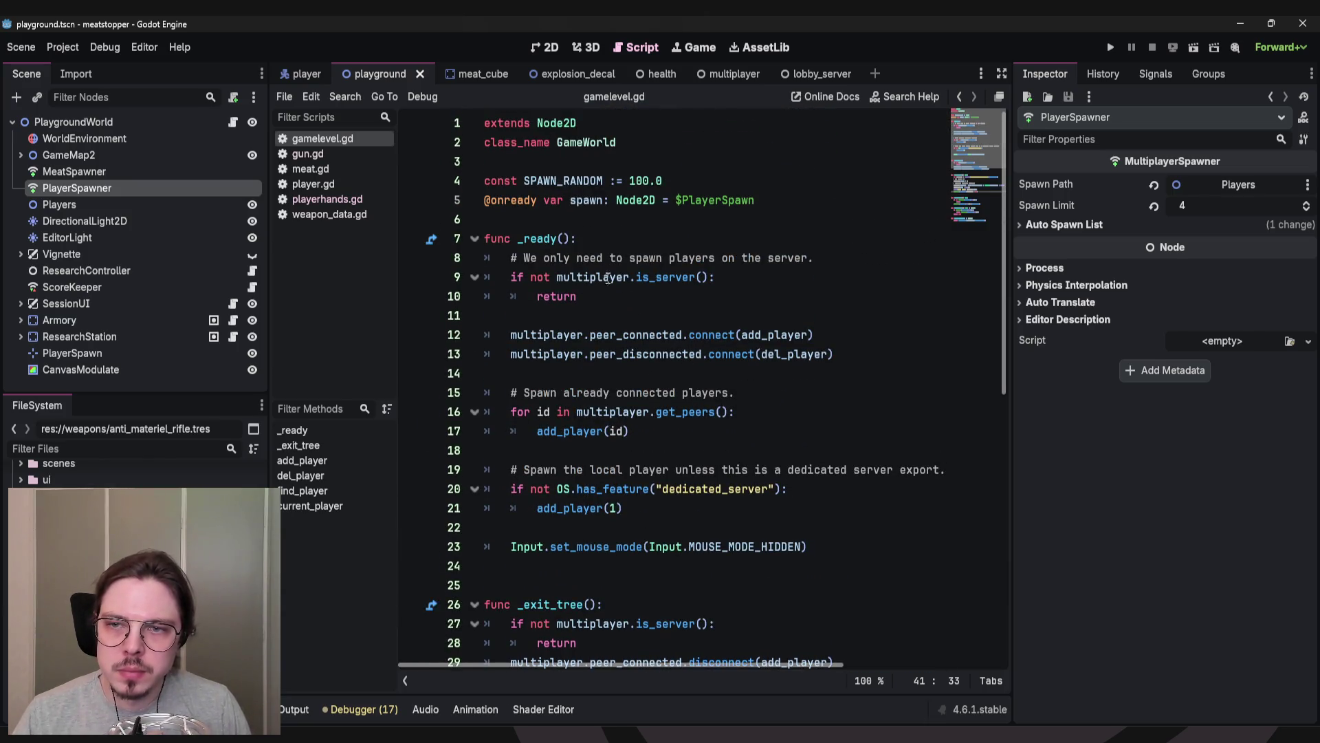
left_click(827, 221)
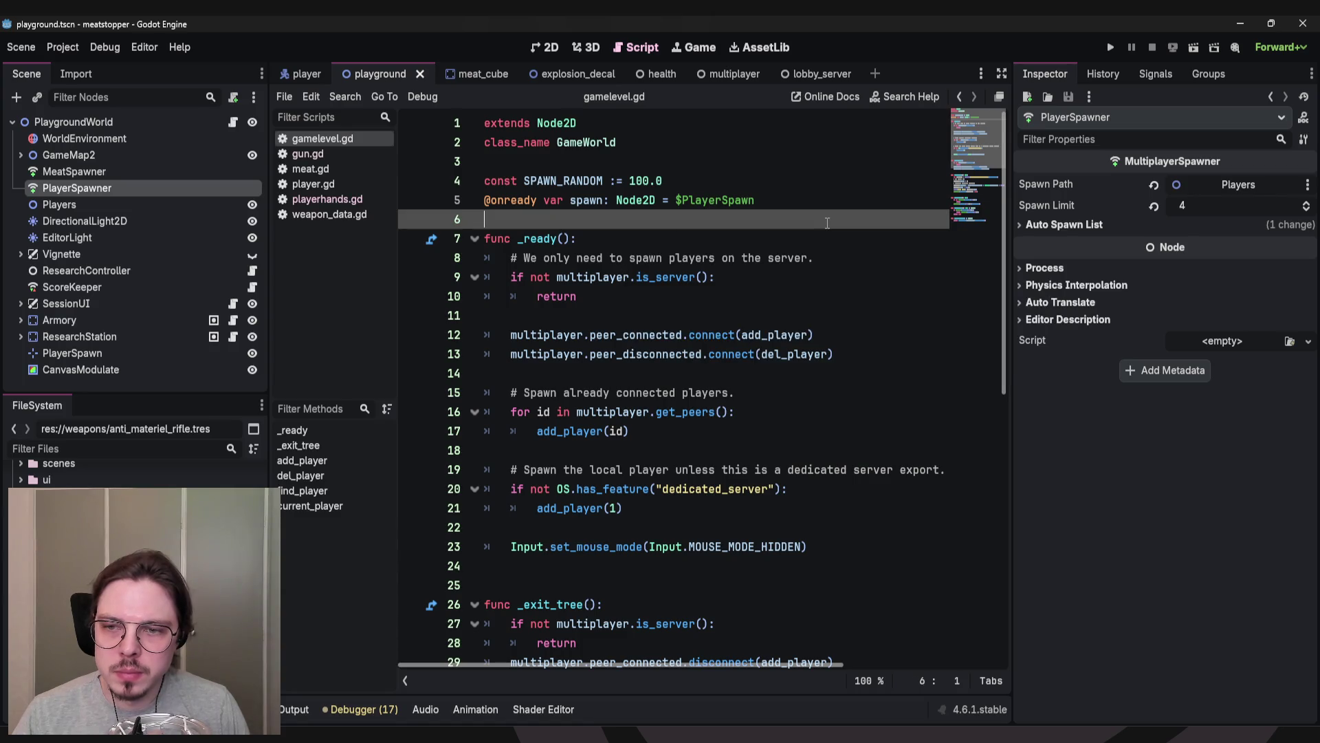
scroll(768, 229, "down", 2)
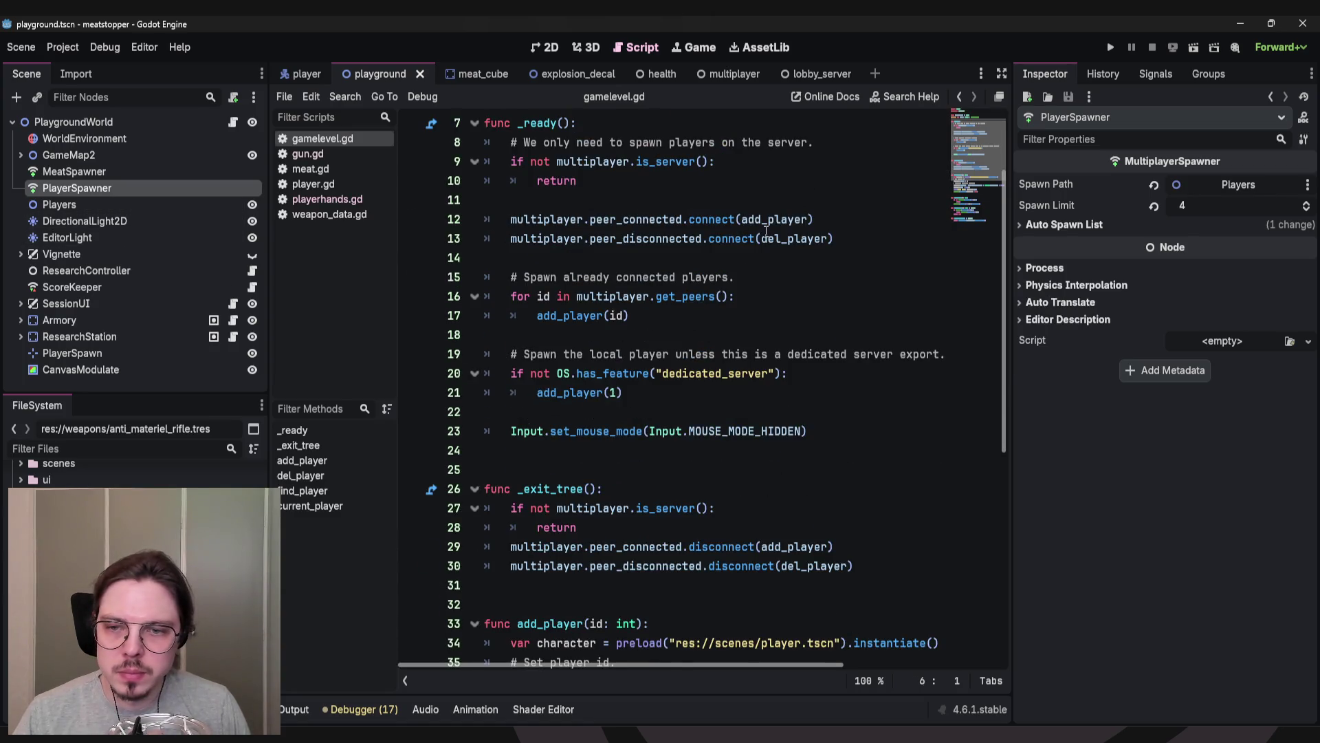
scroll(768, 229, "down", 7)
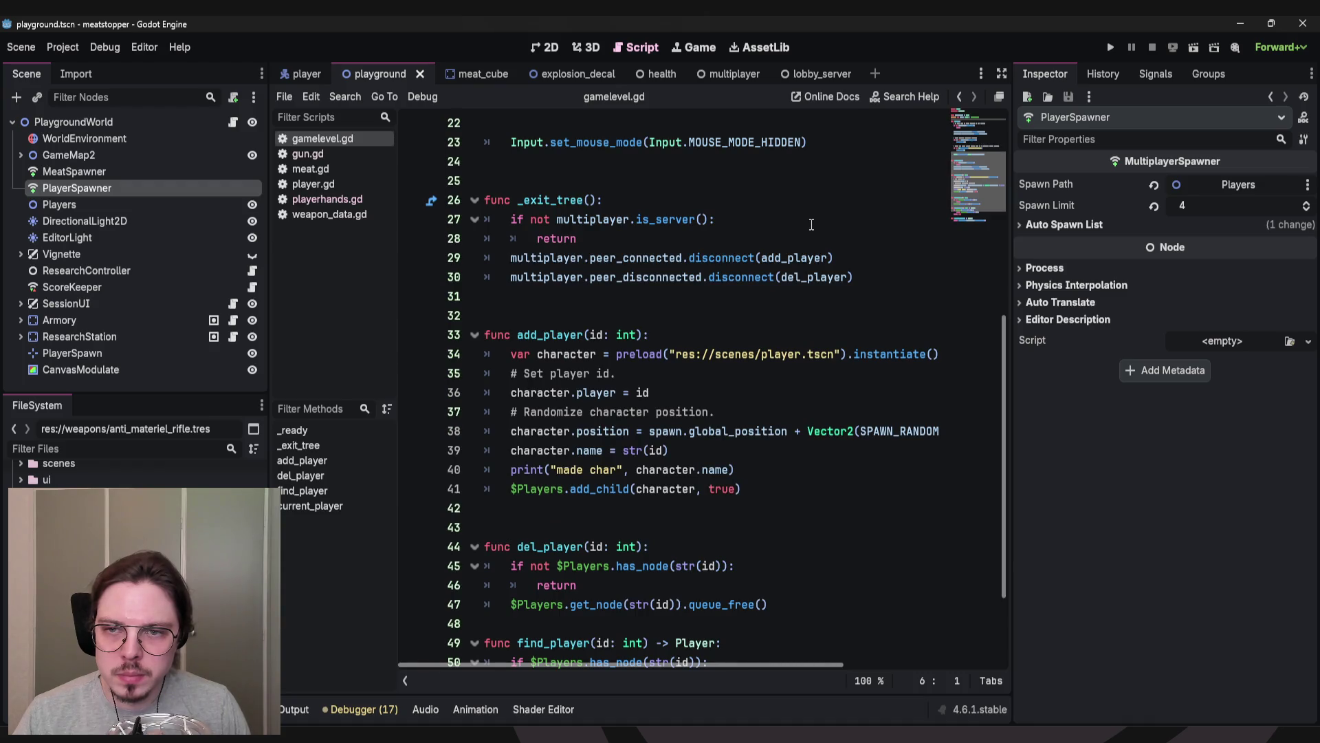
left_click(681, 397)
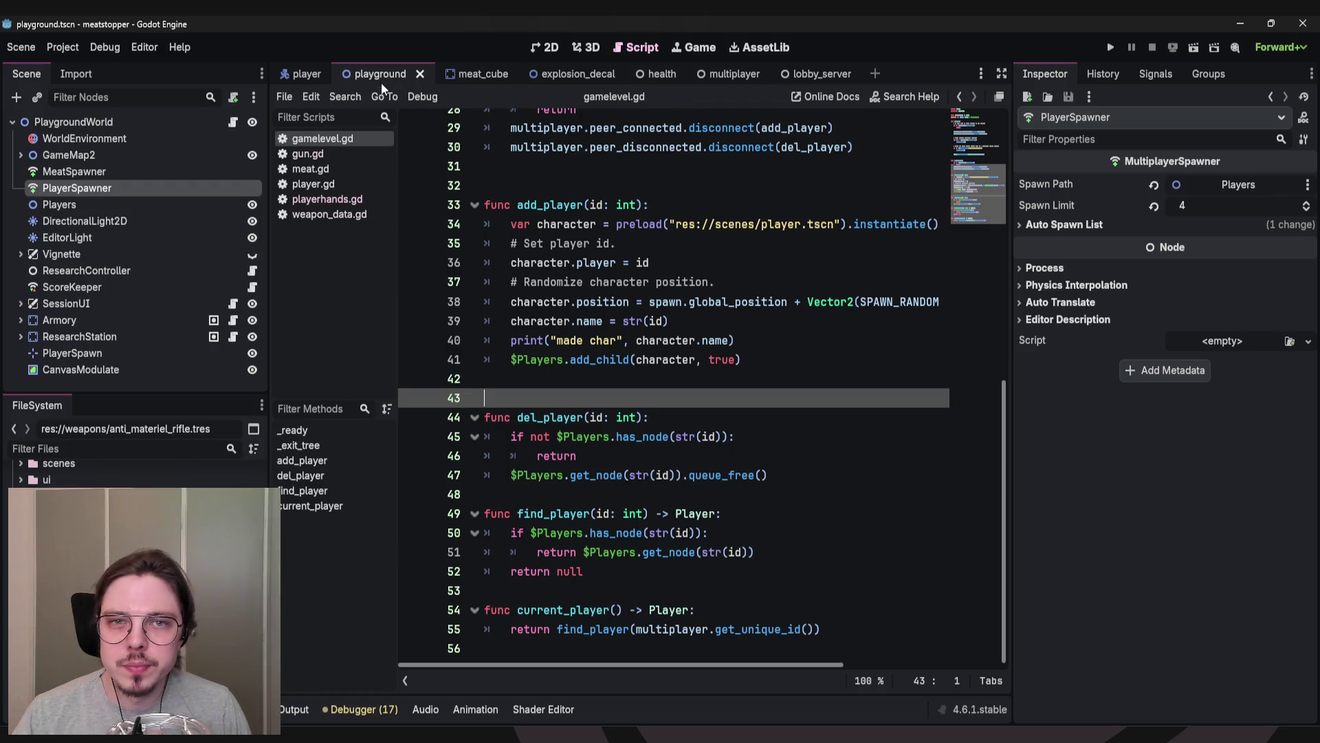
Close gamelevel.gd and switch to the player scene showing player.gd.
middle_click(331, 141)
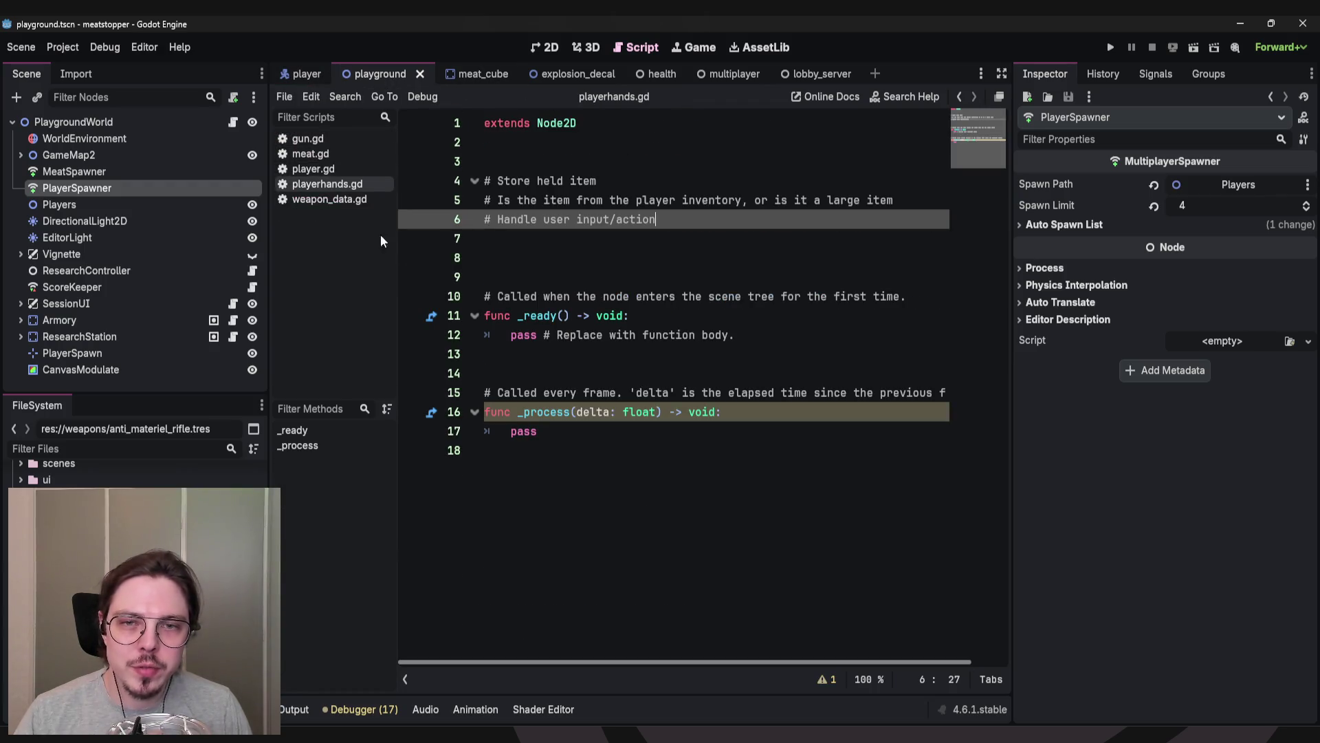
left_click(686, 251)
left_click(680, 236)
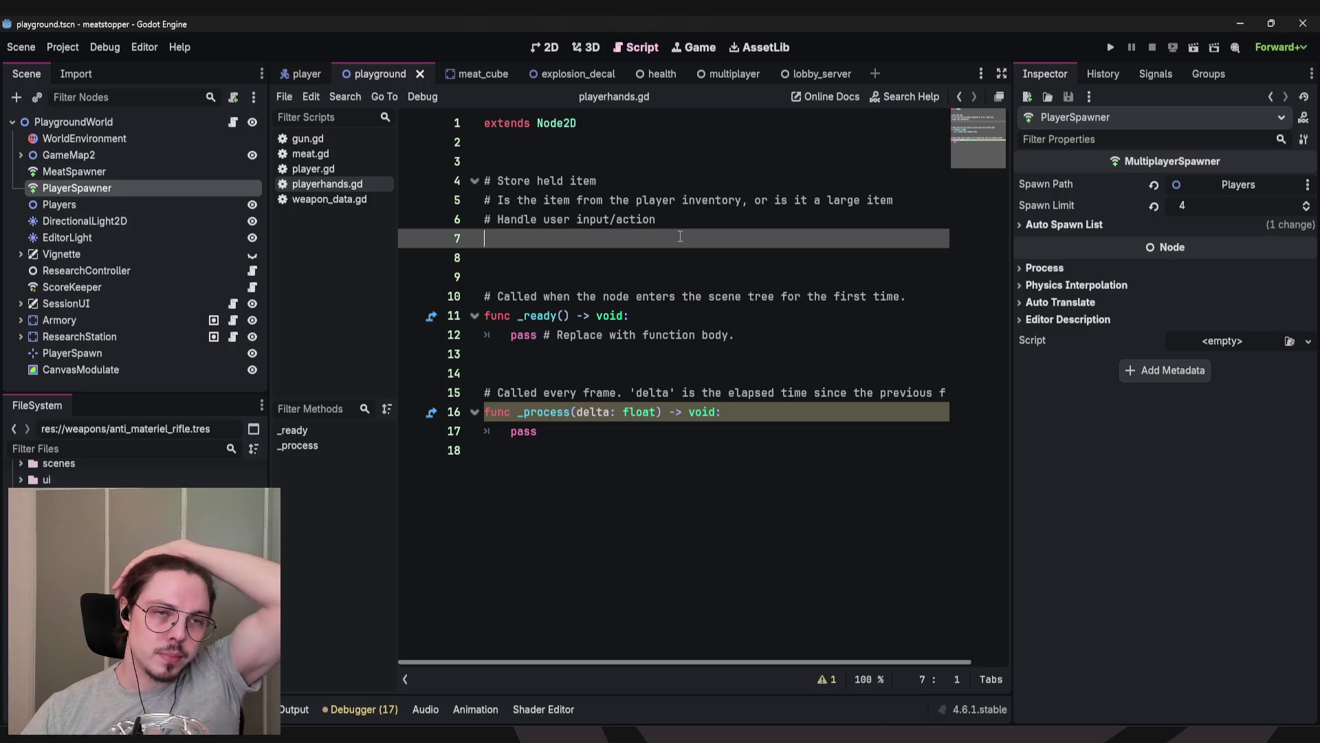
left_click(292, 73)
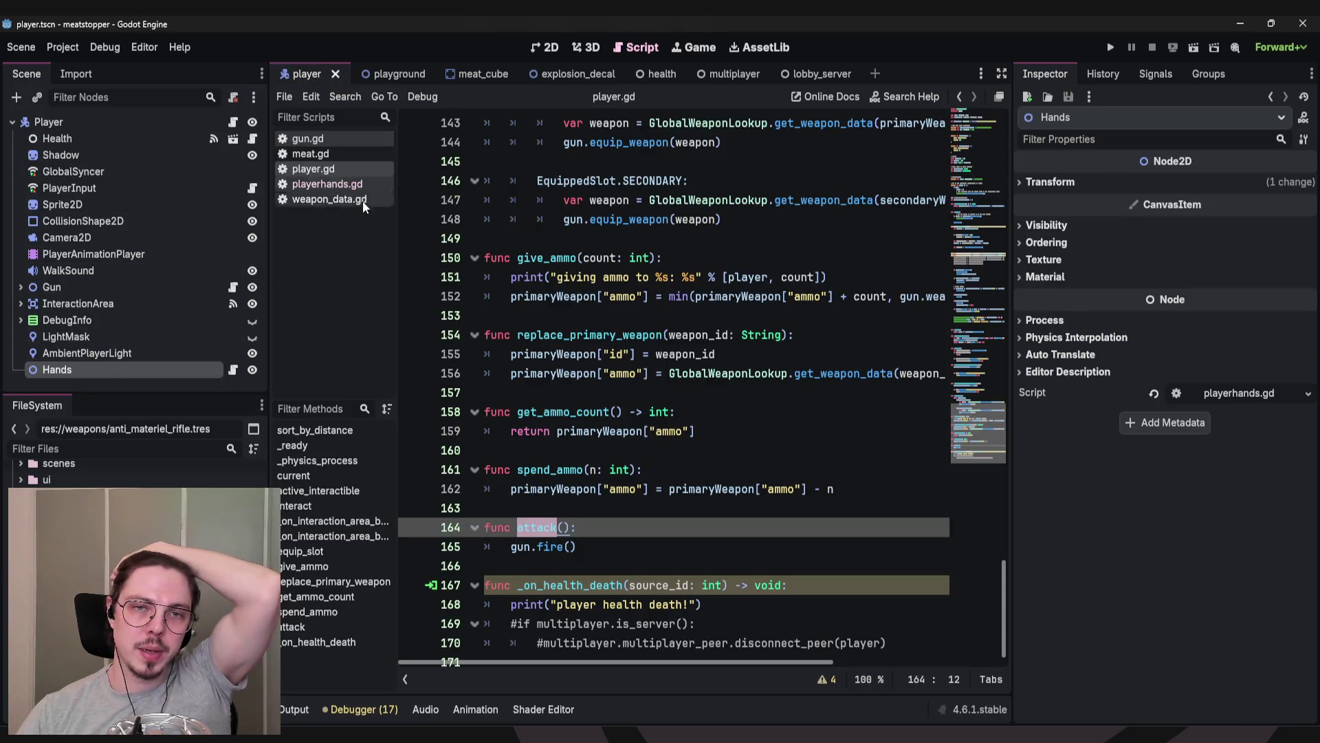
Reopen playerhands.gd from the Filter Scripts list.
left_click(320, 183)
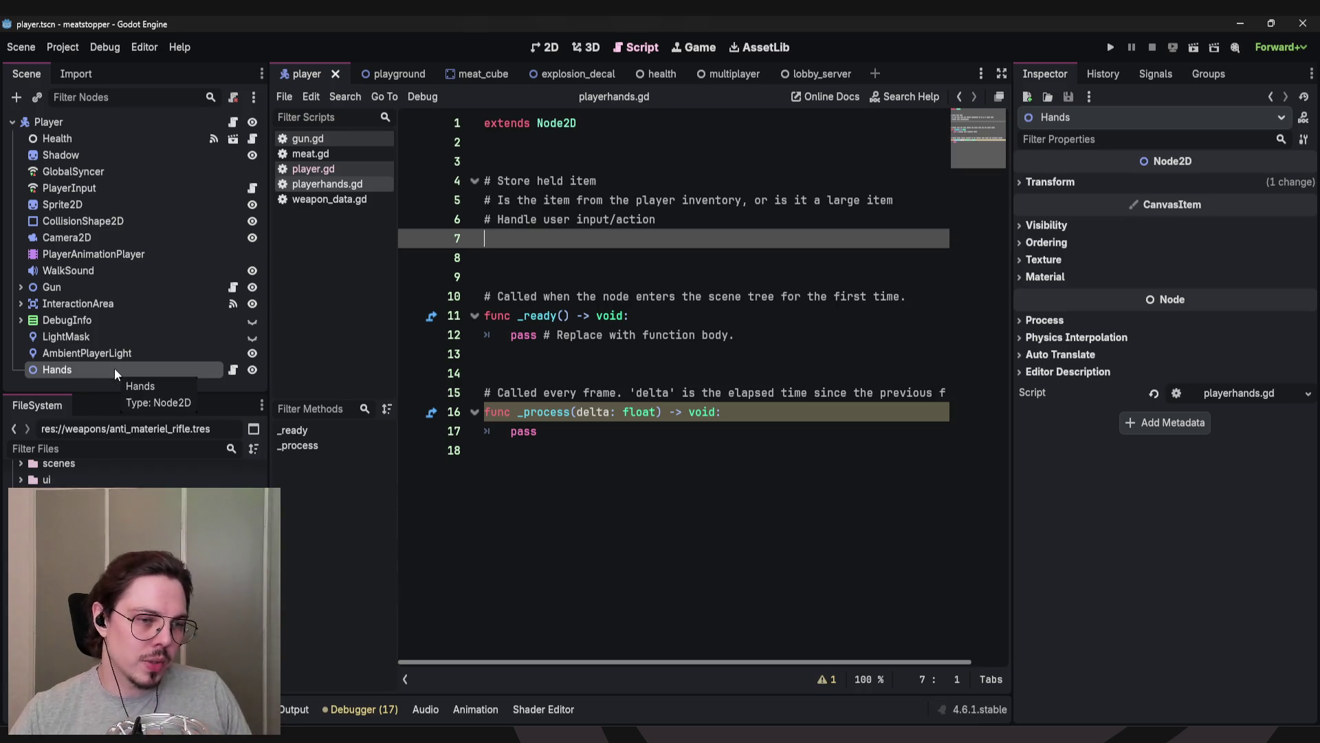
Add the comment '# Drop item on ground' on empty line 7 of playerhands.gd.
left_click_drag(586, 430, 599, 180)
left_click(606, 162)
left_click_drag(518, 201, 736, 200)
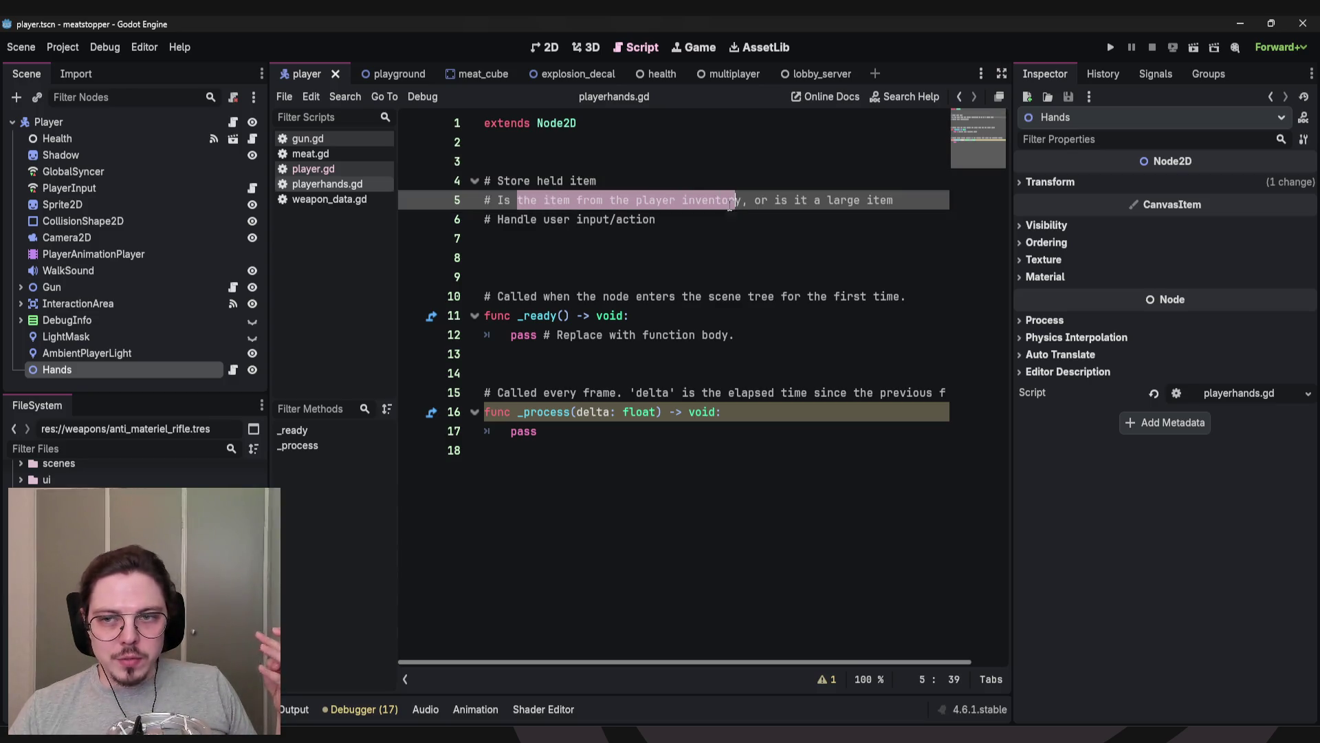
left_click(900, 206)
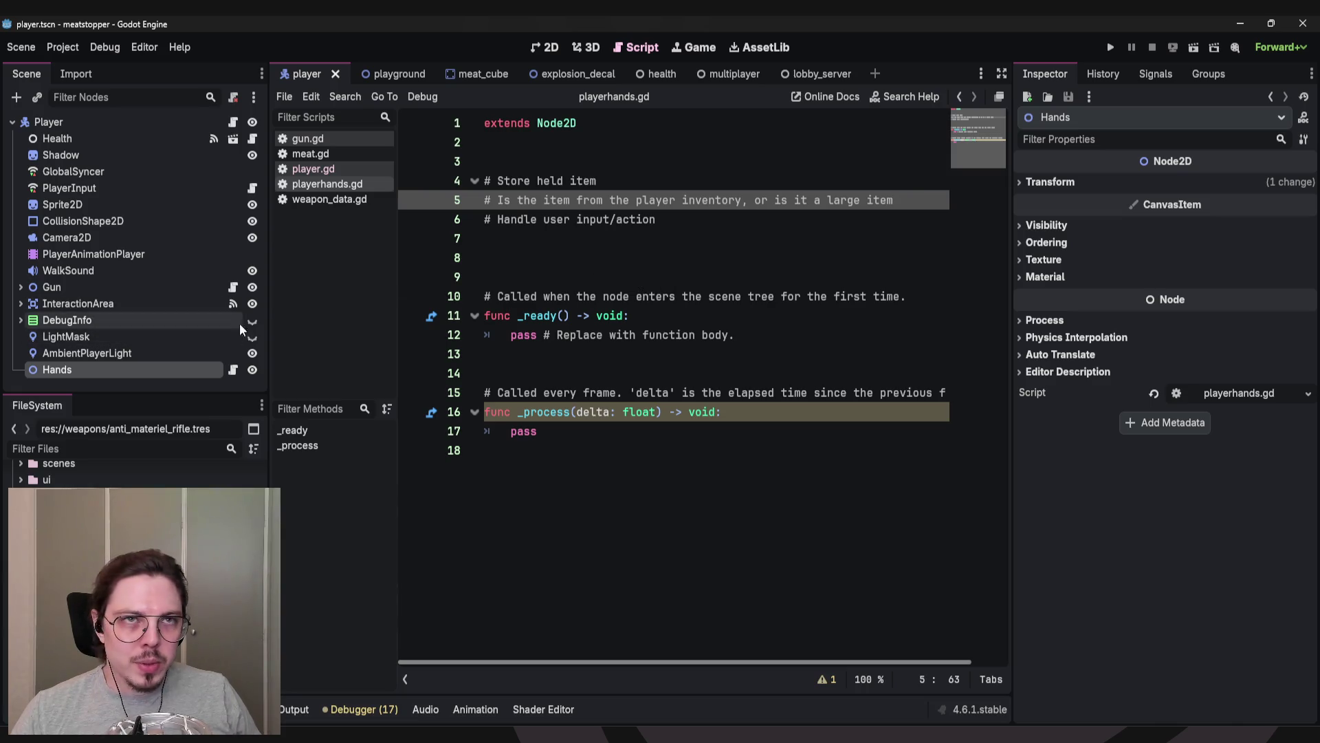
mouse_move(516, 315)
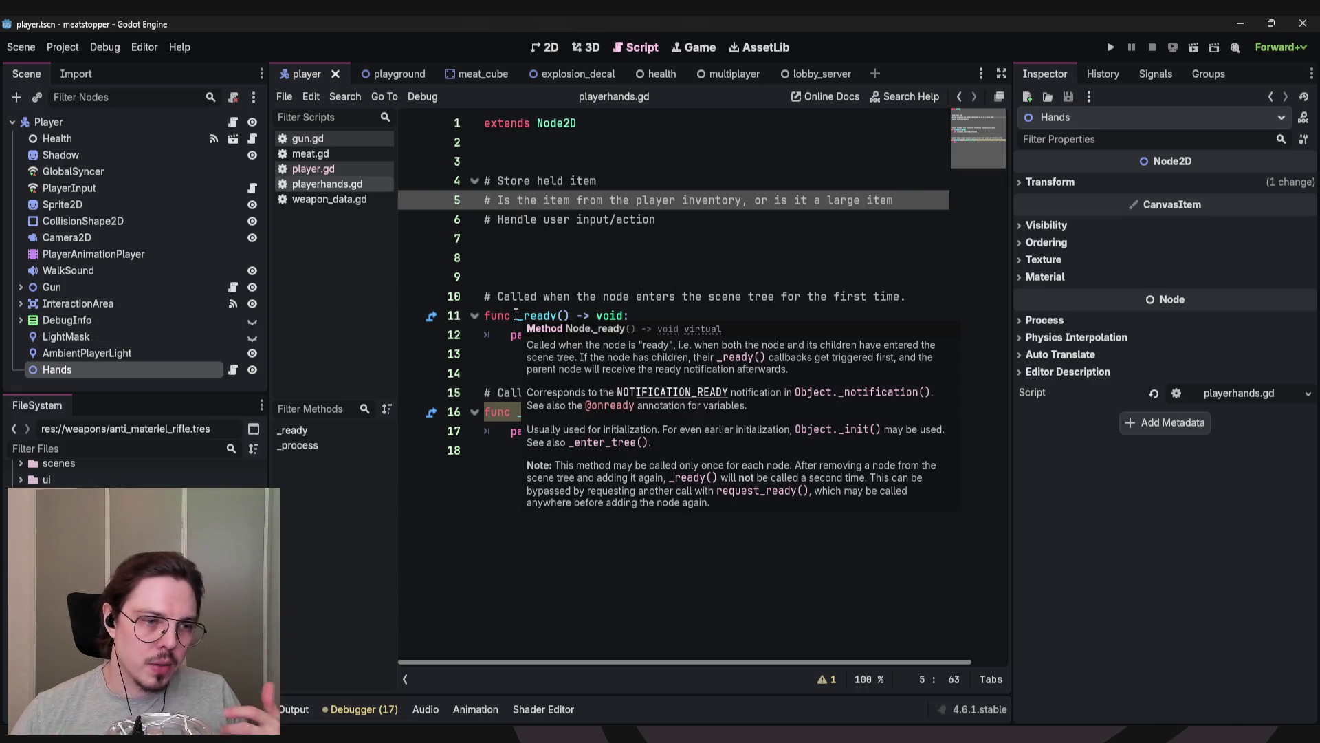
left_click(528, 259)
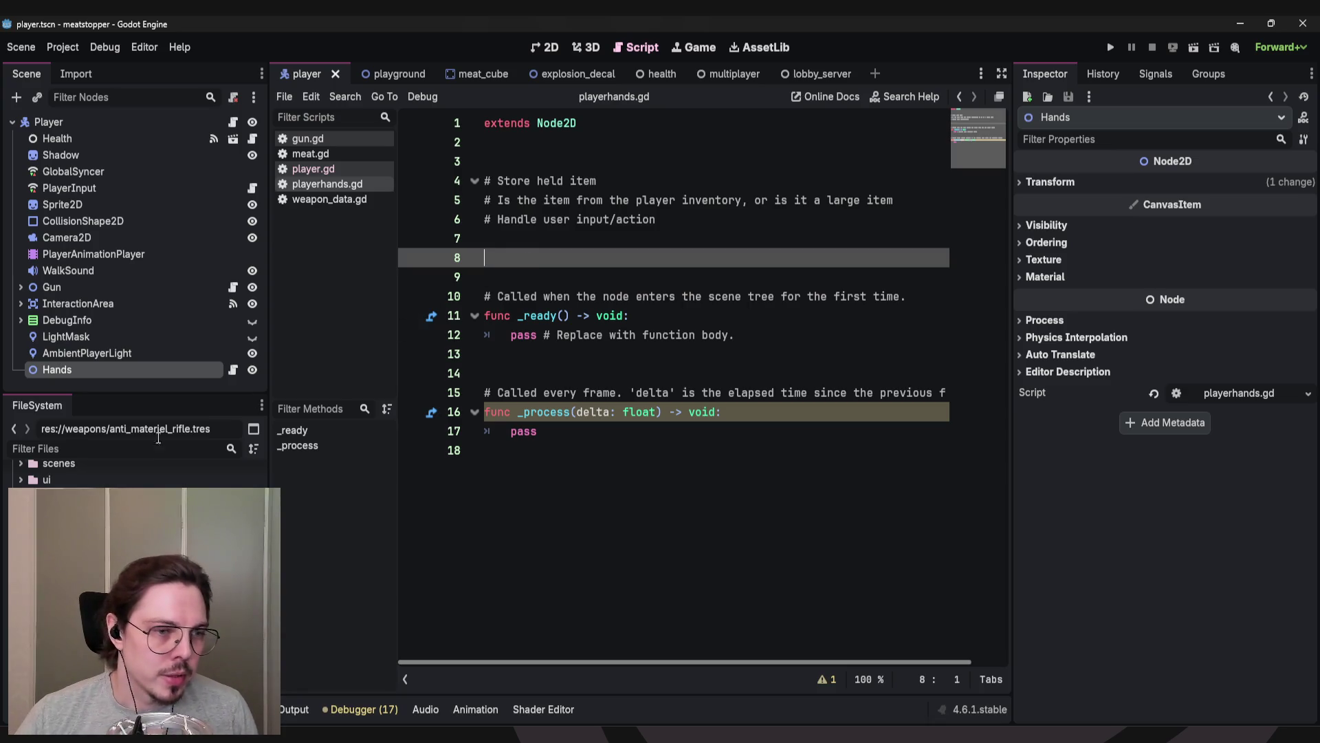
key("alt+Tab")
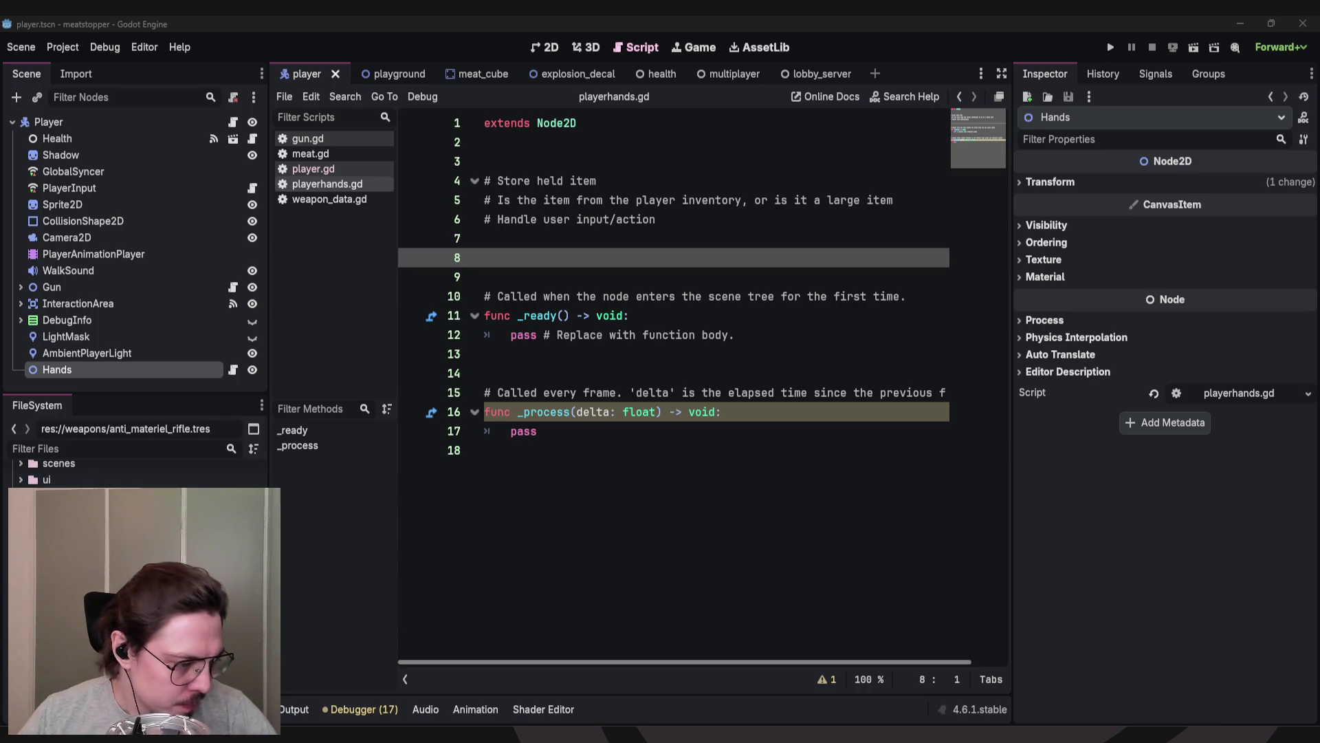
left_click(601, 237)
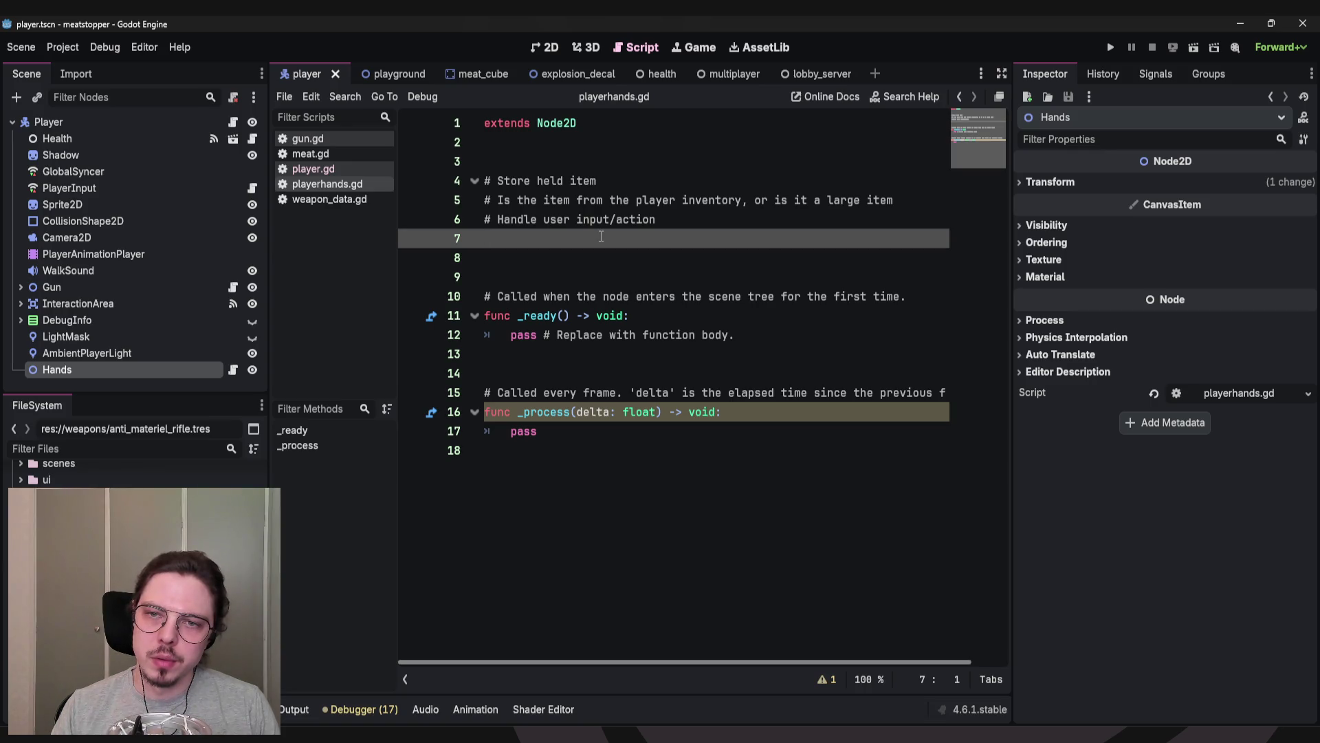
type("drop")
key("ctrl+z")
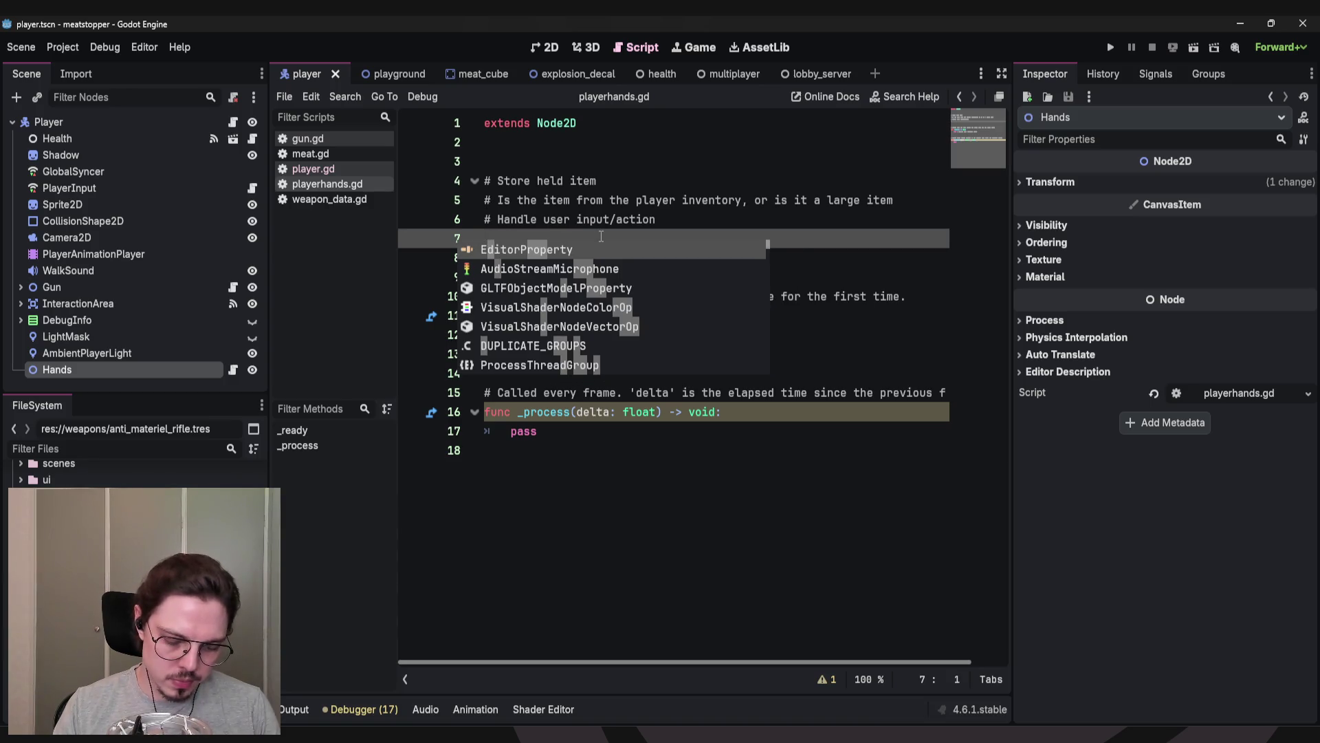
type("# Drop item on ground")
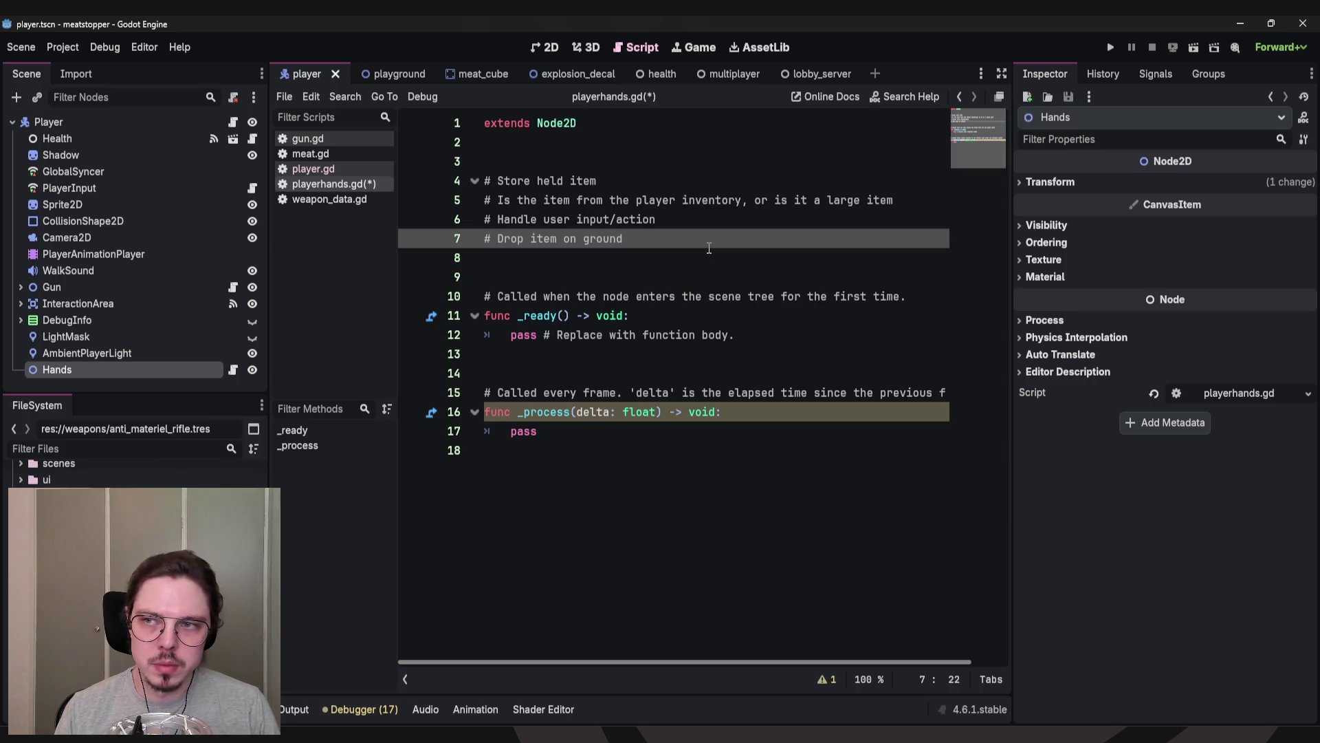
key("Return")
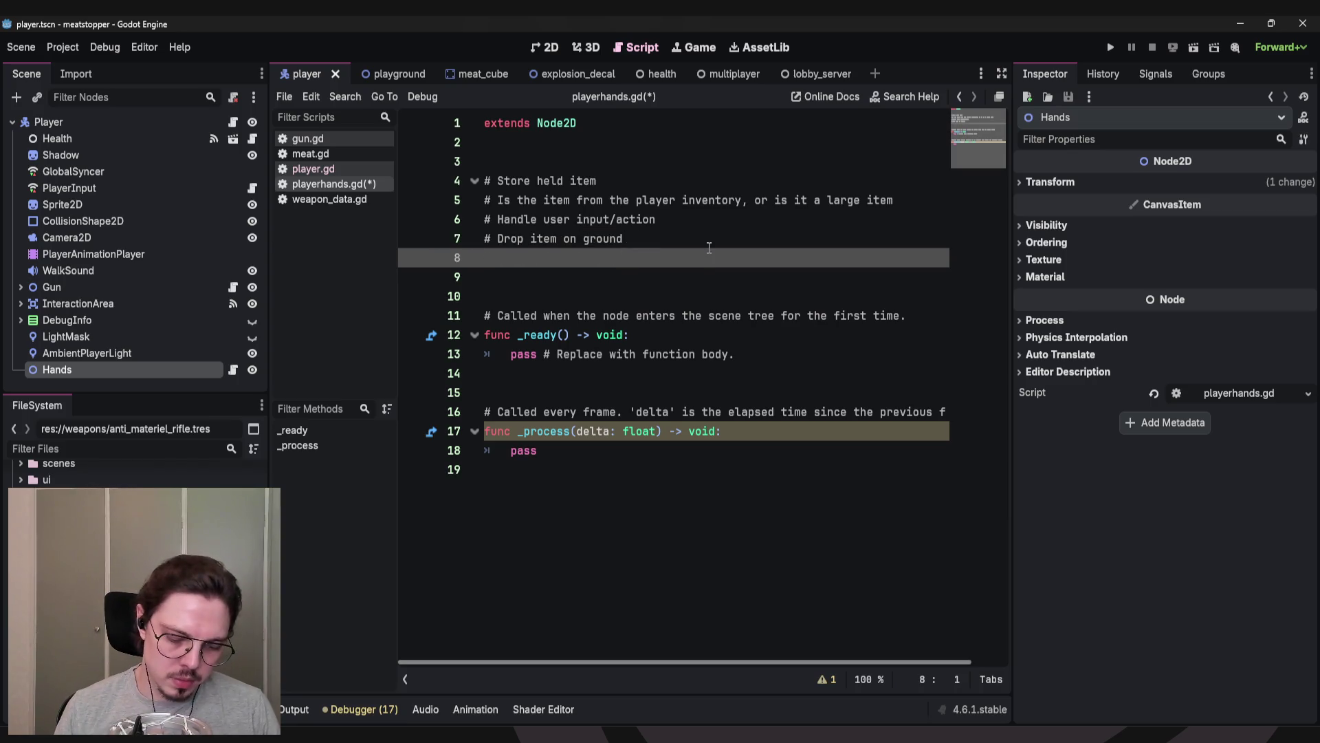
Add '# Equip item' with sub-notes '# > from player inventory' and '# > from ground'.
type("#")
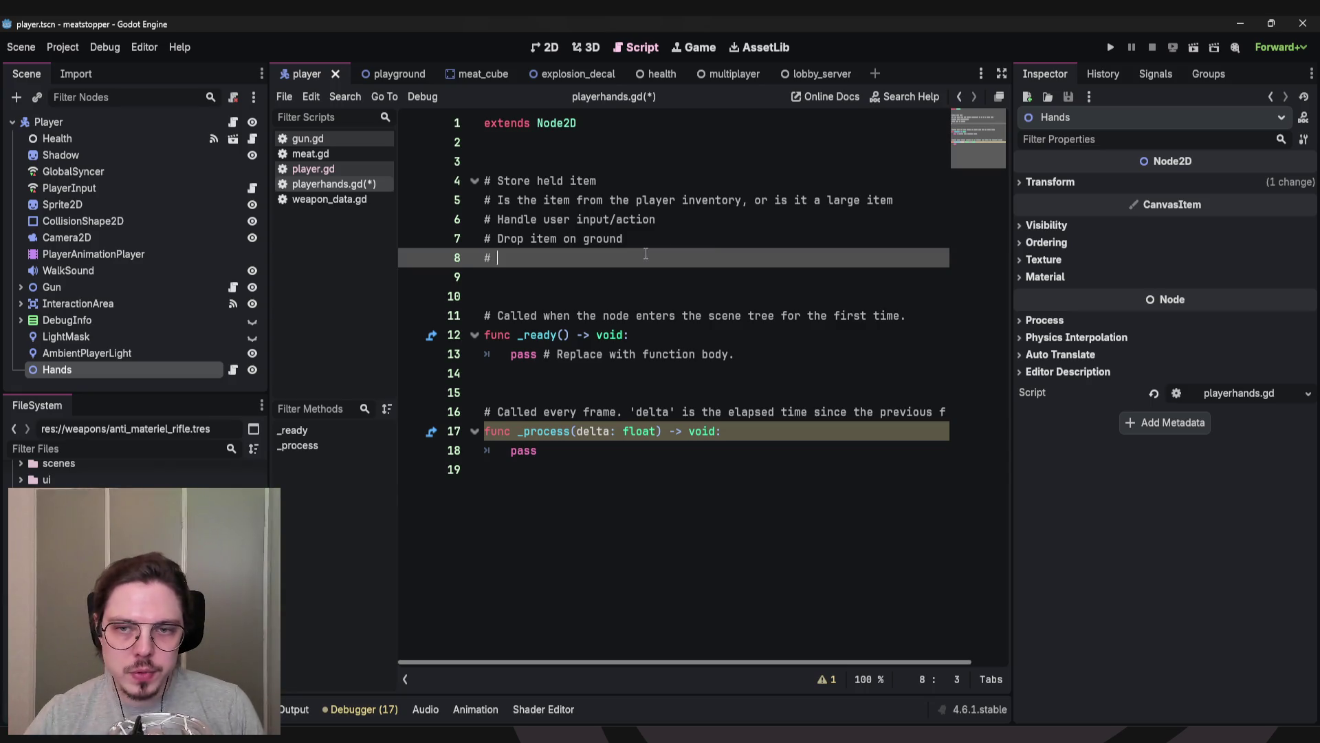
double_click(584, 200)
left_click(533, 270)
key("Up")
left_click(694, 220)
key("Down")
key("Down")
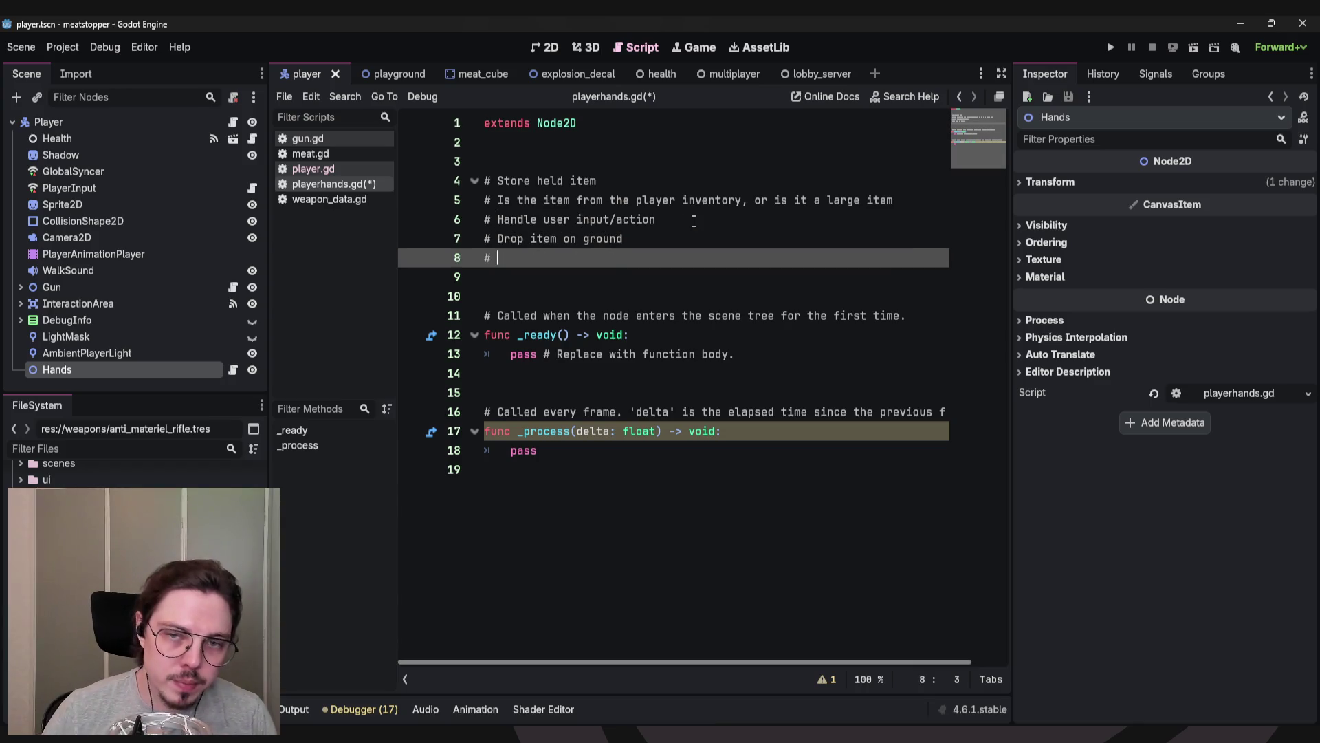
type("Equip item")
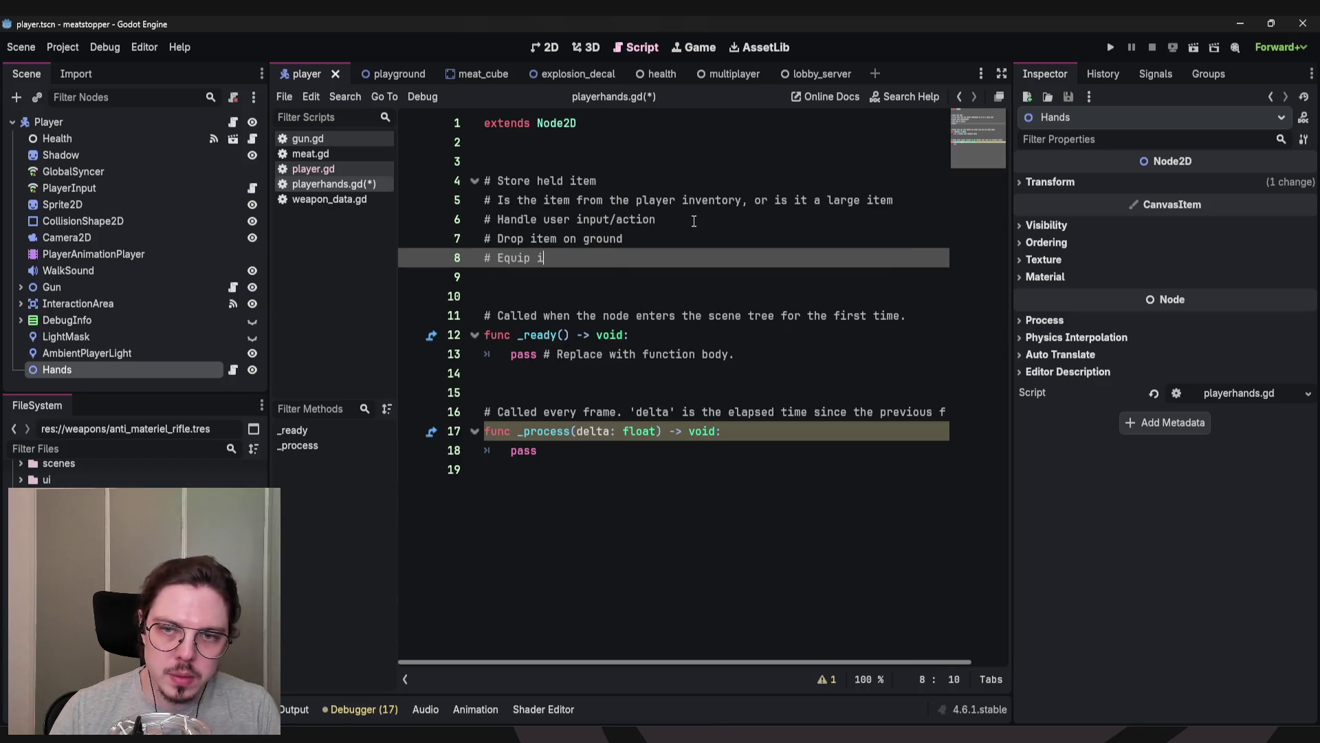
key("Return")
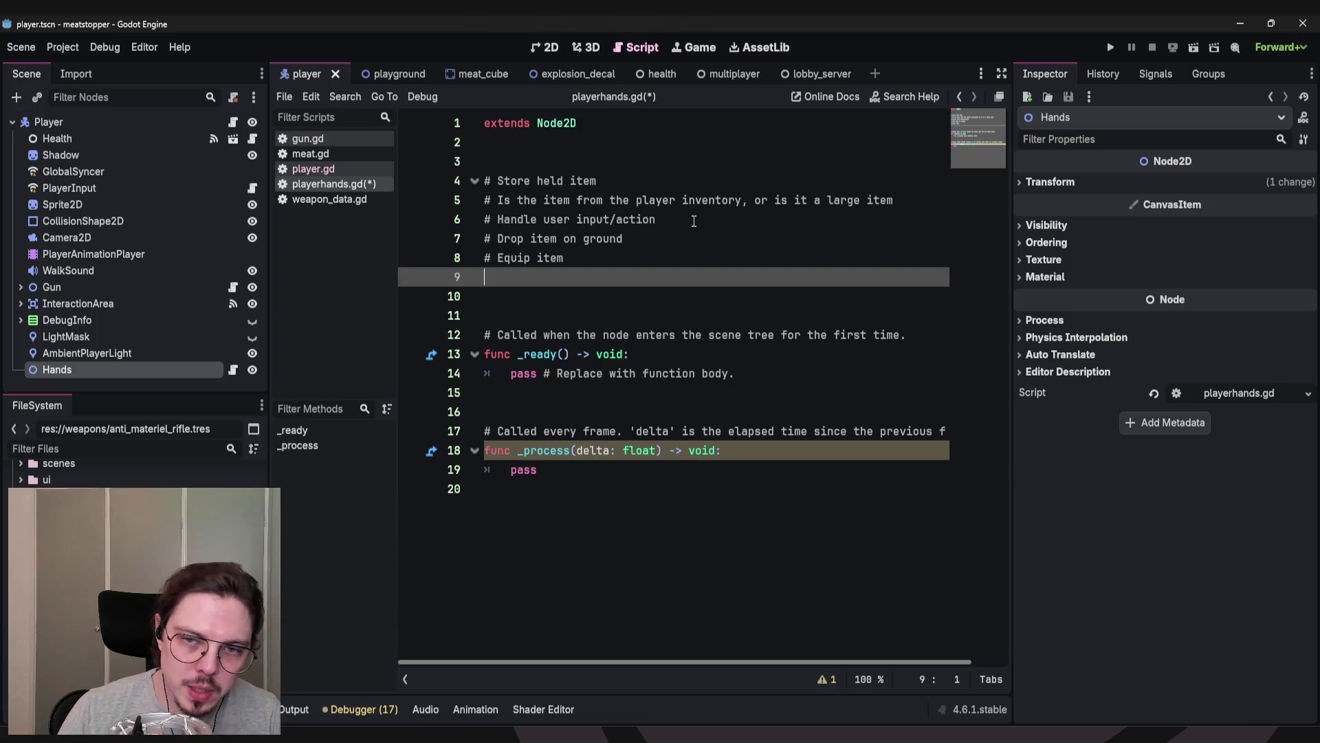
type("# ")
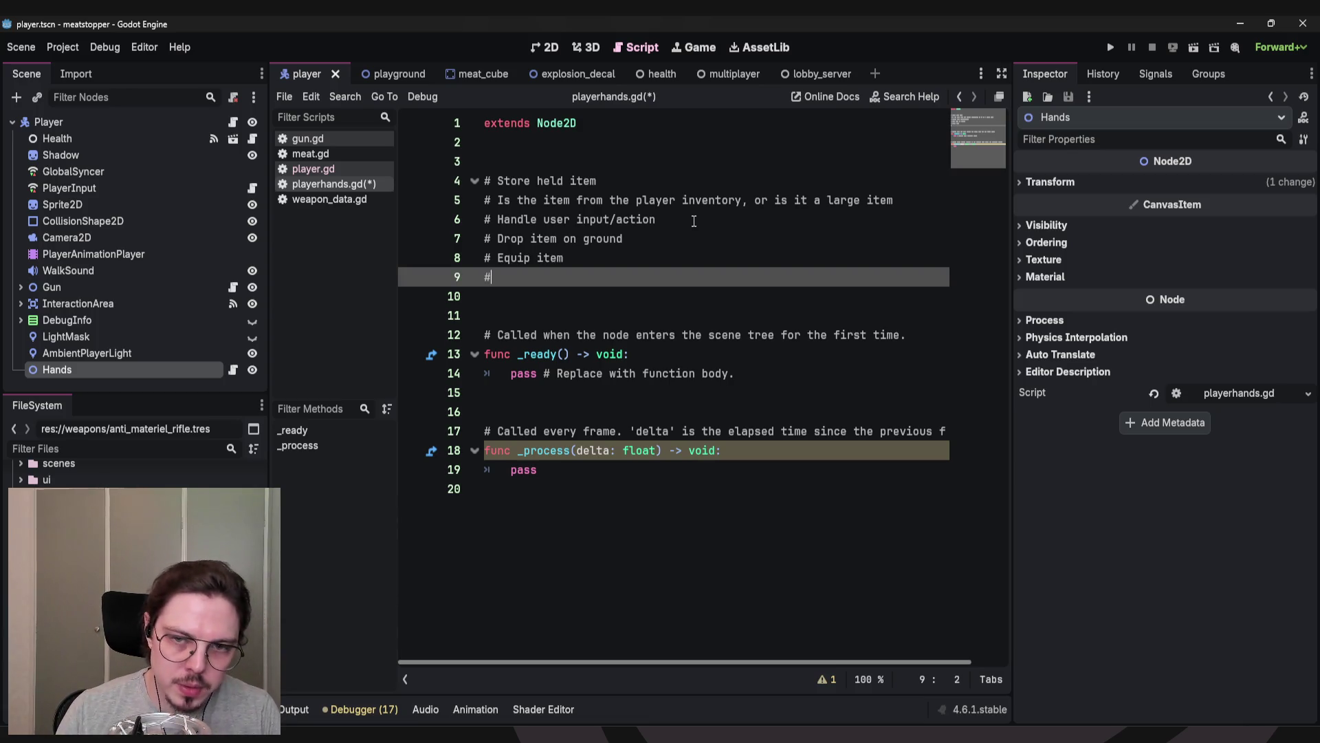
type("> from player invento")
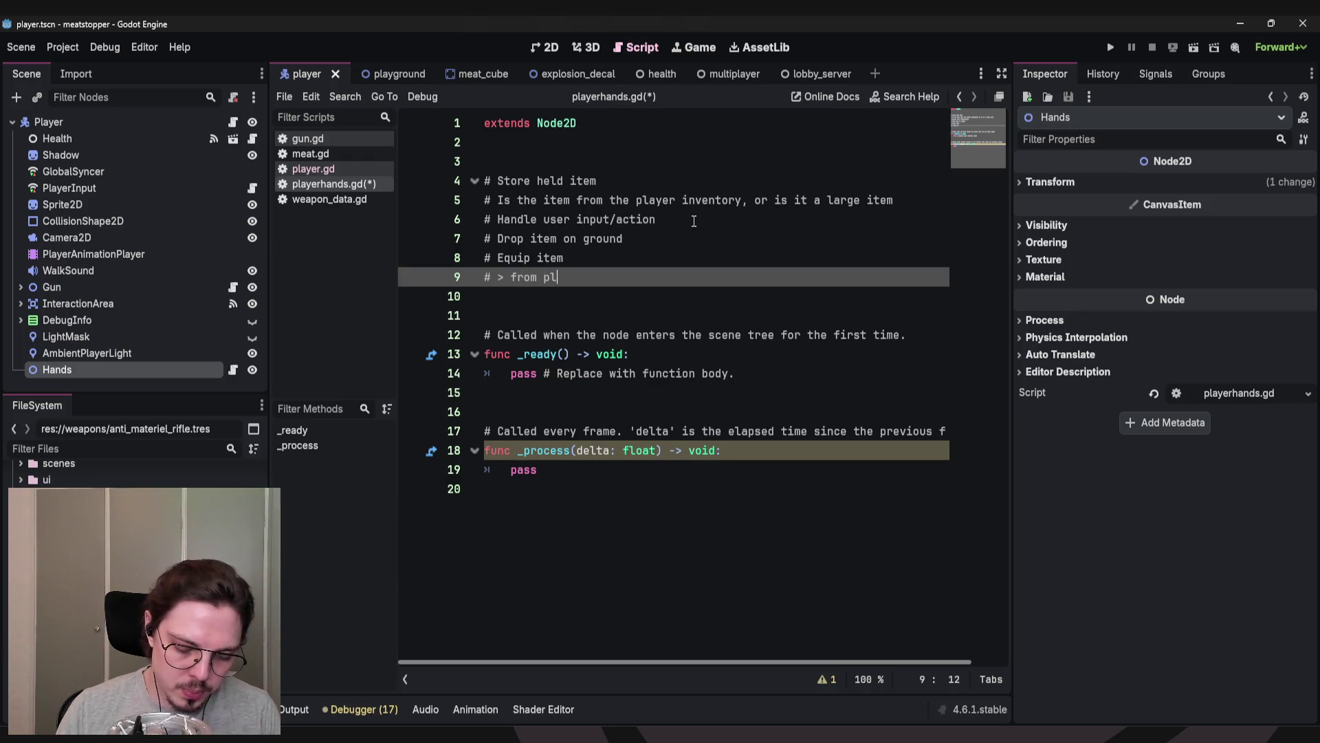
type("ry")
key("Return")
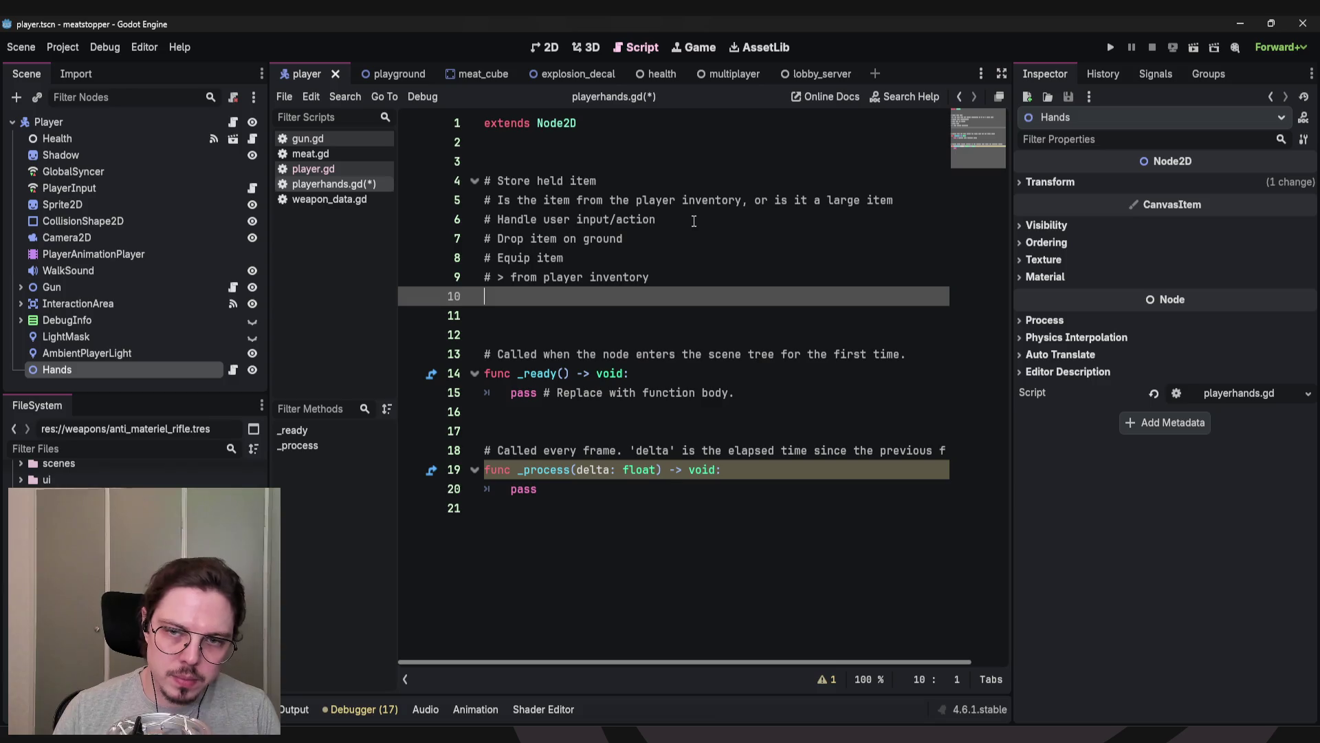
type("# > ")
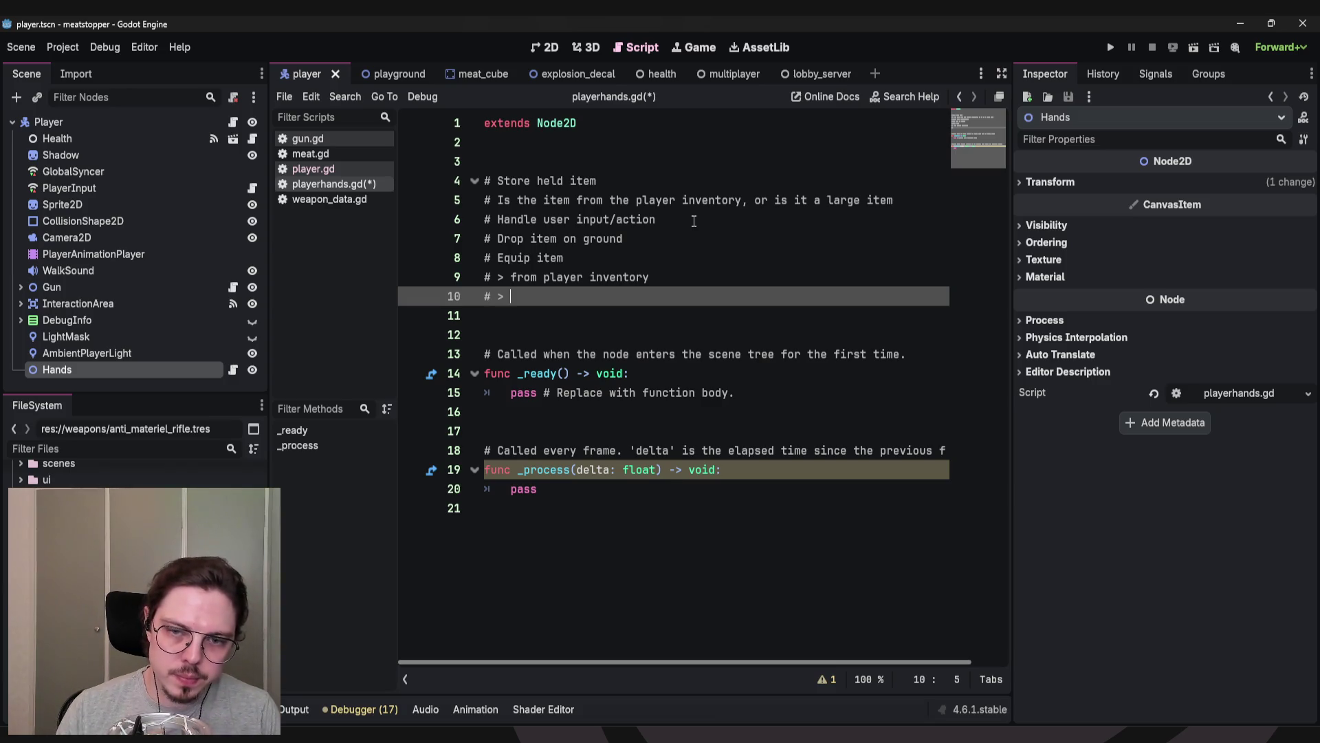
type("from ground")
key("Return")
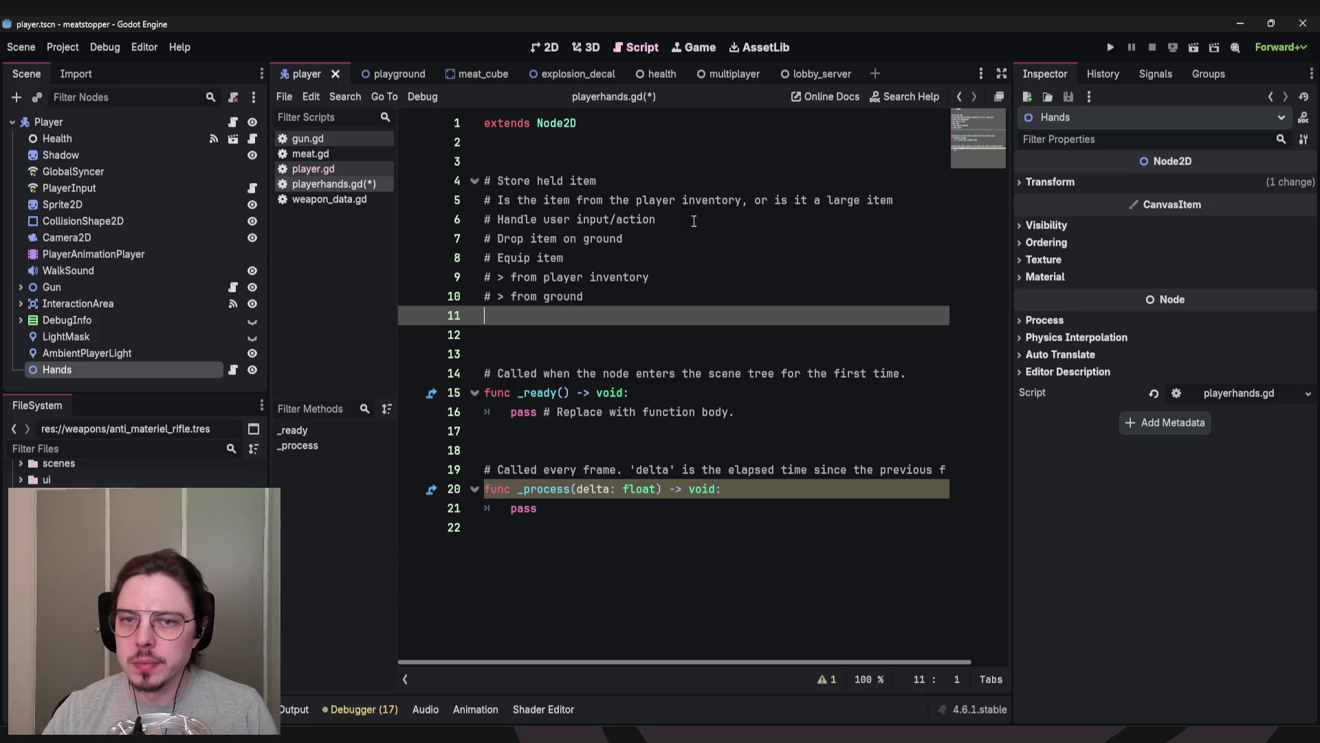
left_click(704, 221)
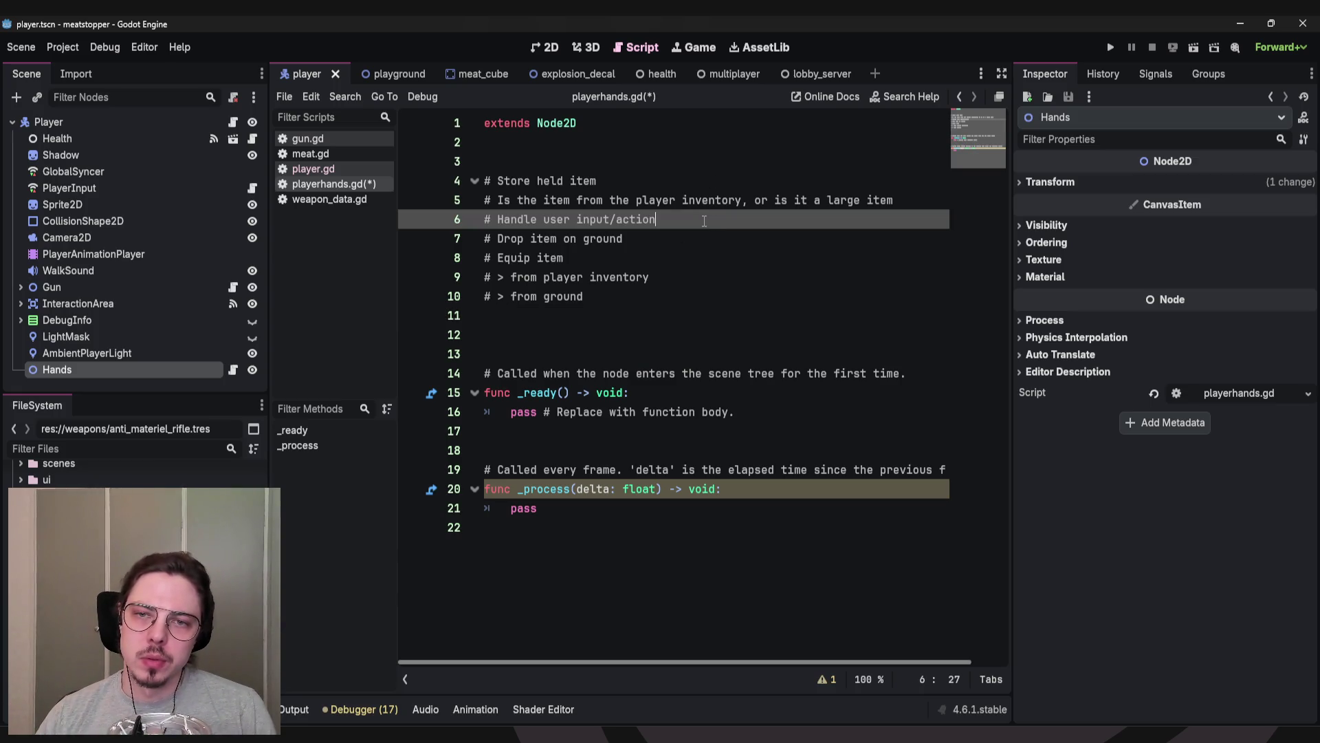
left_click(680, 183)
left_click(650, 313)
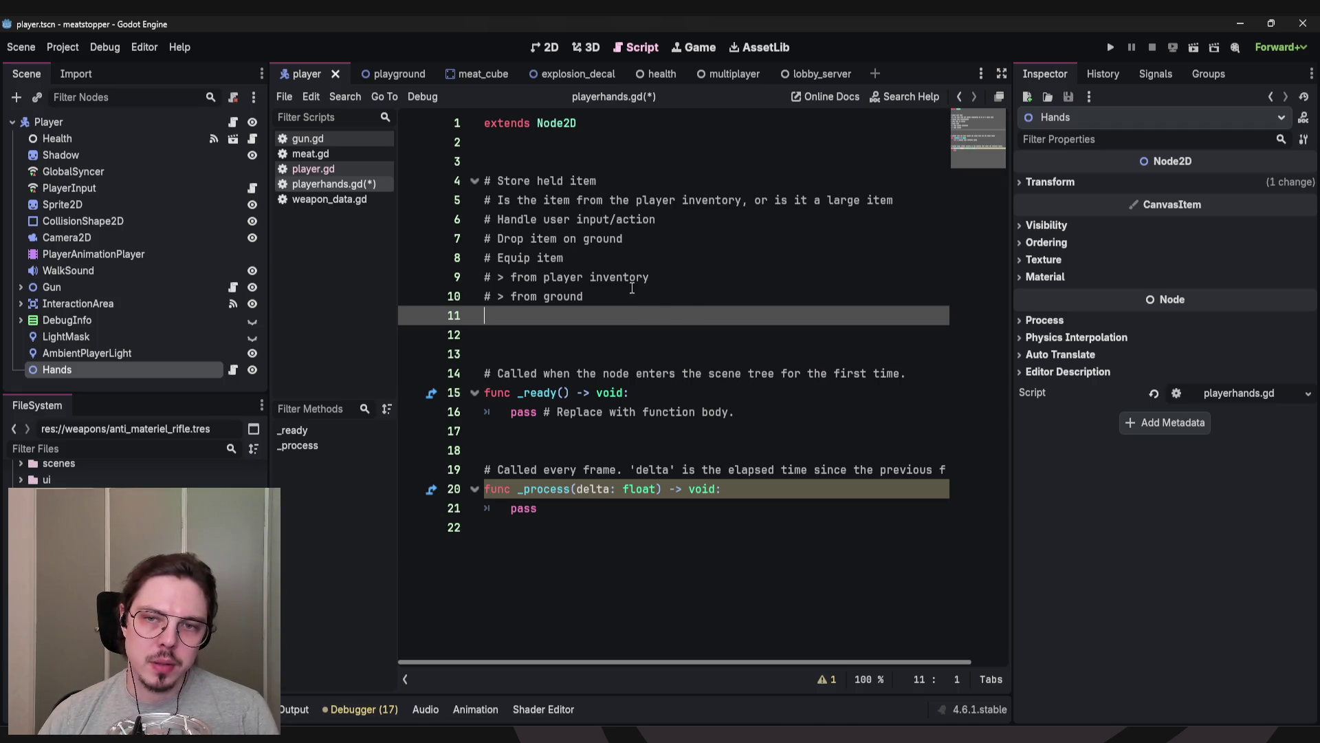
left_click_drag(656, 219, 438, 219)
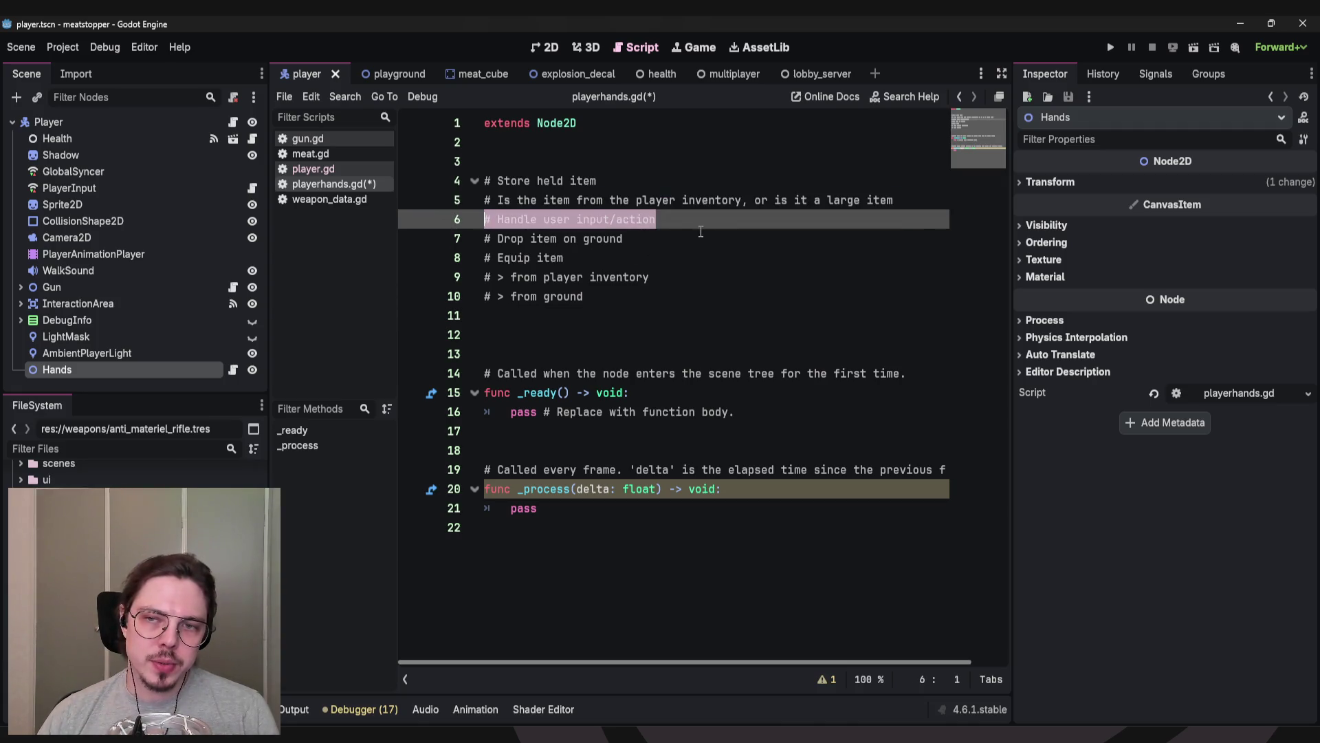
left_click_drag(656, 219, 484, 218)
left_click_drag(656, 219, 483, 211)
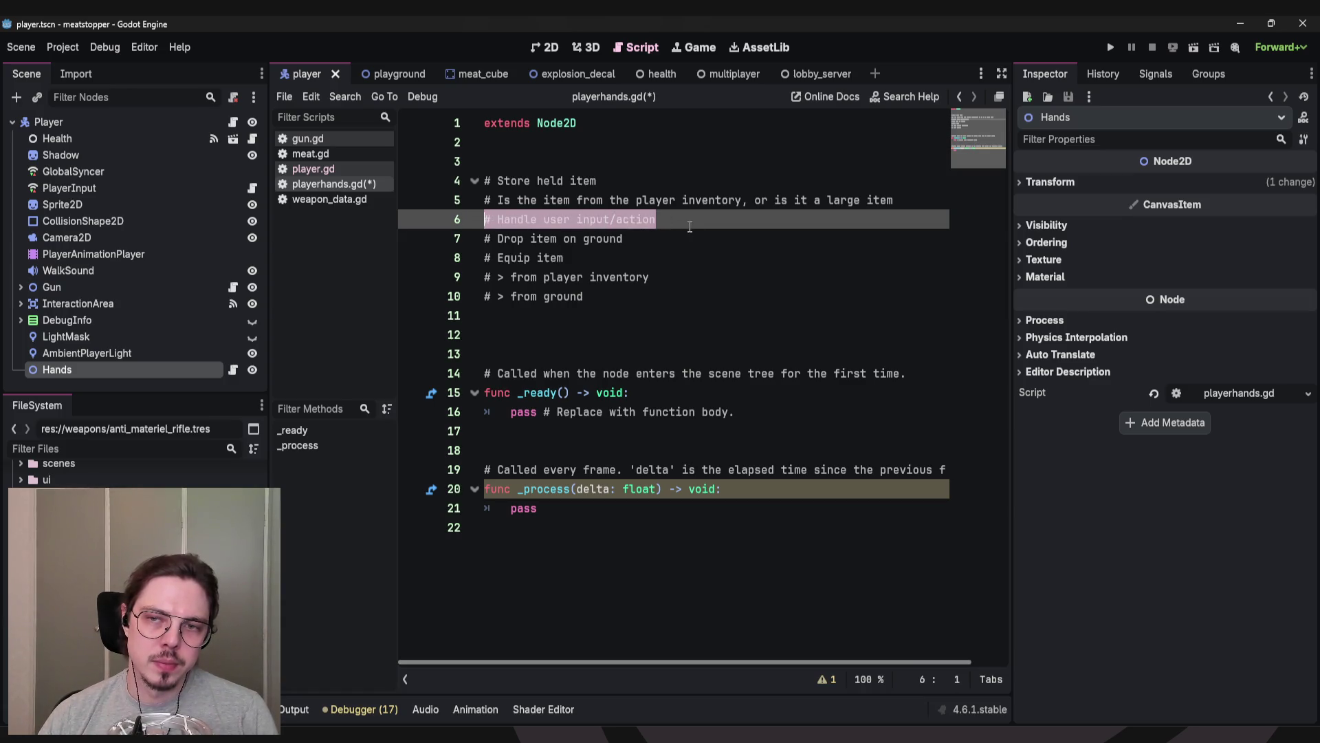
key("shift+Up")
left_click(656, 219)
left_click_drag(656, 219, 483, 219)
left_click_drag(656, 218, 484, 219)
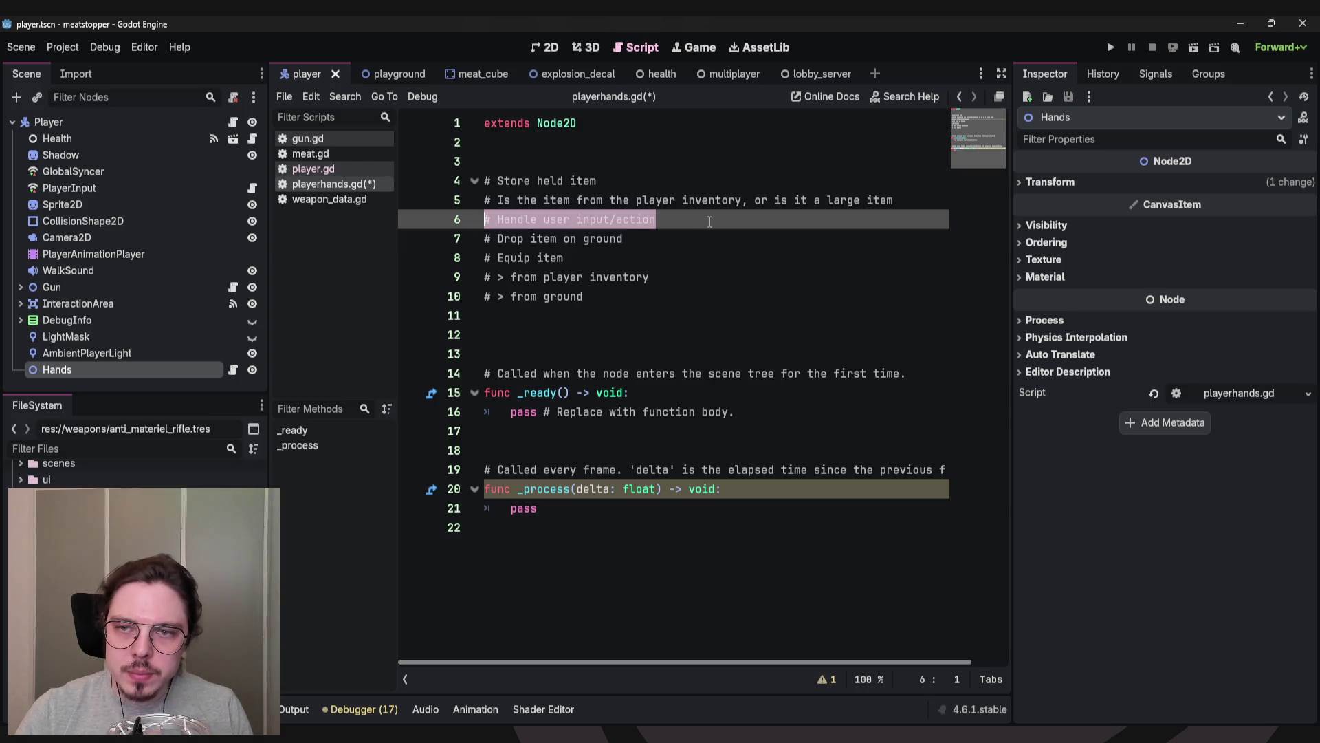
left_click(710, 222)
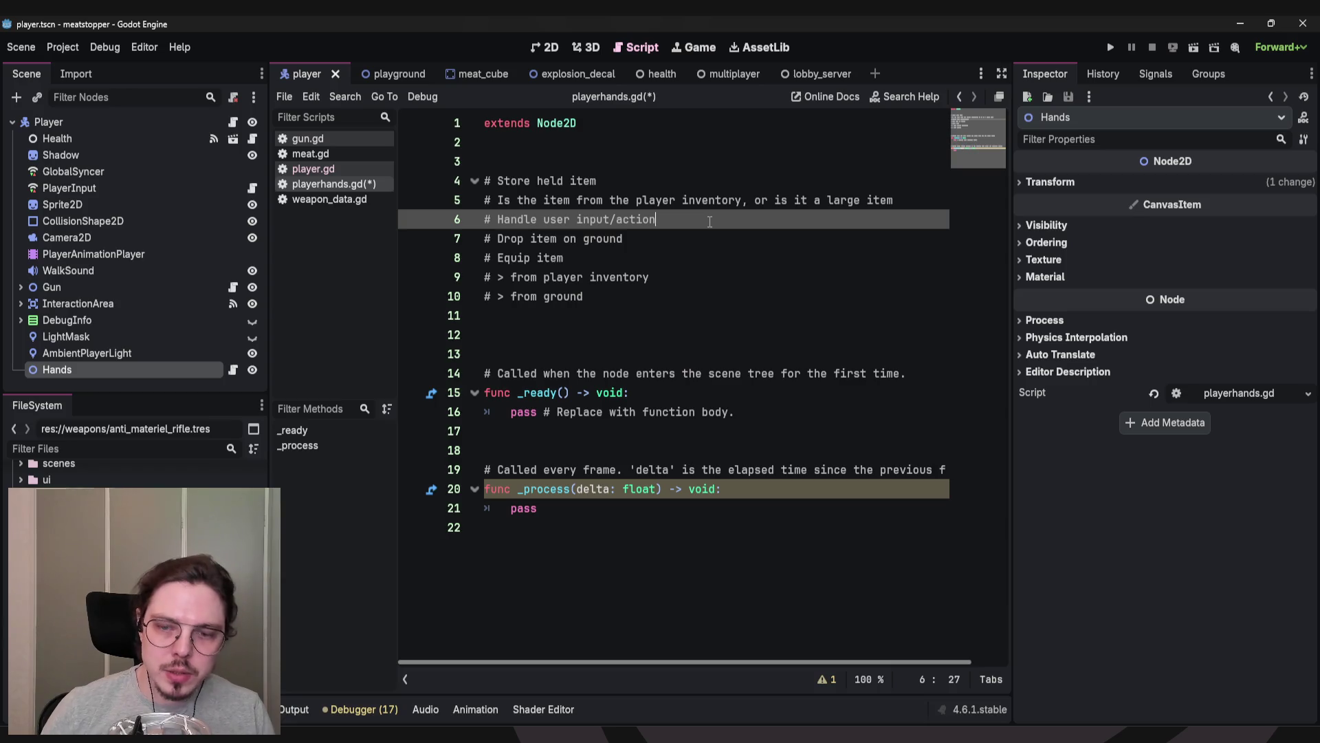
Append '(hands don't forward interactions)' and open an empty line above the drop comment.
type("(hands don't forward interactions)")
key("Down")
key("Home")
key("Return")
key("Up")
Write '# Hands activate the held item so it can receive actions from the user'.
type("# ")
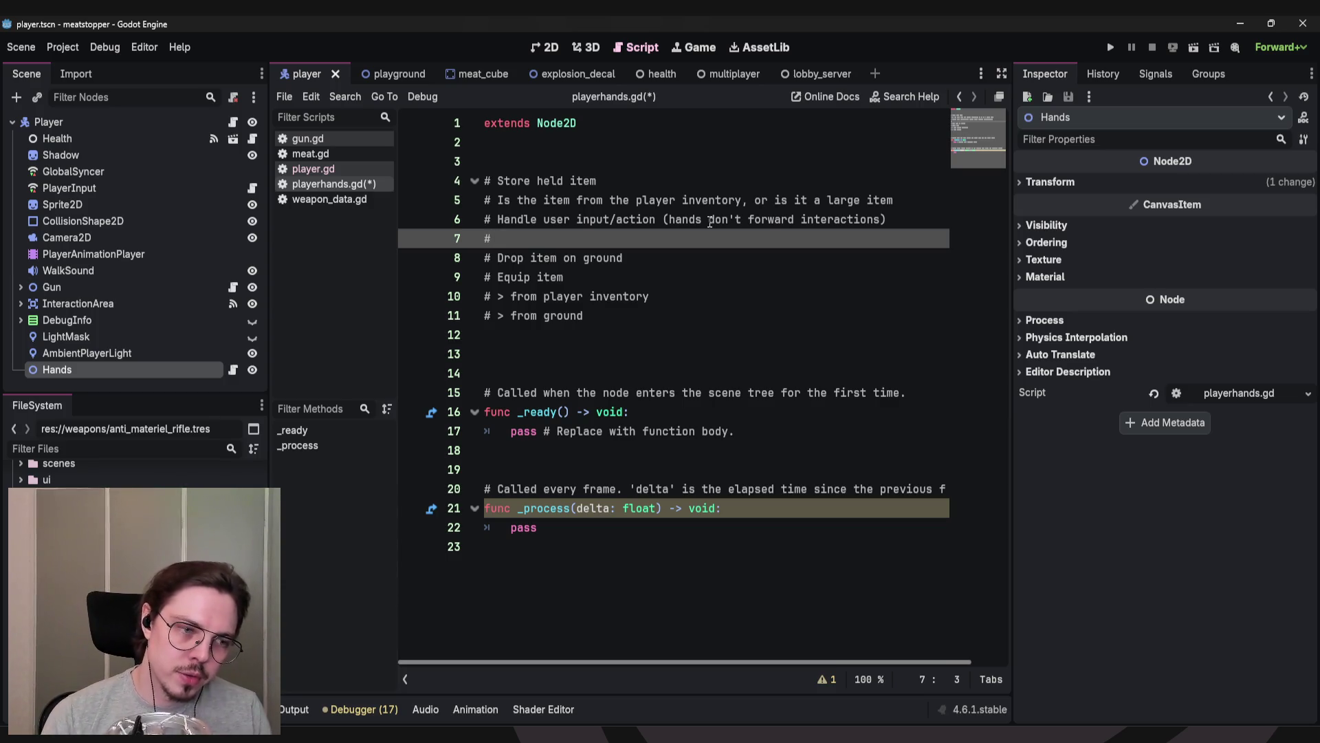
type("Hands ac")
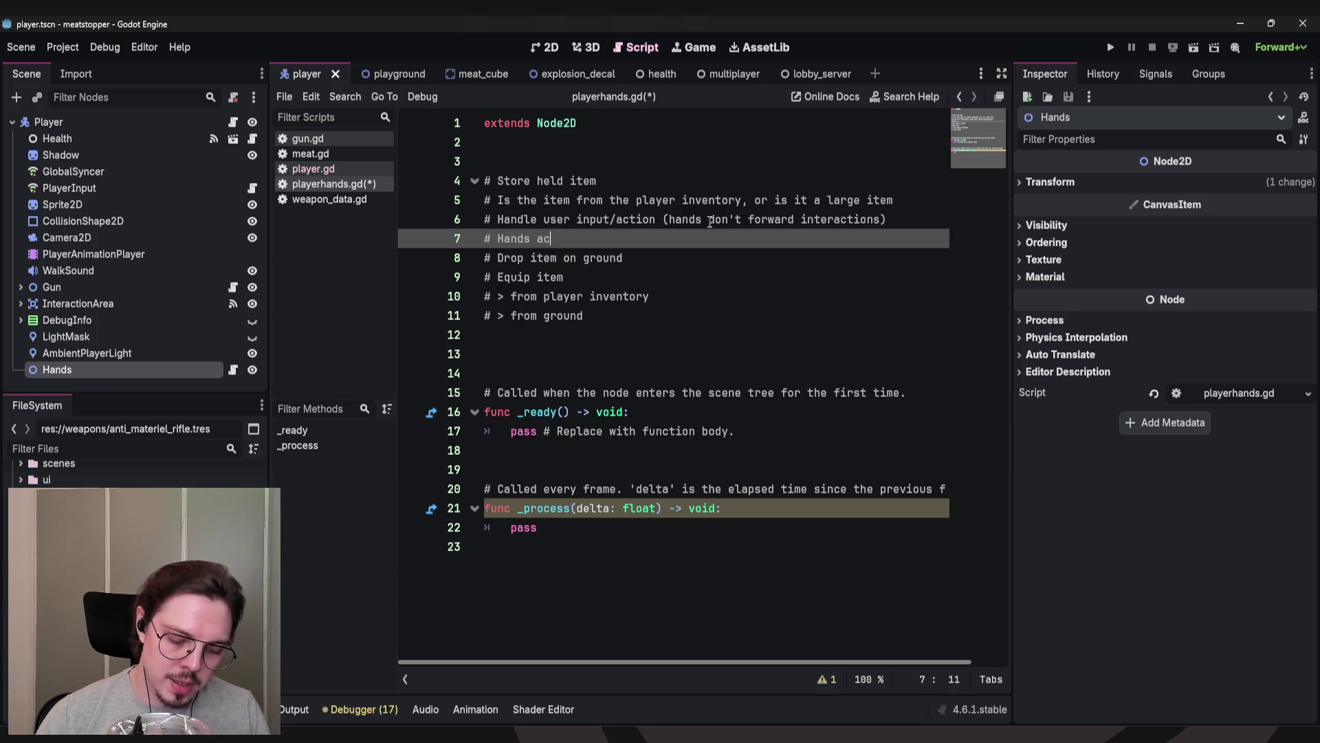
type("tivate the current")
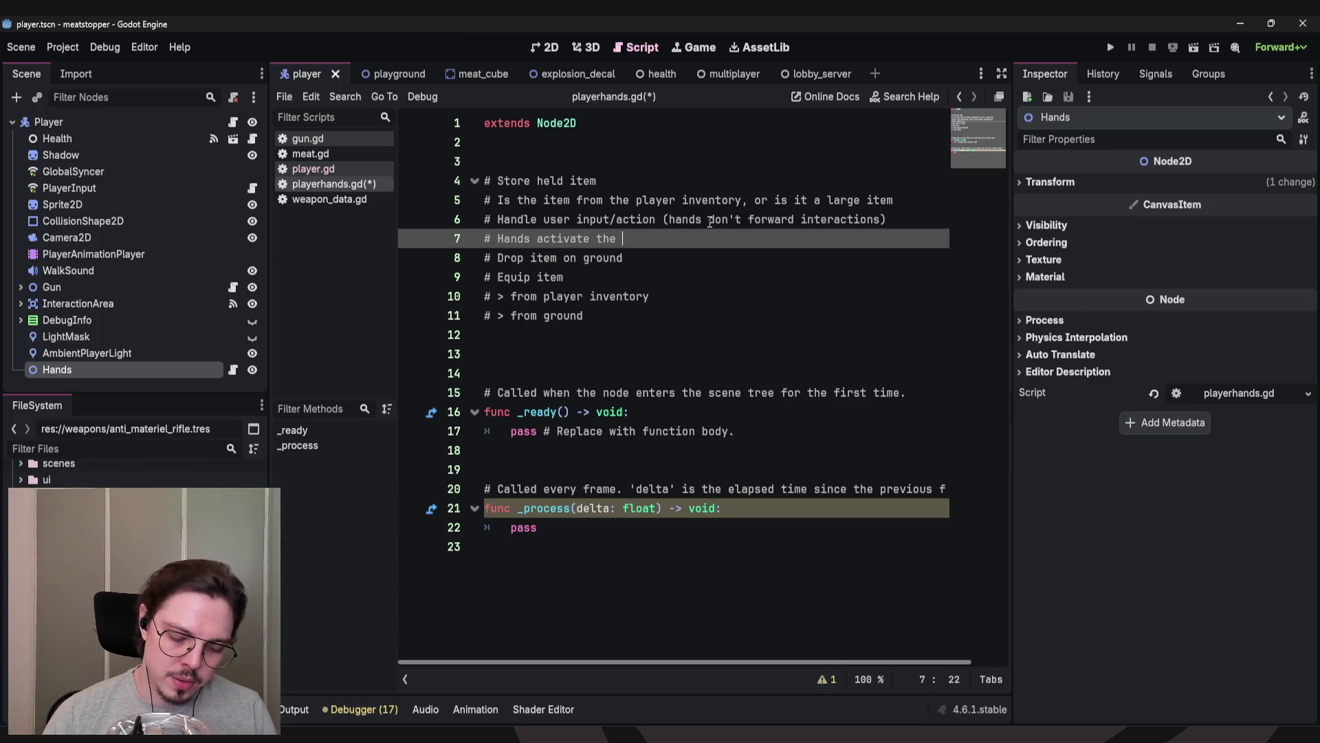
key("ctrl+BackSpace")
type("held item so it can rec")
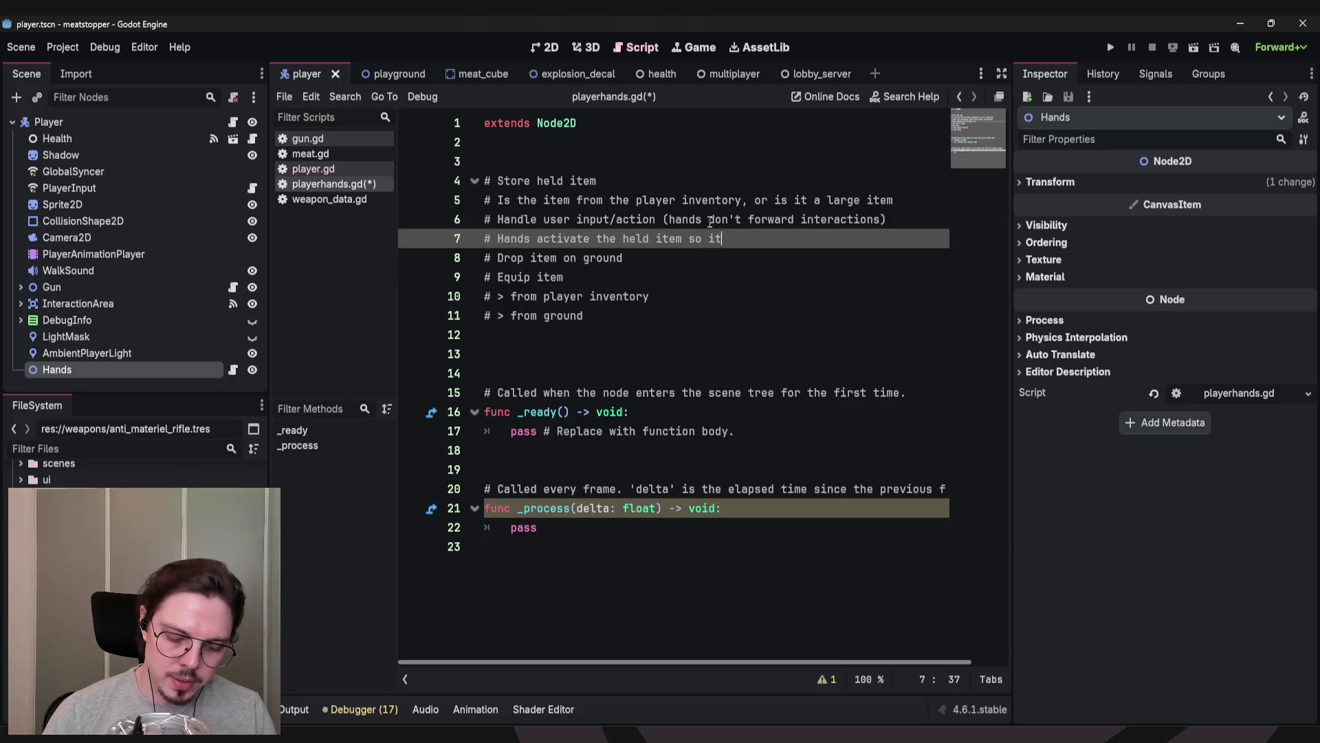
type("eive ")
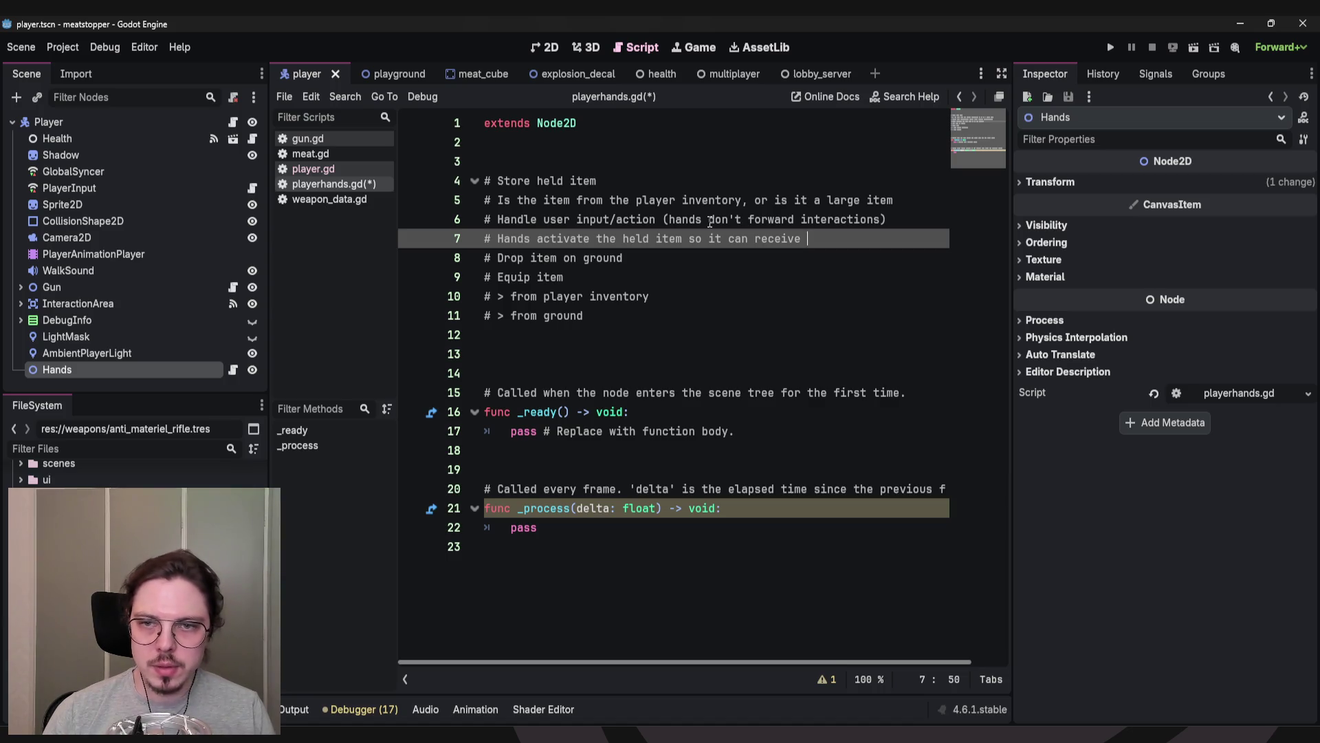
type("actions from the ")
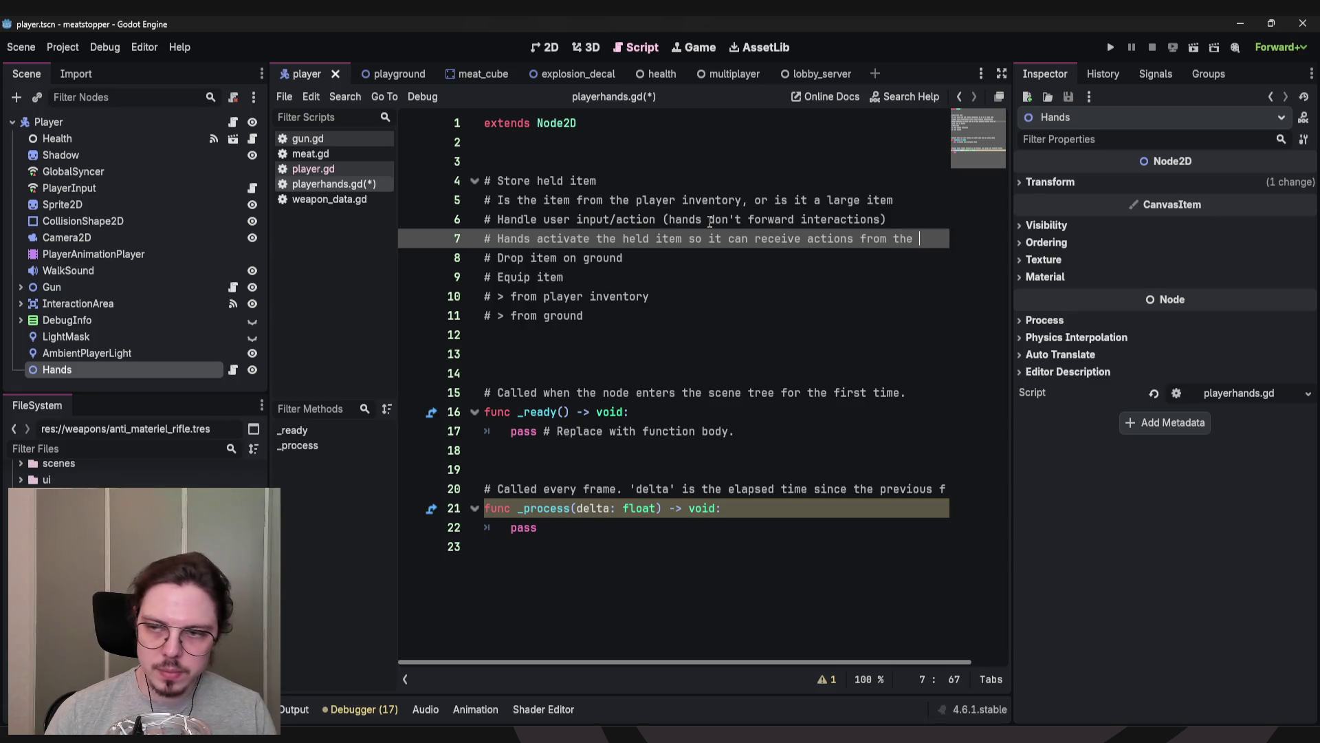
type("user")
key("Right")
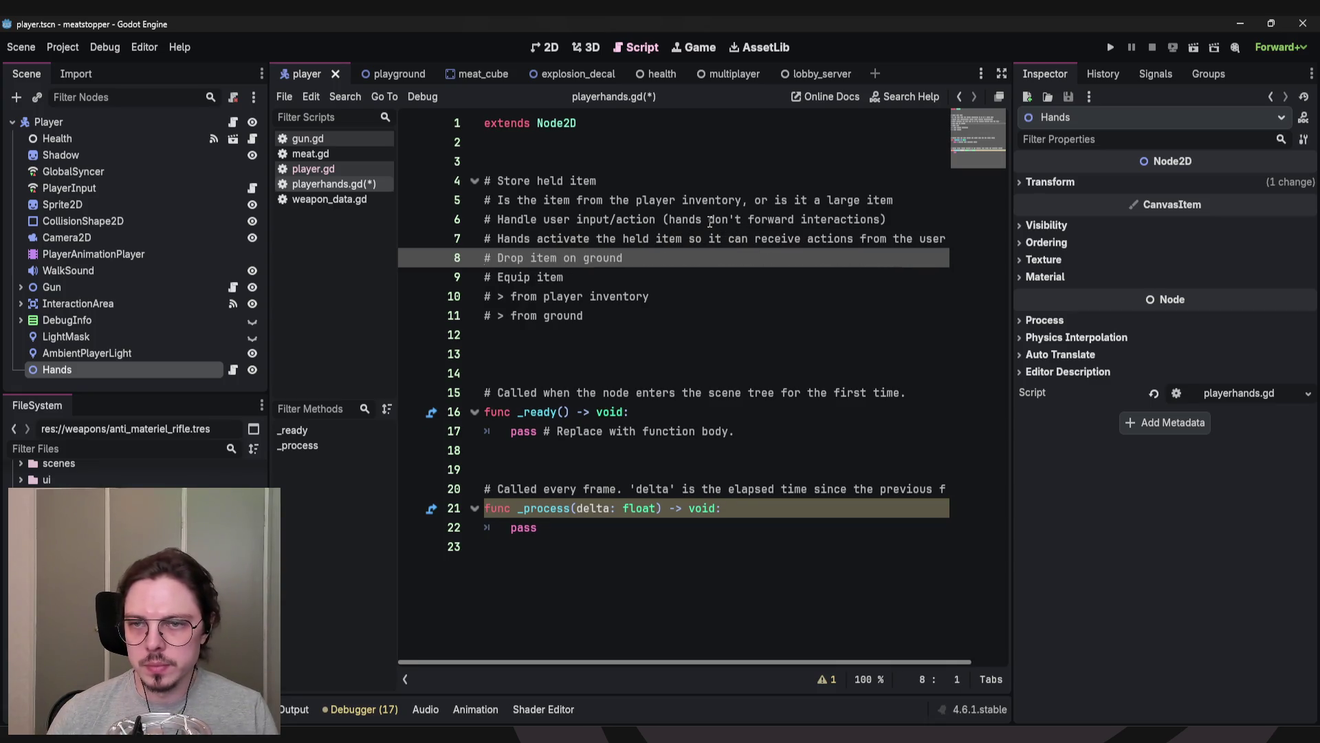
Reword the comment to begin with 'The hands' and check the full line.
key("Up")
key("ctrl+Right")
key("ctrl+Right")
key("ctrl+Right")
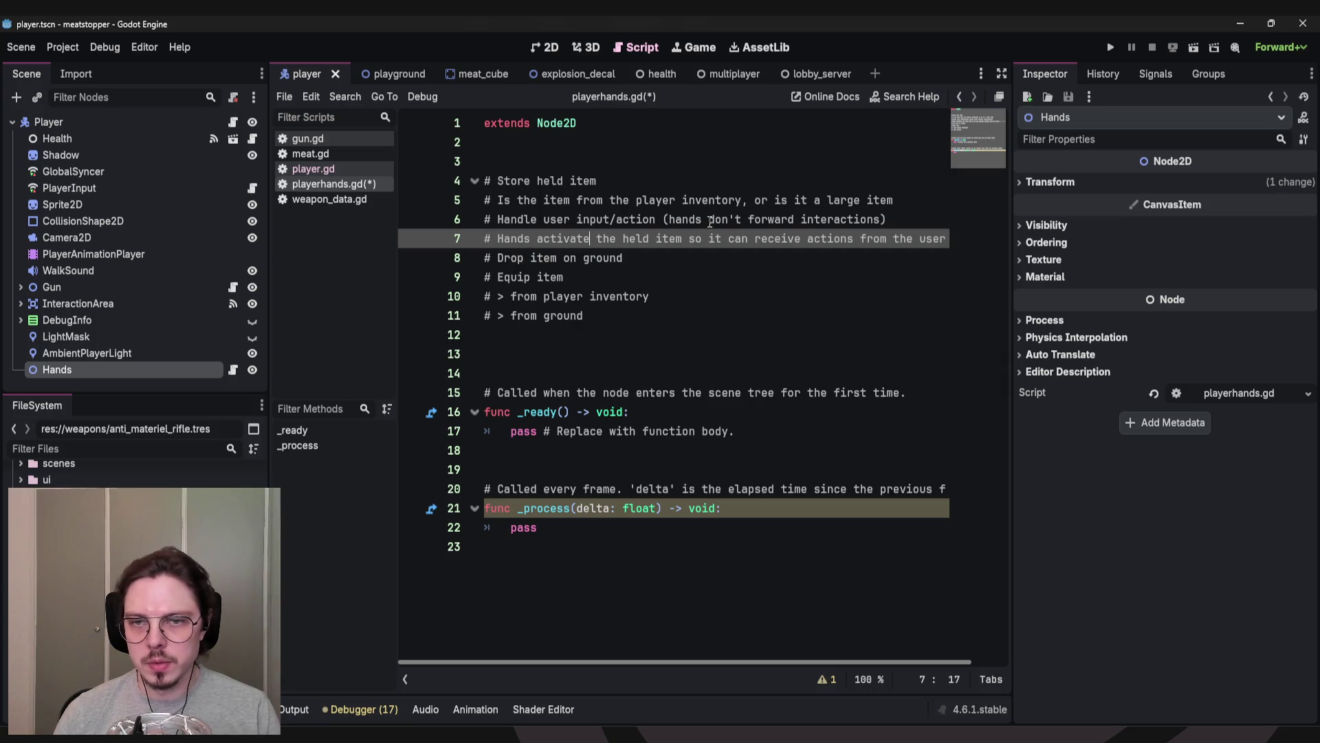
key("ctrl+Left")
key("ctrl+Left")
type("The")
key("Delete")
type("h")
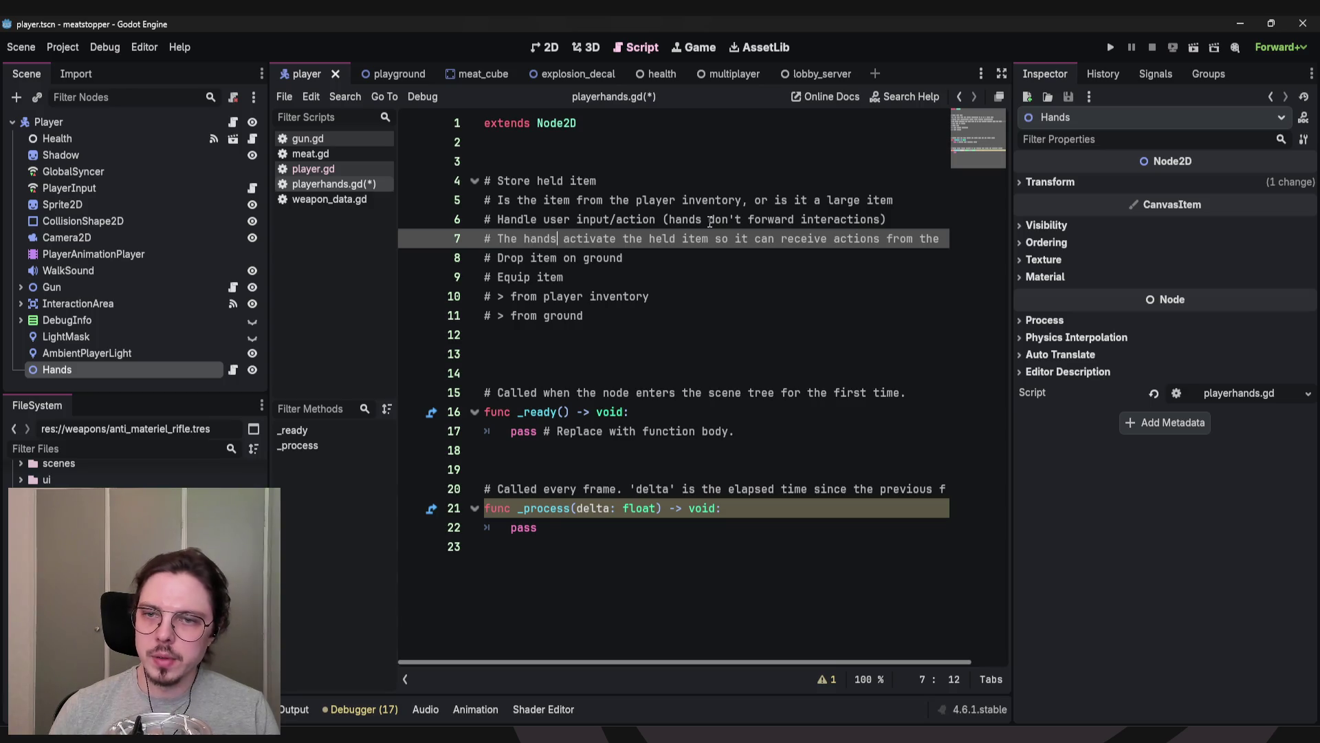
key("Down")
key("Home")
key("Up")
key("End")
key("Up")
key("Down")
key("Home")
key("Down")
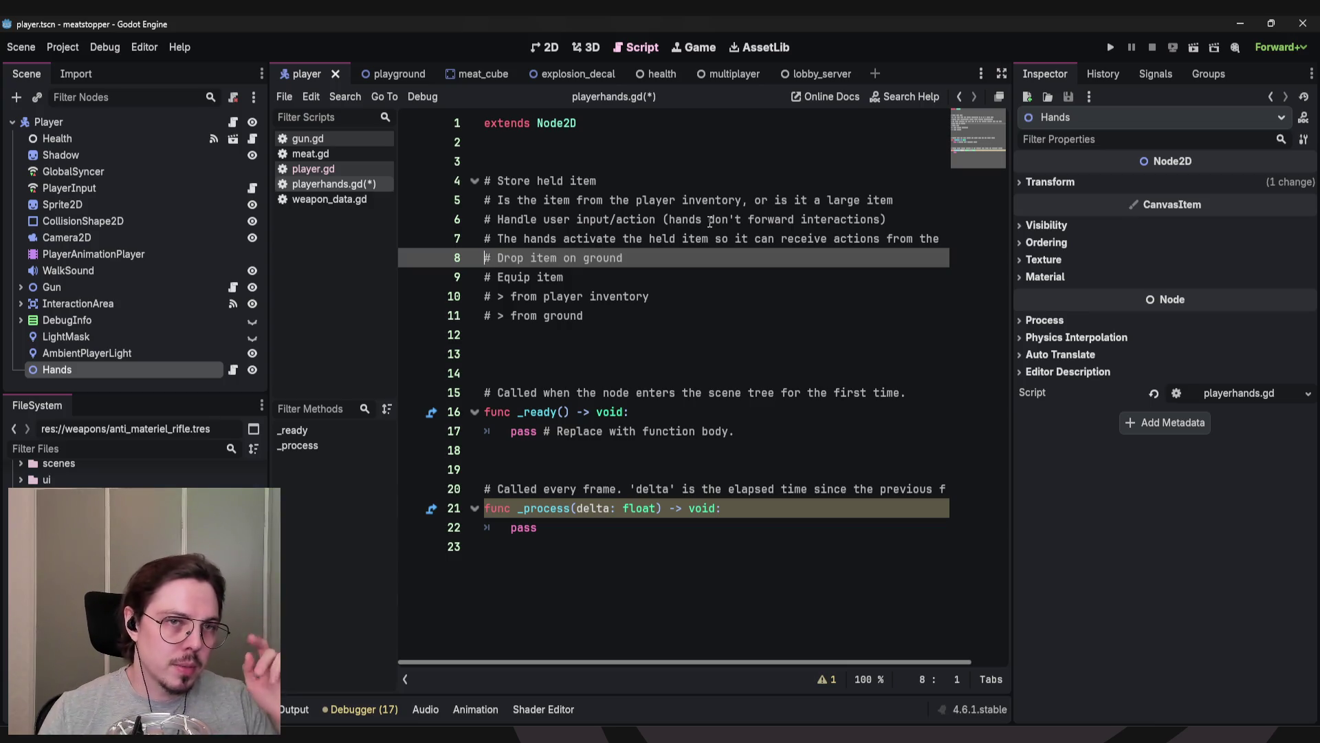
Save playerhands.gd, view player.gd from its top, and select the PlayerInput node.
left_click(630, 352)
key("ctrl+s")
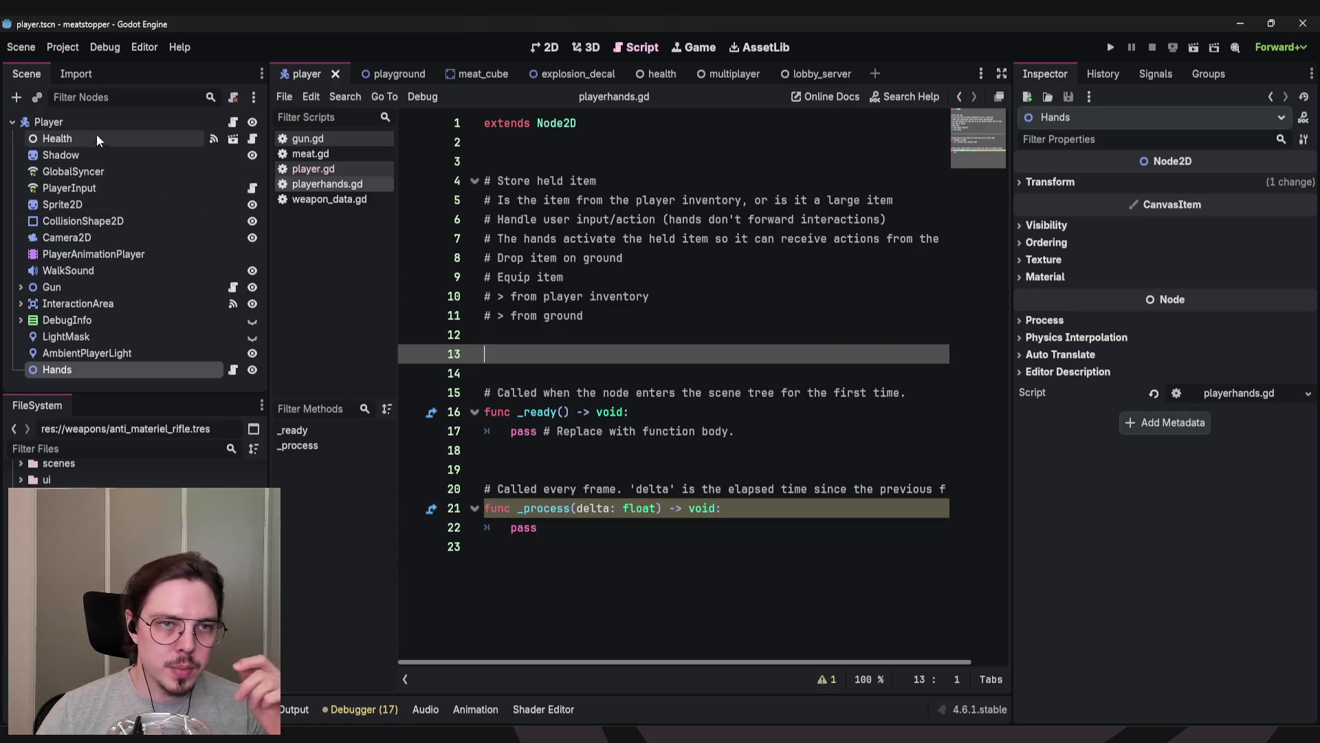
left_click(232, 122)
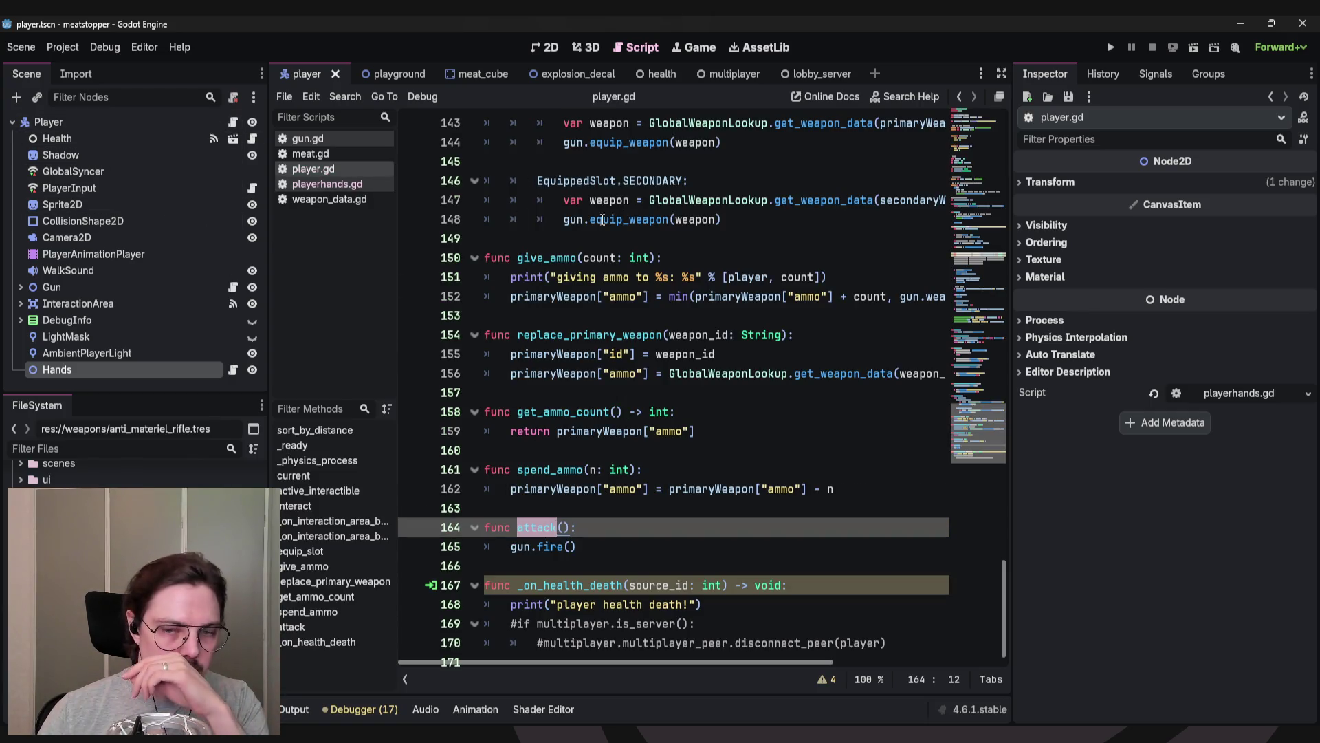
mouse_move(970, 411)
left_mouse_down()
mouse_move(993, 143)
mouse_move(994, 163)
left_mouse_up()
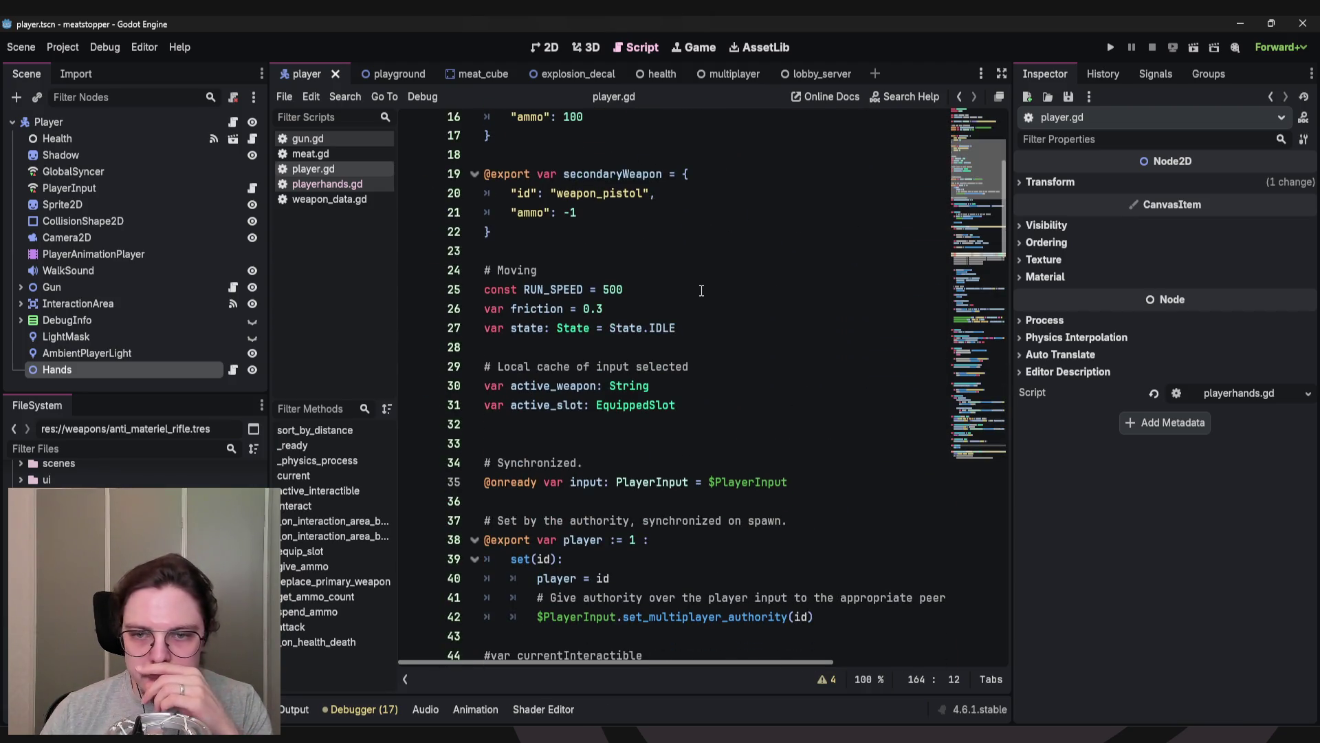
scroll(650, 303, "up", 5)
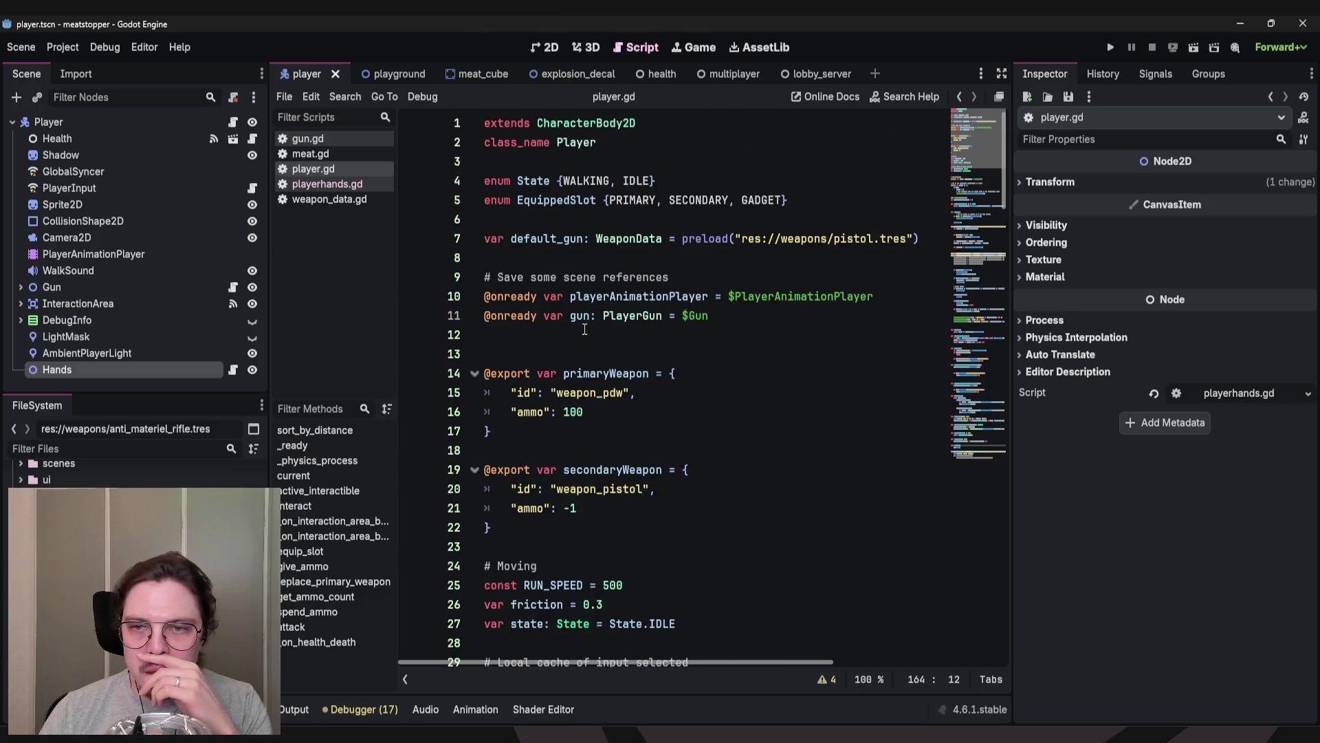
left_click(701, 265)
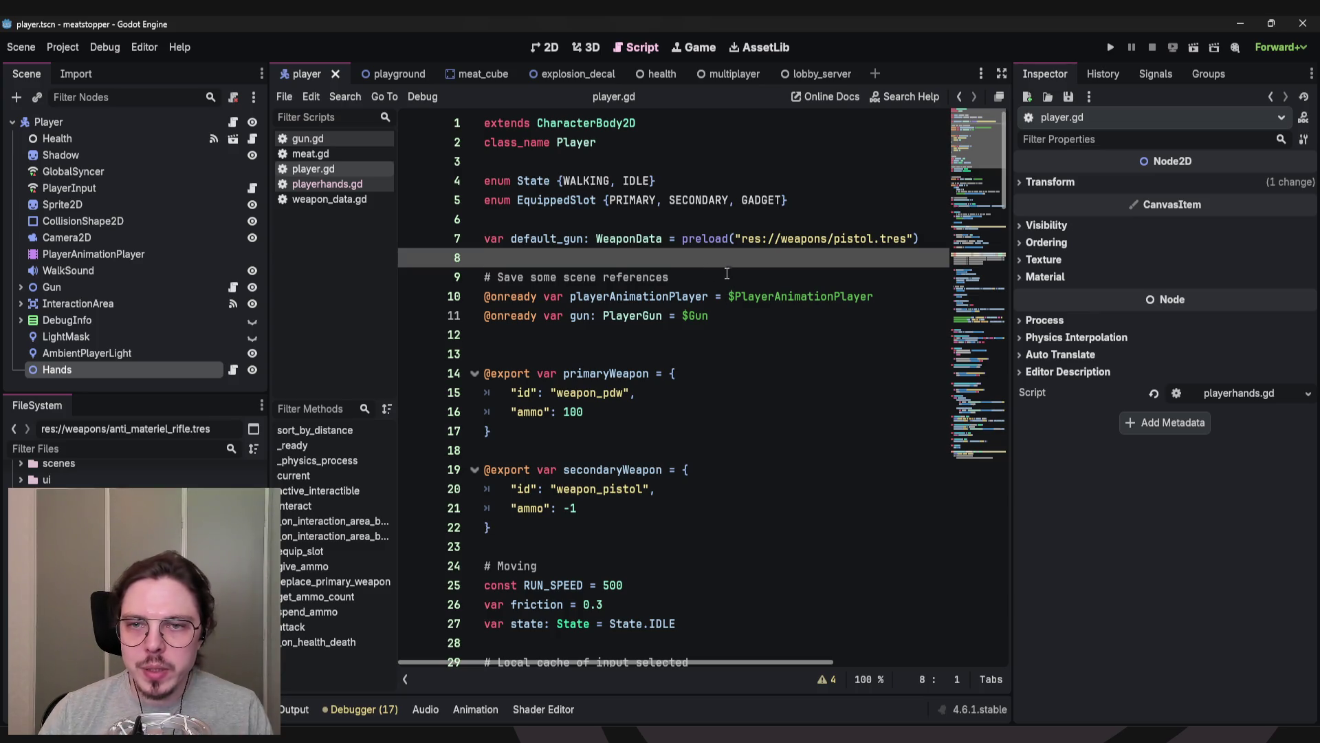
left_click(153, 188)
Open PlayerInput's script and review its synced exports, highlighting the selected_weapon declaration.
left_click(253, 188)
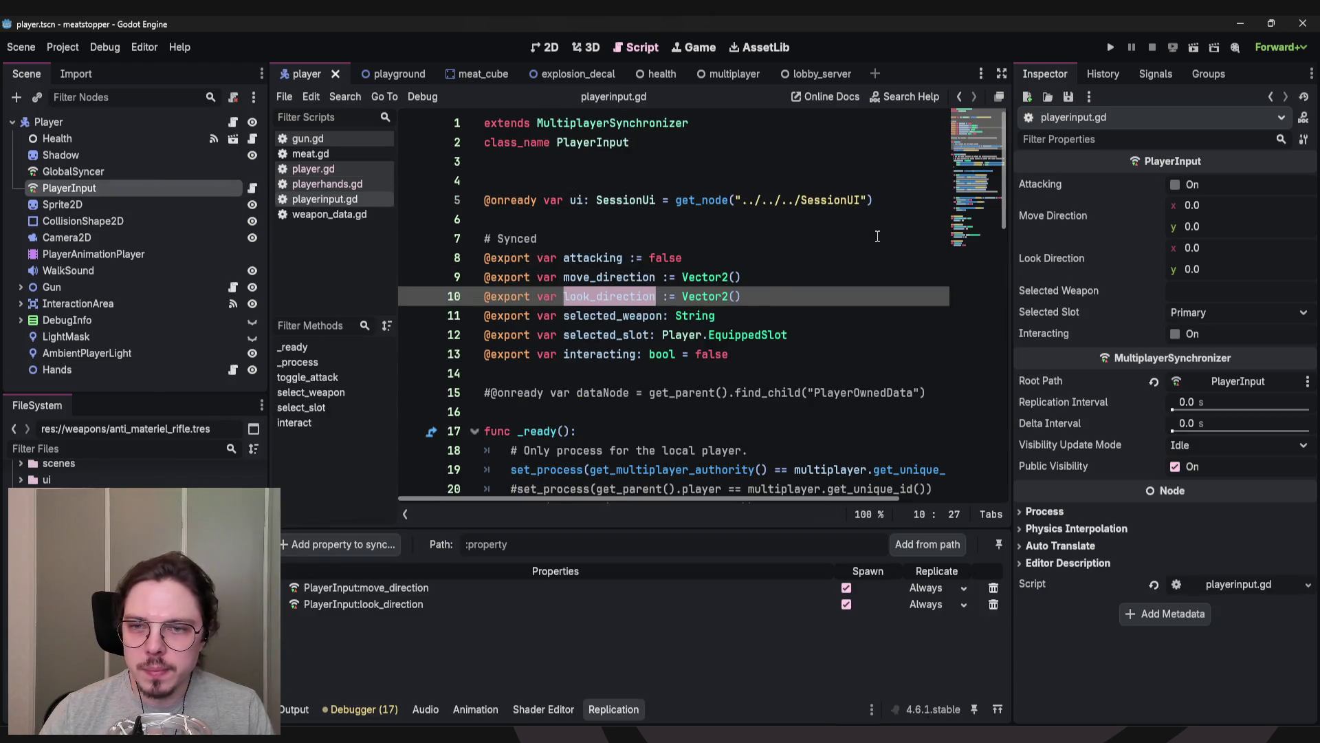
scroll(729, 306, "down", 7)
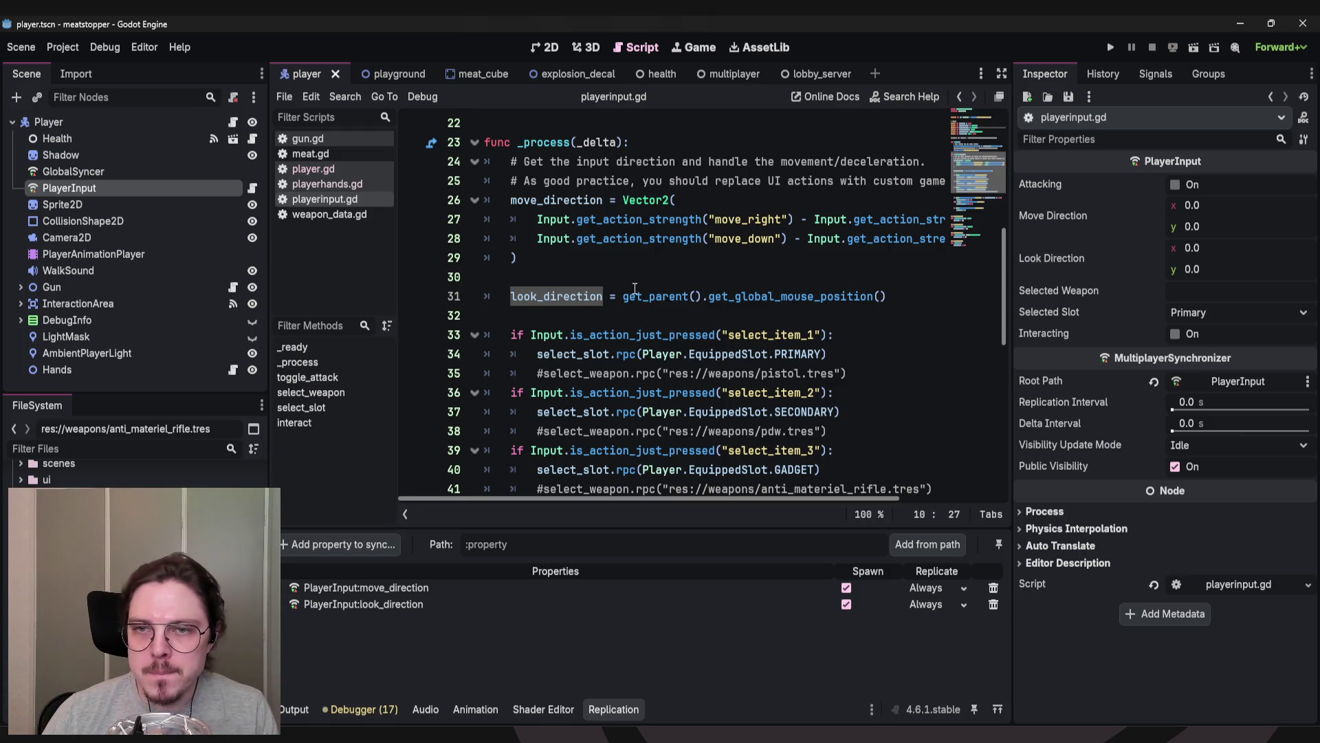
scroll(652, 321, "up", 7)
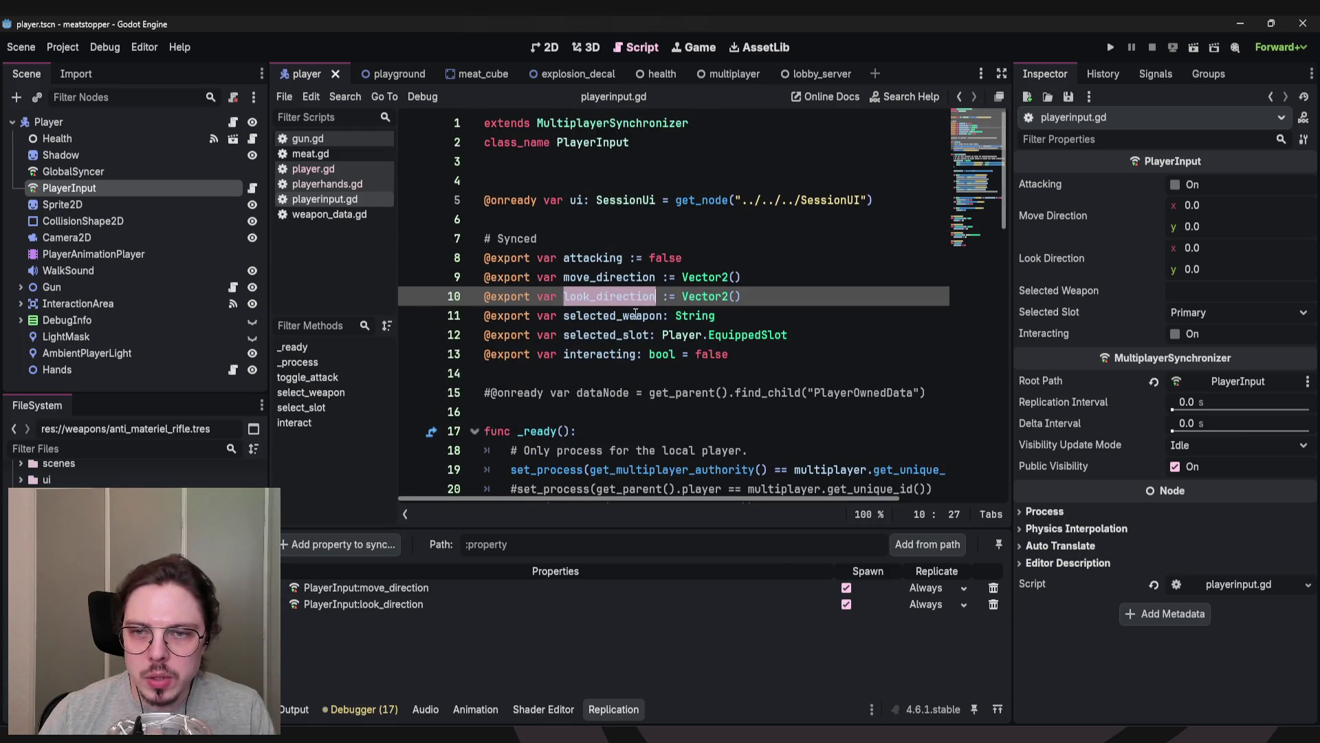
left_click(595, 216)
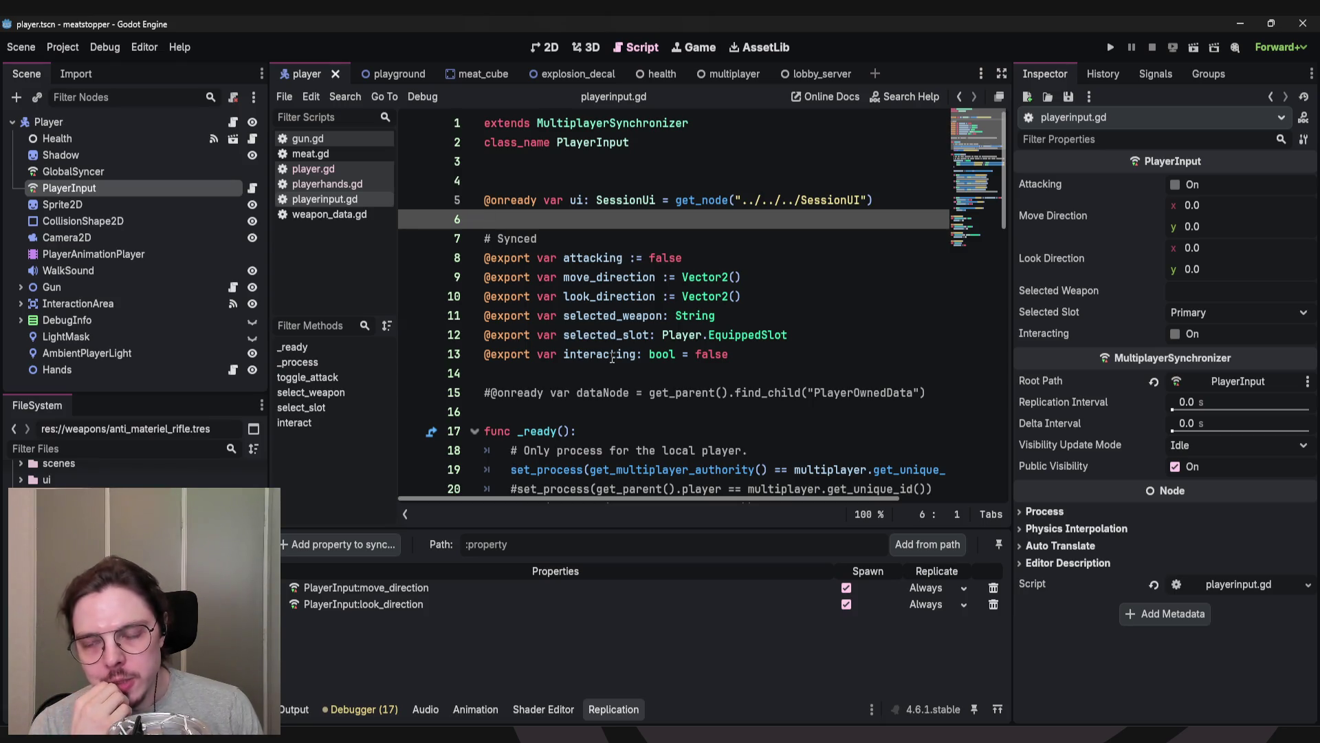
left_click(740, 330)
left_click_drag(716, 315, 463, 315)
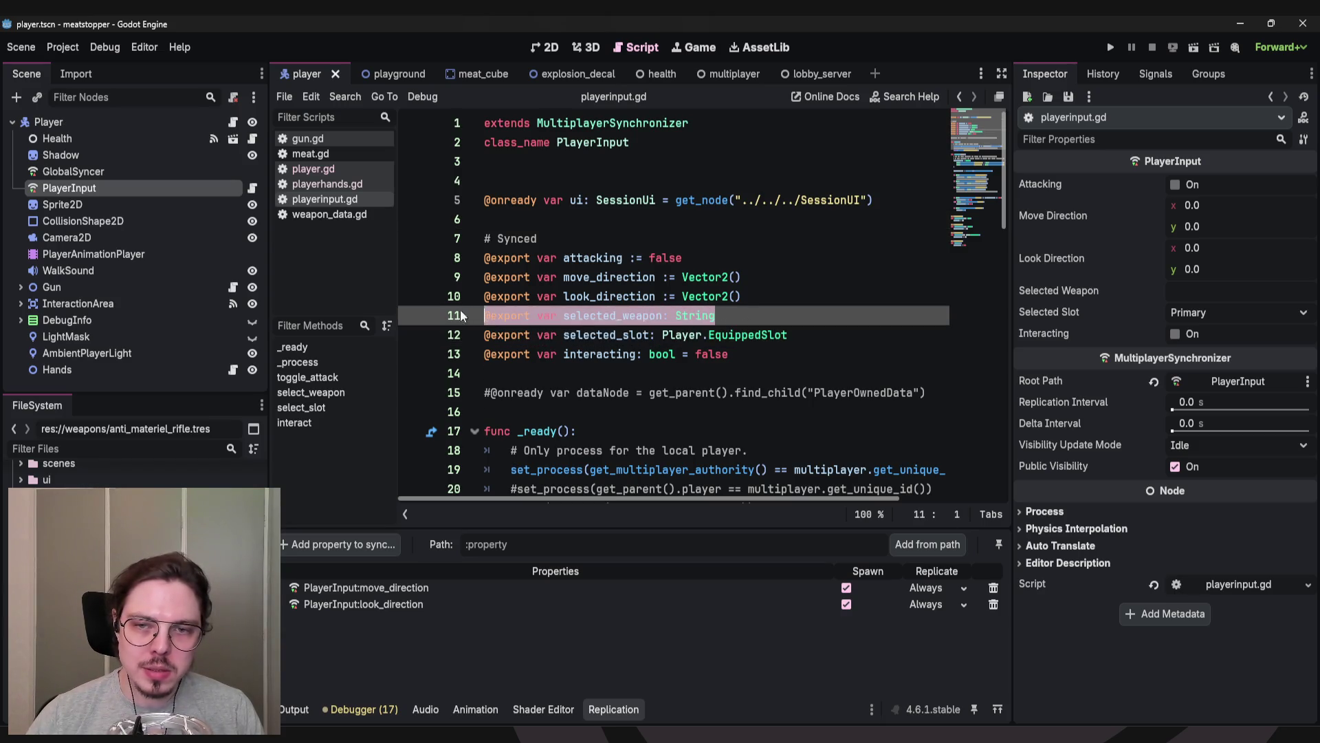
left_click(751, 312)
key("shift+Home")
key("shift+Up")
left_click_drag(750, 314, 458, 315)
mouse_move(699, 309)
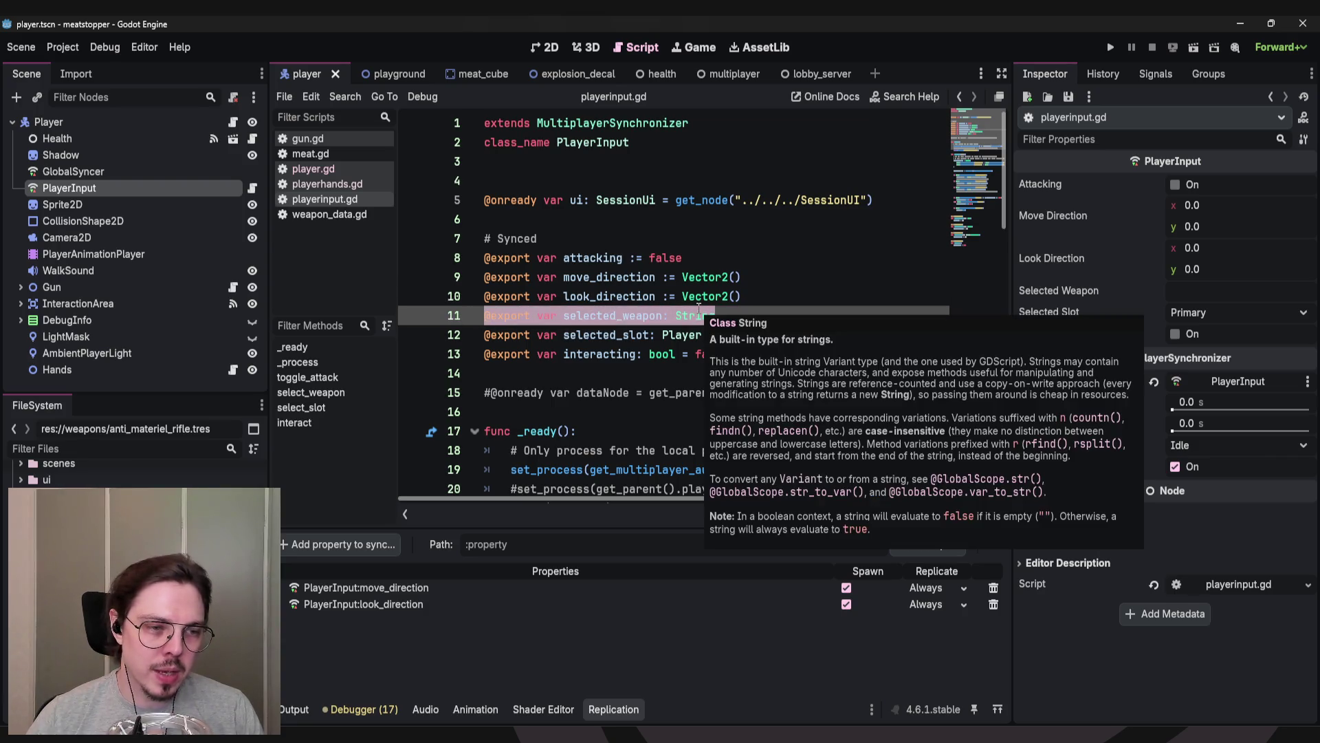
left_click(740, 316)
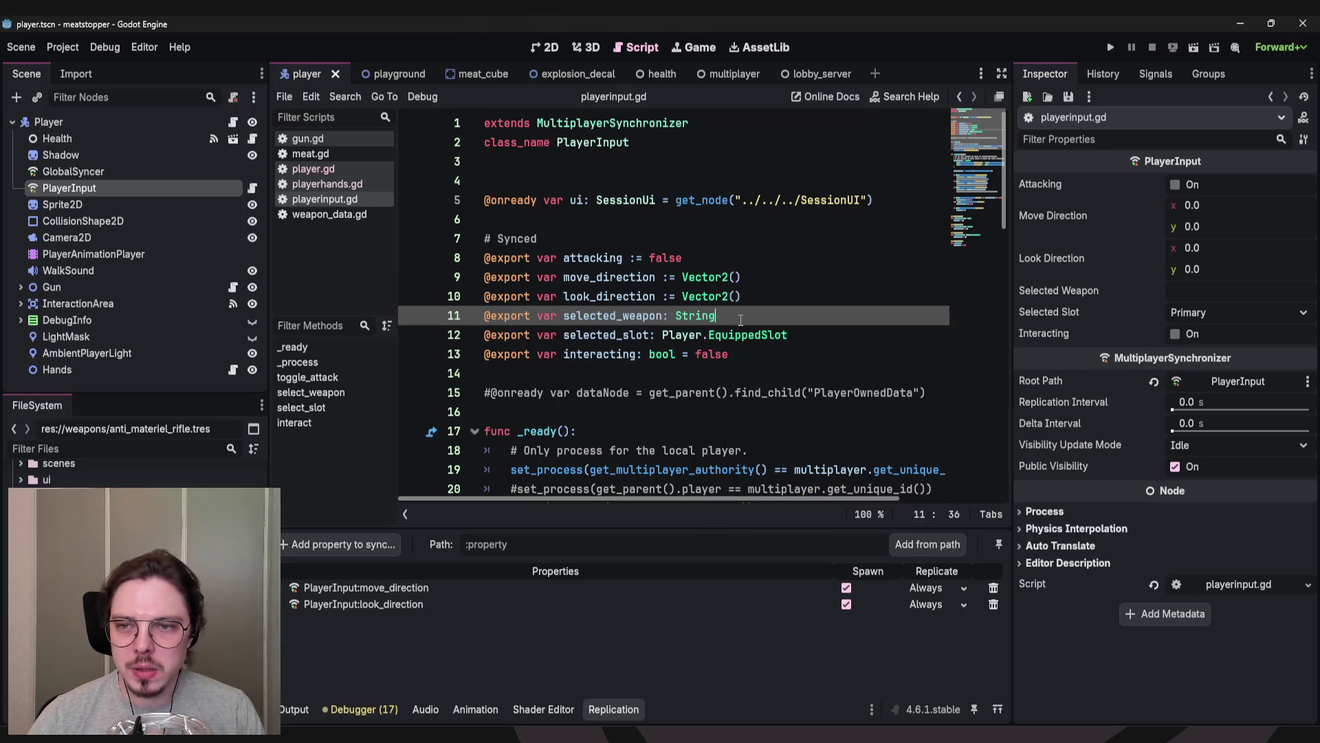
key("shift+Home")
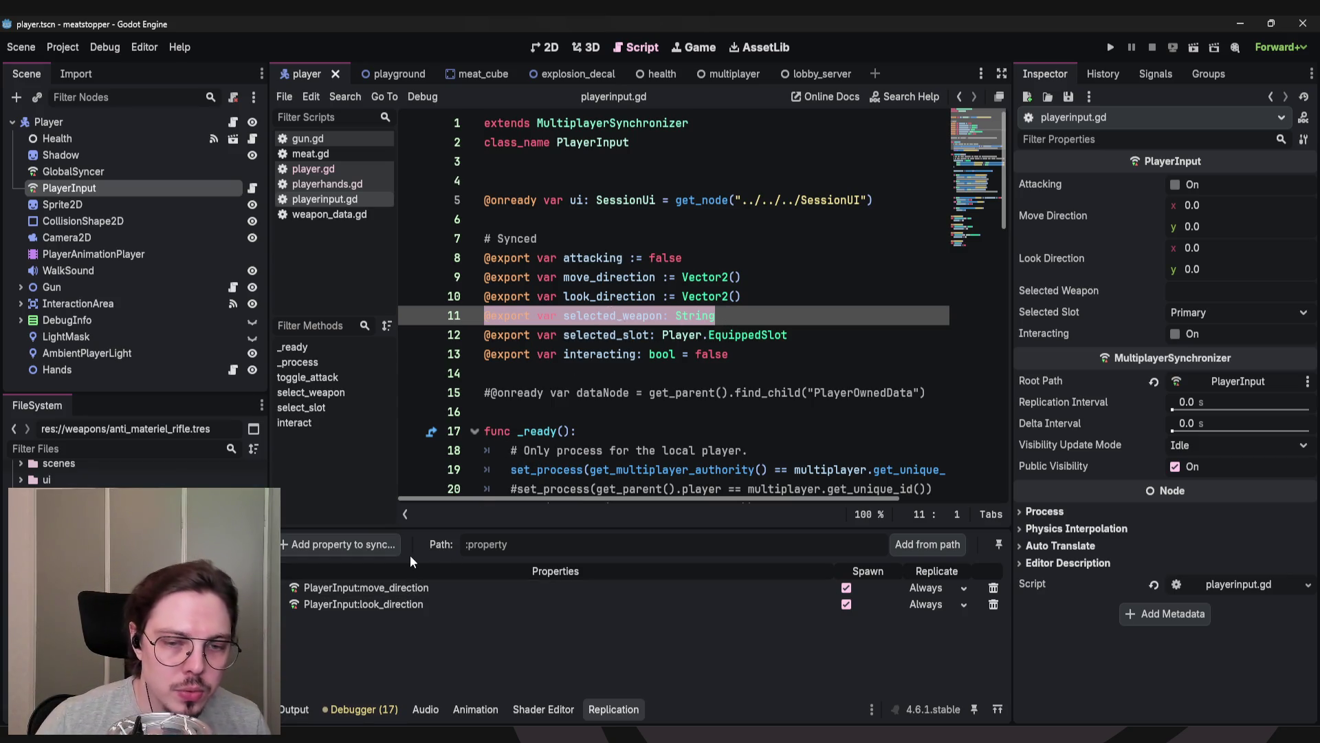
Jump from the EquippedSlot type to its PRIMARY, SECONDARY, GADGET enum in player.gd.
double_click(638, 315)
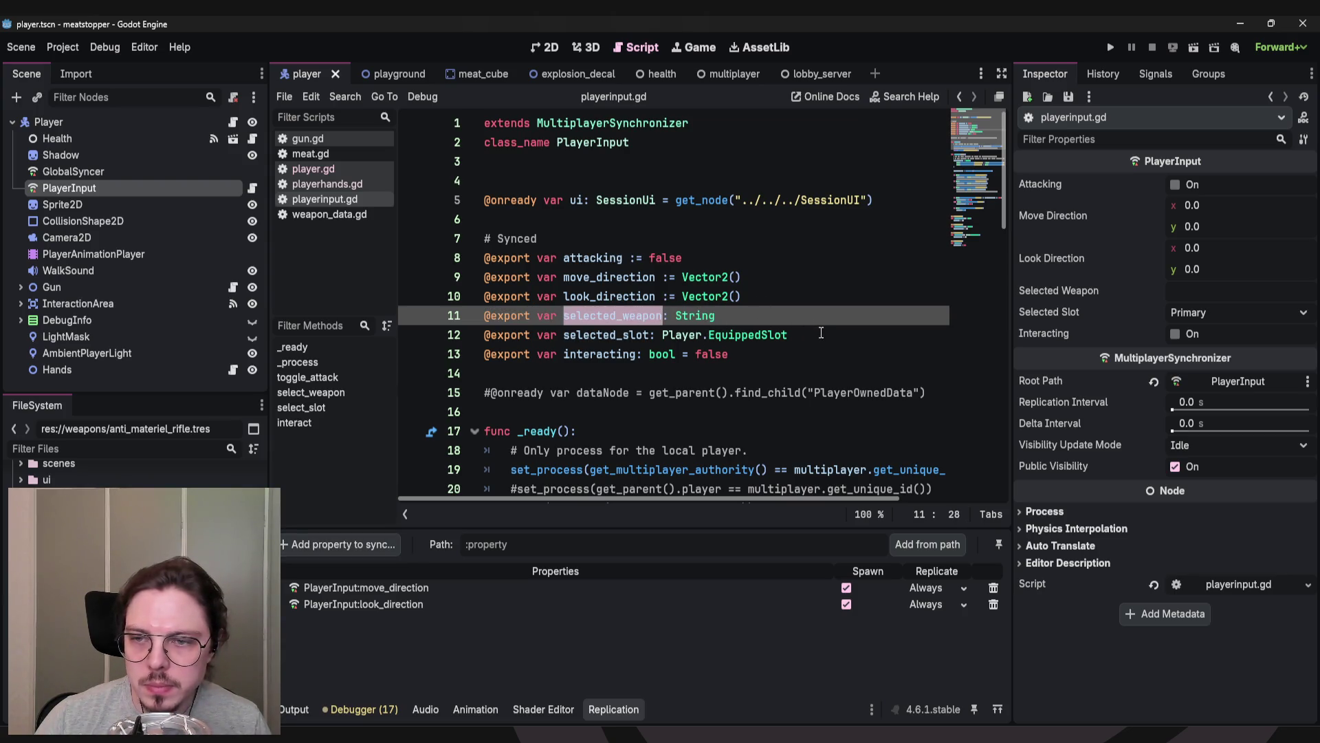
double_click(744, 334)
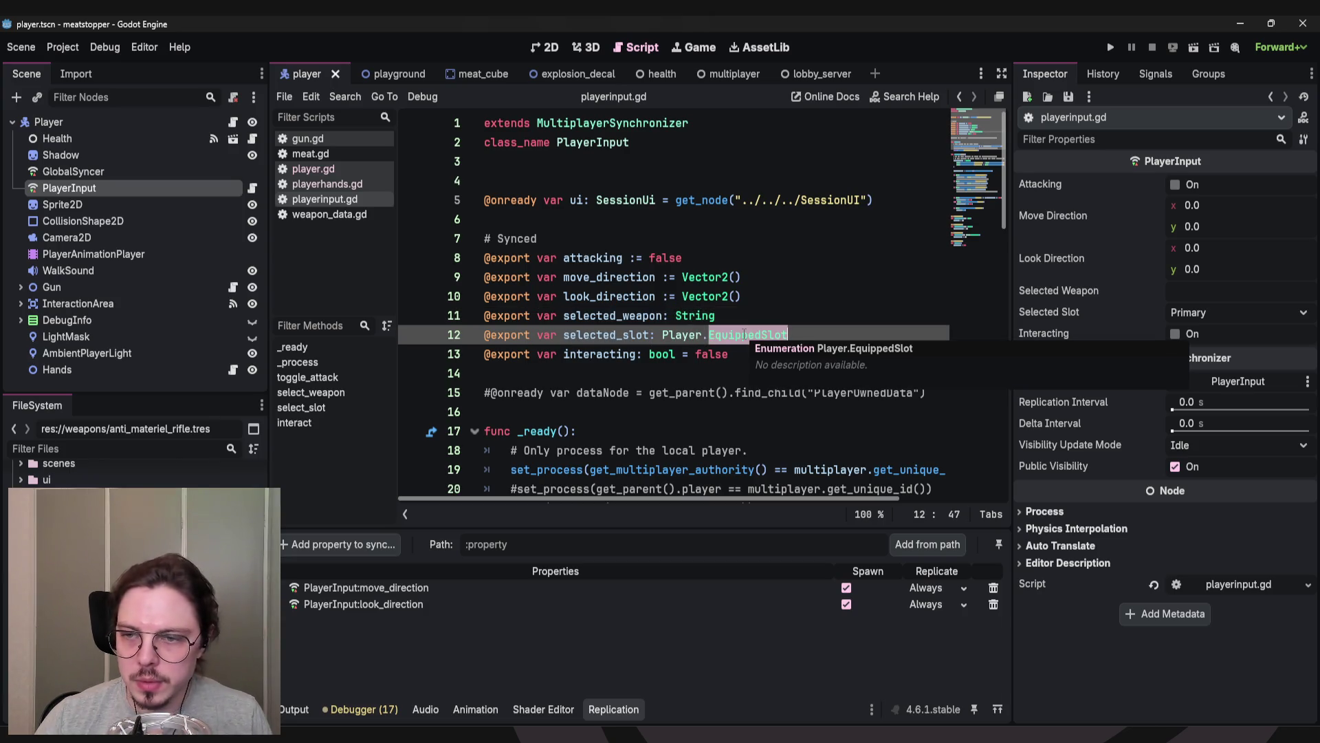
left_click(744, 333, "ctrl")
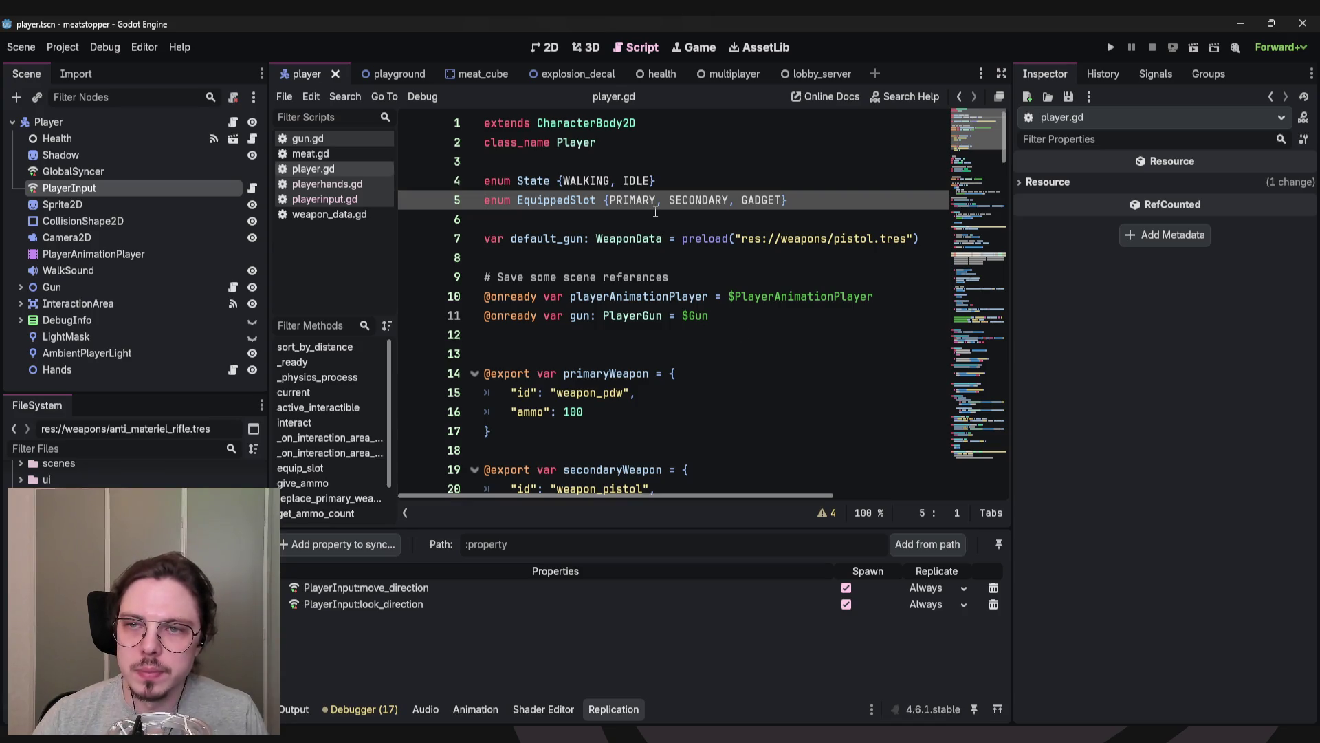
mouse_move(443, 200)
left_mouse_down()
mouse_move(442, 187)
mouse_move(444, 201)
left_mouse_up()
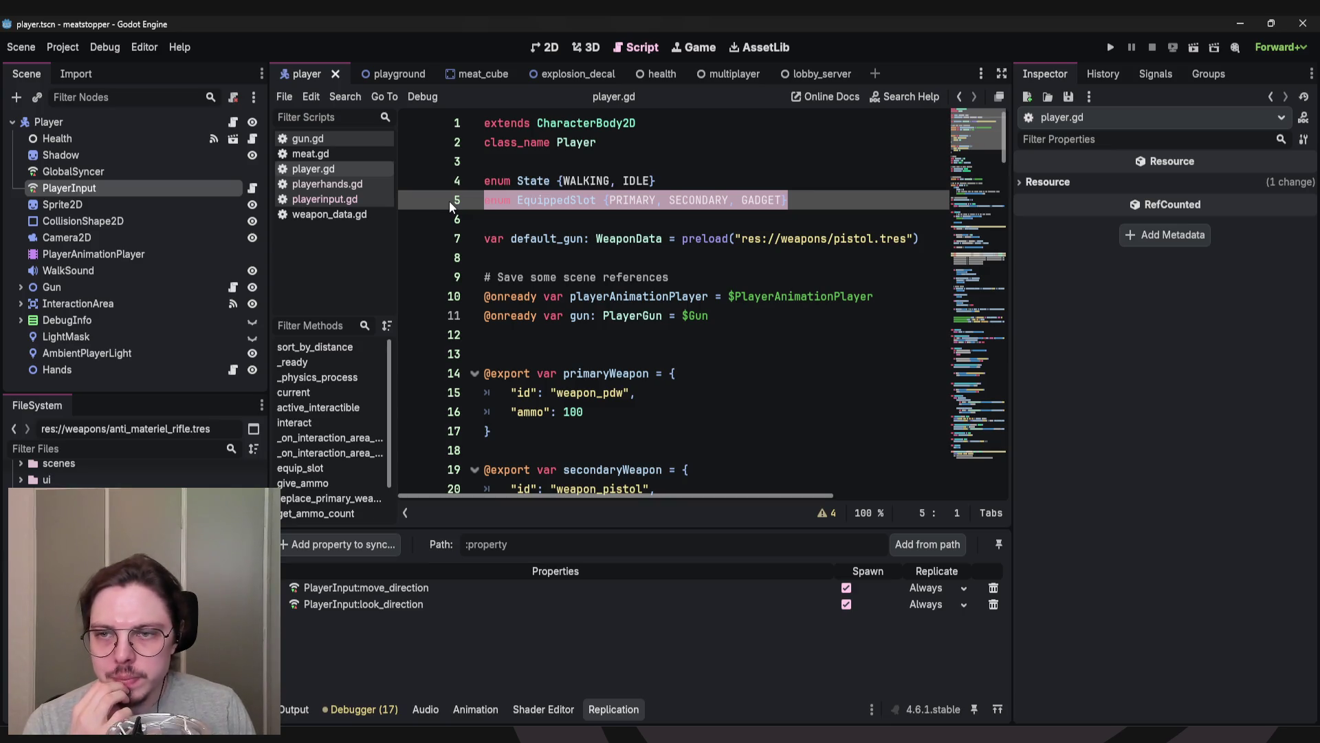
left_click(785, 201)
type(", GA")
key("BackSpace")
key("BackSpace")
type("THROWABLE")
key("ctrl+BackSpace")
key("BackSpace")
key("BackSpace")
left_click(631, 218)
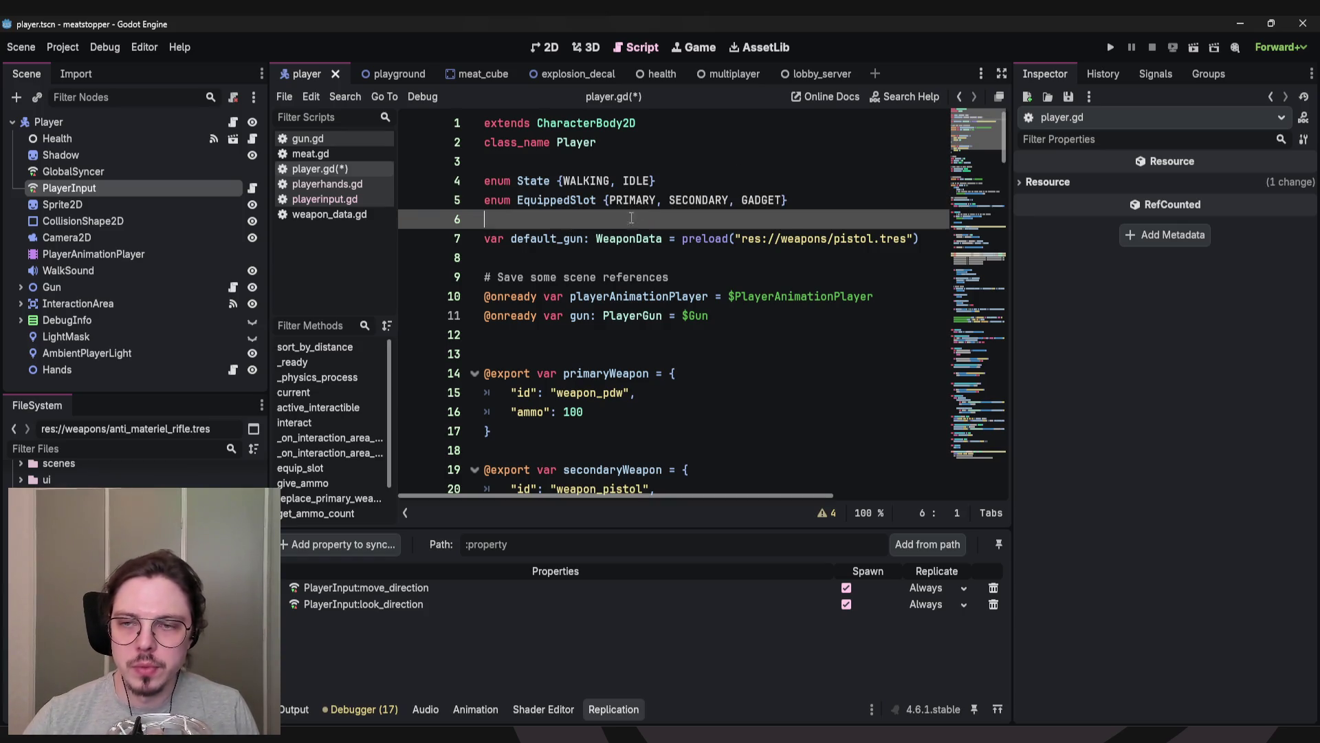
left_click(593, 262)
scroll(607, 242, "down", 4)
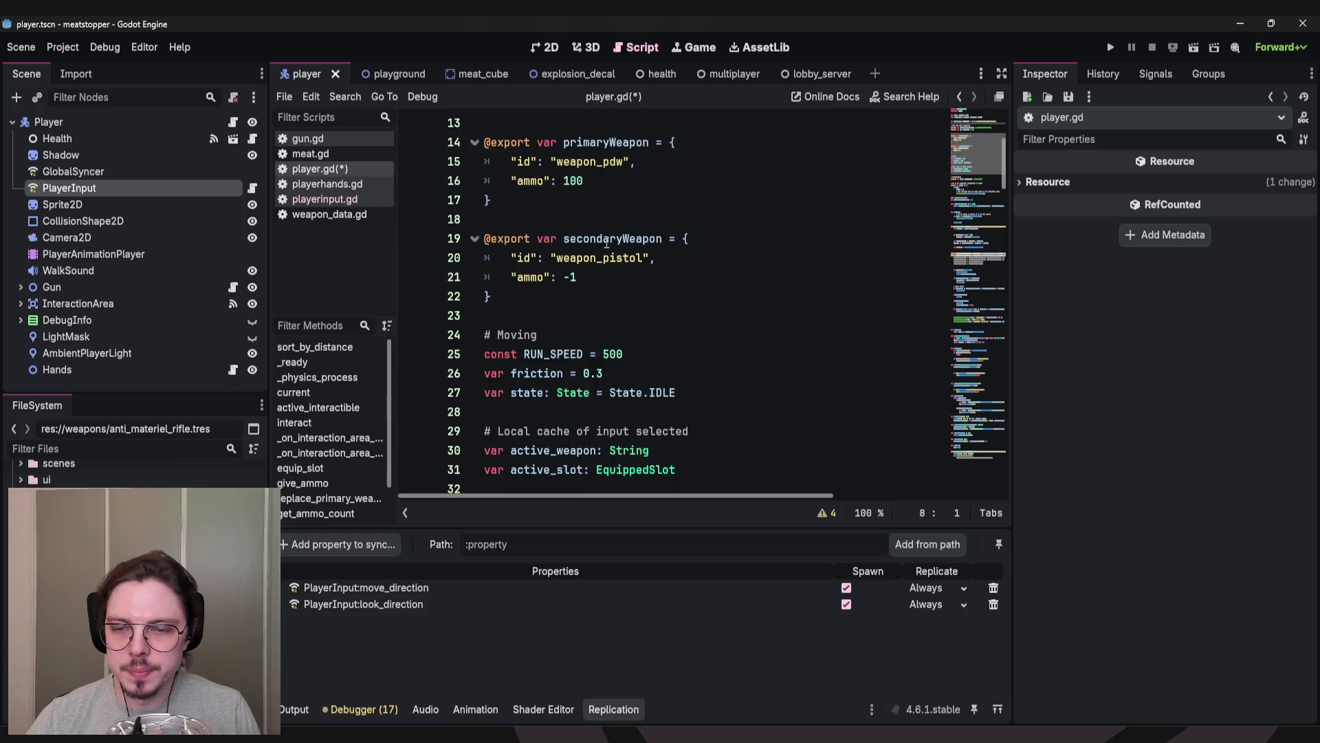
left_click(627, 322)
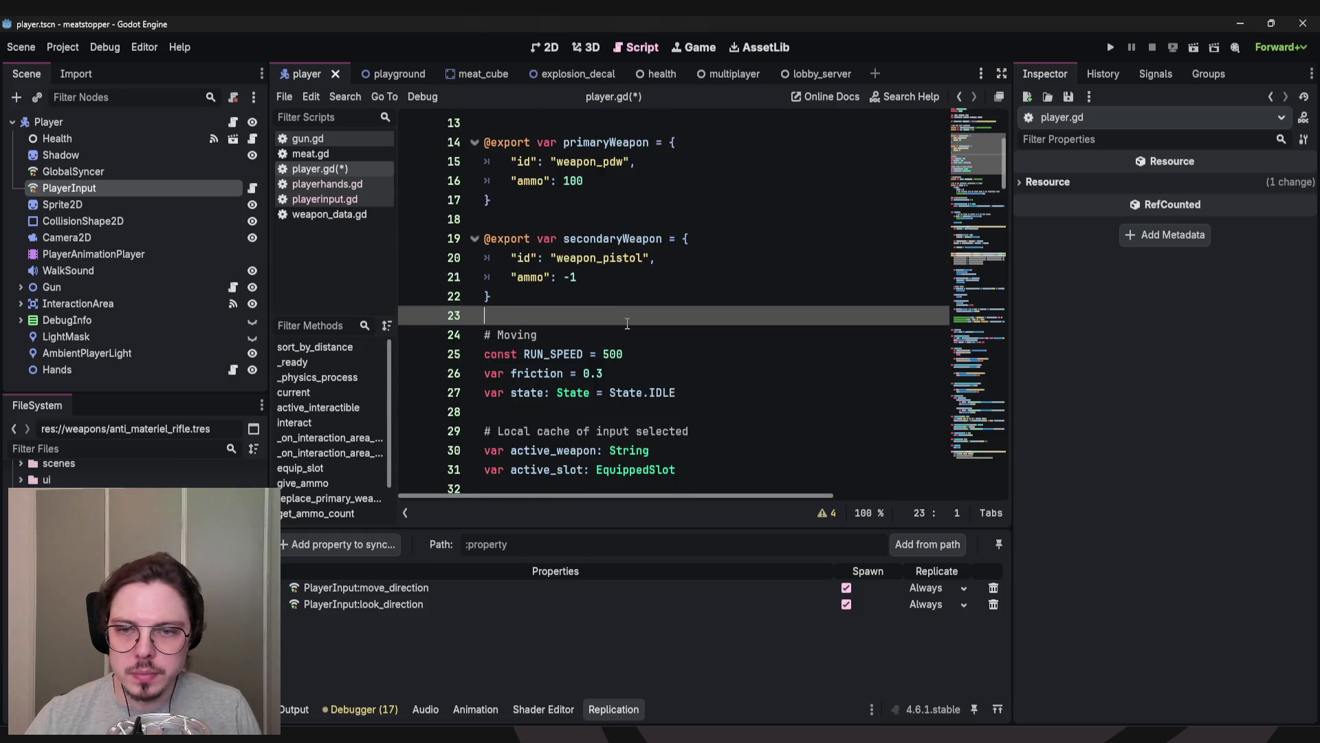
scroll(692, 312, "down", 4)
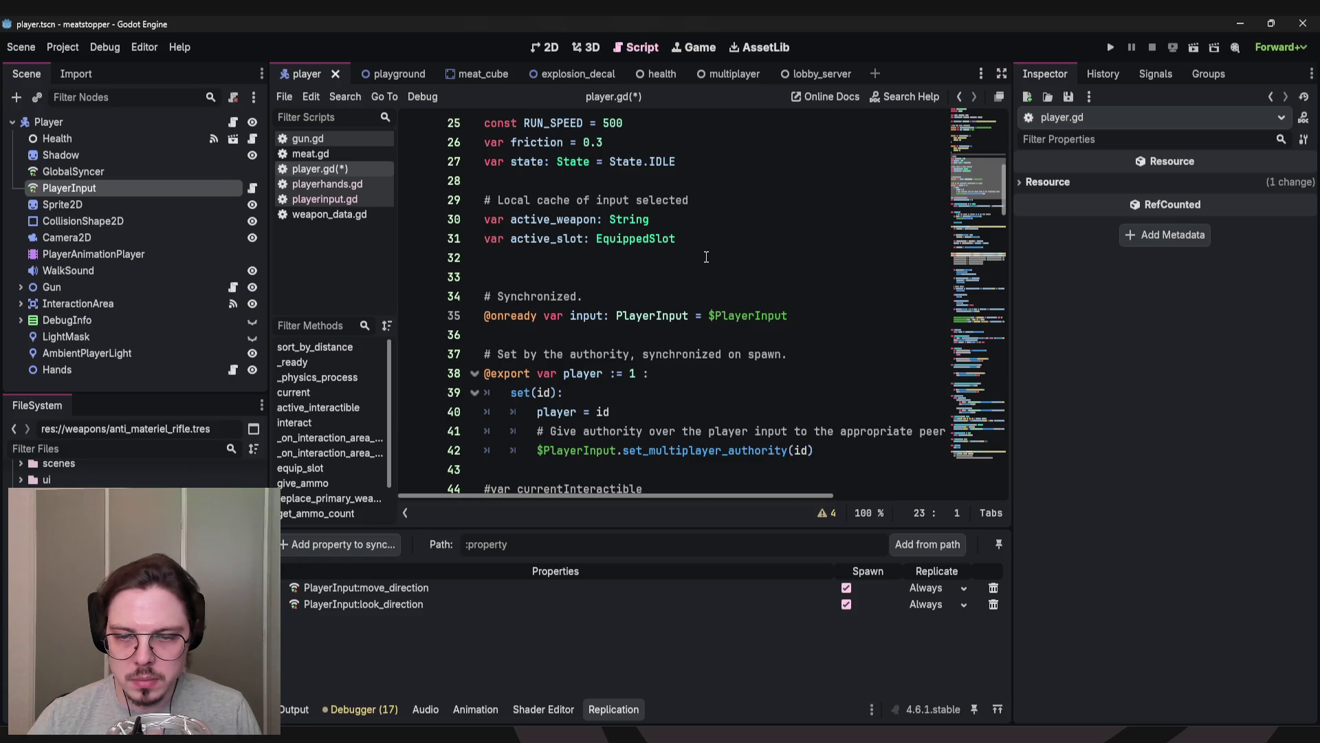
Highlight the player = id assignment on line 40 of the player setter.
scroll(707, 257, "down", 2)
double_click(547, 297)
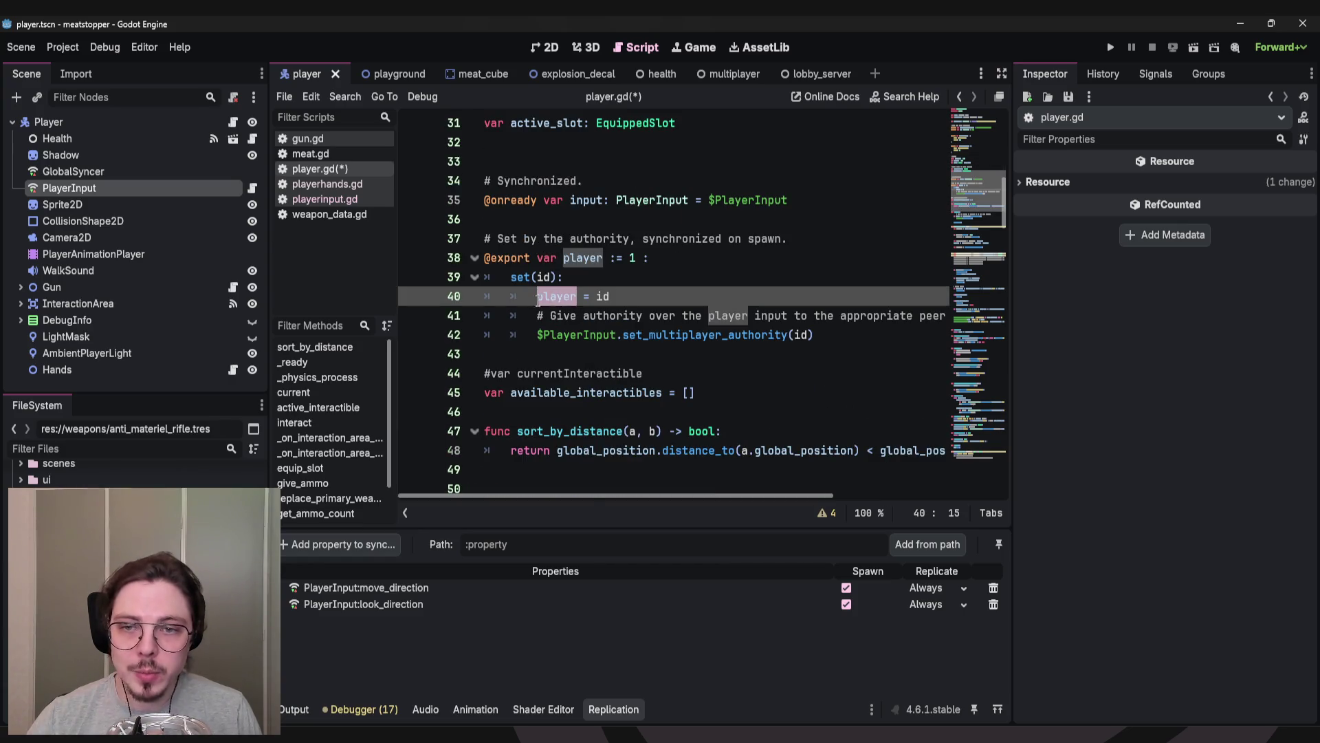
triple_click(537, 297)
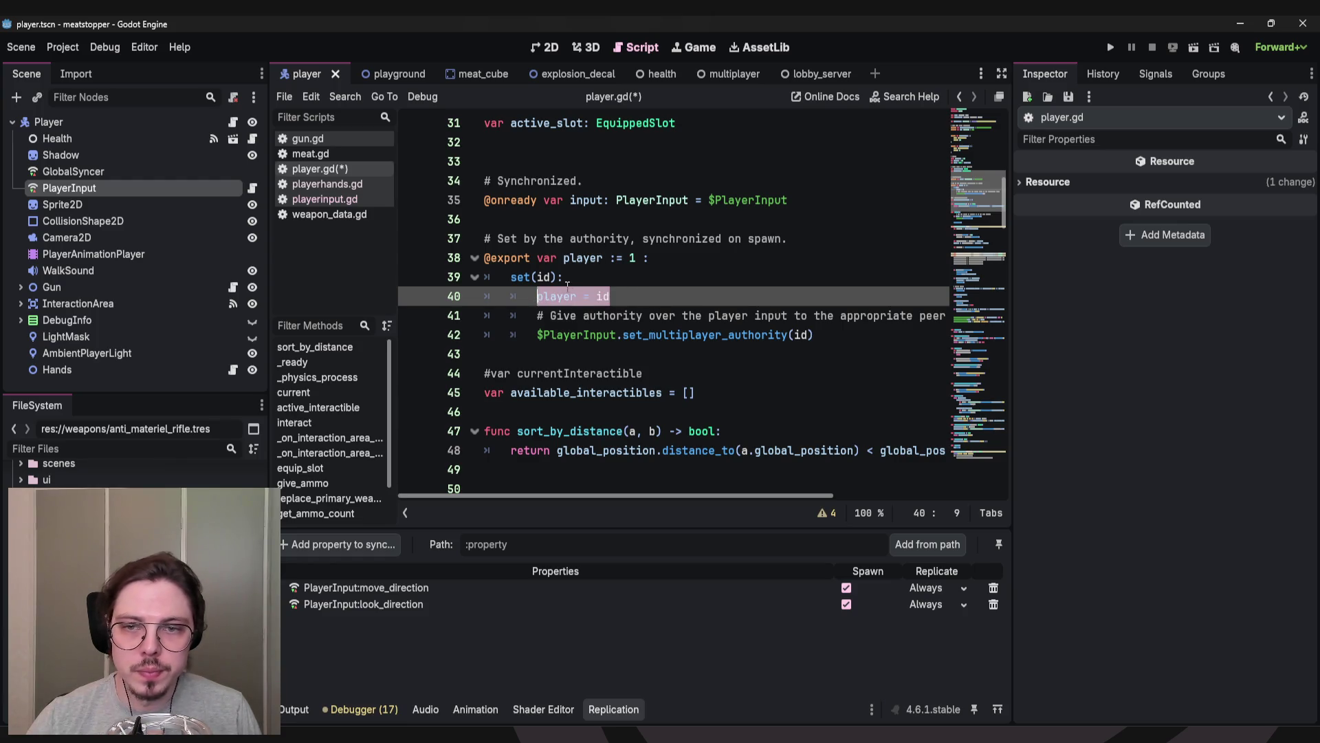
scroll(564, 296, "up", 7)
scroll(562, 297, "down", 10)
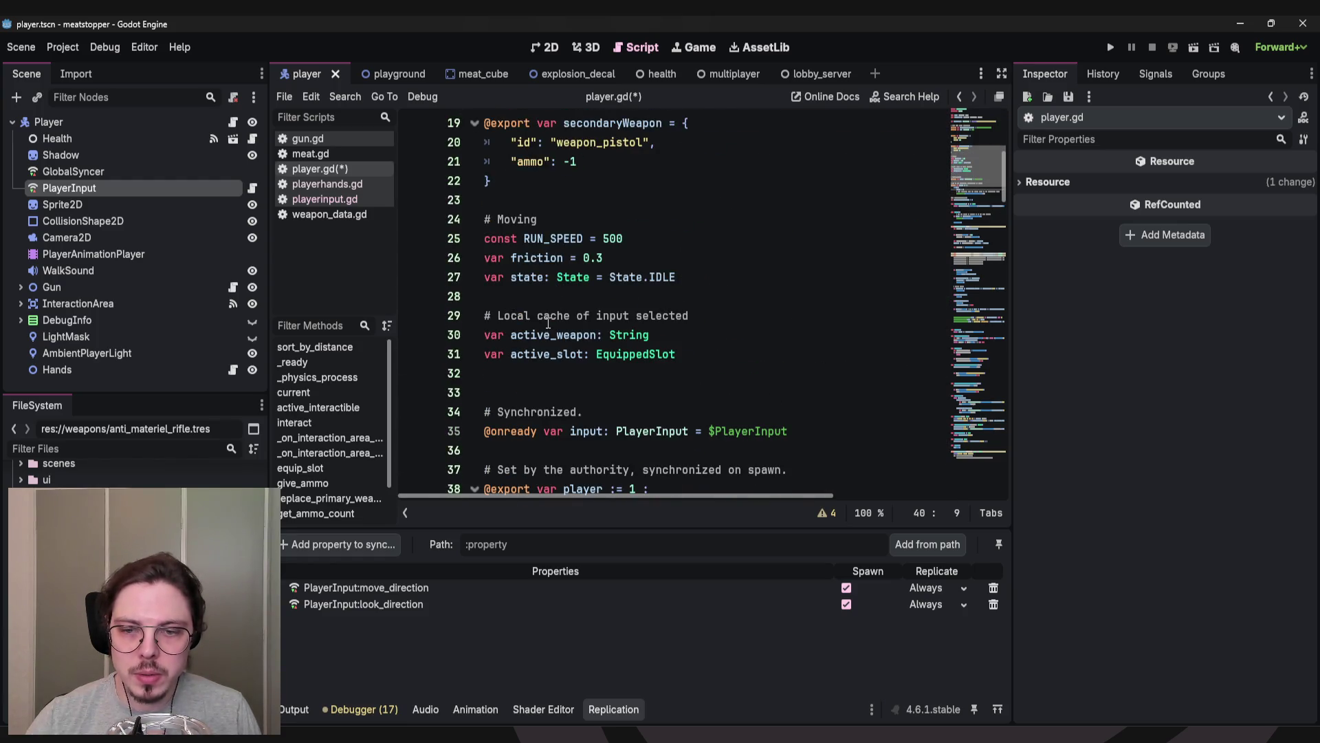
left_click(559, 295)
double_click(559, 296)
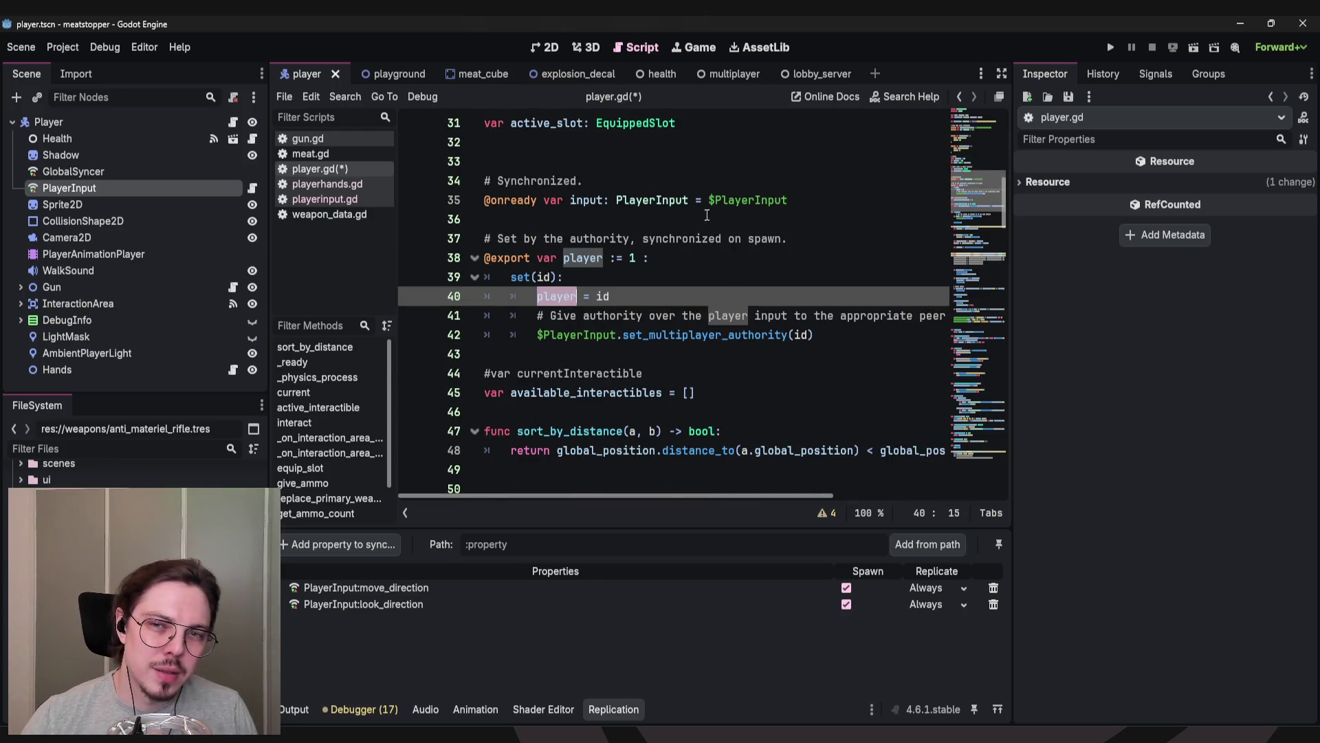
scroll(735, 219, "up", 5)
scroll(736, 219, "up", 5)
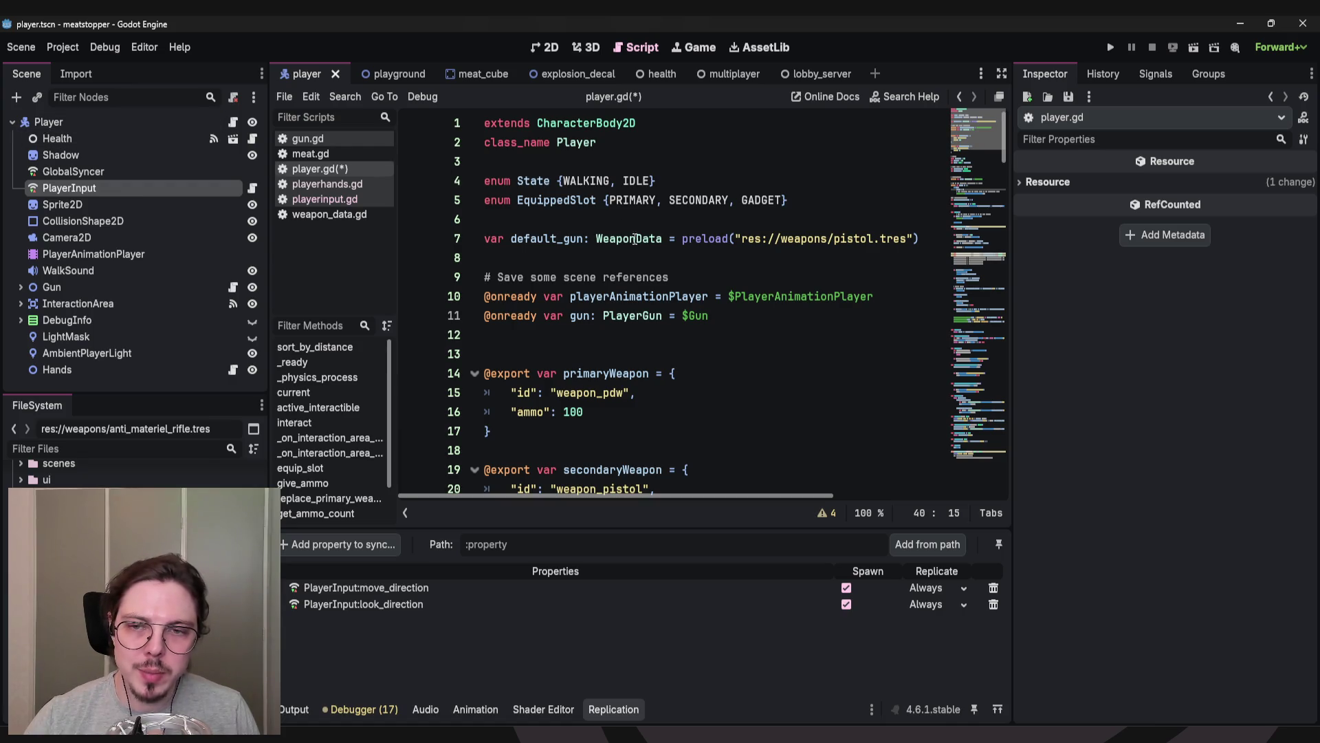
scroll(678, 256, "down", 7)
scroll(679, 257, "down", 3)
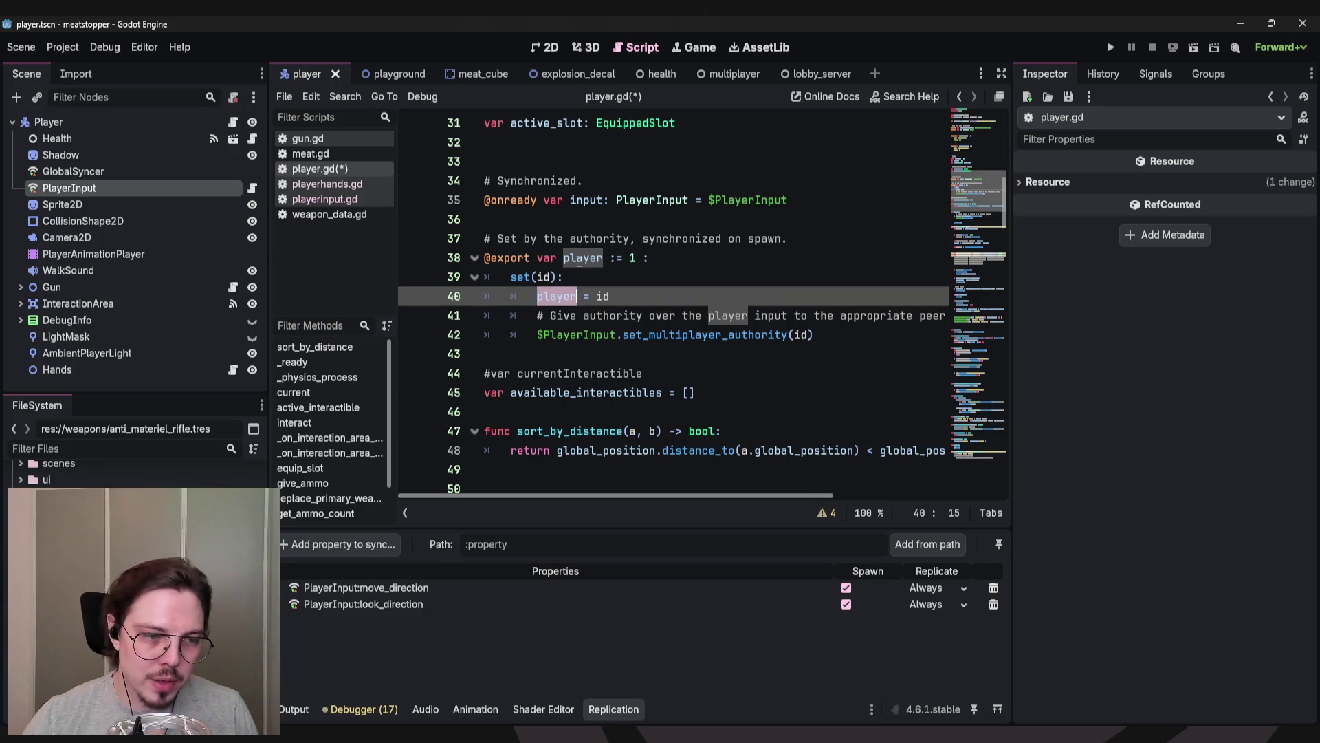
left_click(626, 295)
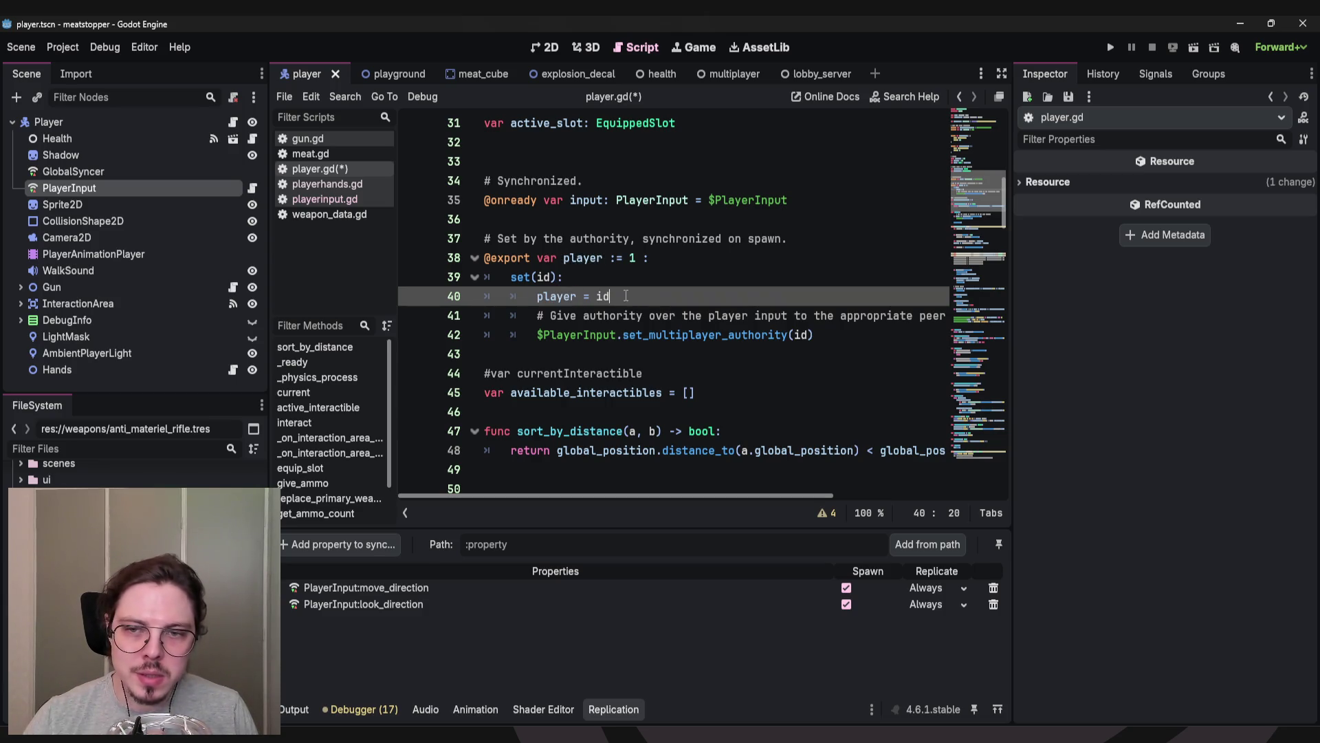
left_click_drag(625, 296, 539, 296)
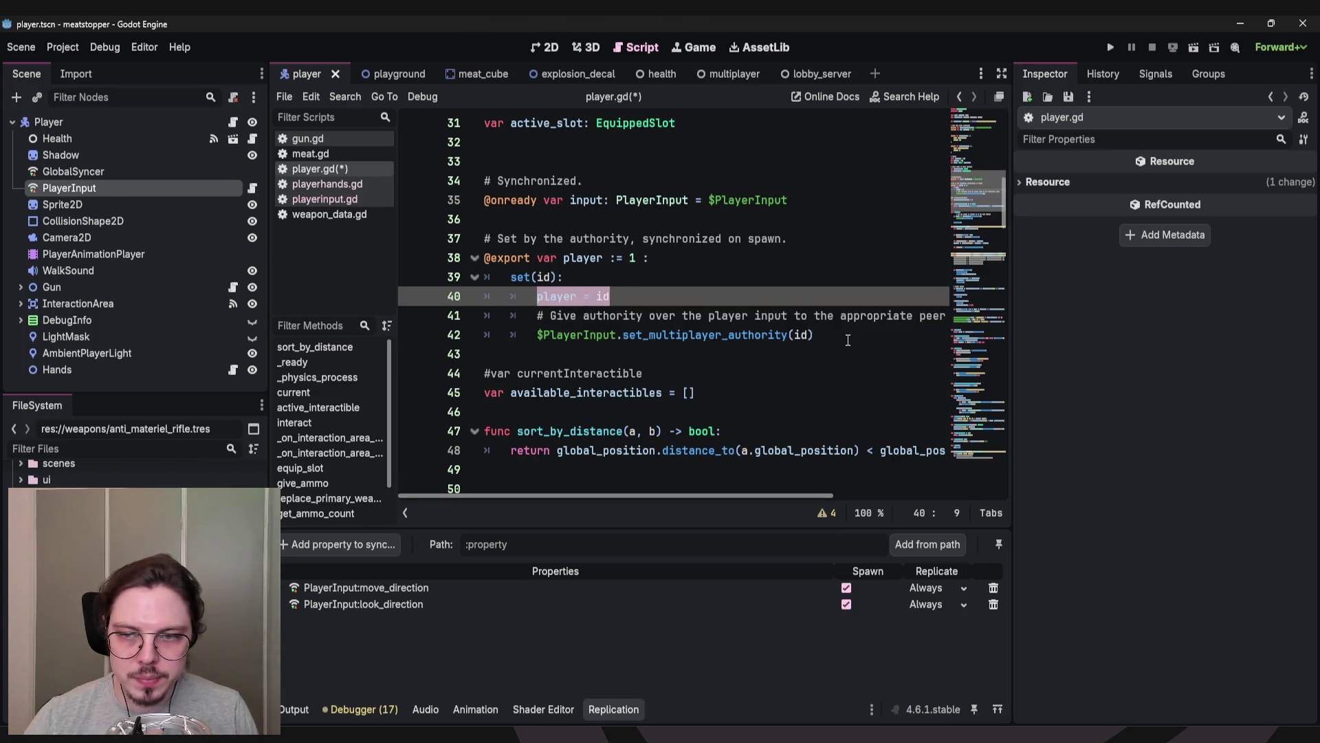
Highlight the set_multiplayer_authority call on line 42 and open its Node help entry.
left_click(843, 337)
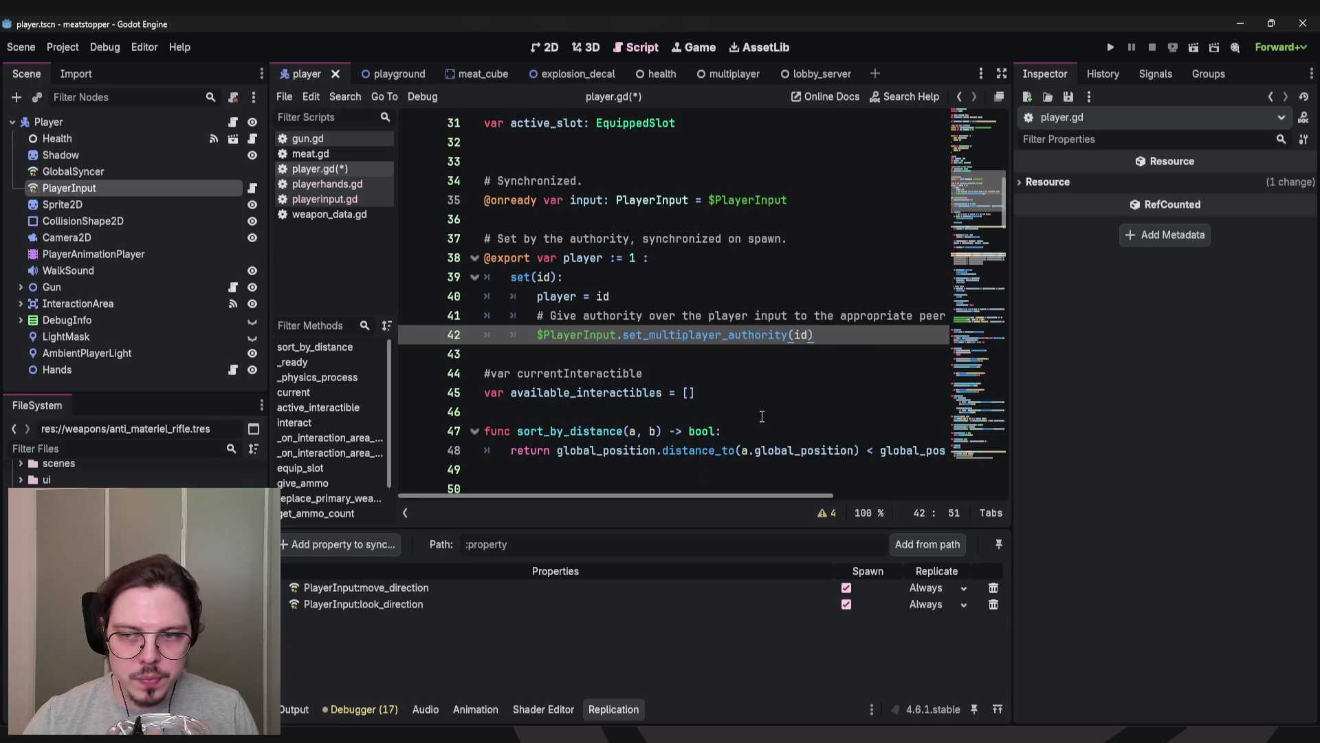
mouse_move(687, 493)
left_mouse_down()
mouse_move(738, 495)
mouse_move(623, 498)
left_mouse_up()
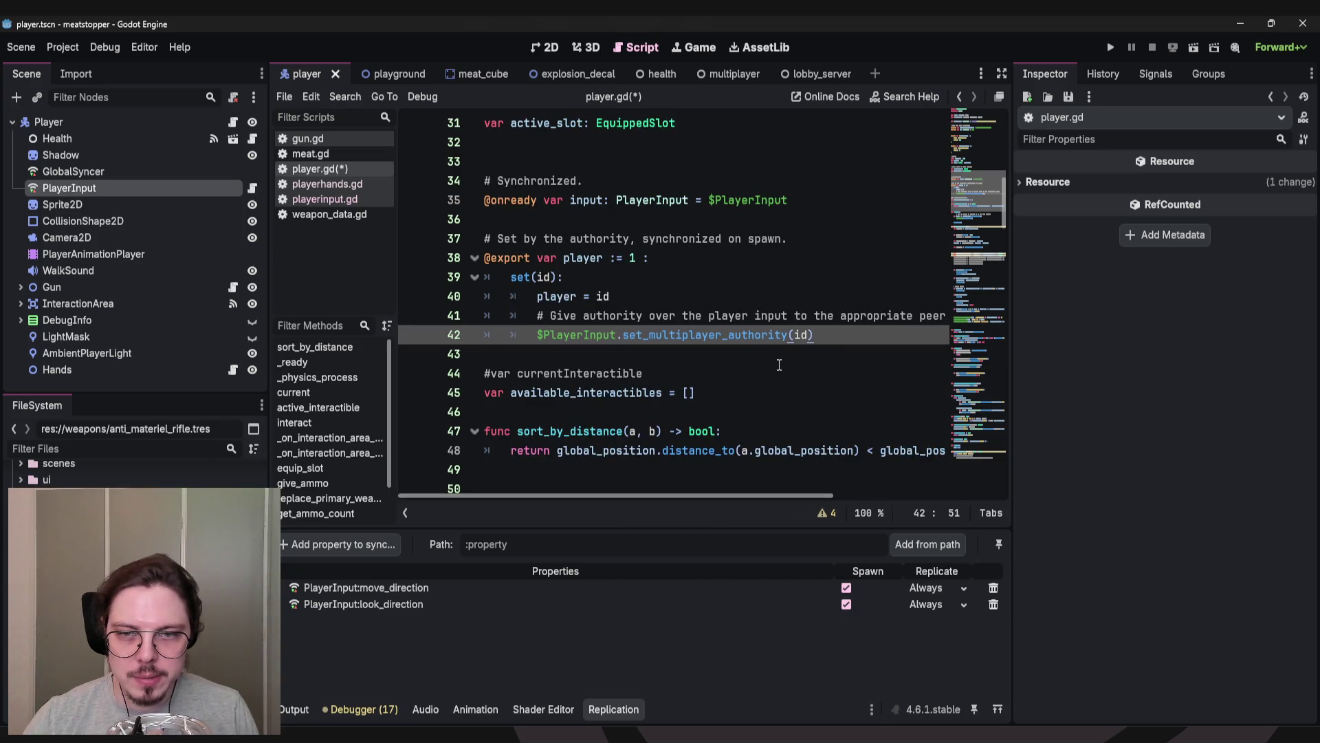
mouse_move(842, 337)
left_mouse_down()
mouse_move(648, 337)
mouse_move(478, 261)
left_mouse_up()
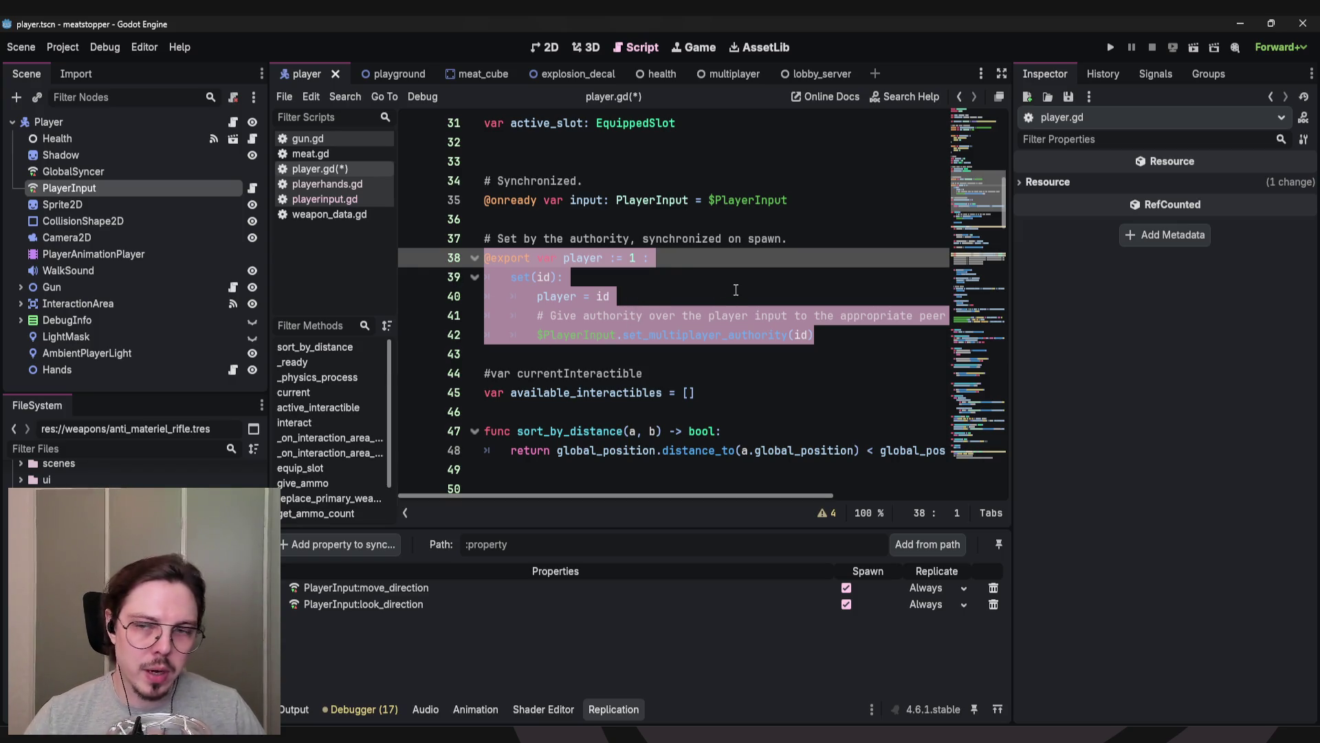
left_click_drag(837, 335, 537, 336)
left_click(829, 335)
left_click(837, 335)
left_click_drag(837, 335, 537, 336)
left_click(840, 333)
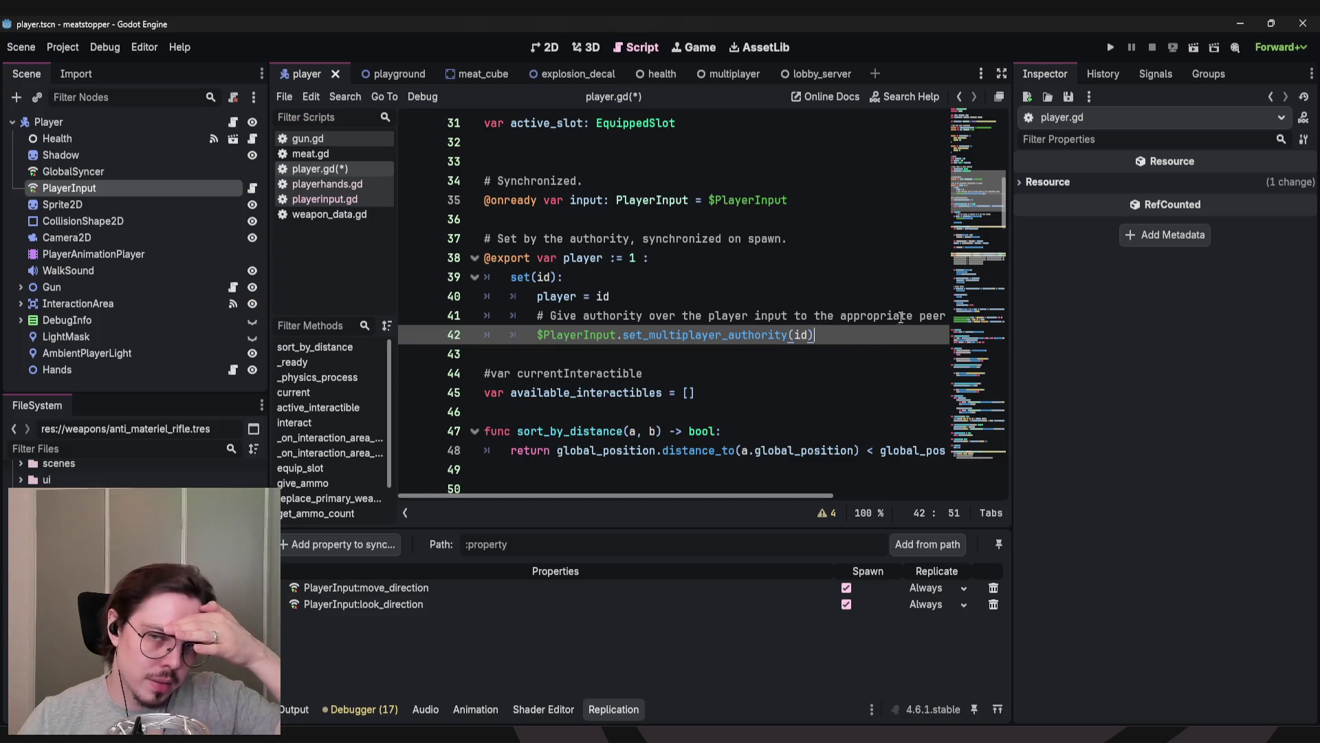
left_click_drag(814, 335, 606, 334)
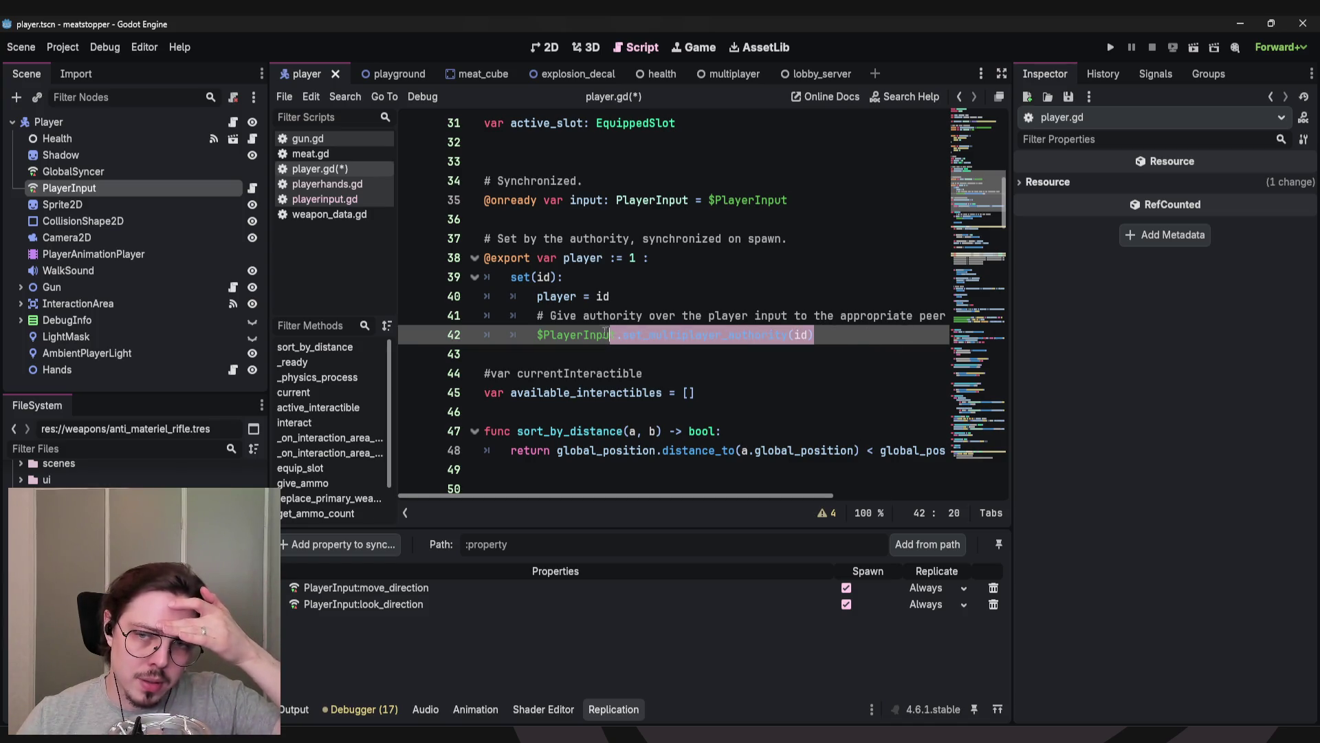
left_click(711, 334)
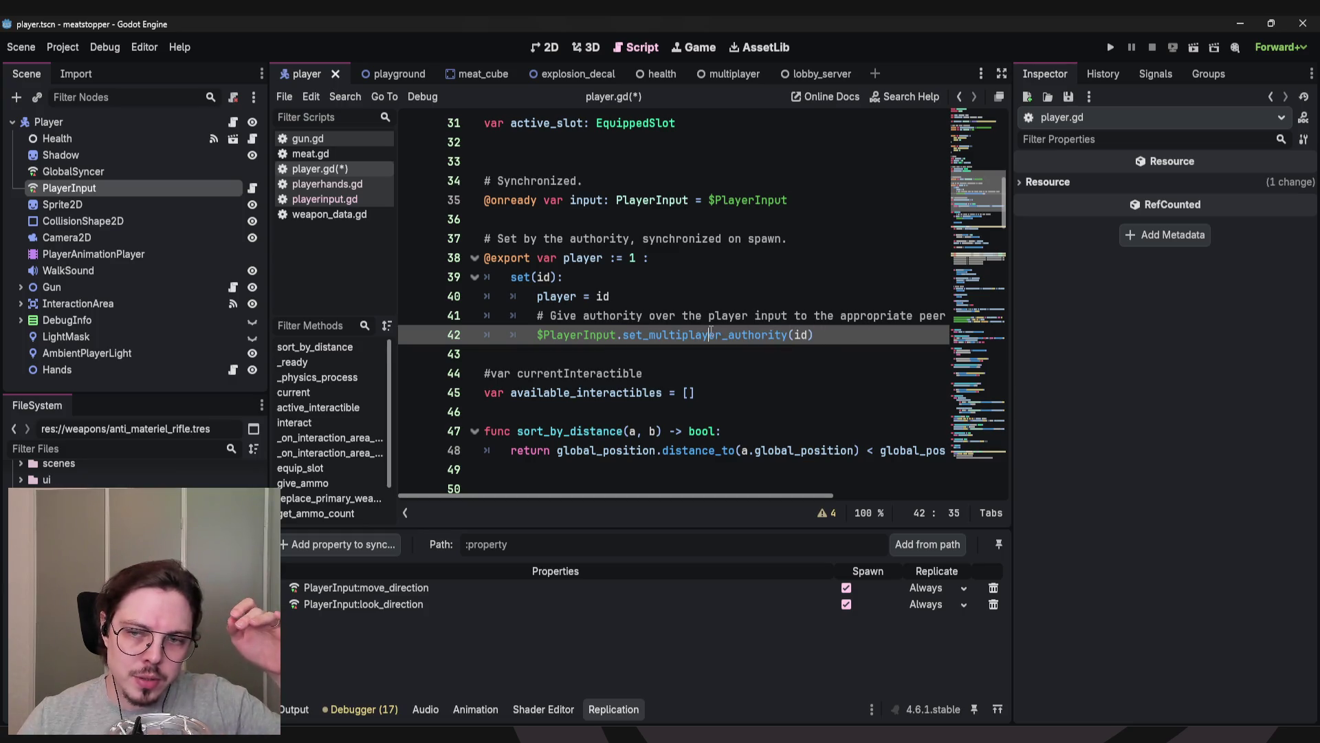
double_click(712, 334)
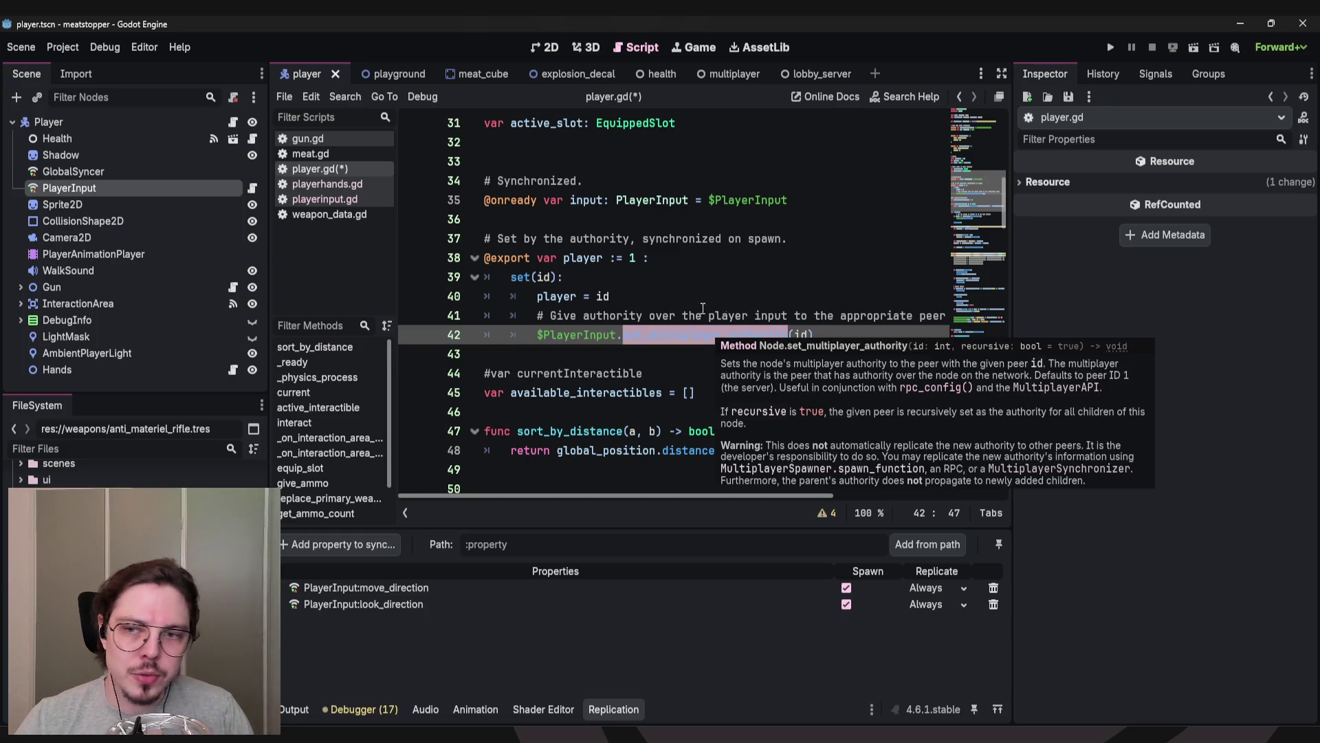
left_click(830, 334)
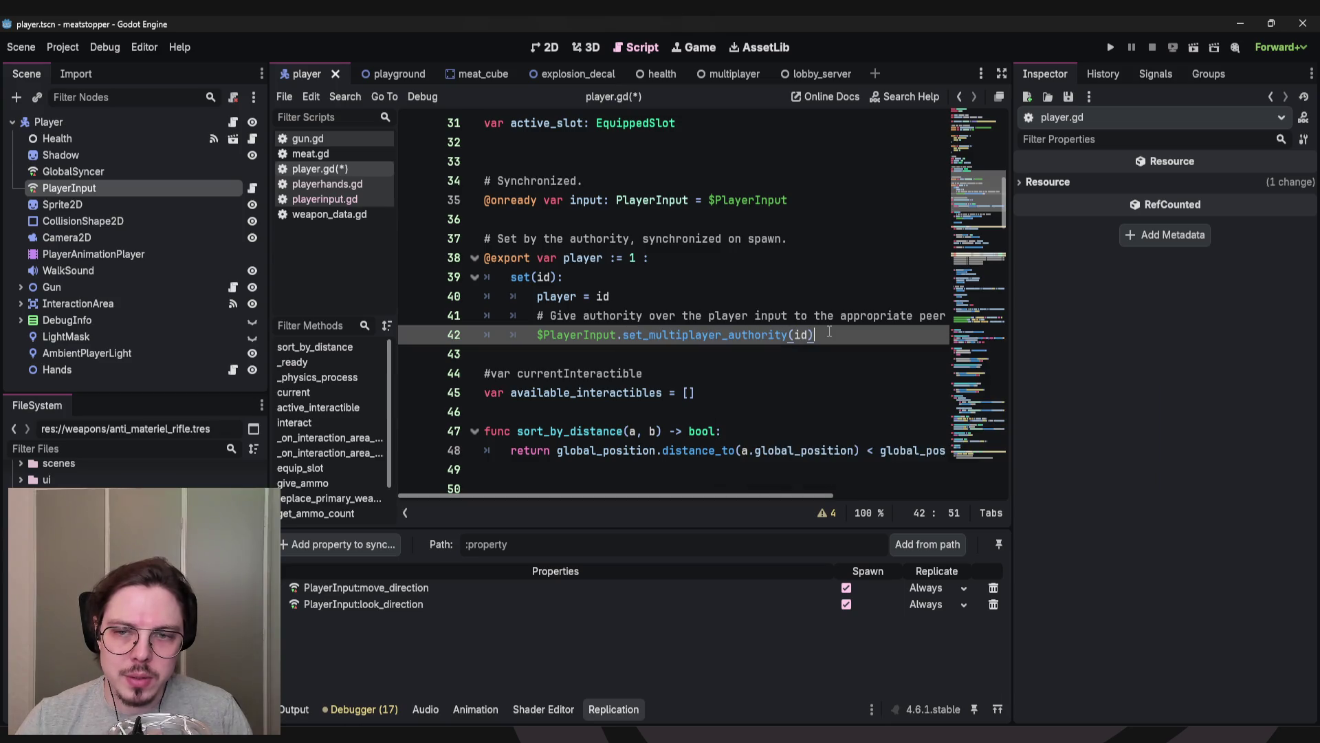
left_click(710, 333, "ctrl")
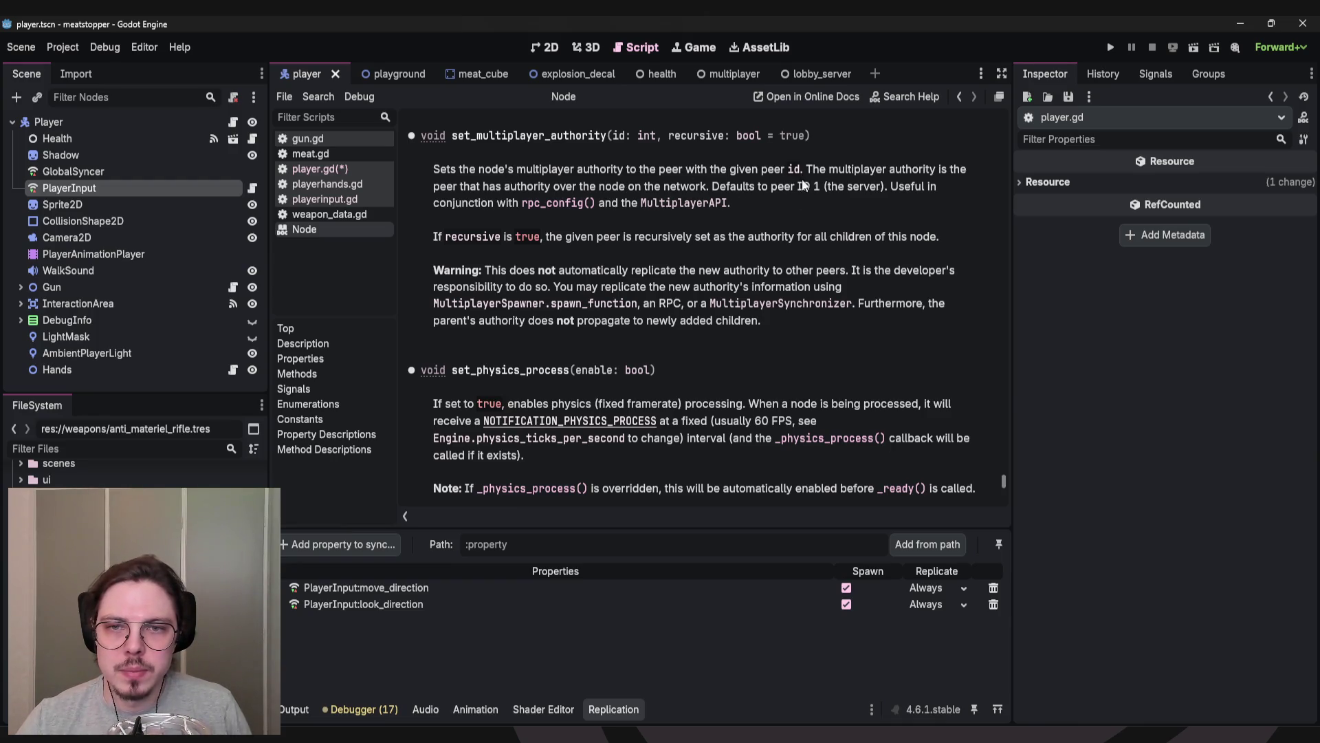
Highlight the help text on node authority and its default to the server.
left_click_drag(526, 185, 670, 186)
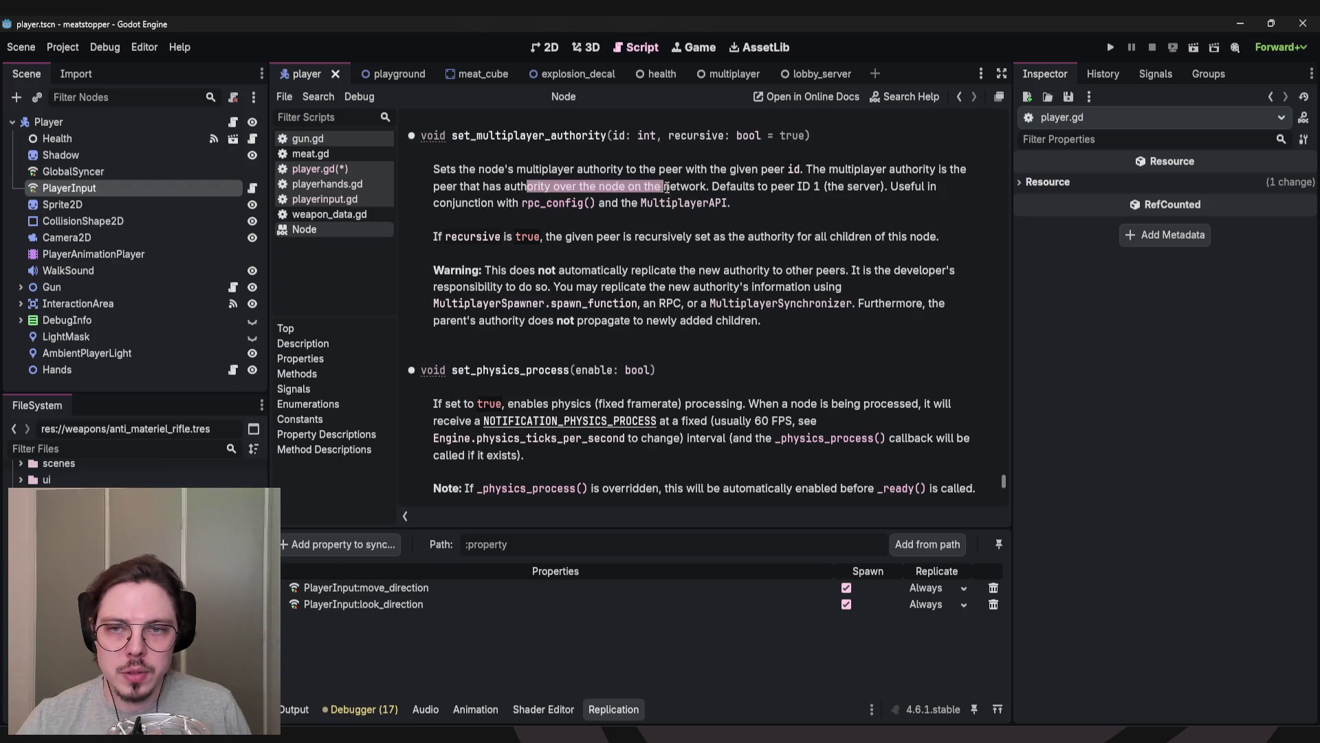
left_click(712, 186)
left_click_drag(801, 185, 761, 206)
left_click(769, 215)
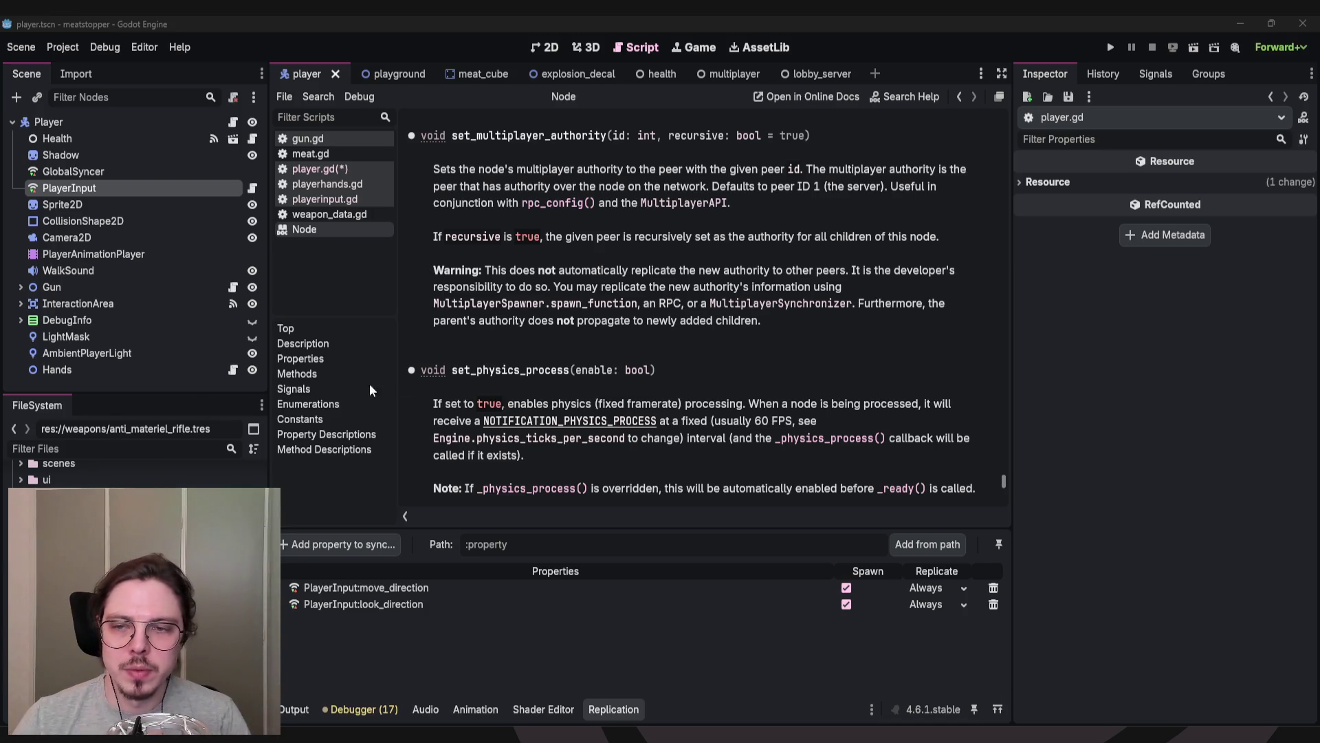
left_click(582, 299)
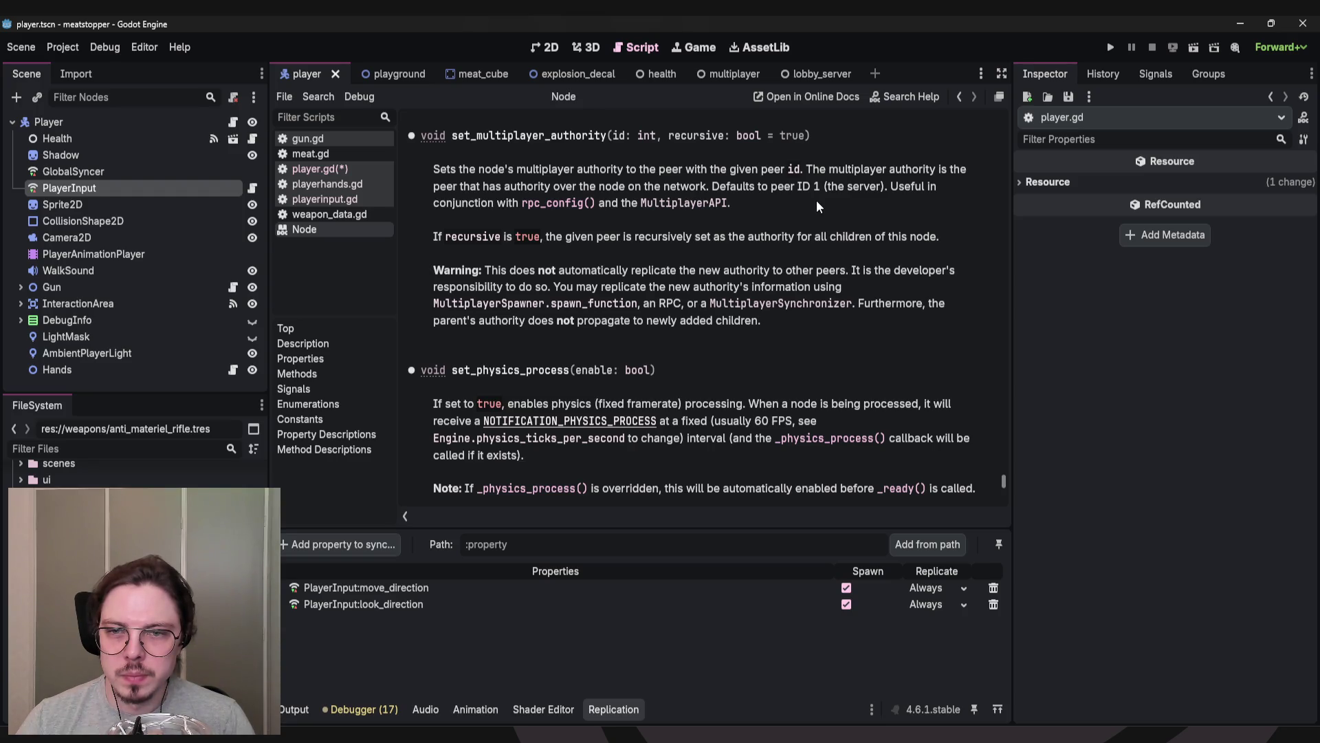
Highlight the Warning paragraph, then go back to player.gd with Alt+Left.
triple_click(790, 270)
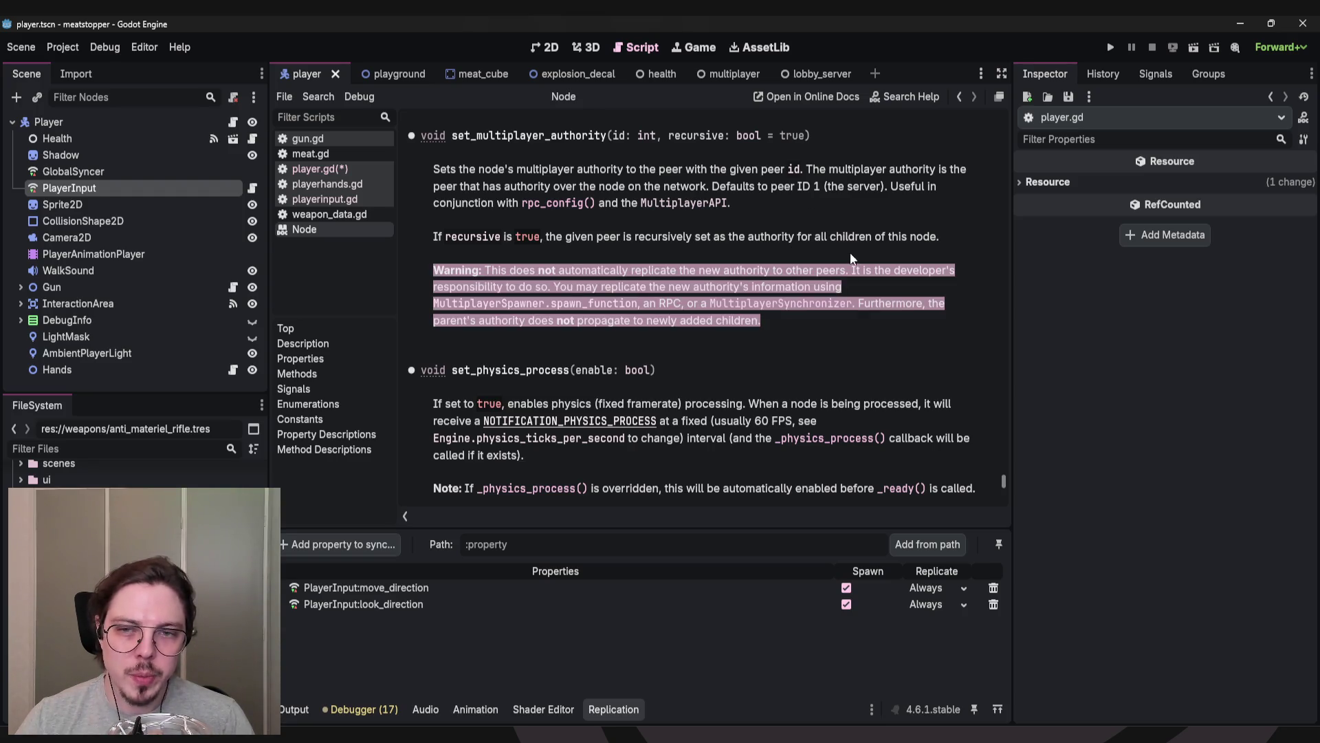
left_click(812, 340)
left_click_drag(795, 328, 777, 263)
left_click(777, 263)
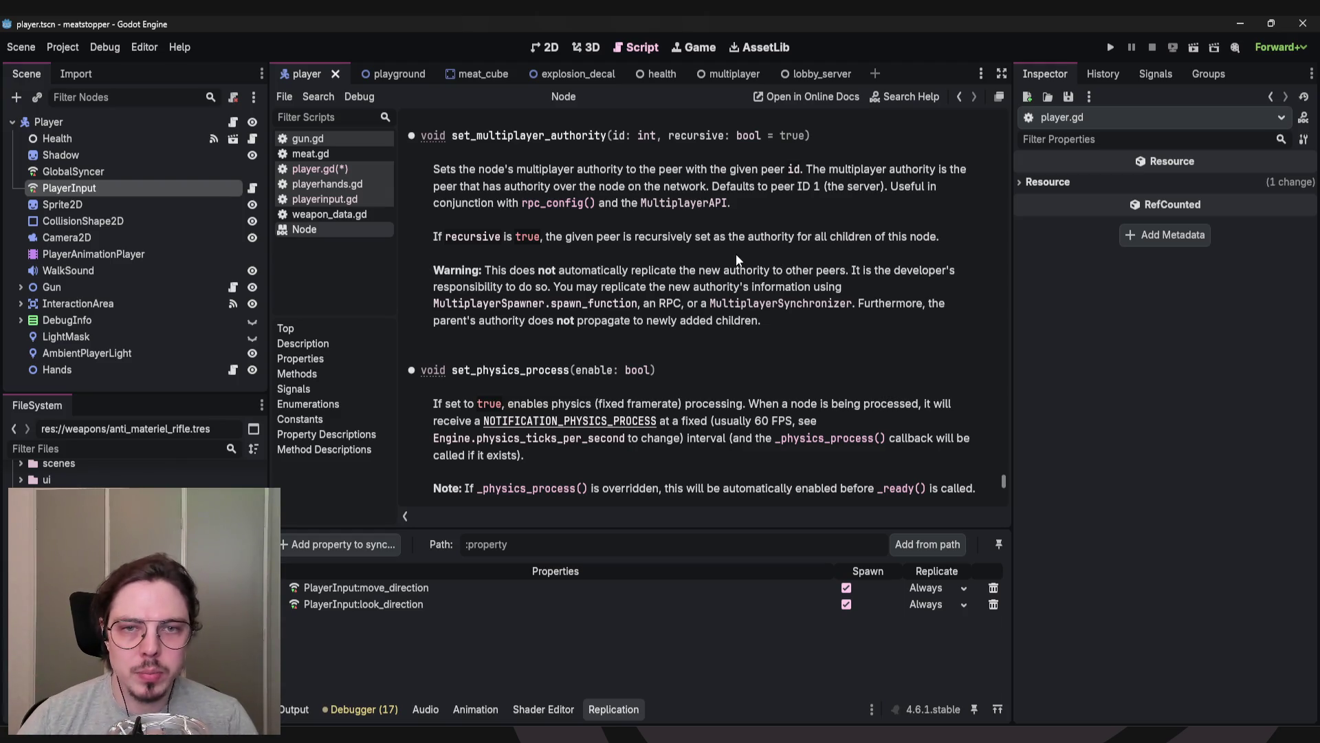
key("alt+Left")
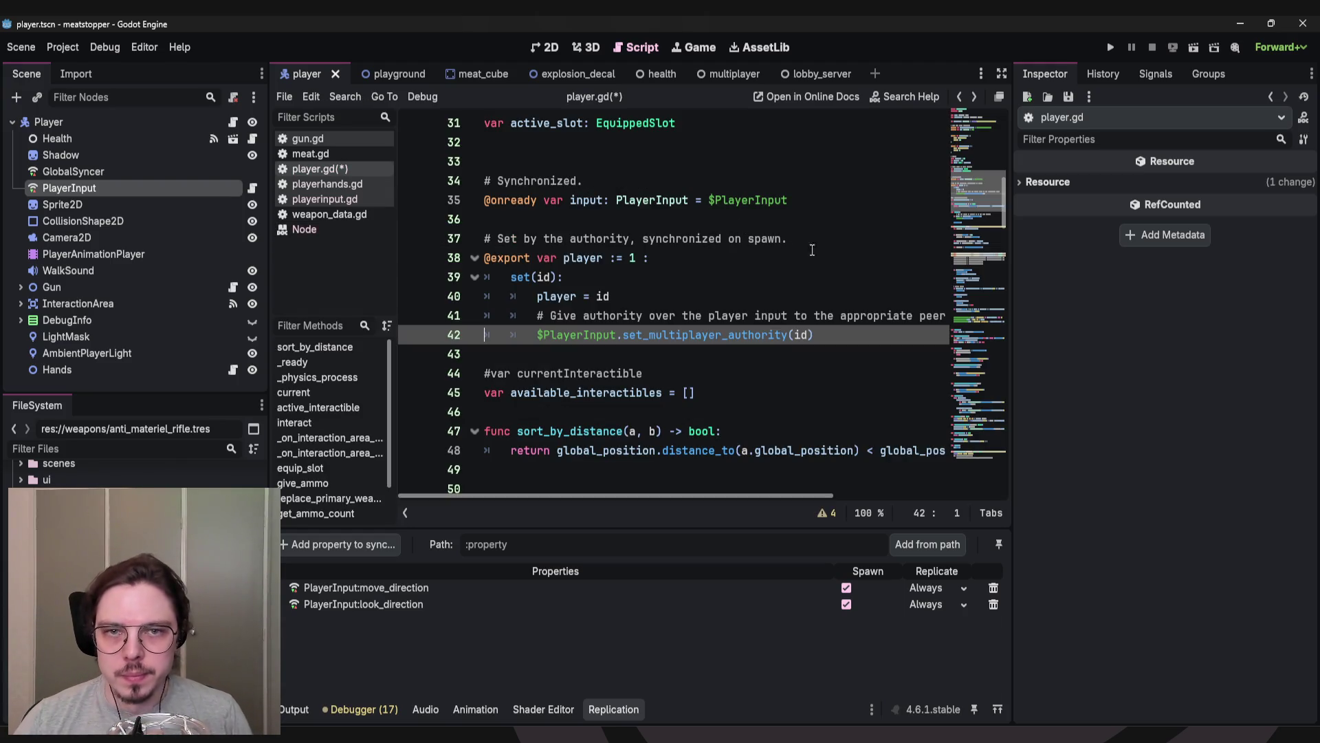
Undo the stray edit after the EquippedSlot enum and save player.gd.
left_click(739, 238)
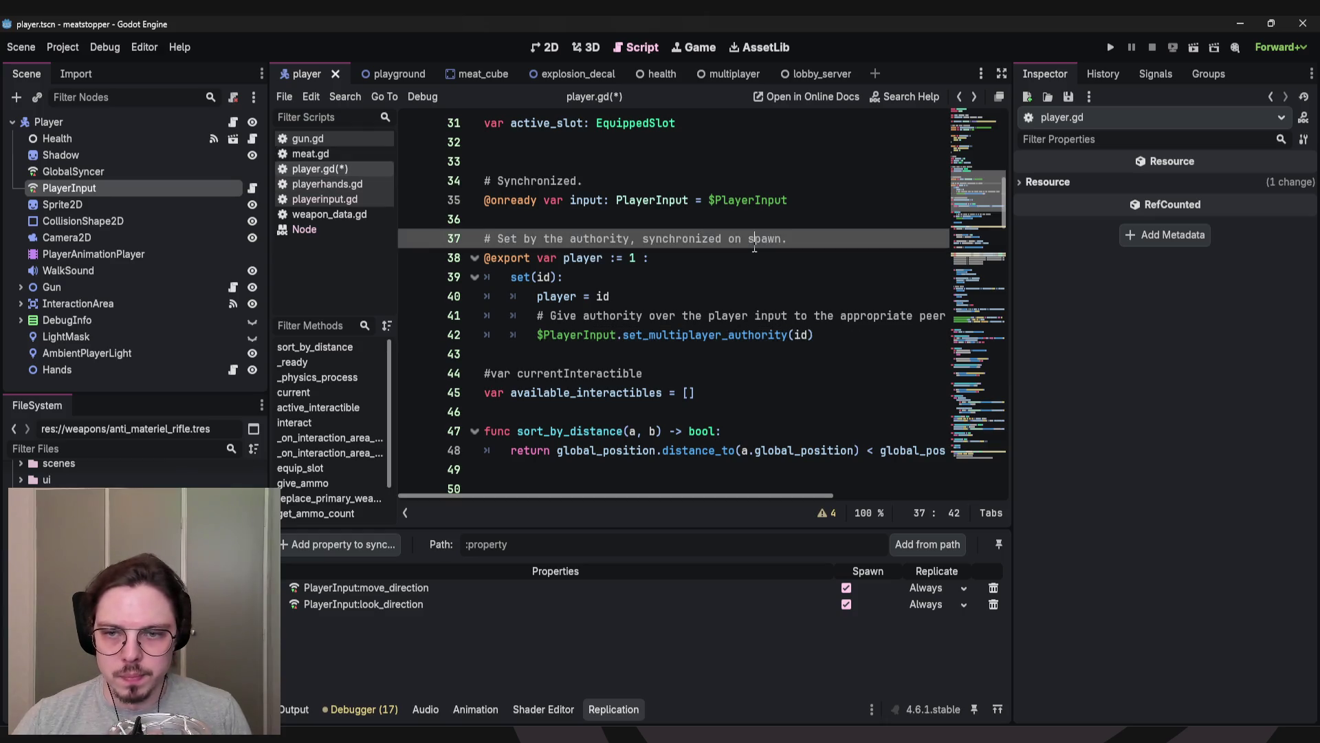
key("ctrl+z")
key("ctrl+z")
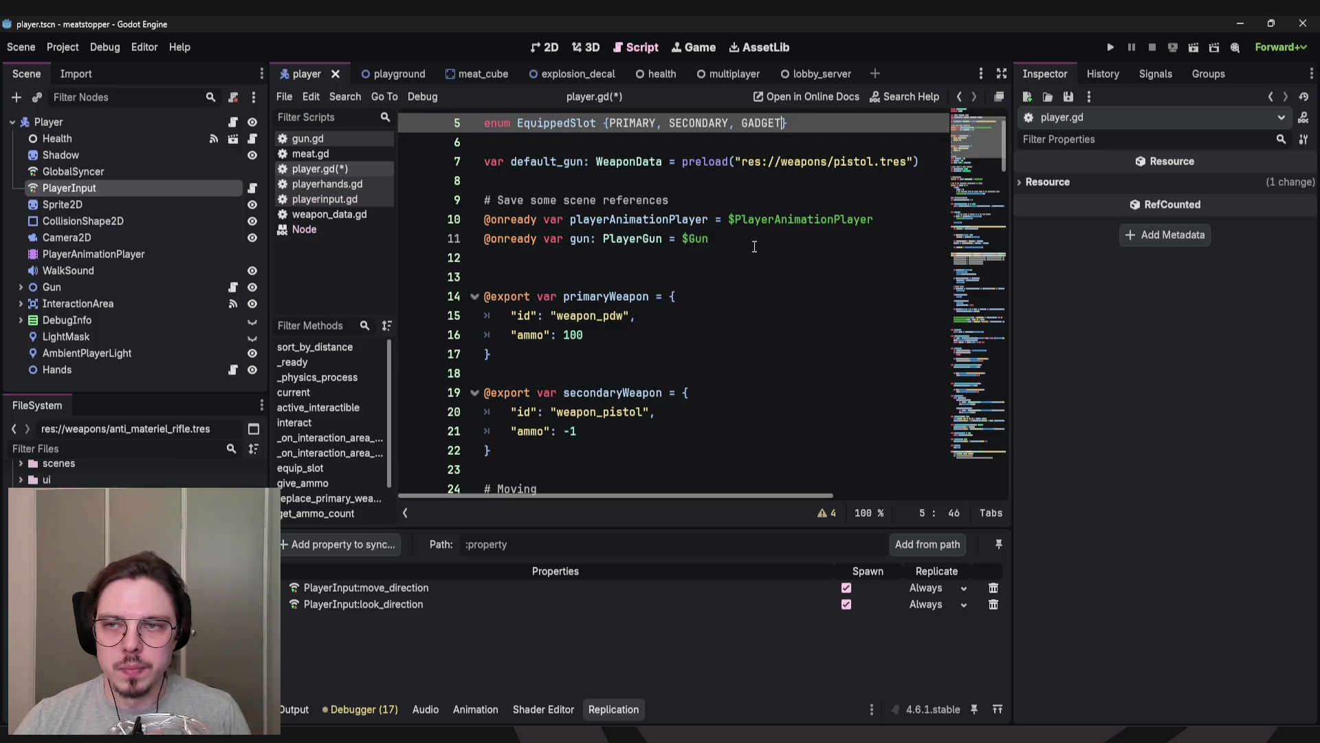
key("ctrl+s")
Scroll to the movement code near line 62, then switch to playerhands.gd.
scroll(788, 276, "down", 4)
left_click(966, 275)
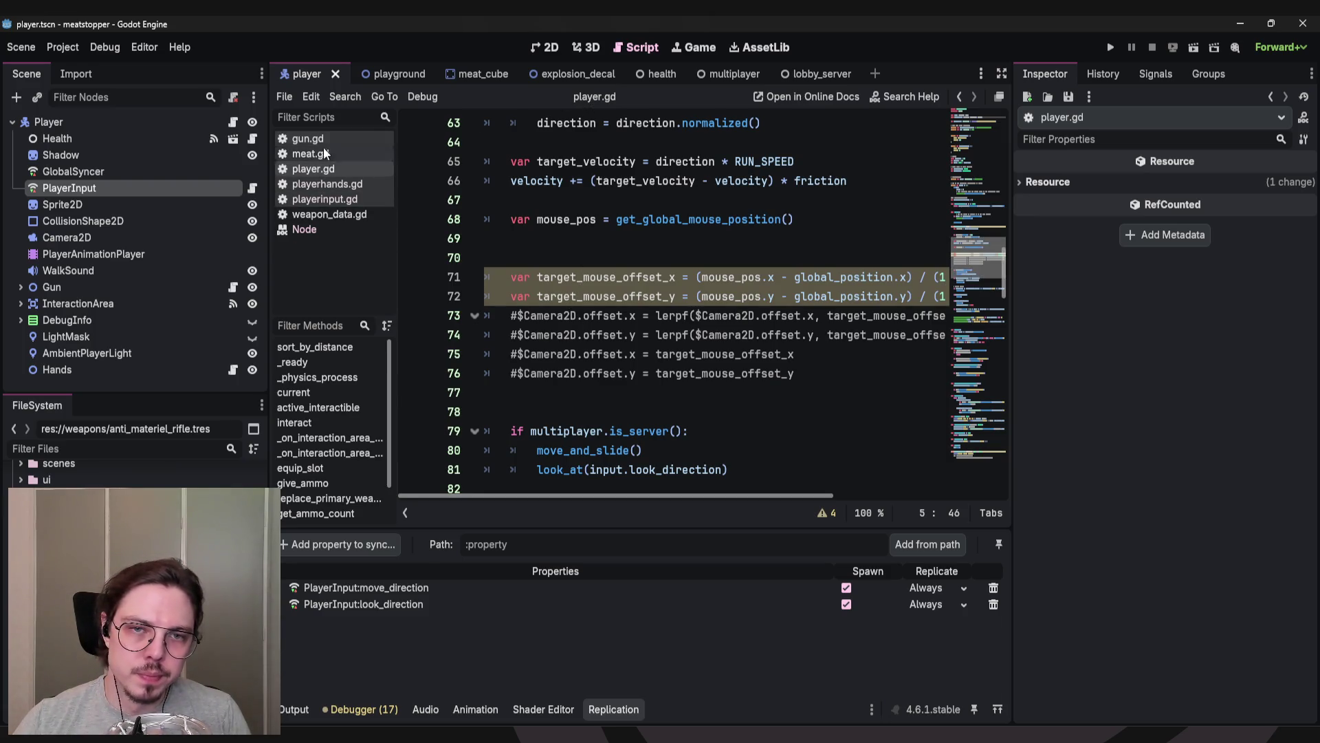
left_click(317, 183)
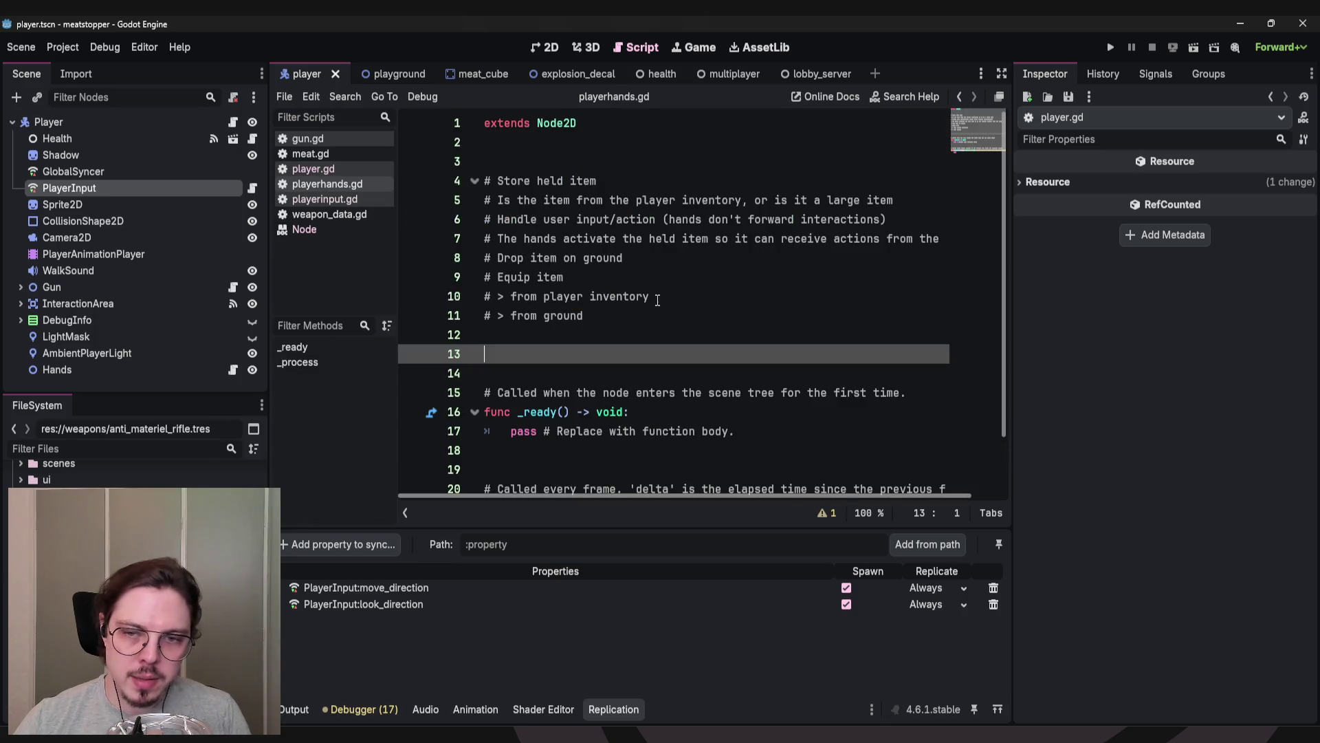
Delete the item-origin comment and its leftover empty line from line 5.
left_click(608, 336)
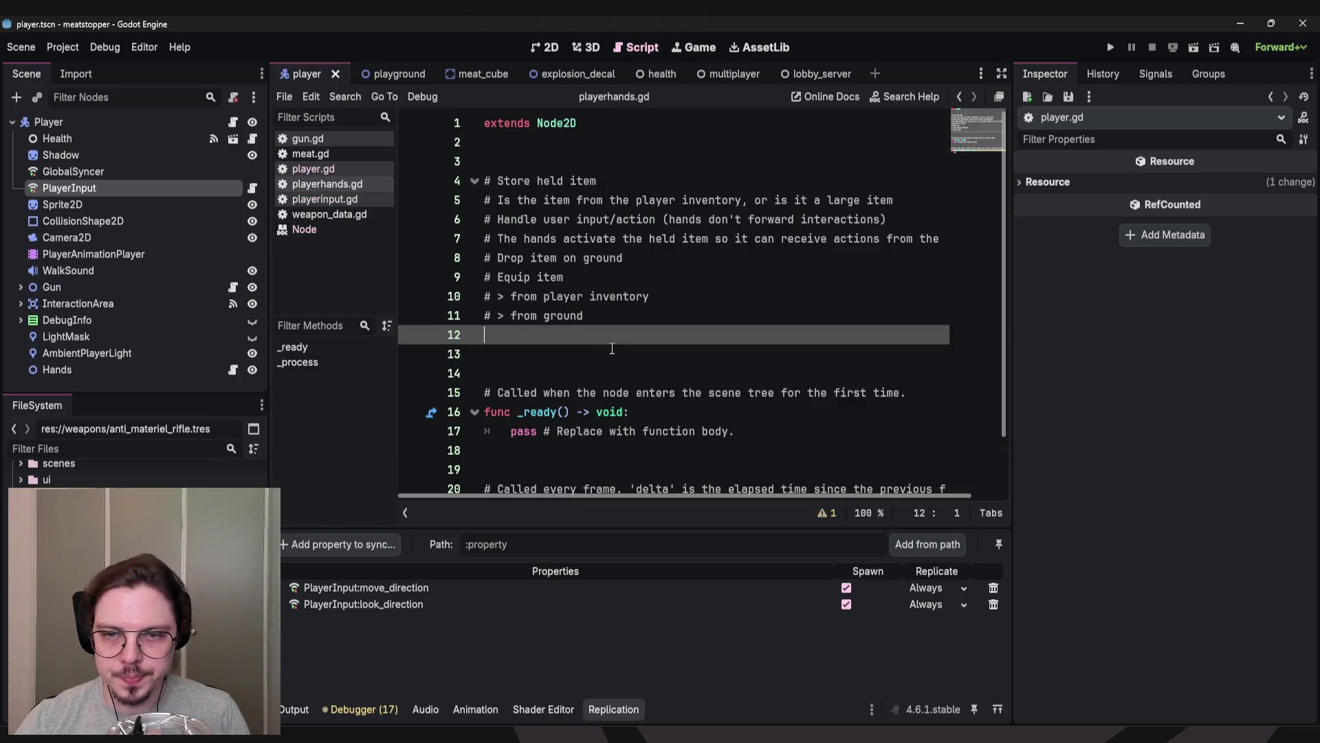
double_click(638, 239)
left_click(548, 337)
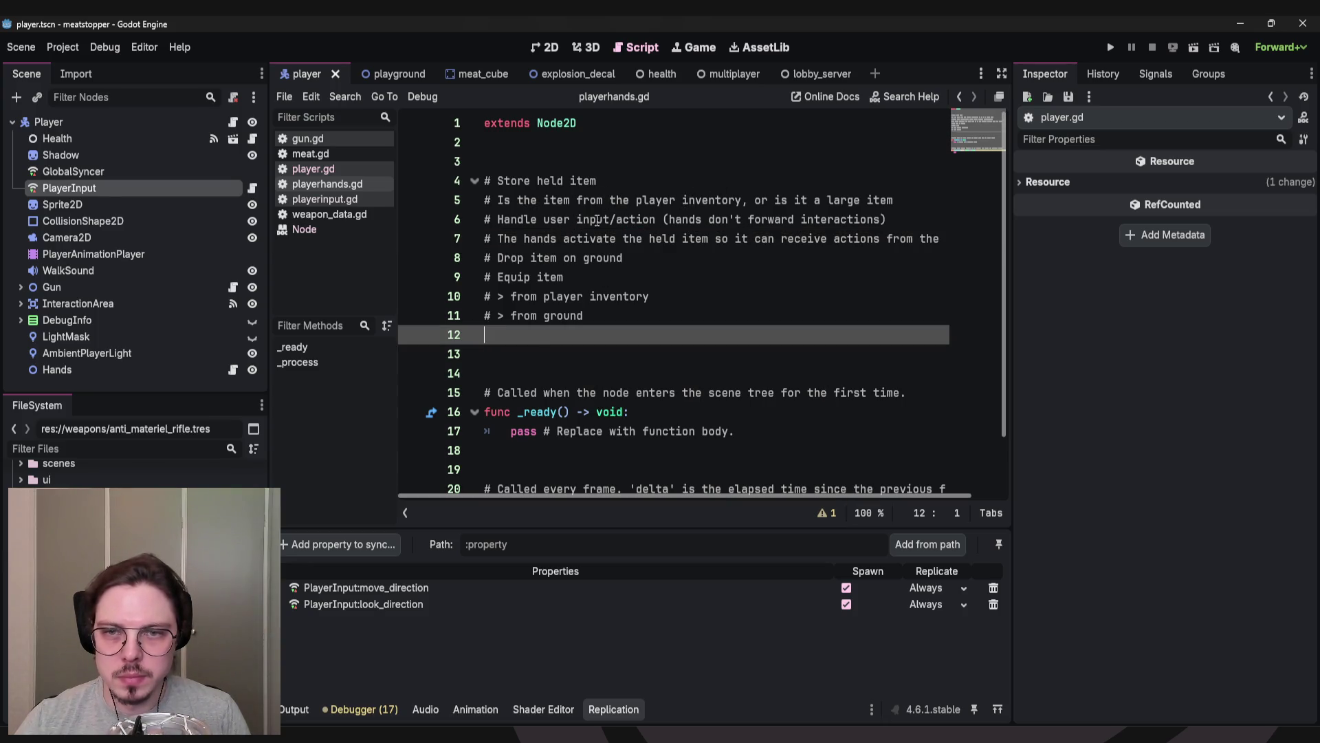
left_click_drag(909, 199, 463, 206)
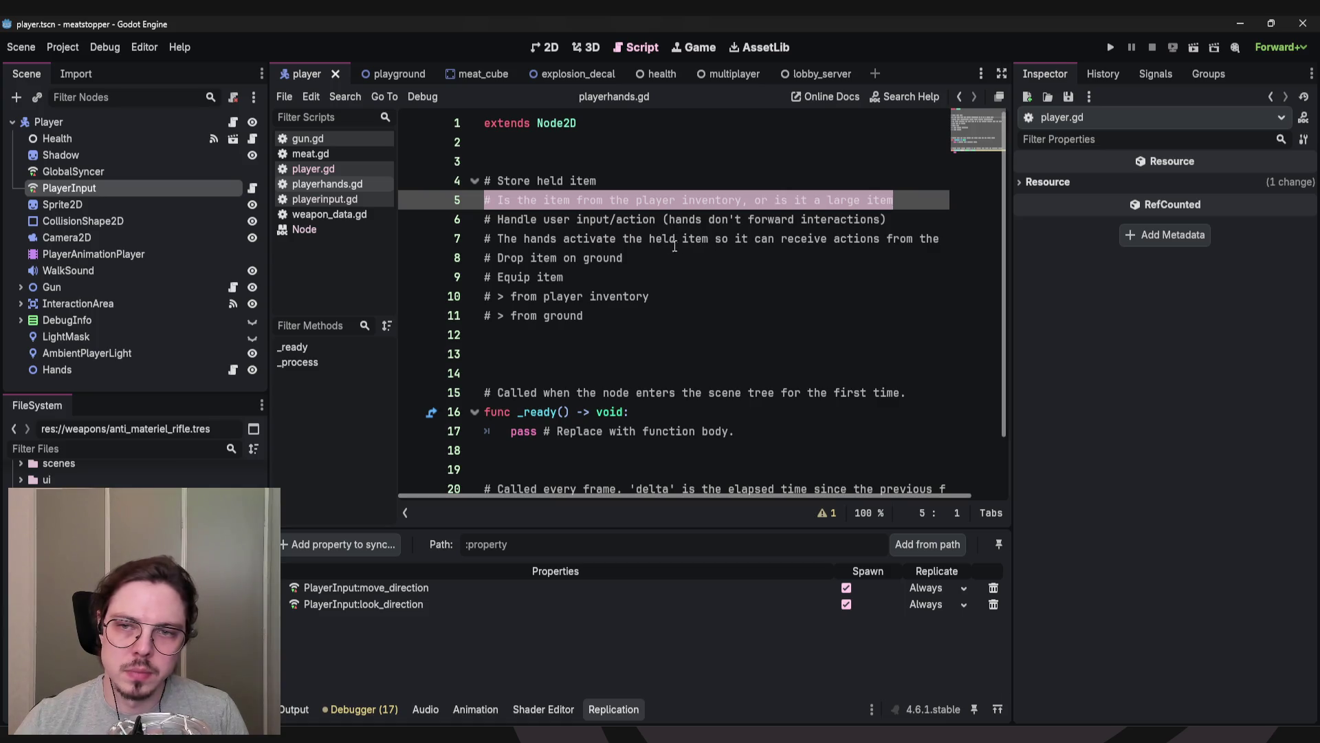
left_click(911, 200)
left_click_drag(912, 200, 481, 200)
key("BackSpace")
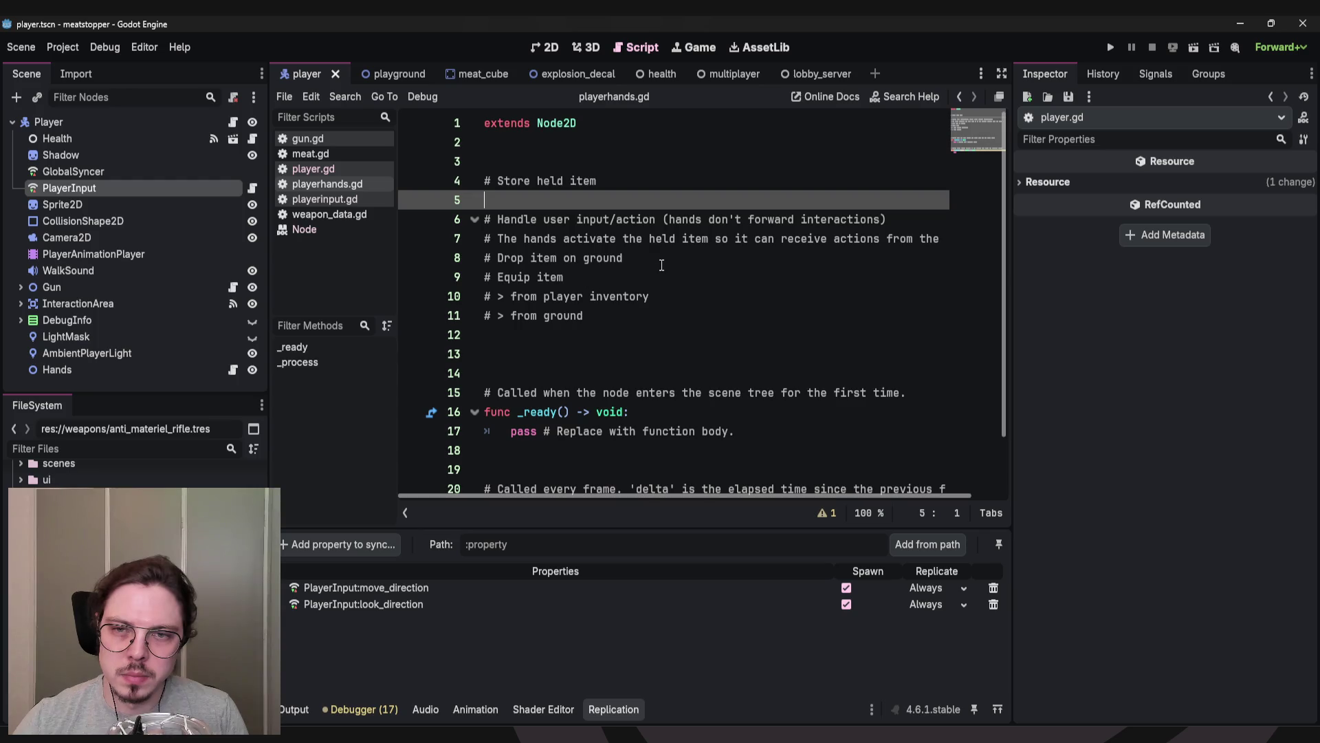
key("BackSpace")
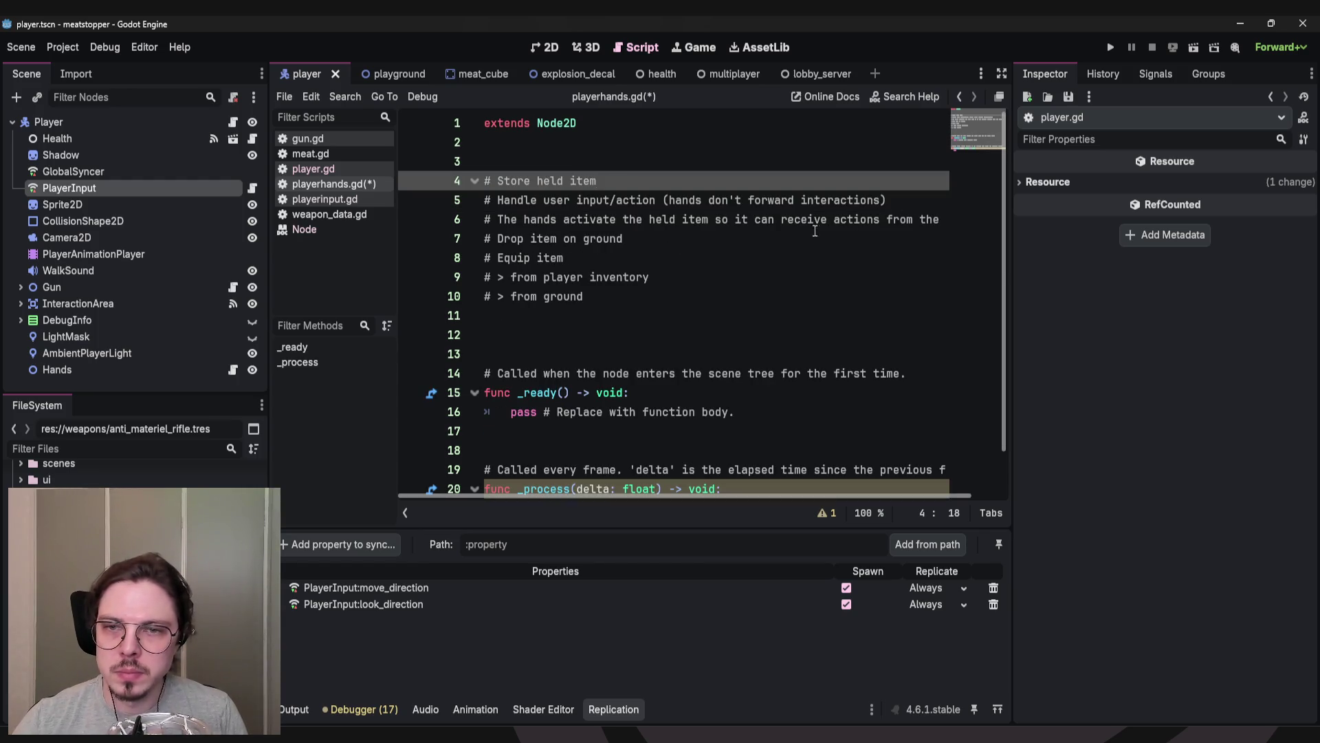
Write a new line 11 comment: 'Original slot? (player inventory or world?)'.
left_click(673, 256)
key("Down")
key("Down")
key("Down")
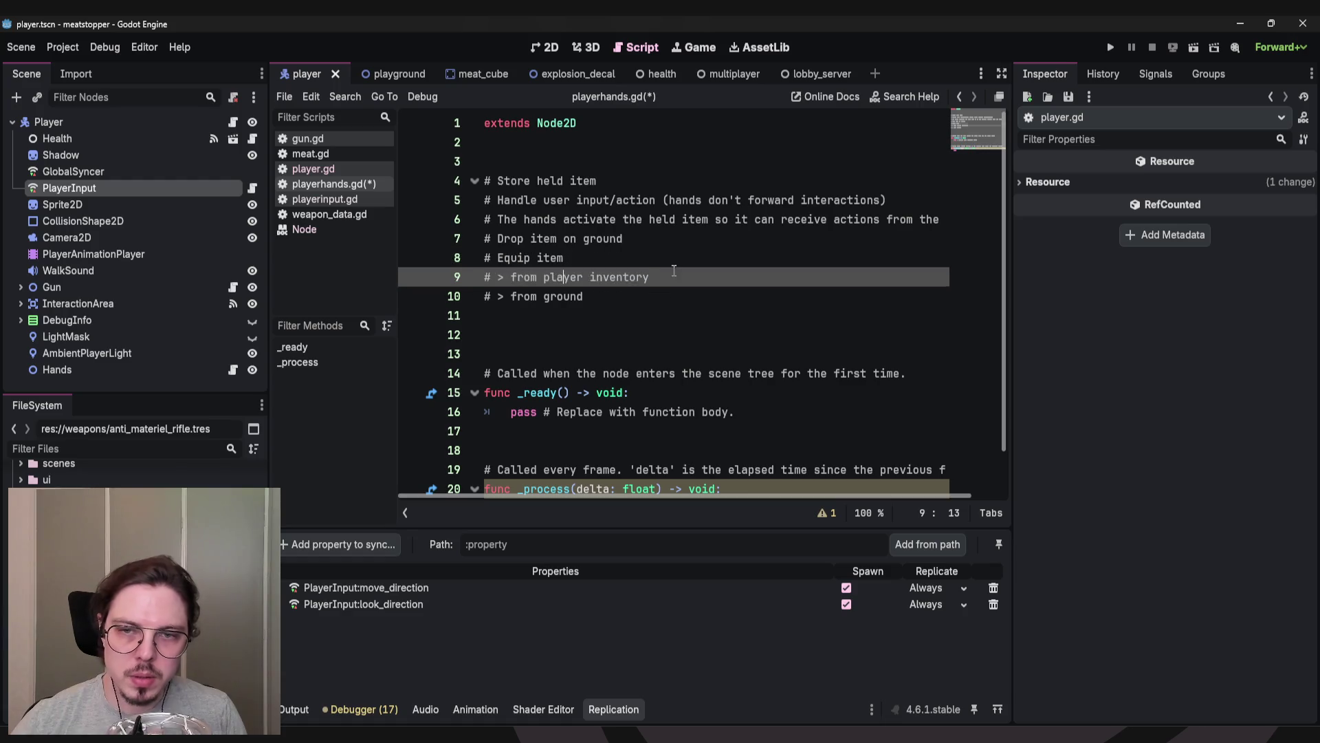
key("Return")
key("Up")
type("# Is the item from the player inventory, or is it a large item")
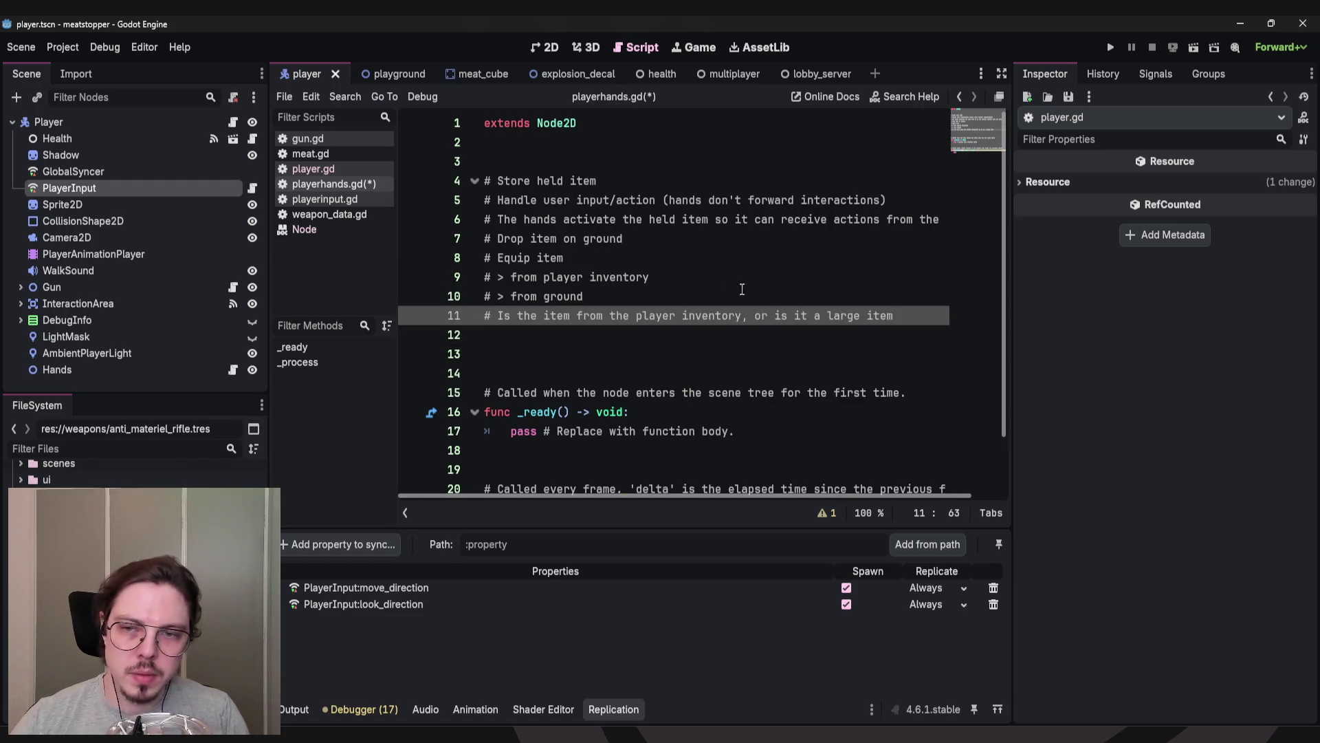
left_click_drag(911, 316, 498, 317)
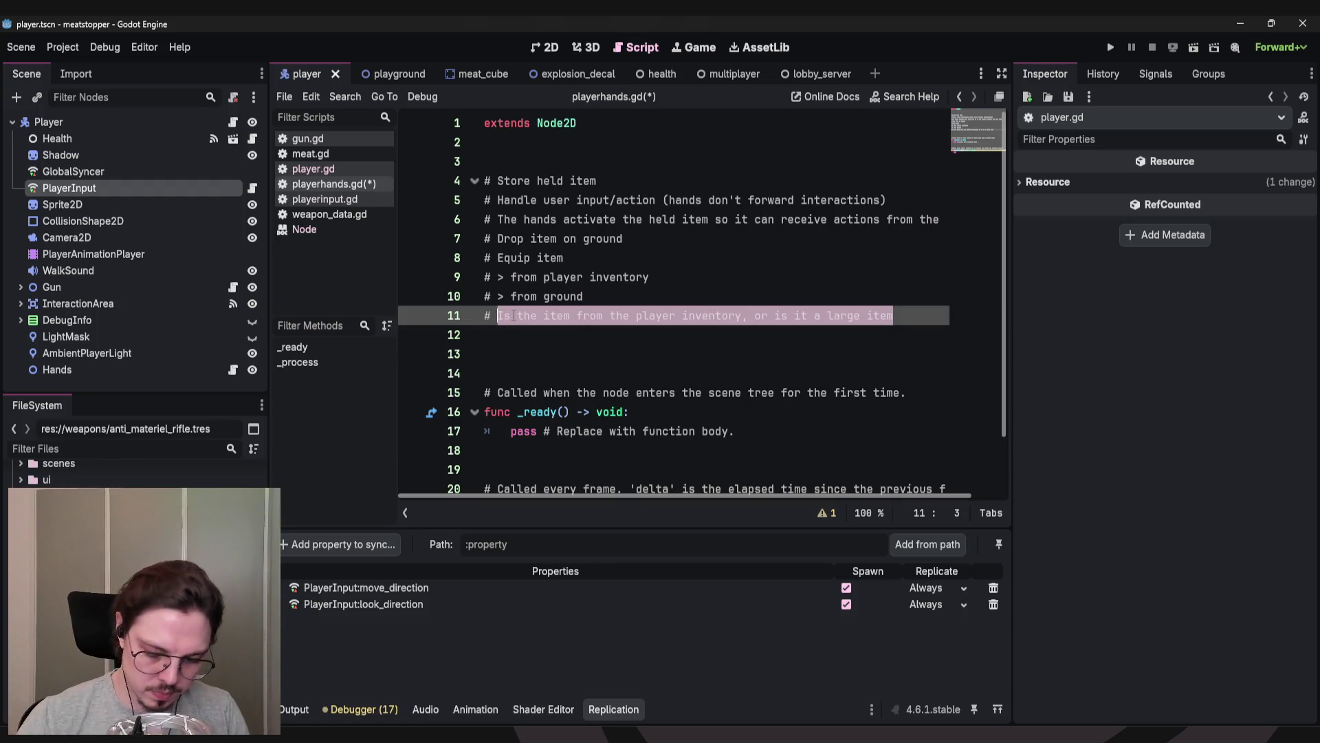
type("Original slo")
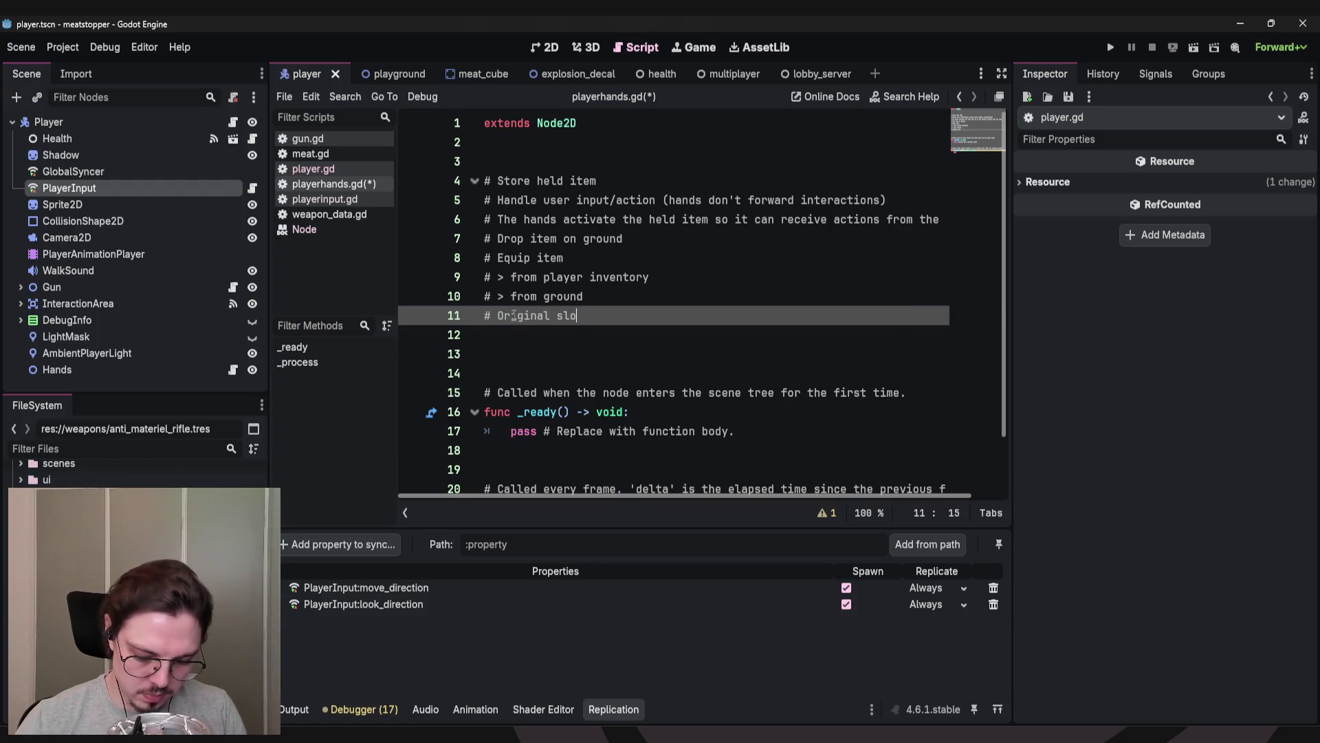
type("t? (")
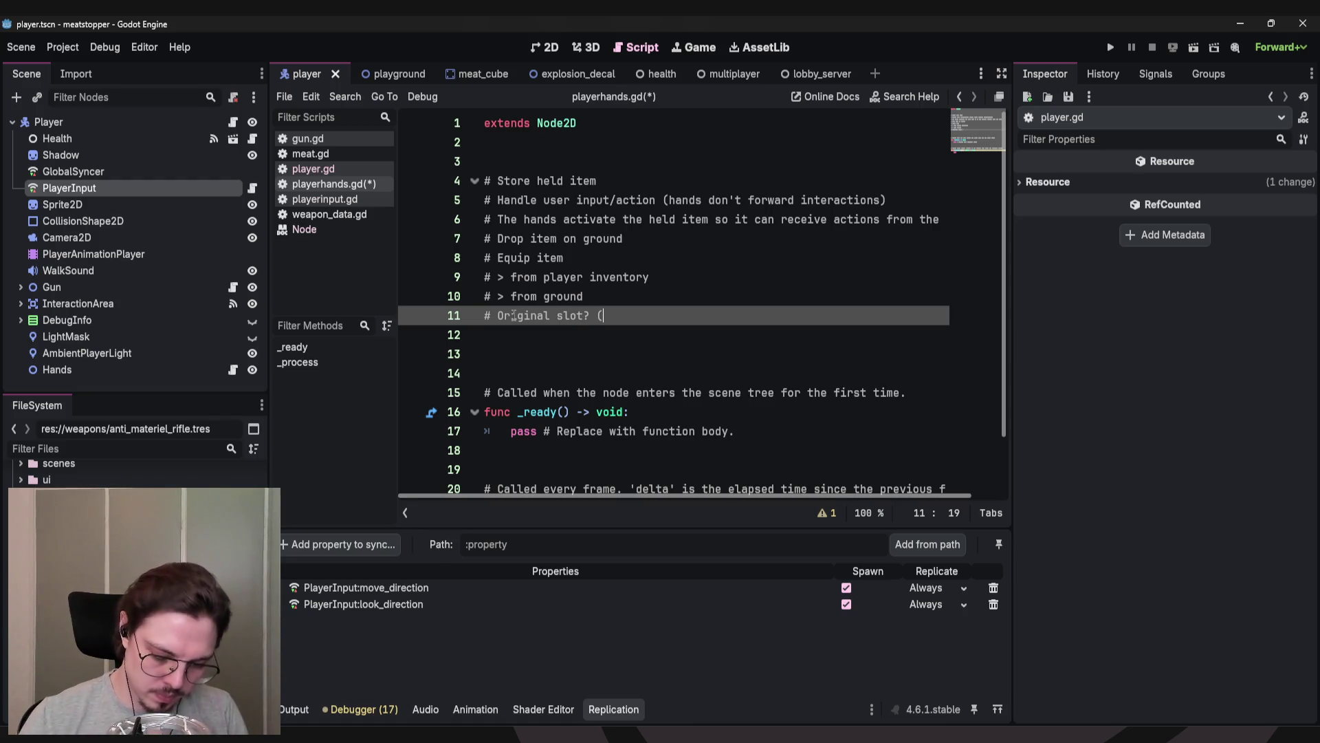
type("player invent")
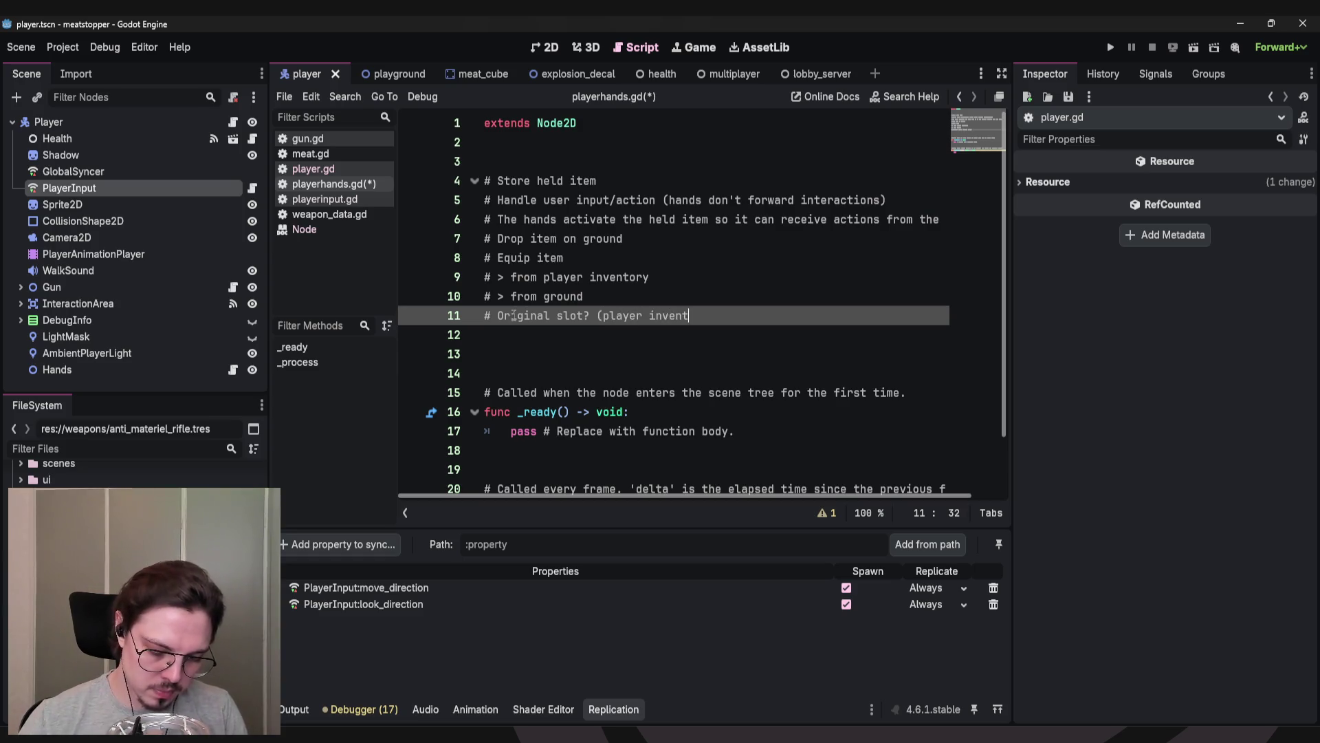
type("ory or wwo")
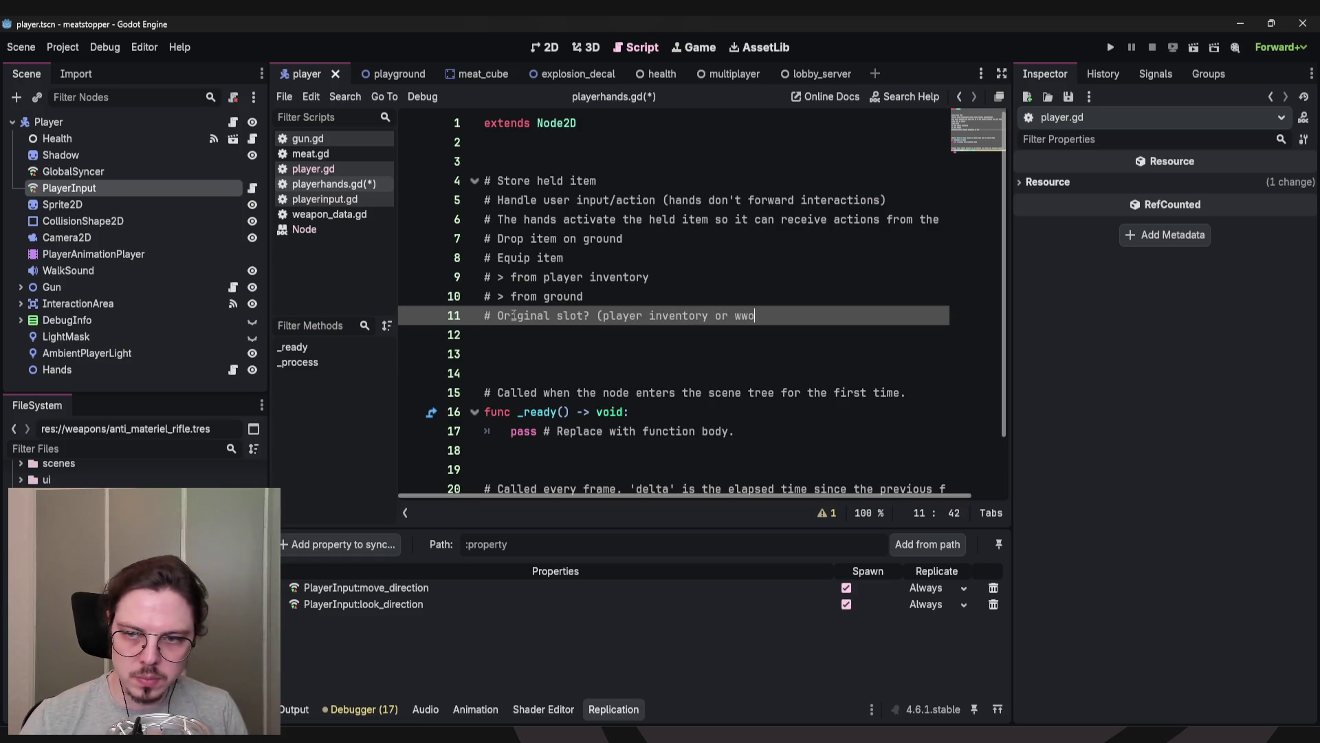
key("BackSpace")
key("BackSpace")
type("orld")
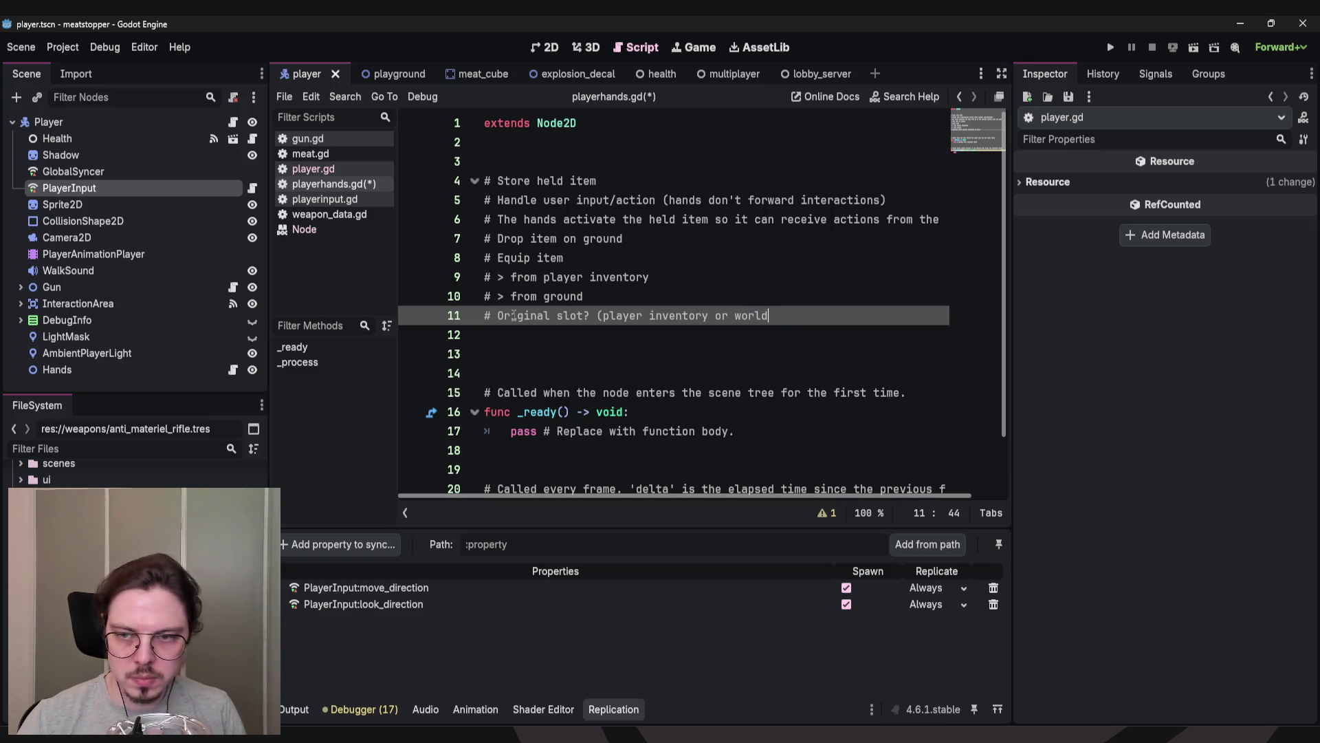
type("?")
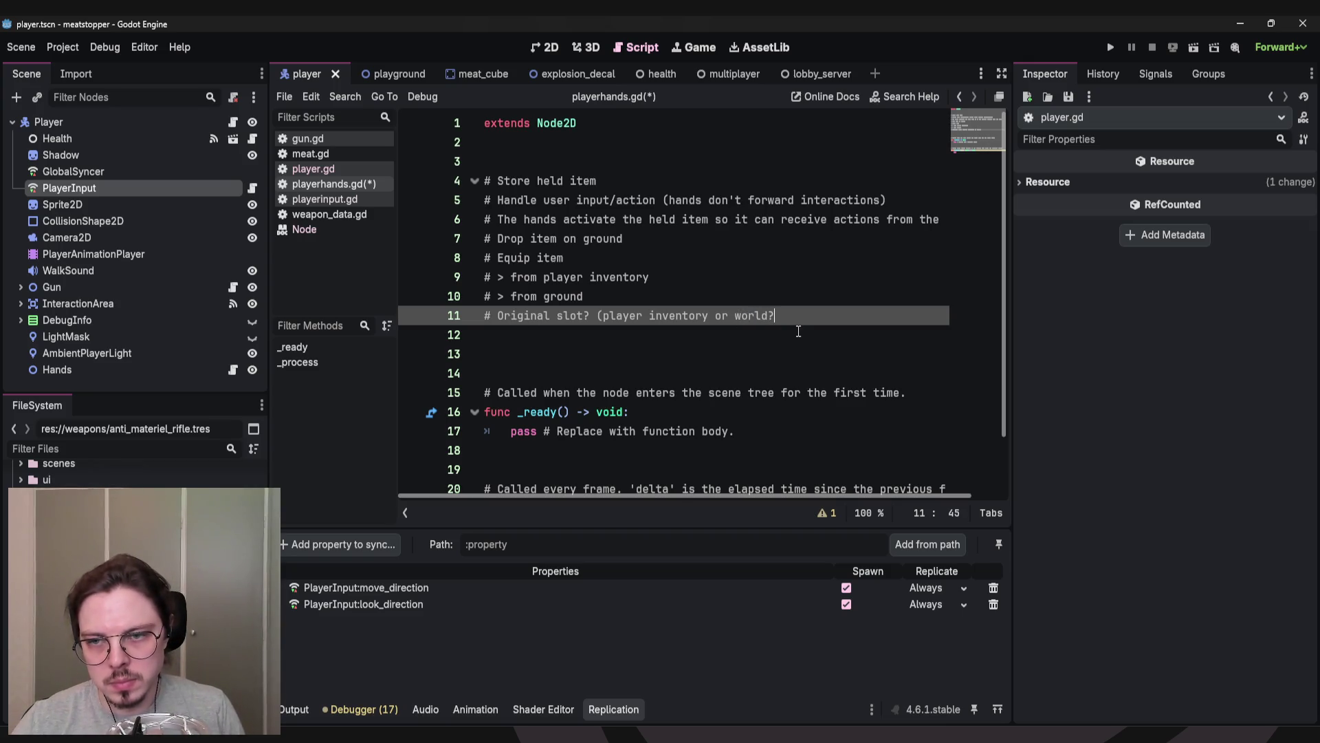
type(")")
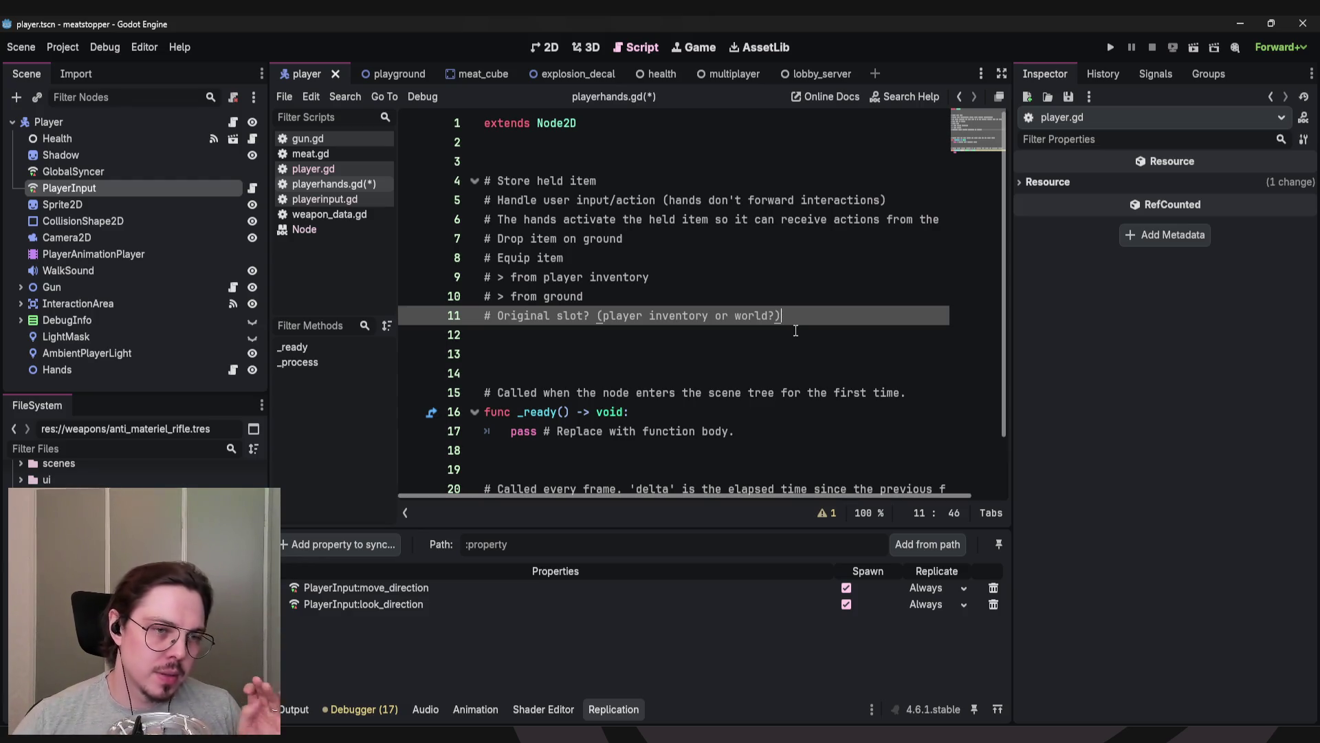
Finish line 11 so it ends '(player inventory or world?)' with a closing parenthesis.
left_click_drag(645, 183, 491, 182)
left_click(654, 181)
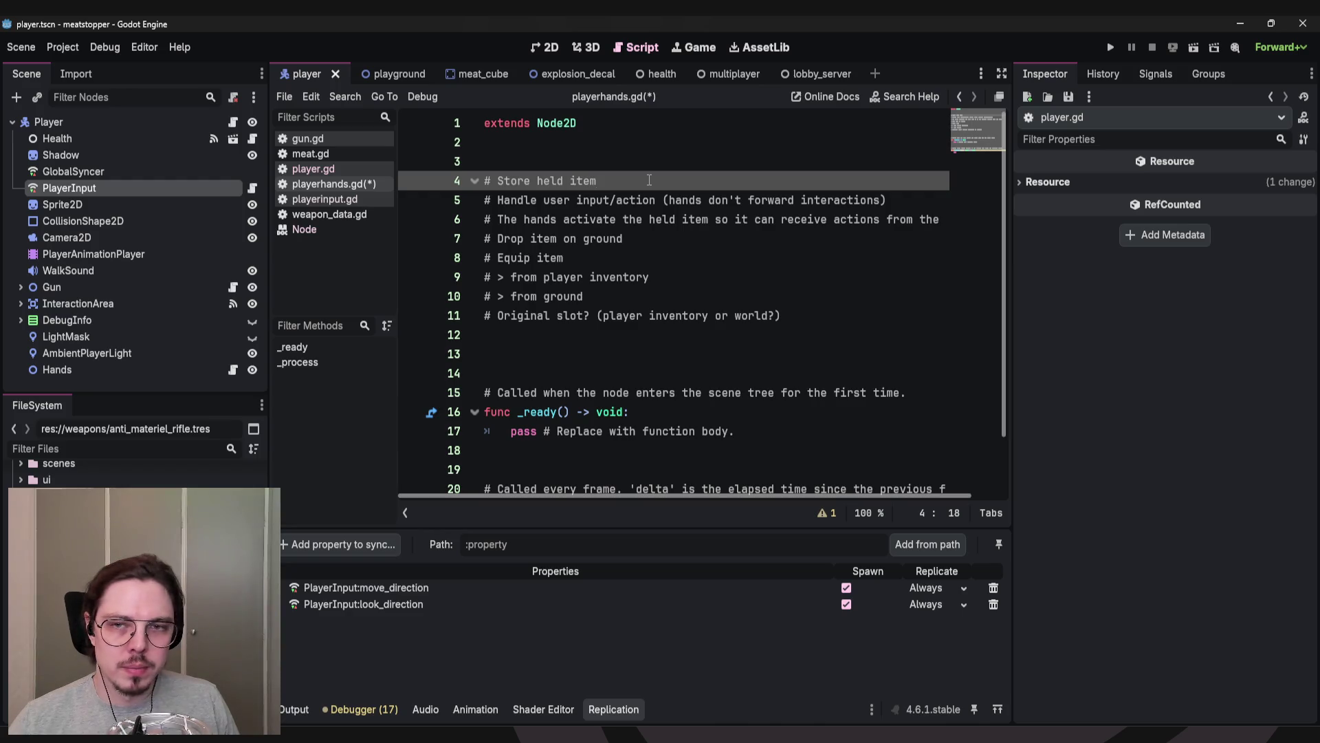
left_click(571, 353)
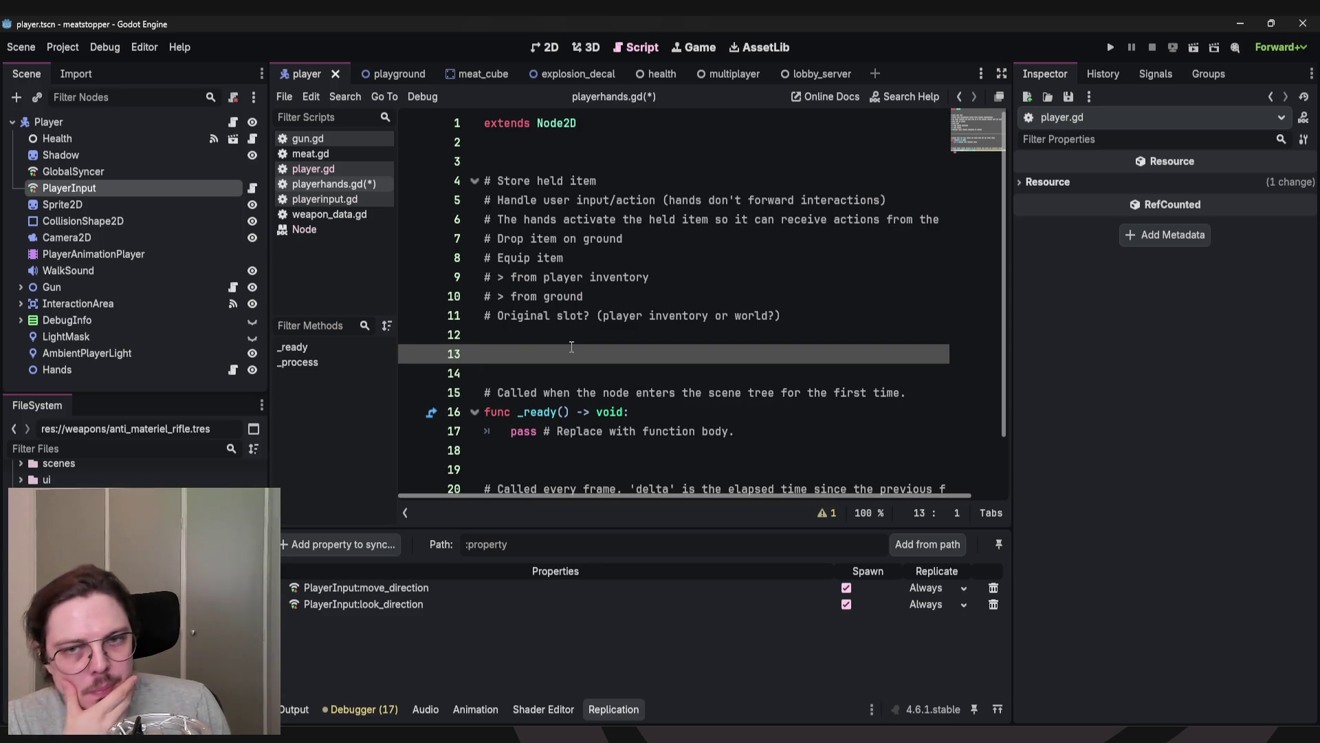
Add '# Maybe every item is part of the world and parented to the player inventory?' as line 12.
left_click(637, 176)
key("Up")
key("Return")
key("BackSpace")
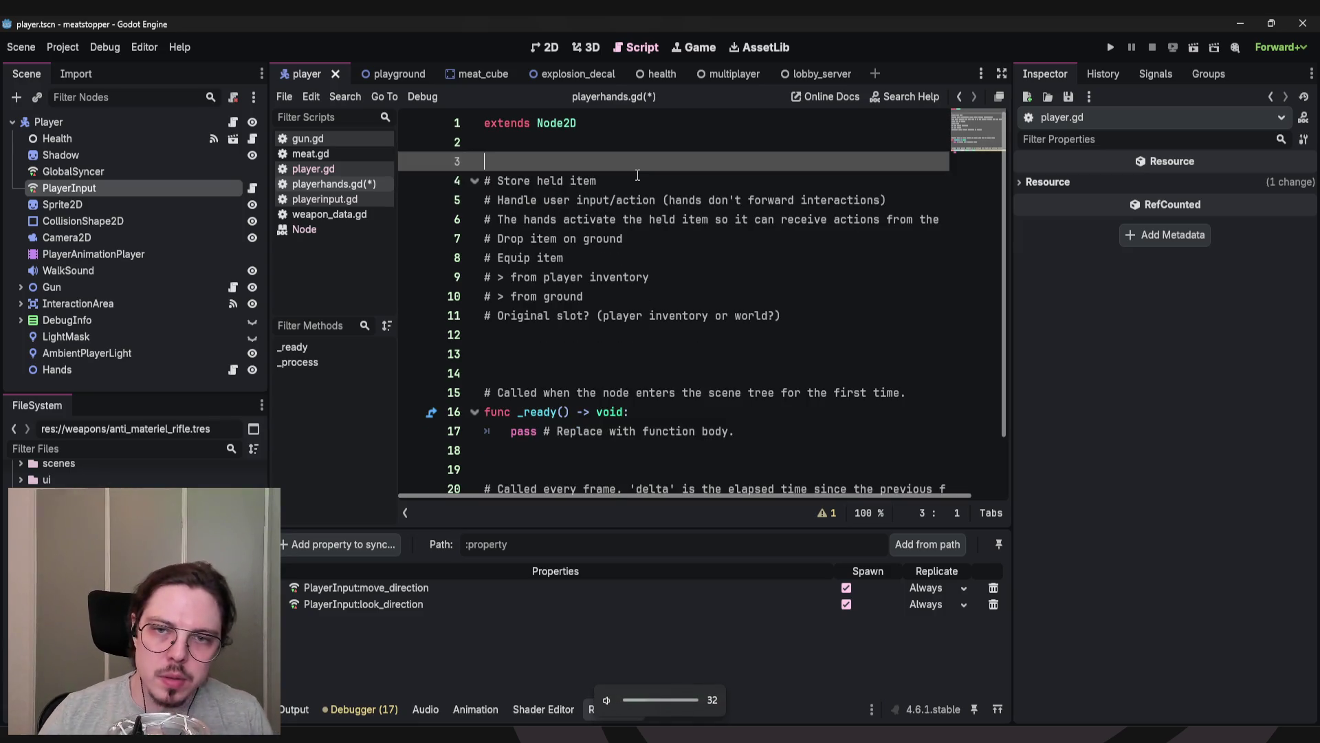
type("#")
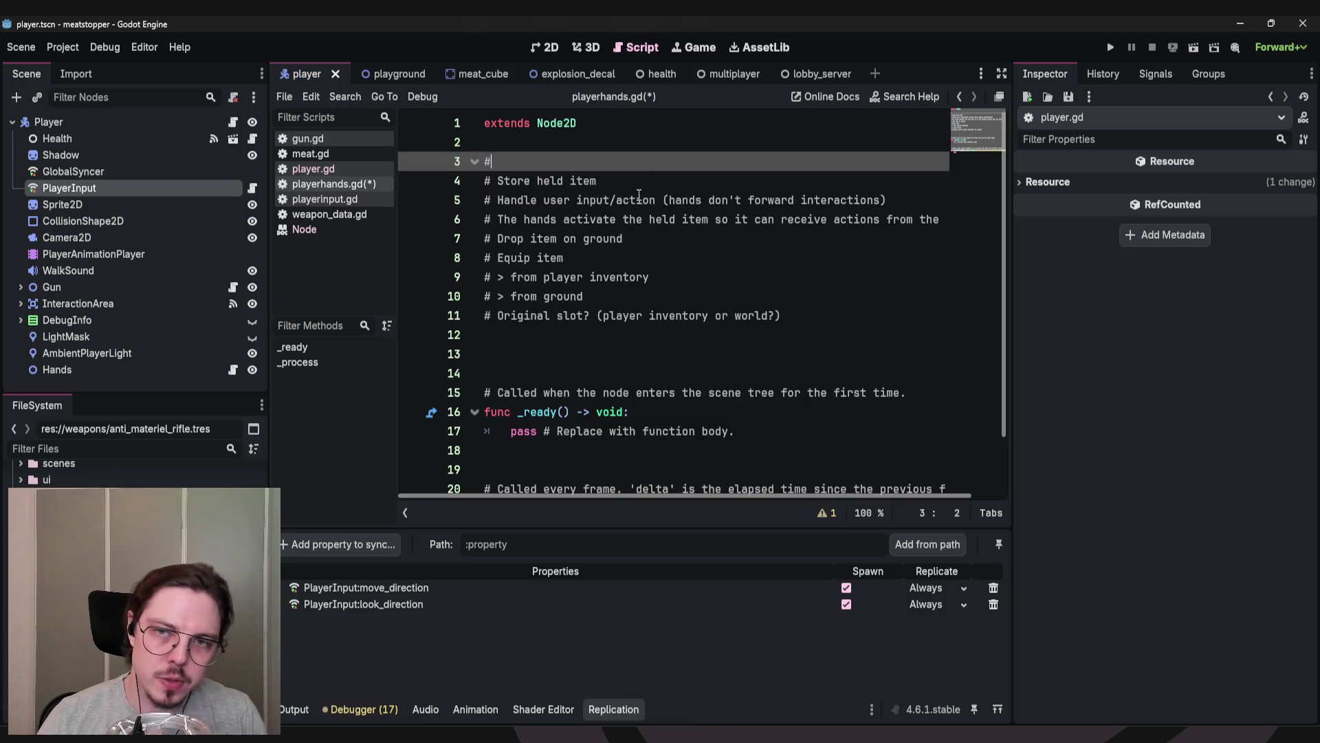
type(" Maybe e")
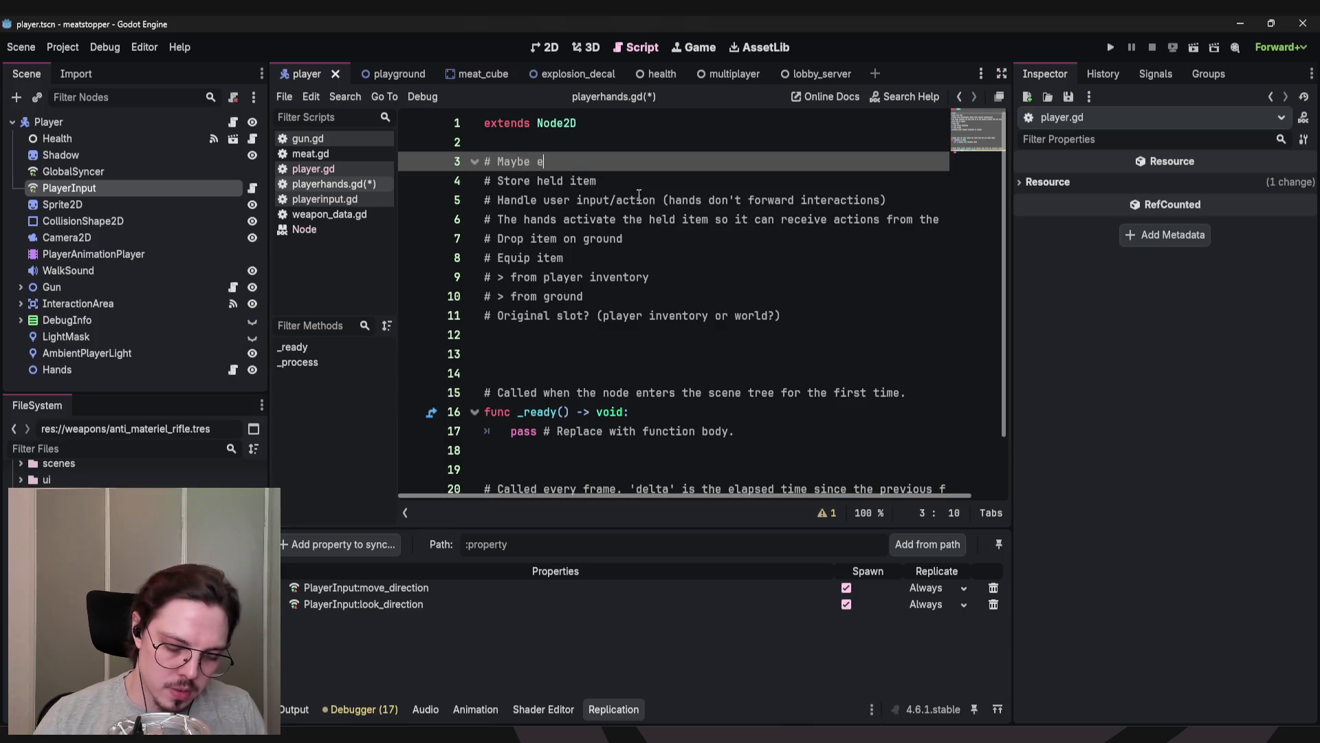
type("very it")
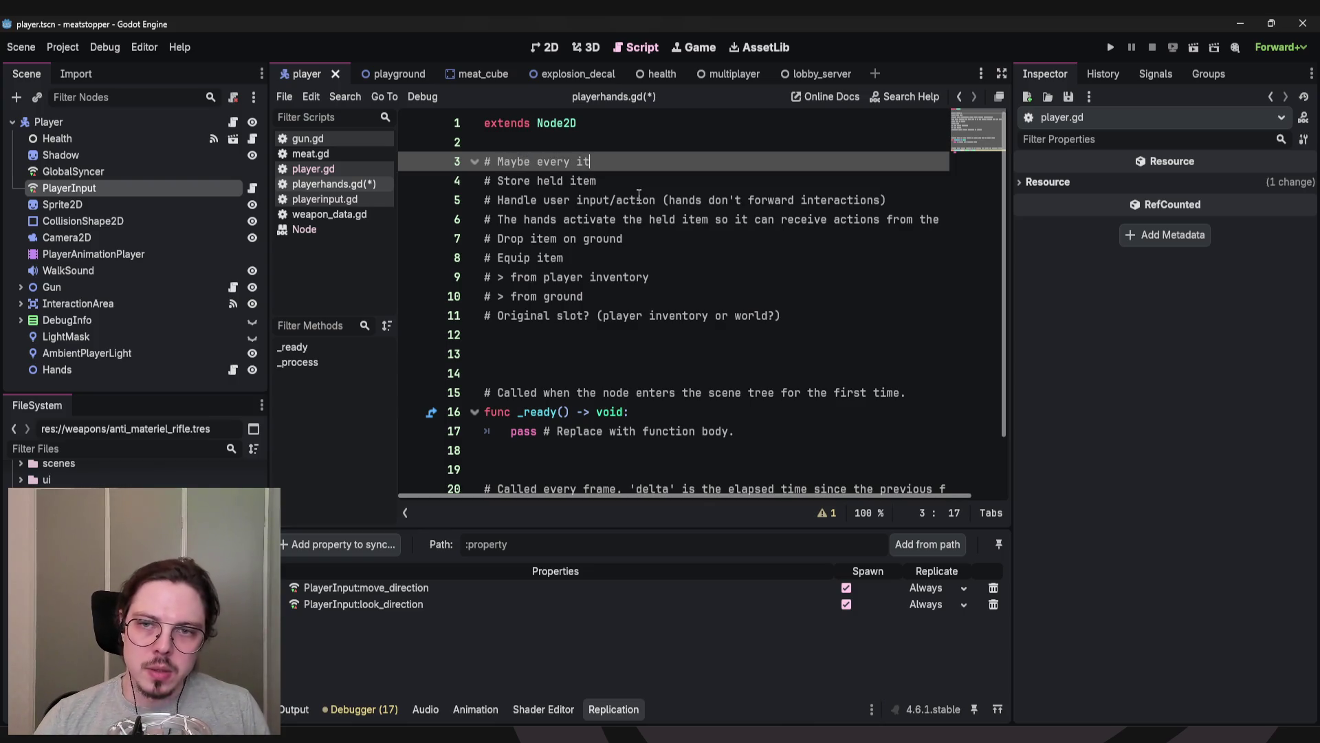
type("em is pa")
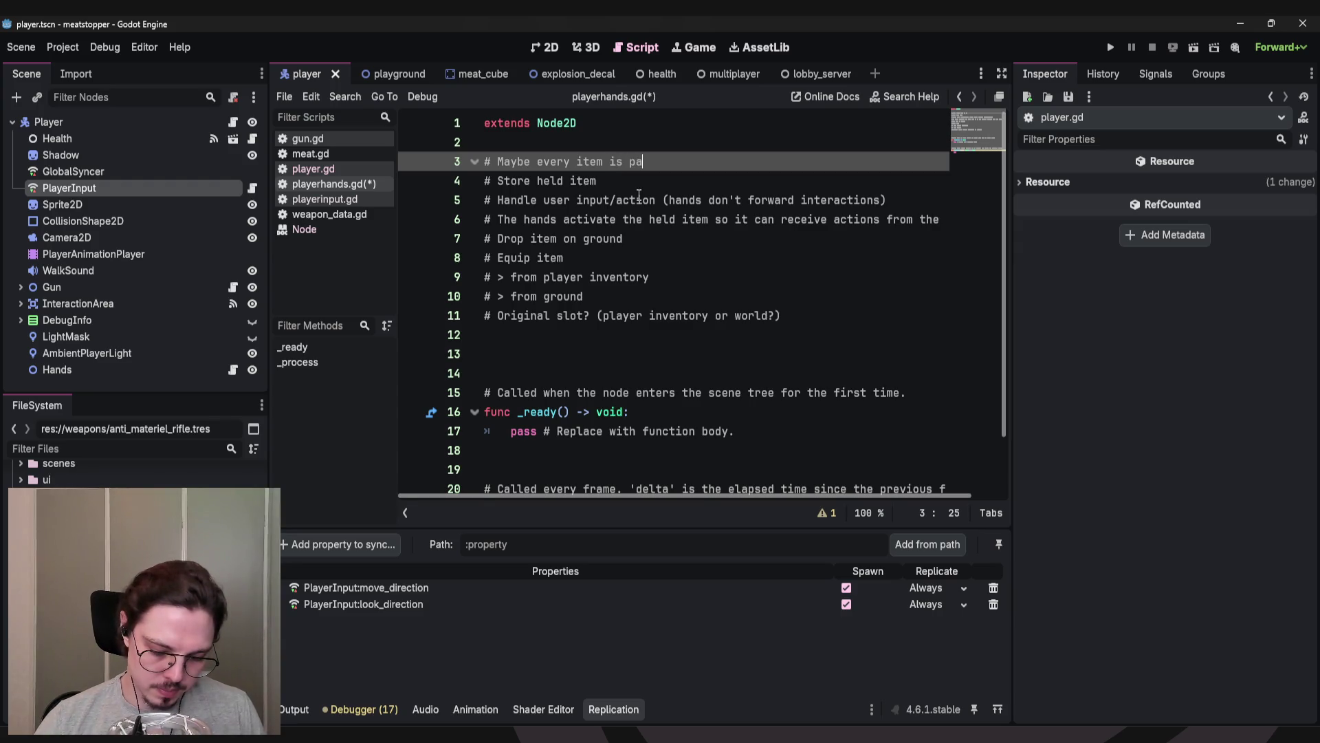
type("rt of the world")
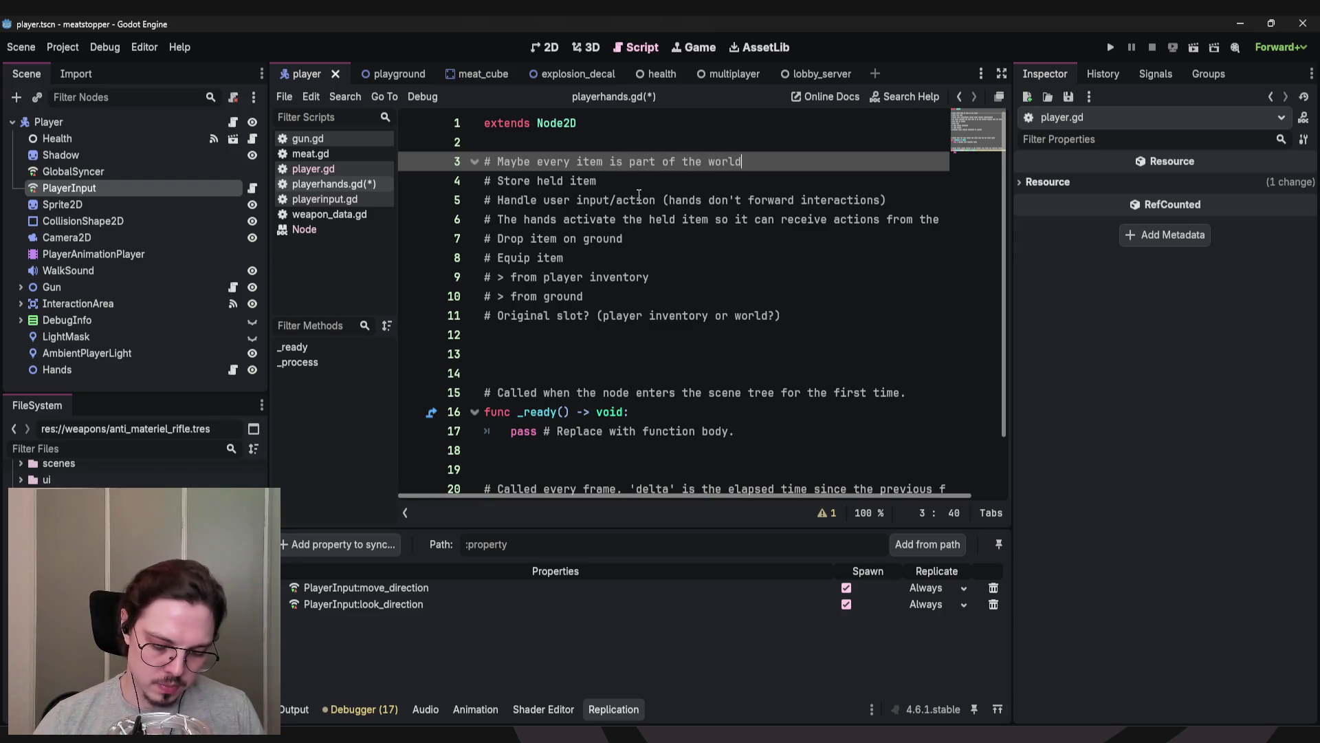
type(" and parented to ")
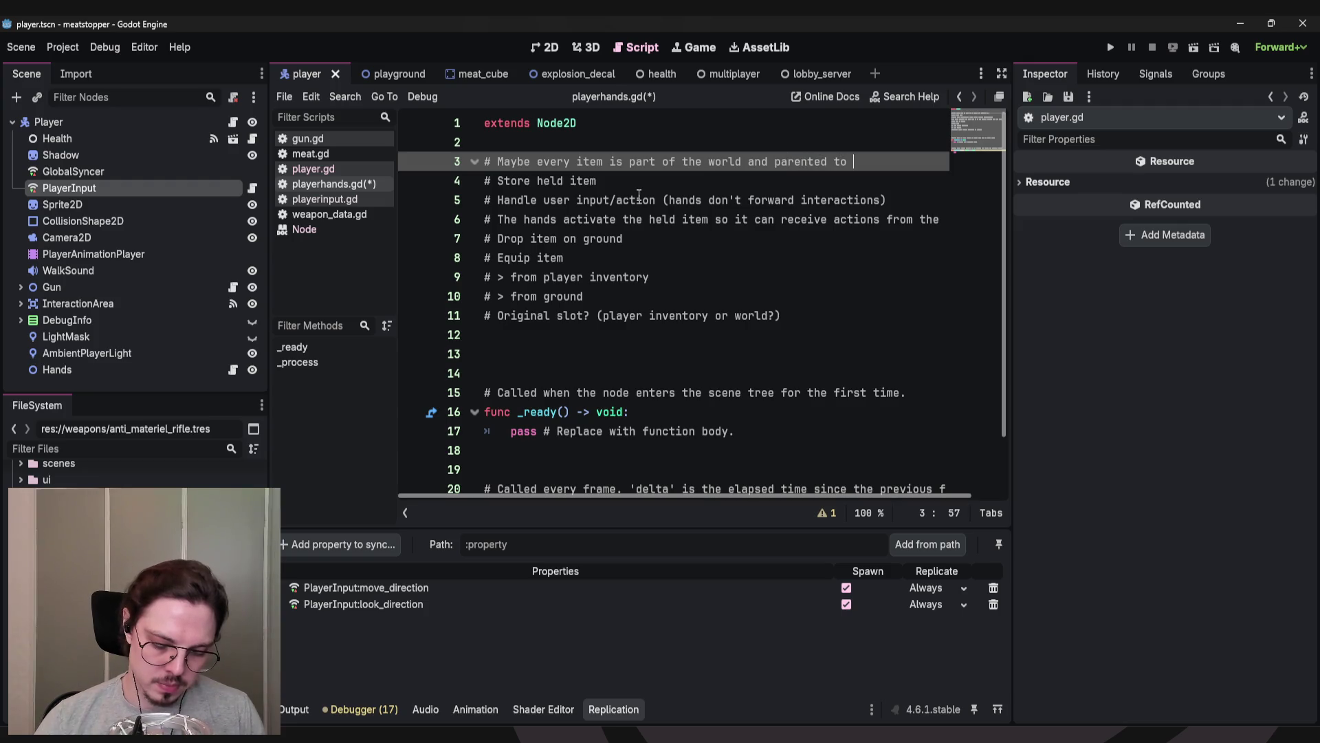
type("the player inventory?")
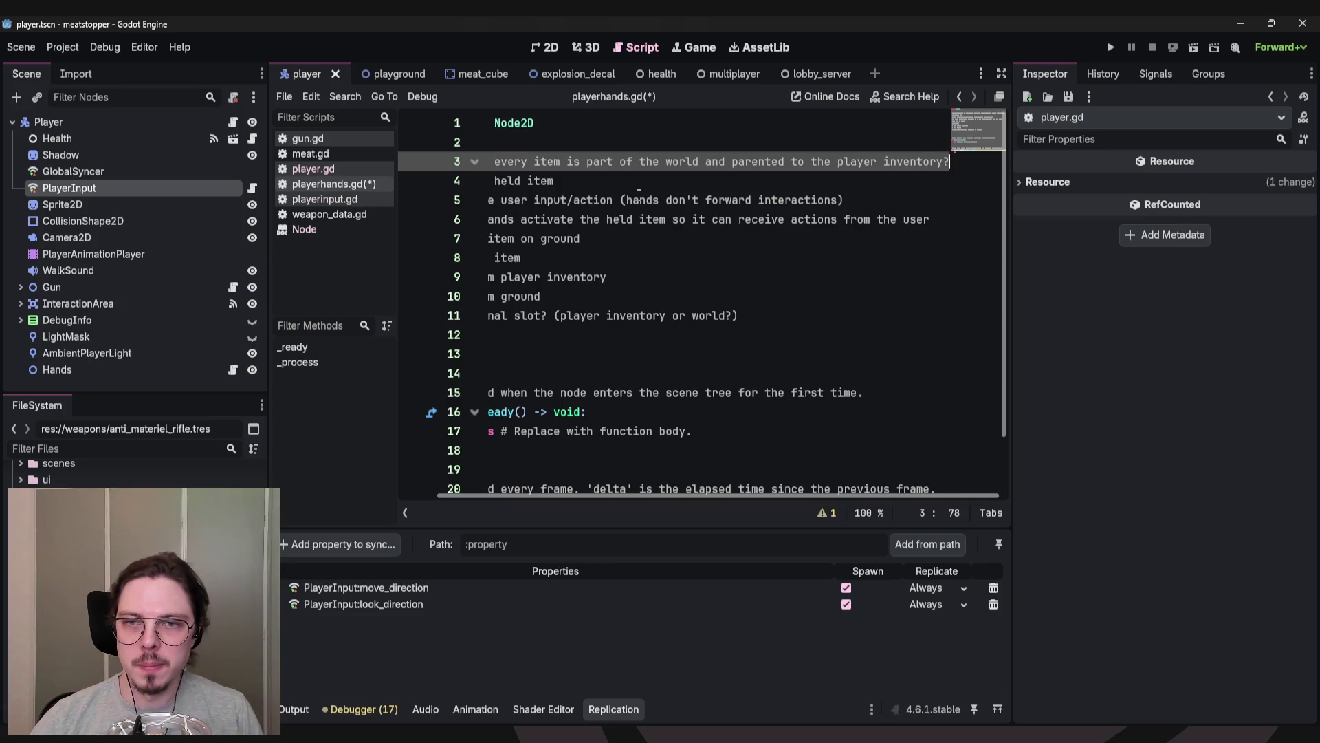
key("Home")
key("shift+Down")
key("ctrl+c")
key("Delete")
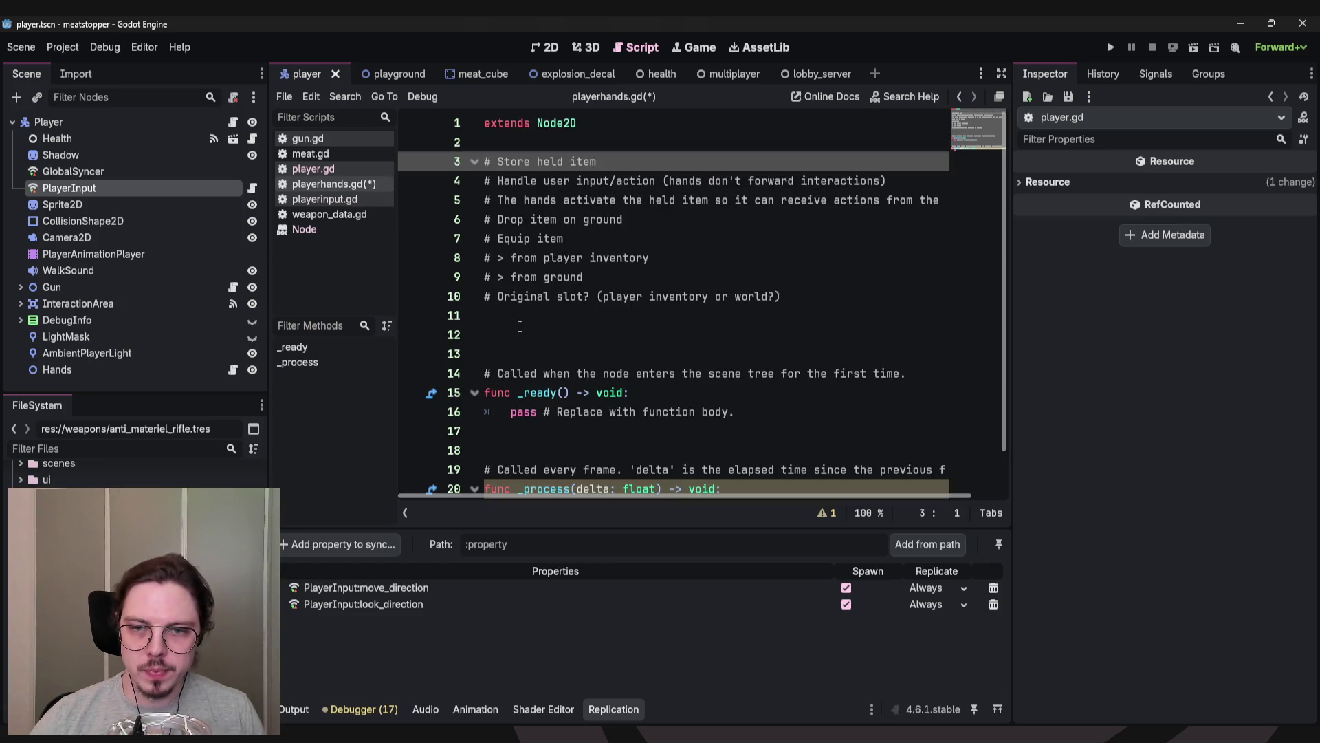
left_click(532, 323)
key("Return")
key("ctrl+v")
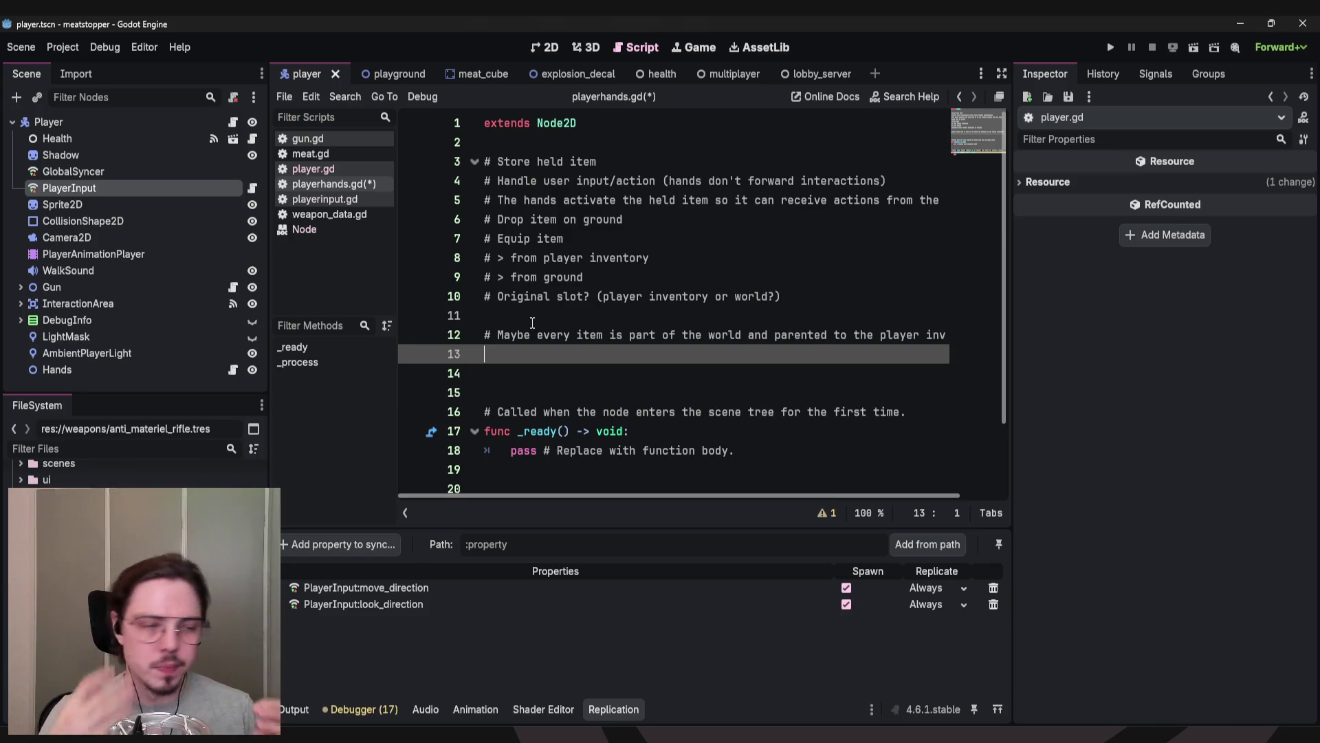
Add a plain Node child under Player and name it Inventory.
left_click(44, 125)
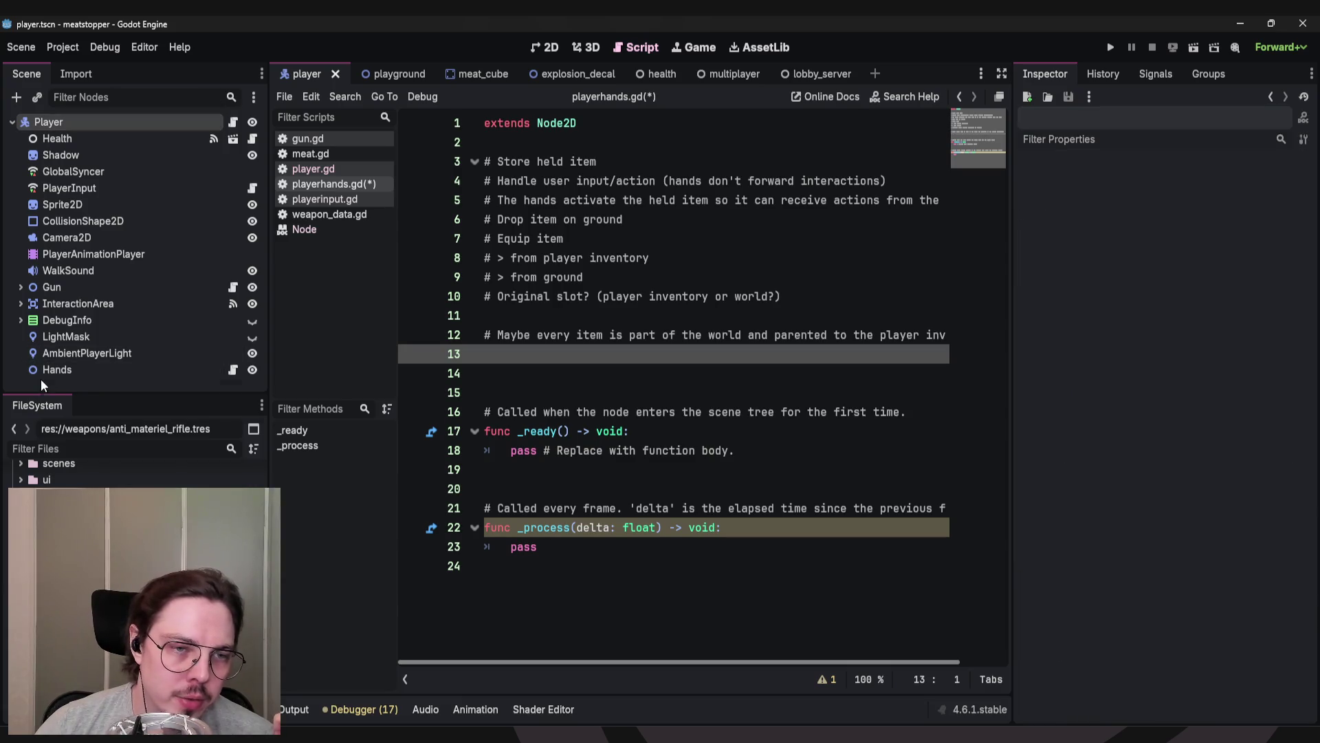
right_click(41, 381)
left_click(108, 389)
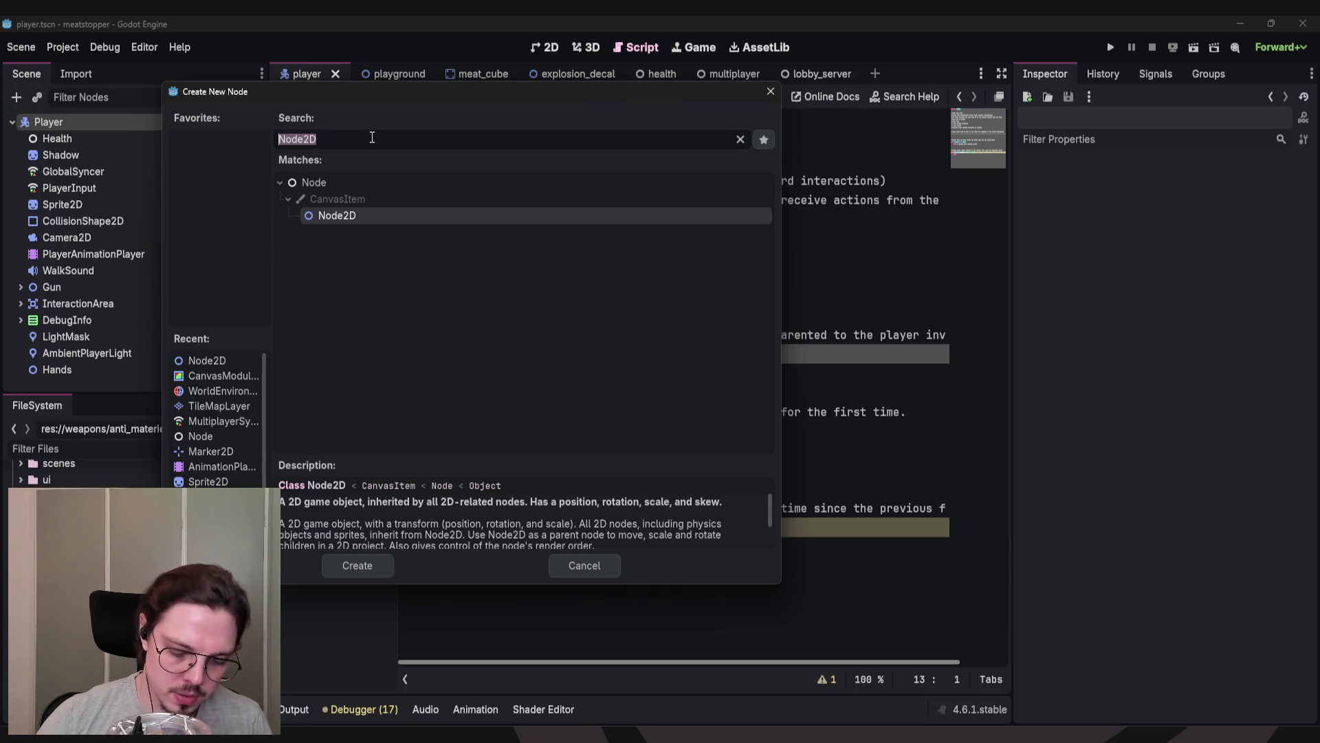
type("Node")
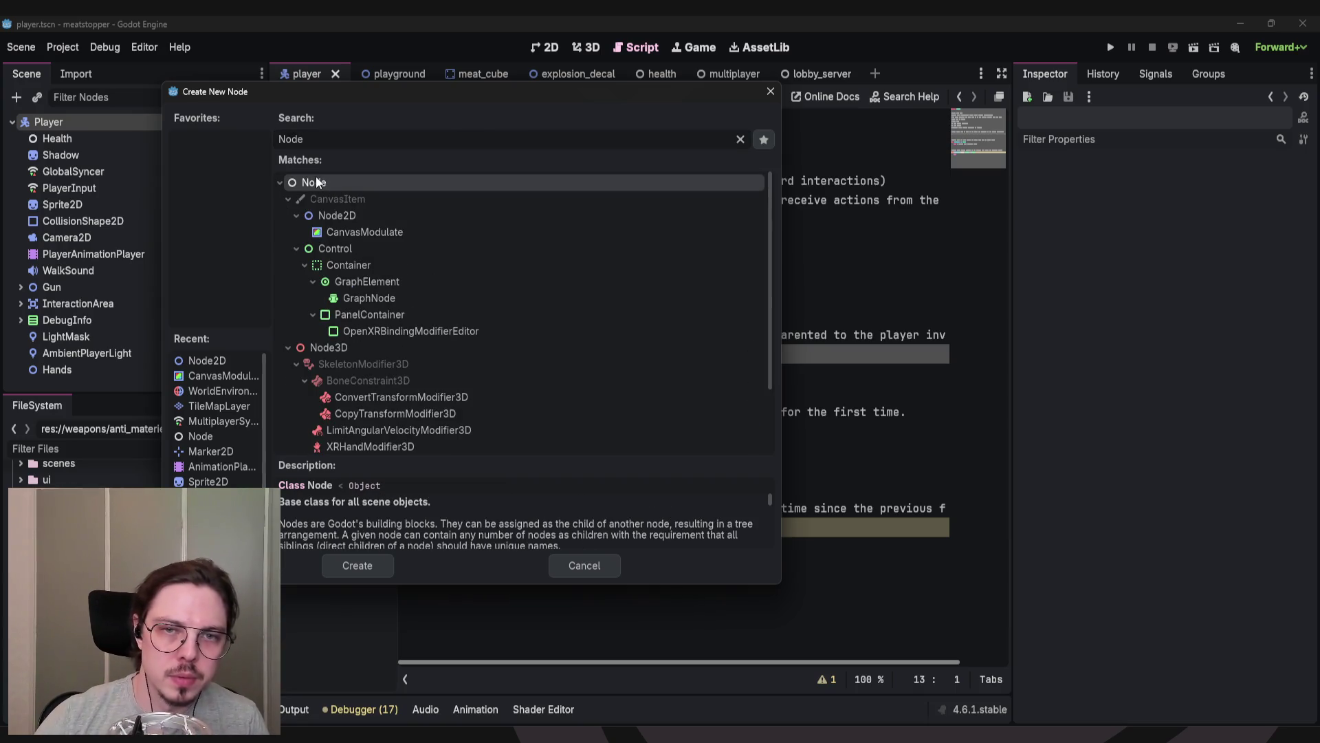
double_click(316, 181)
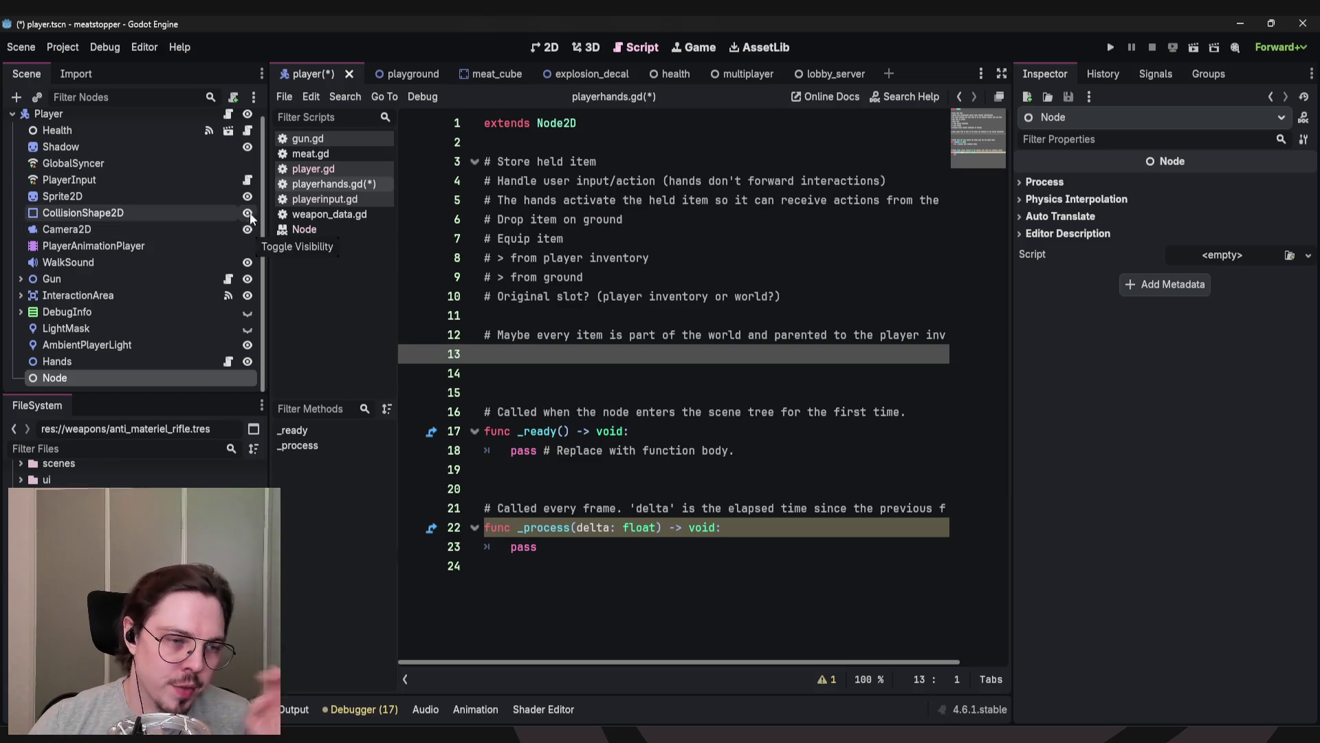
left_click(57, 378)
type("Inventory")
key("Return")
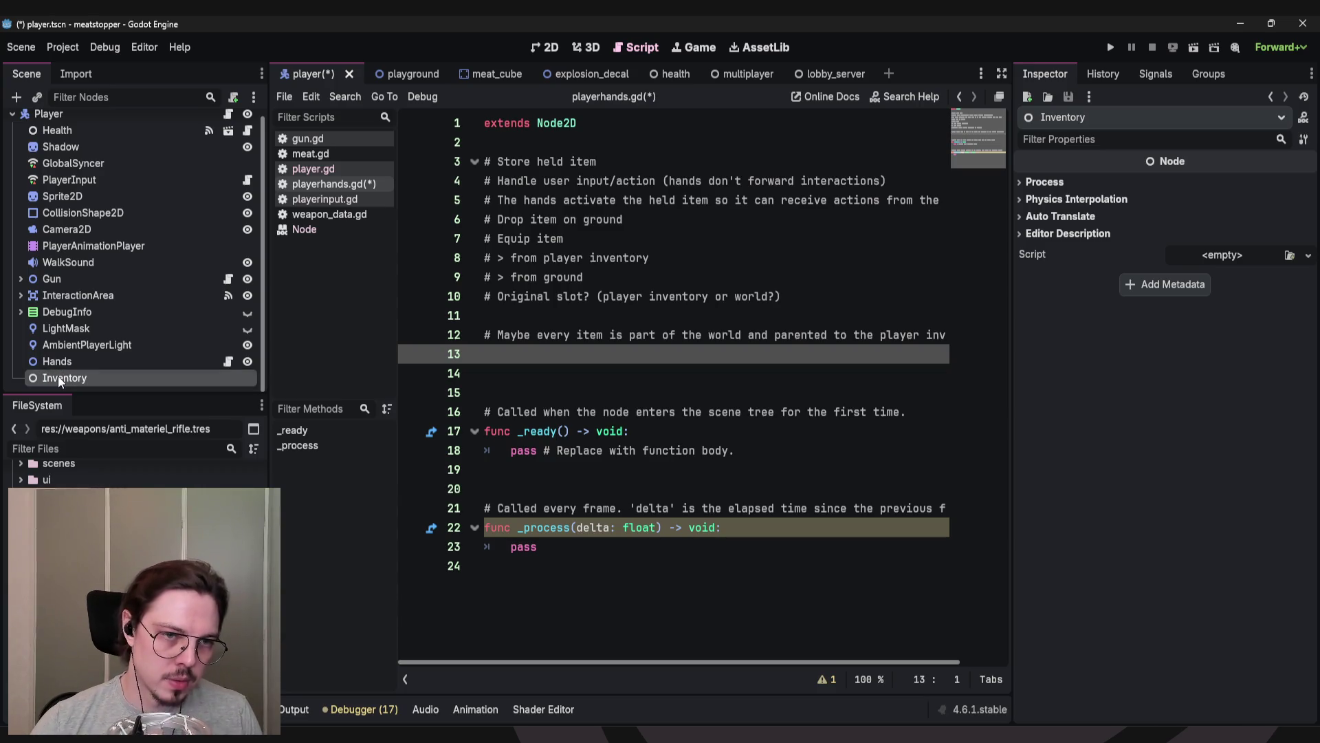
Create a plain Node child inside Inventory.
right_click(71, 377)
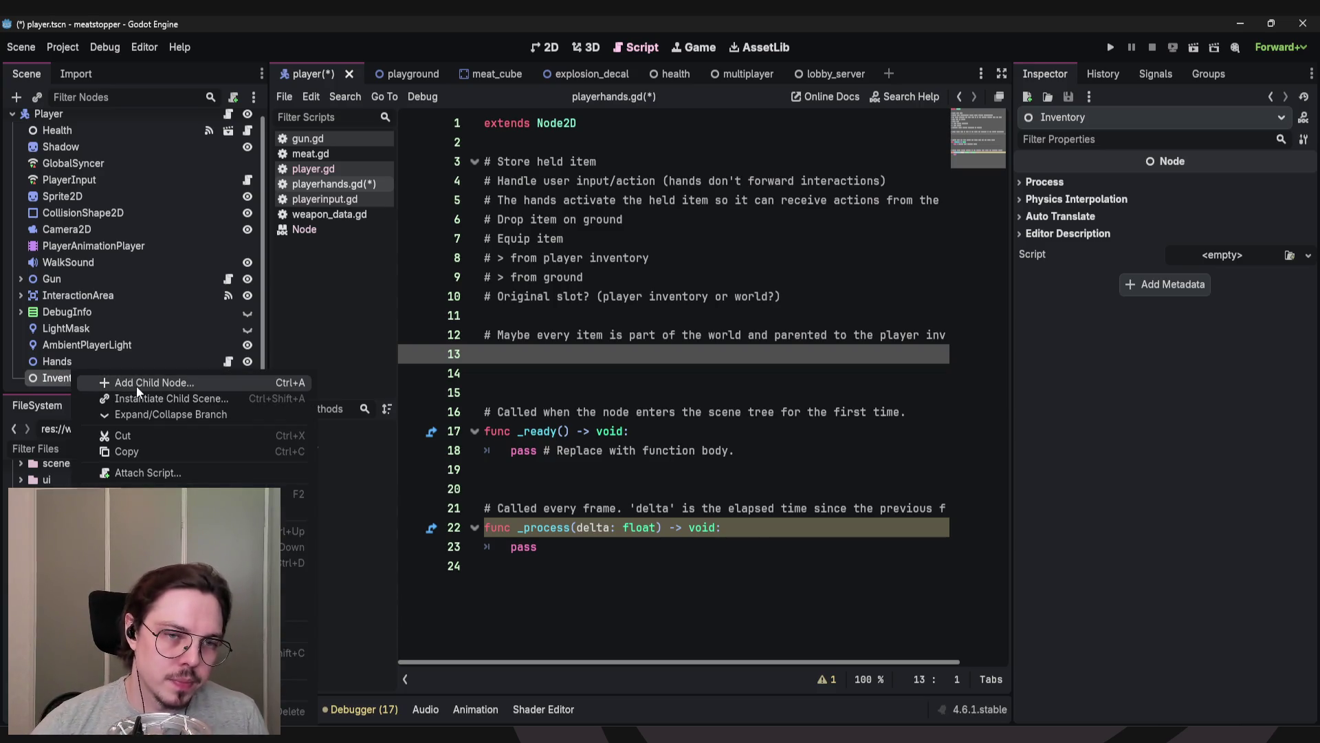
left_click(137, 384)
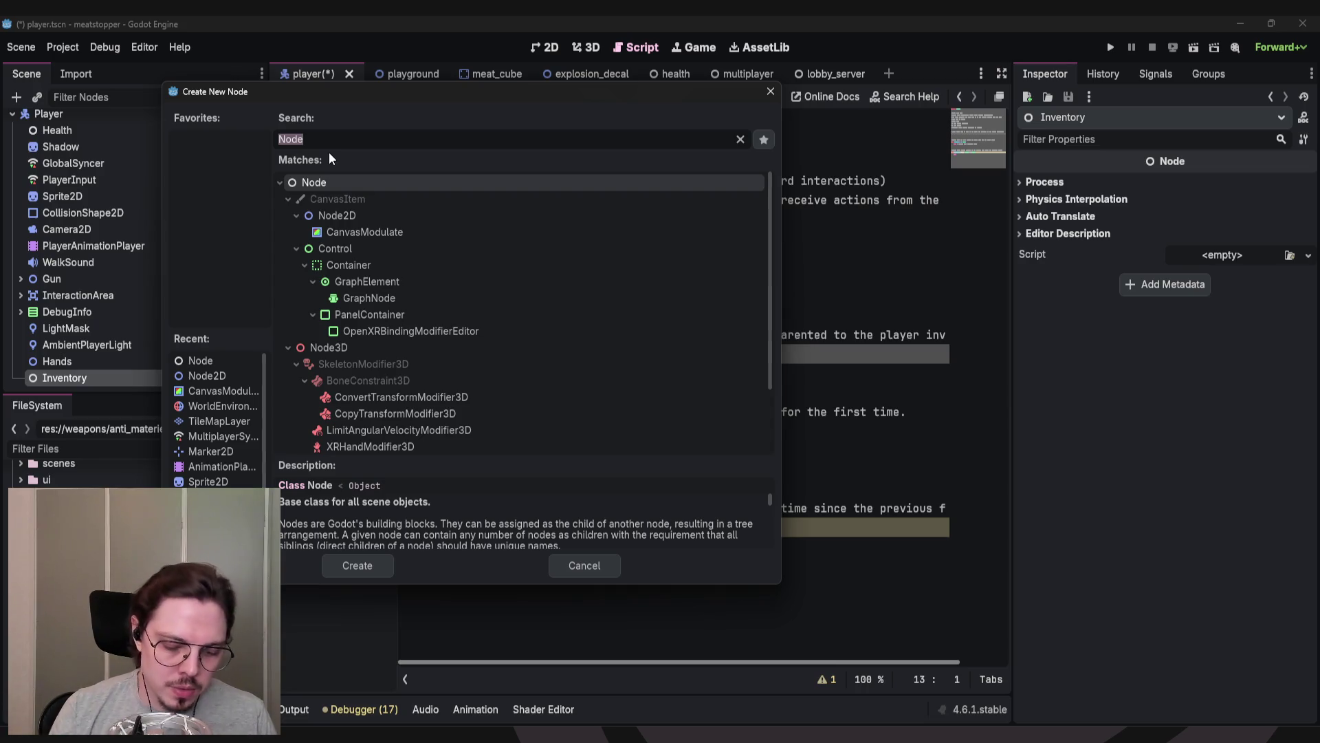
left_click(362, 562)
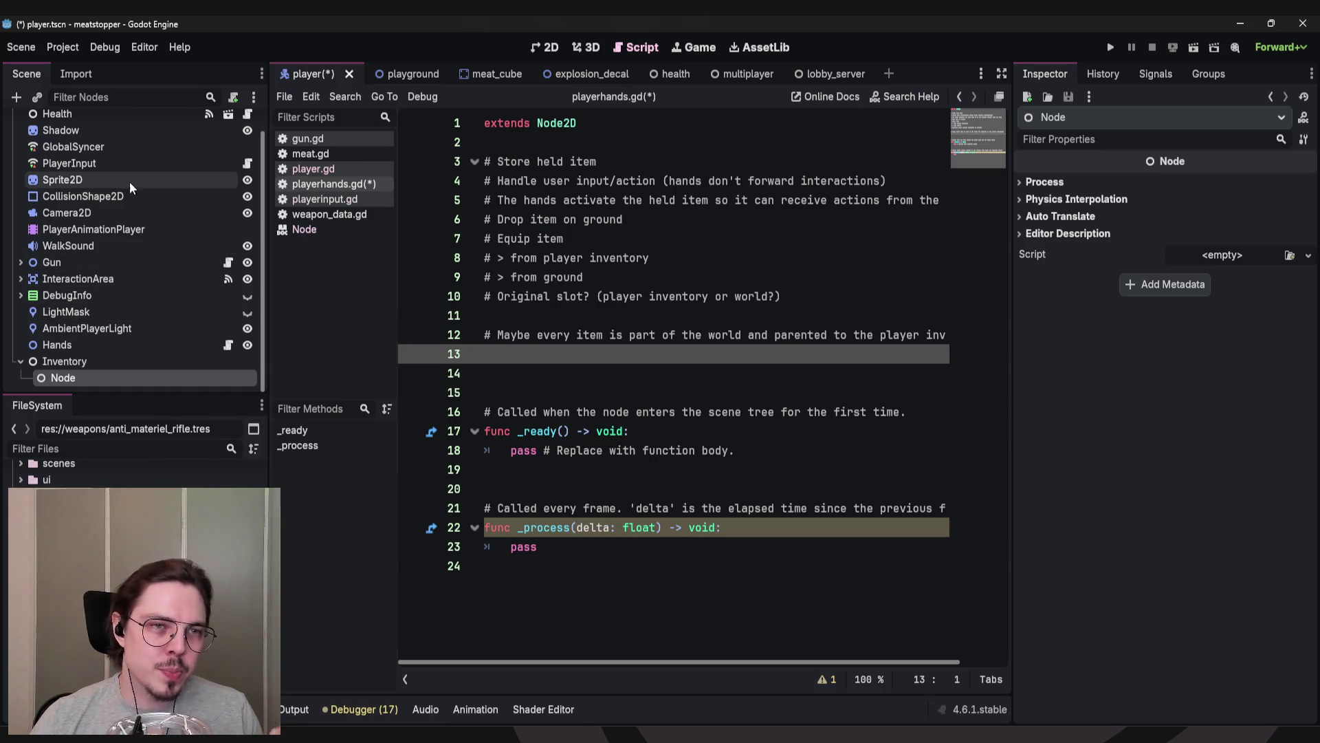
Rename the Node under Inventory to Primary.
scroll(92, 255, "up", 1)
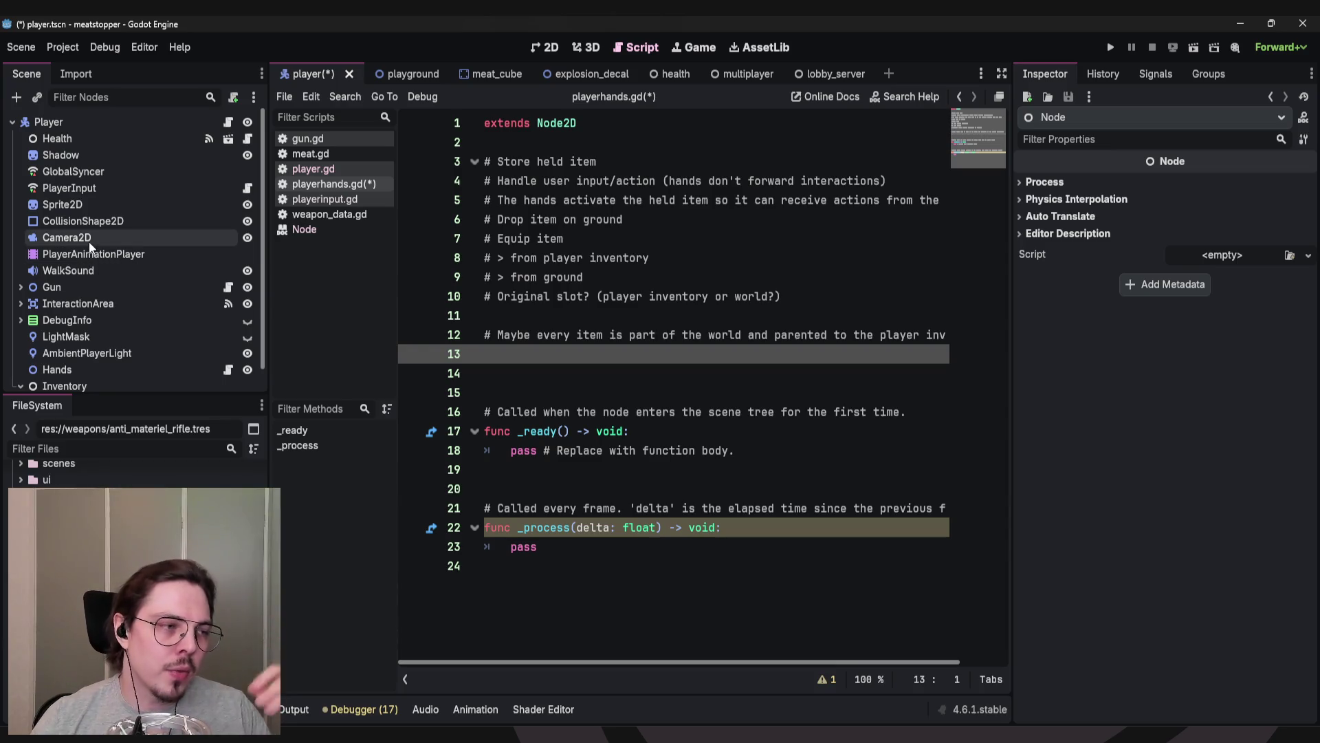
scroll(89, 241, "down", 1)
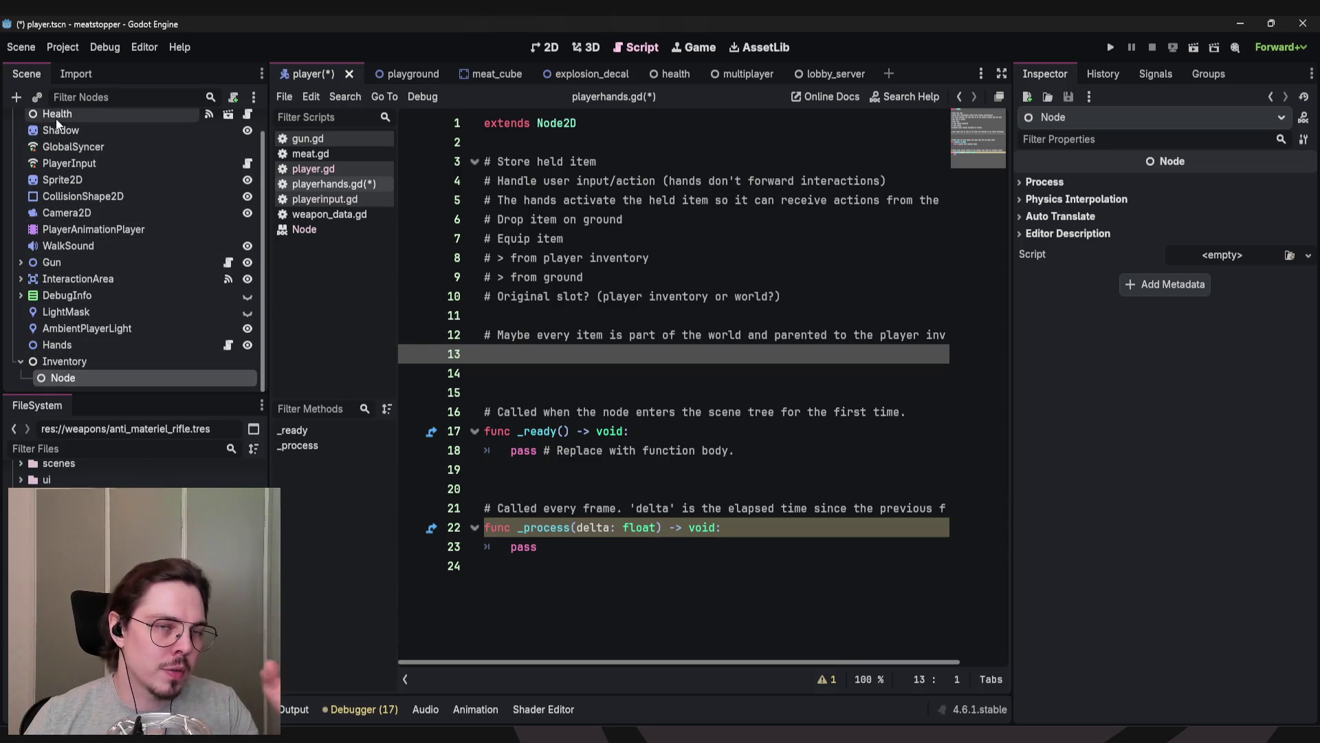
left_click(63, 343)
left_click(68, 375)
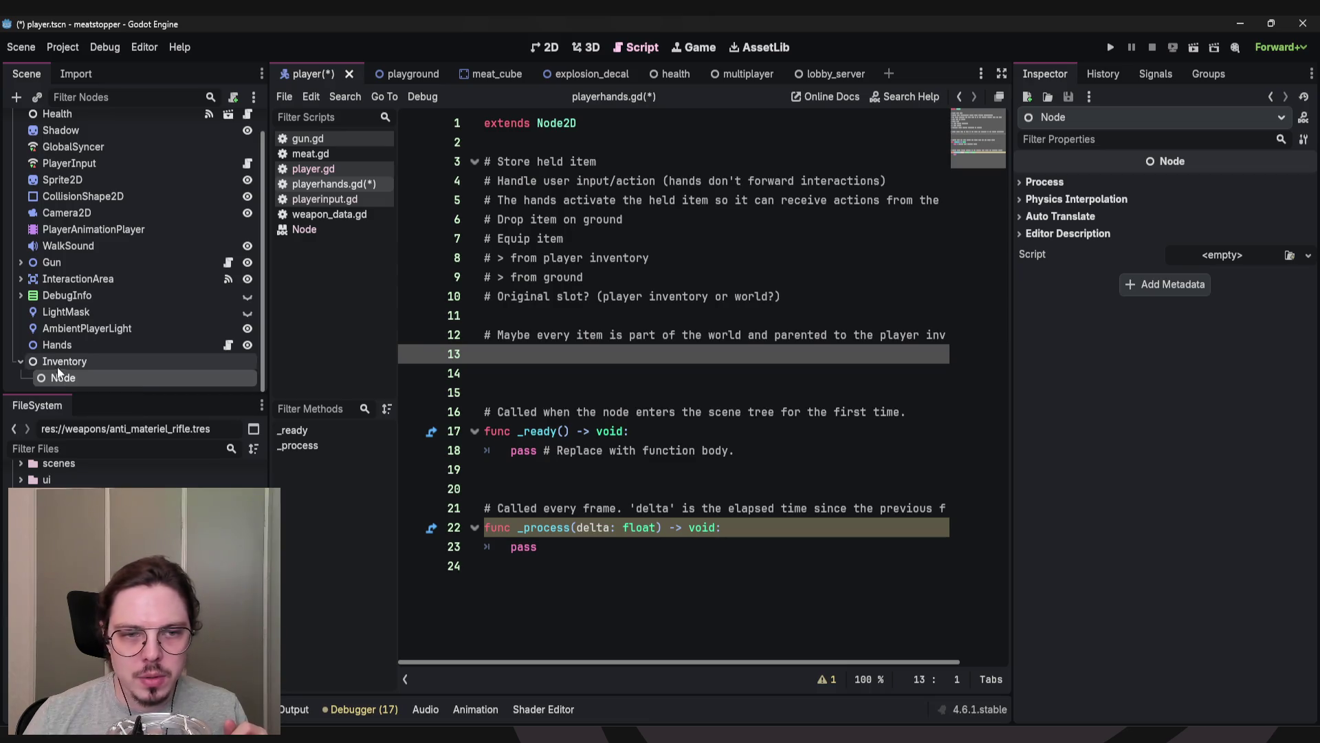
left_click(59, 363)
left_click(62, 380)
left_click(61, 378)
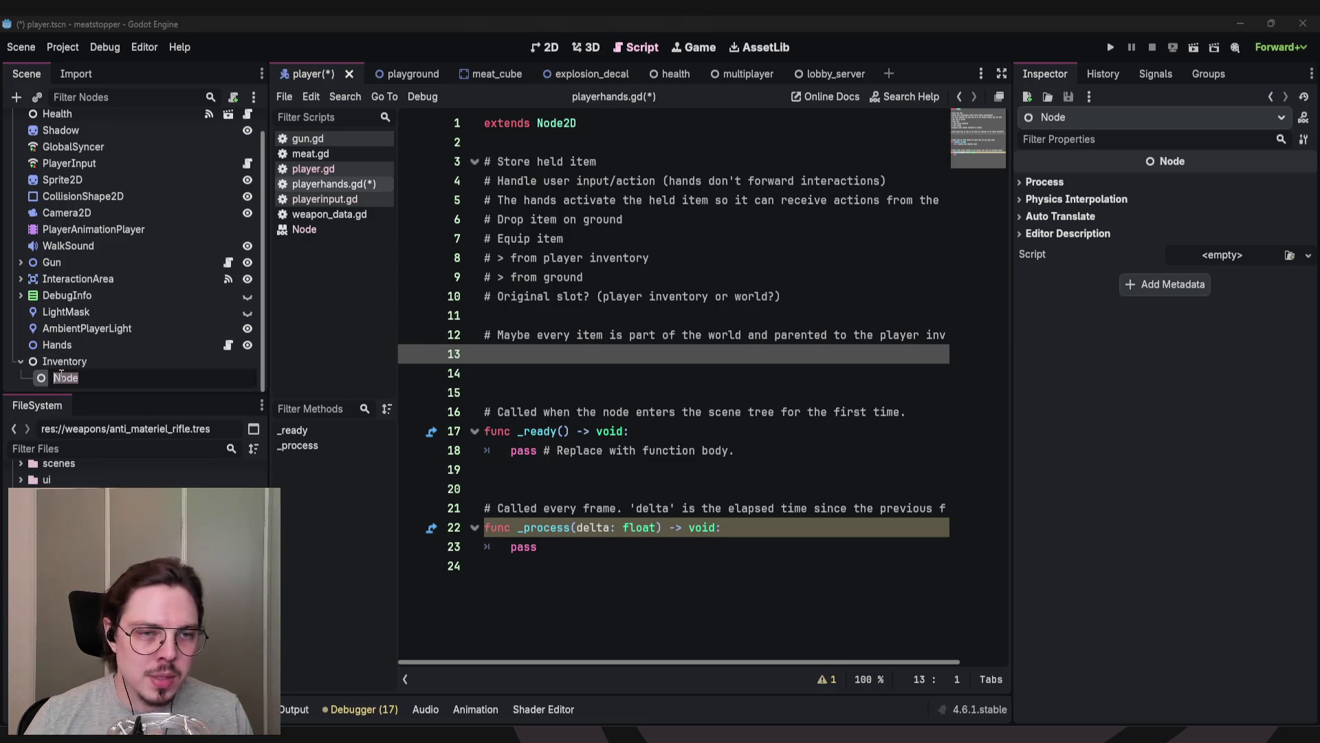
type("Primary")
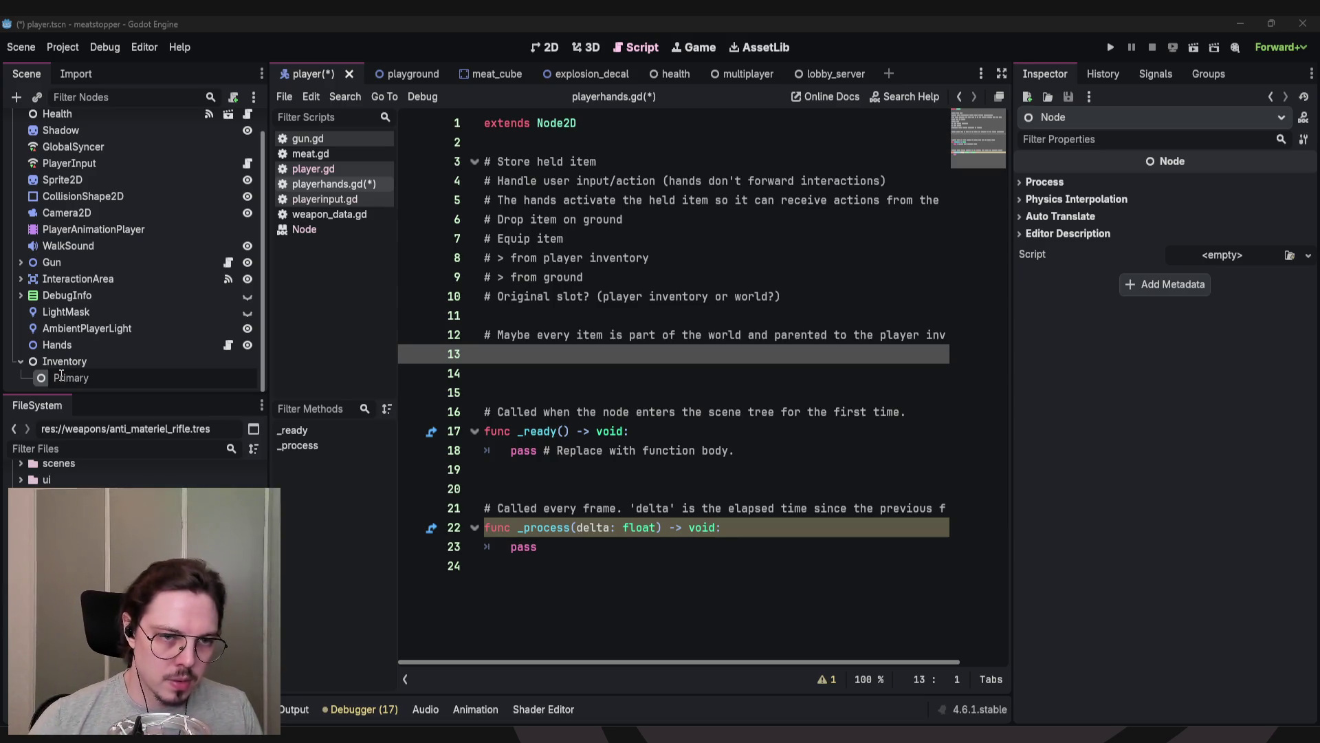
key("Return")
Duplicate the slot node and rename the copy Secondary.
key("ctrl+v")
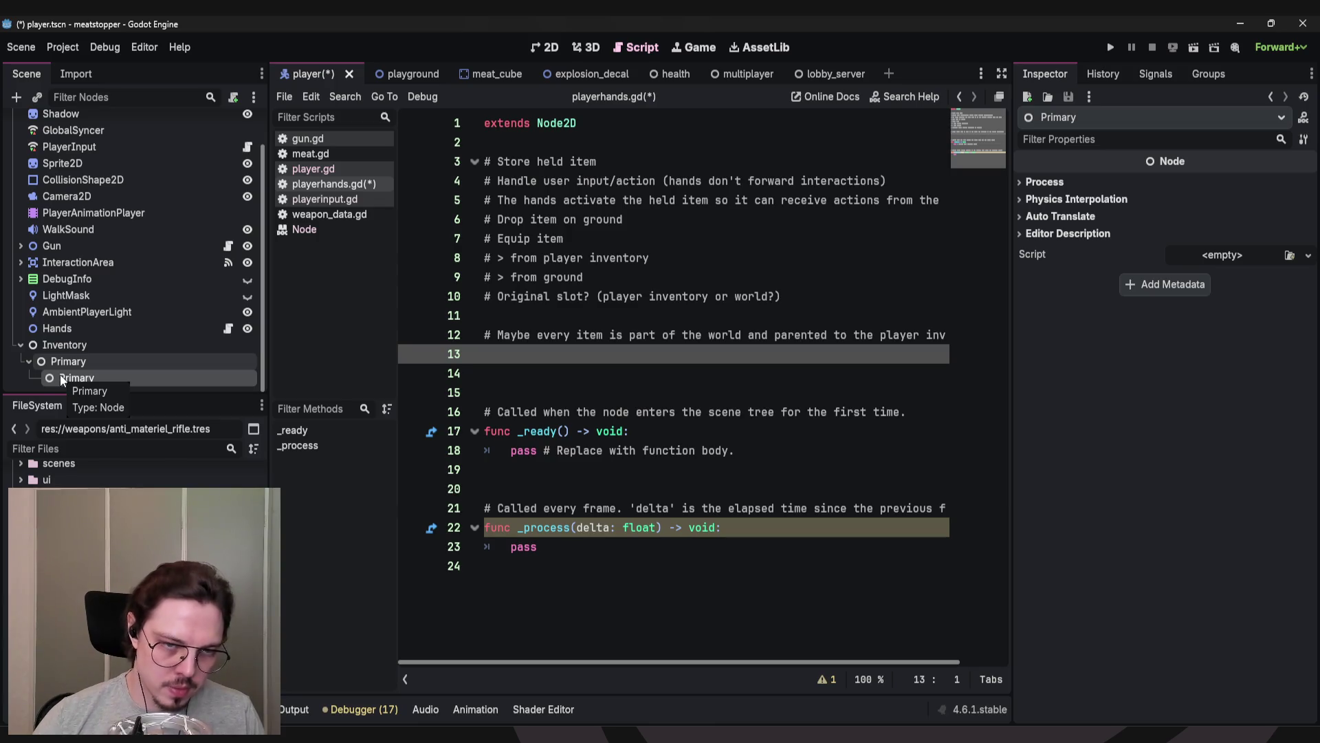
left_click(62, 379)
mouse_move(72, 381)
left_mouse_down()
mouse_move(57, 388)
mouse_move(51, 366)
mouse_move(61, 379)
left_mouse_up()
double_click(61, 378)
key("BackSpace")
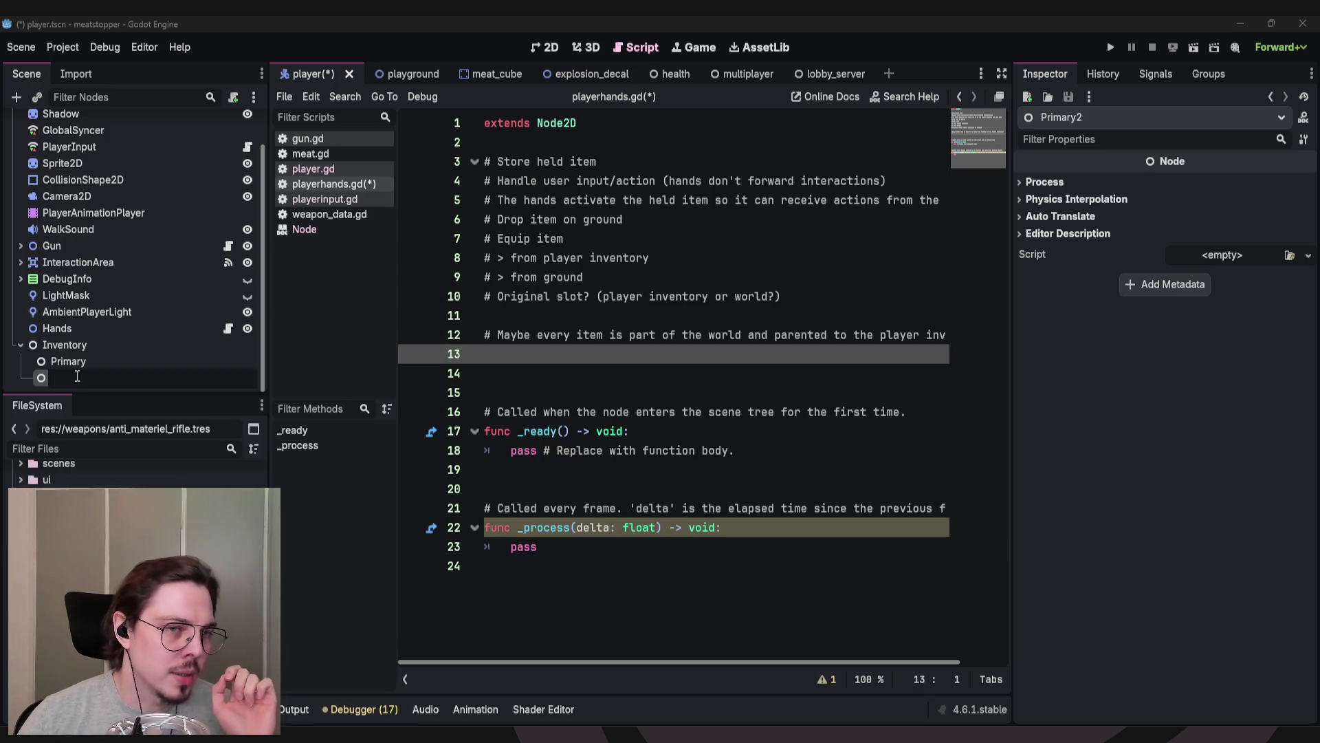
key("Return")
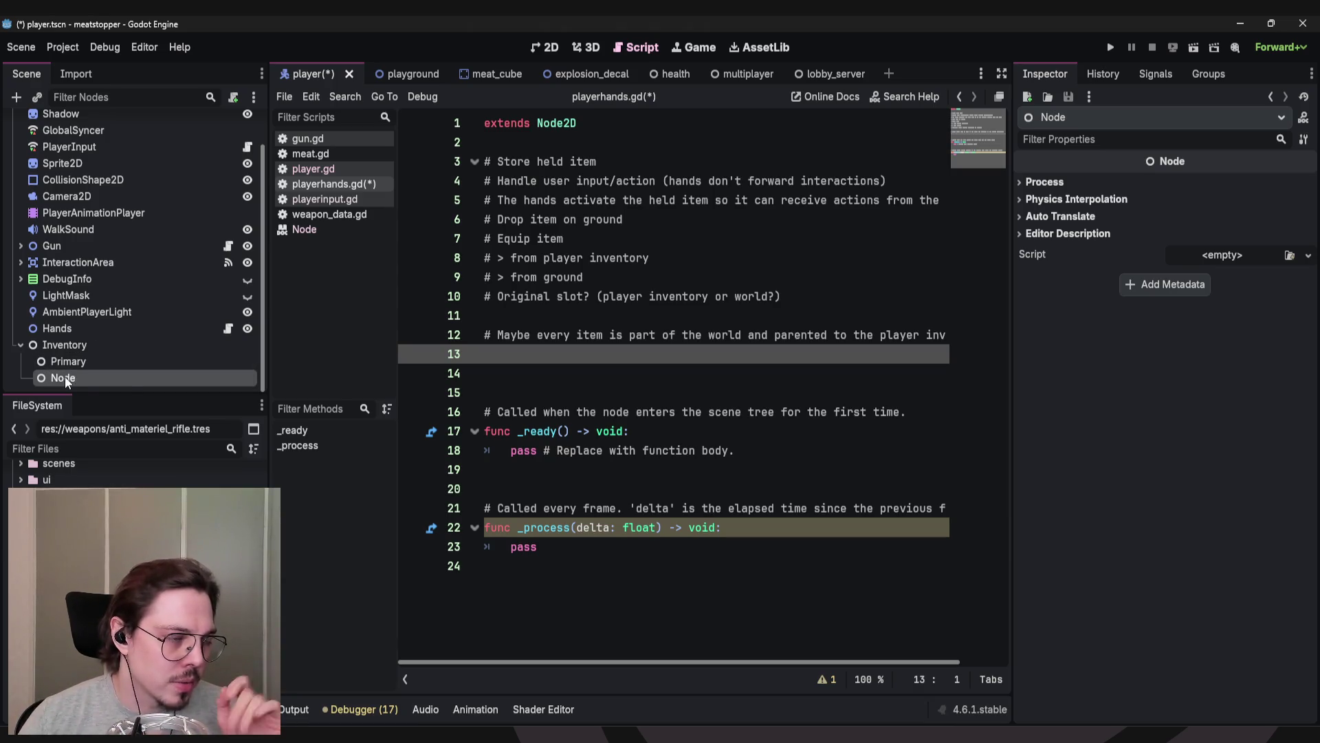
double_click(66, 377)
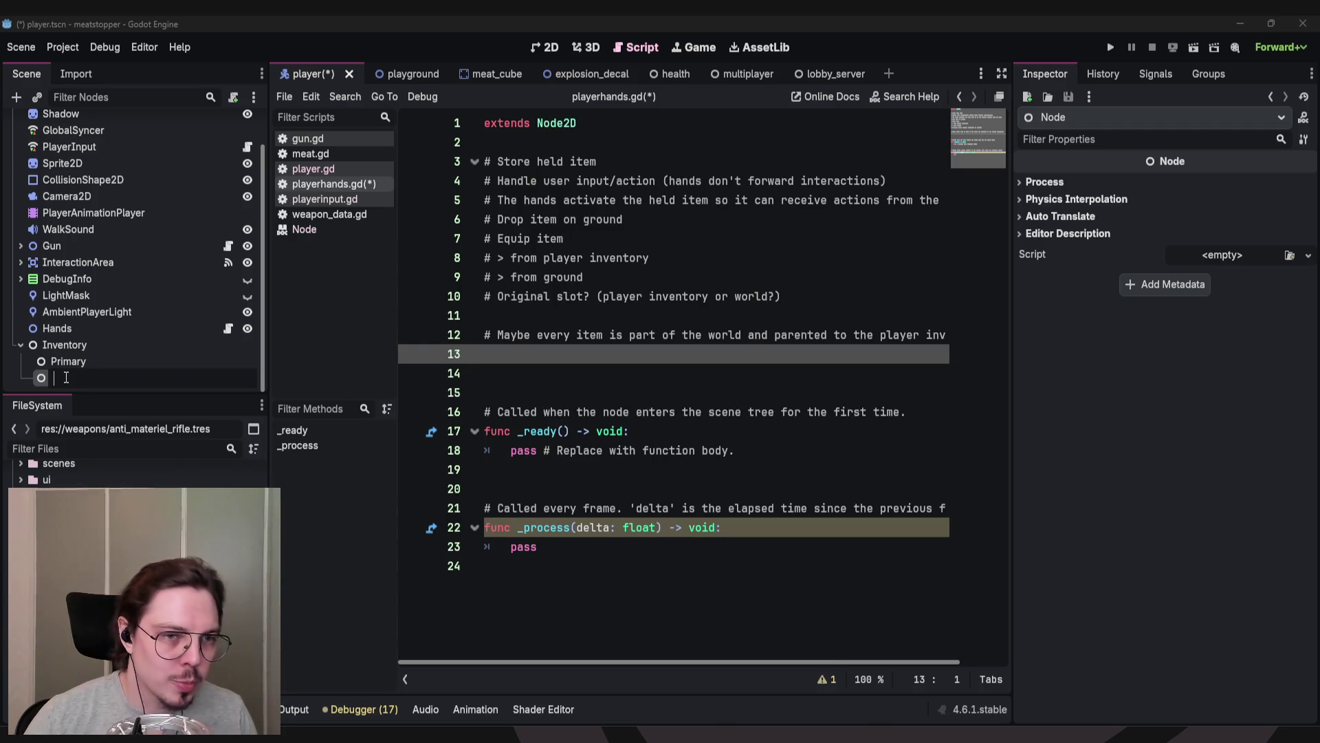
type("Secondary")
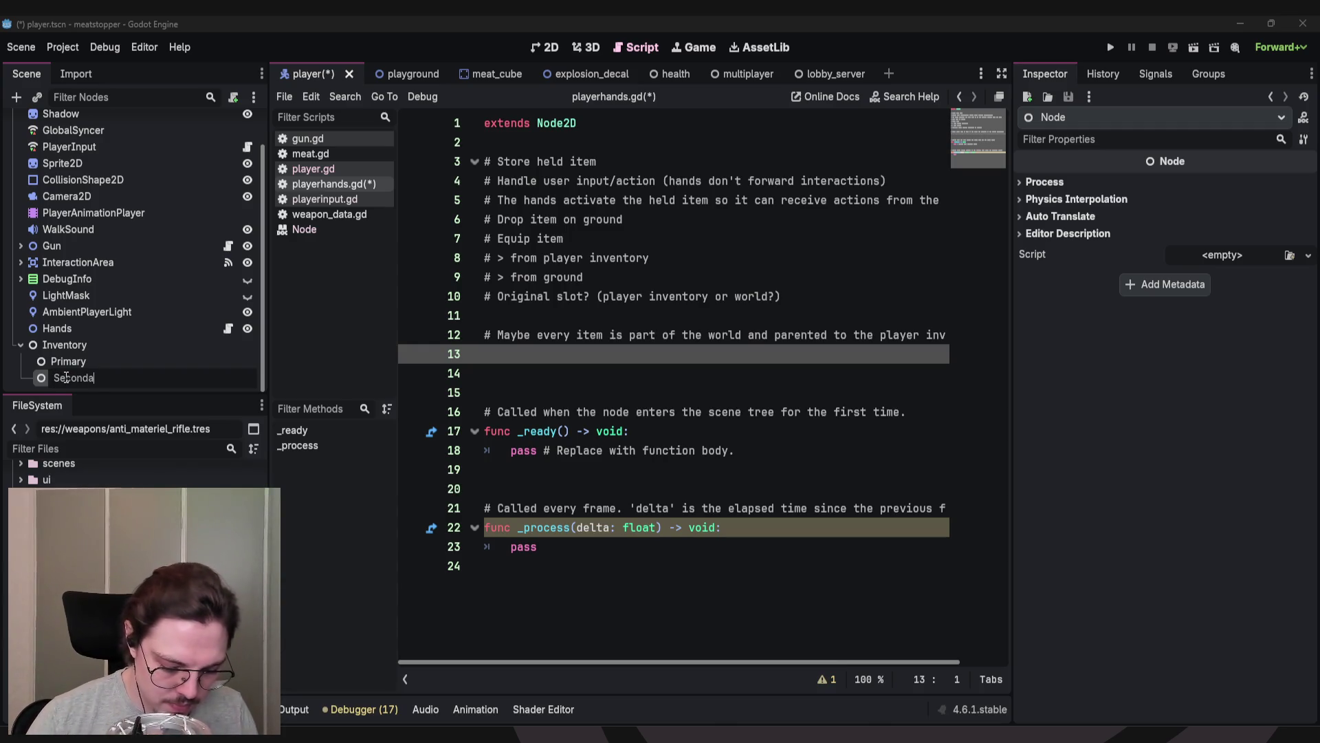
key("Return")
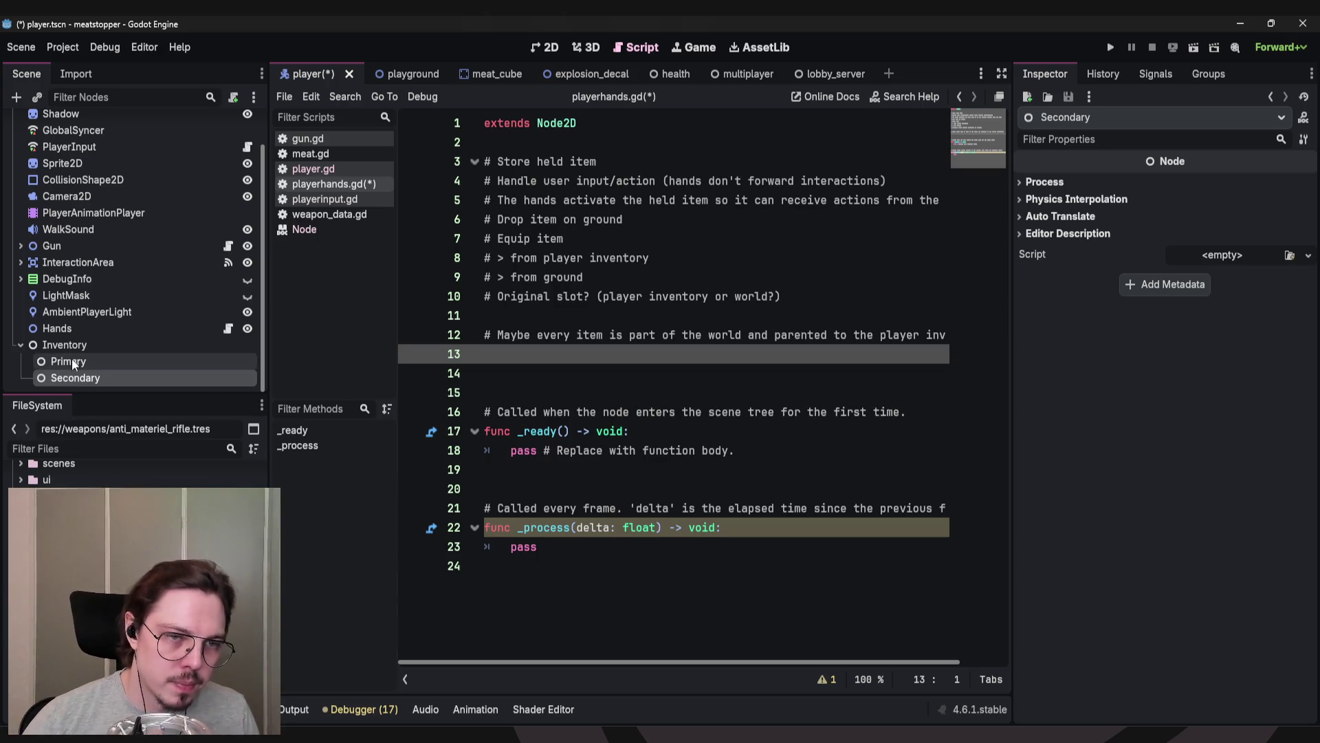
right_click(77, 378)
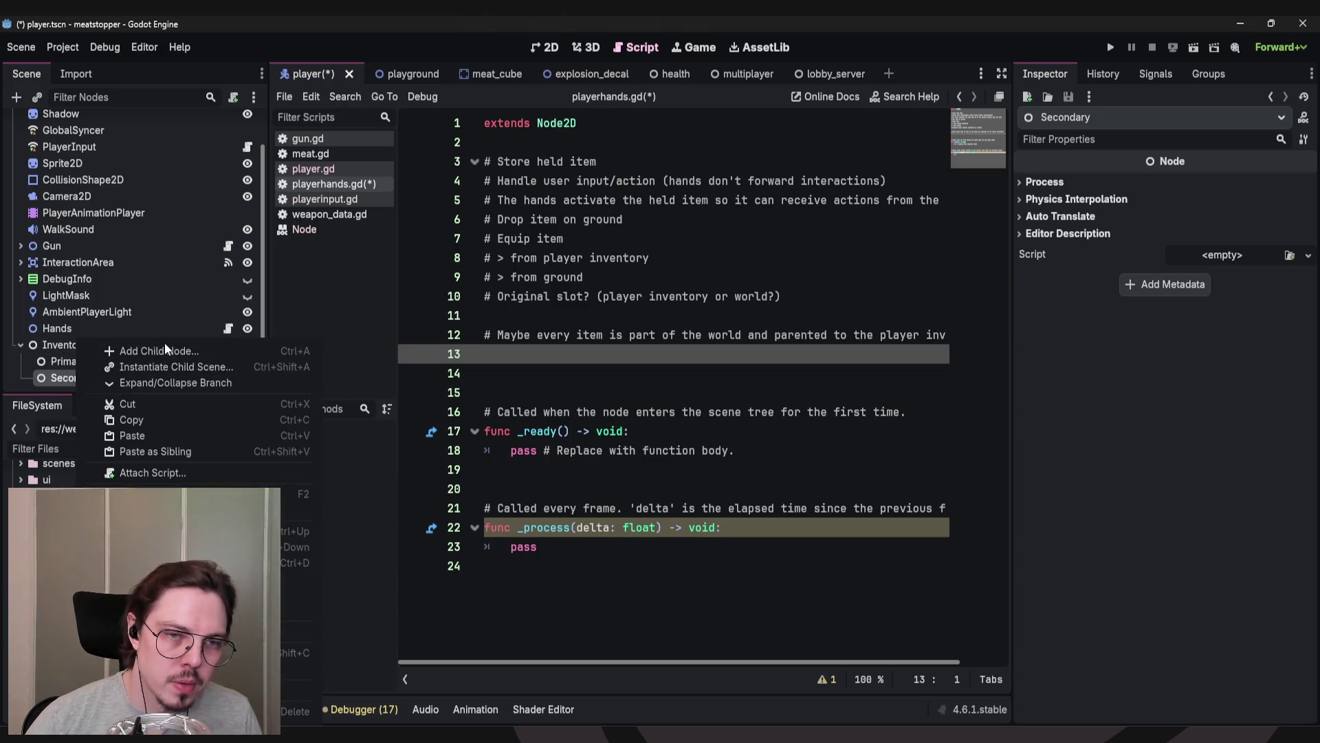
left_click(64, 344)
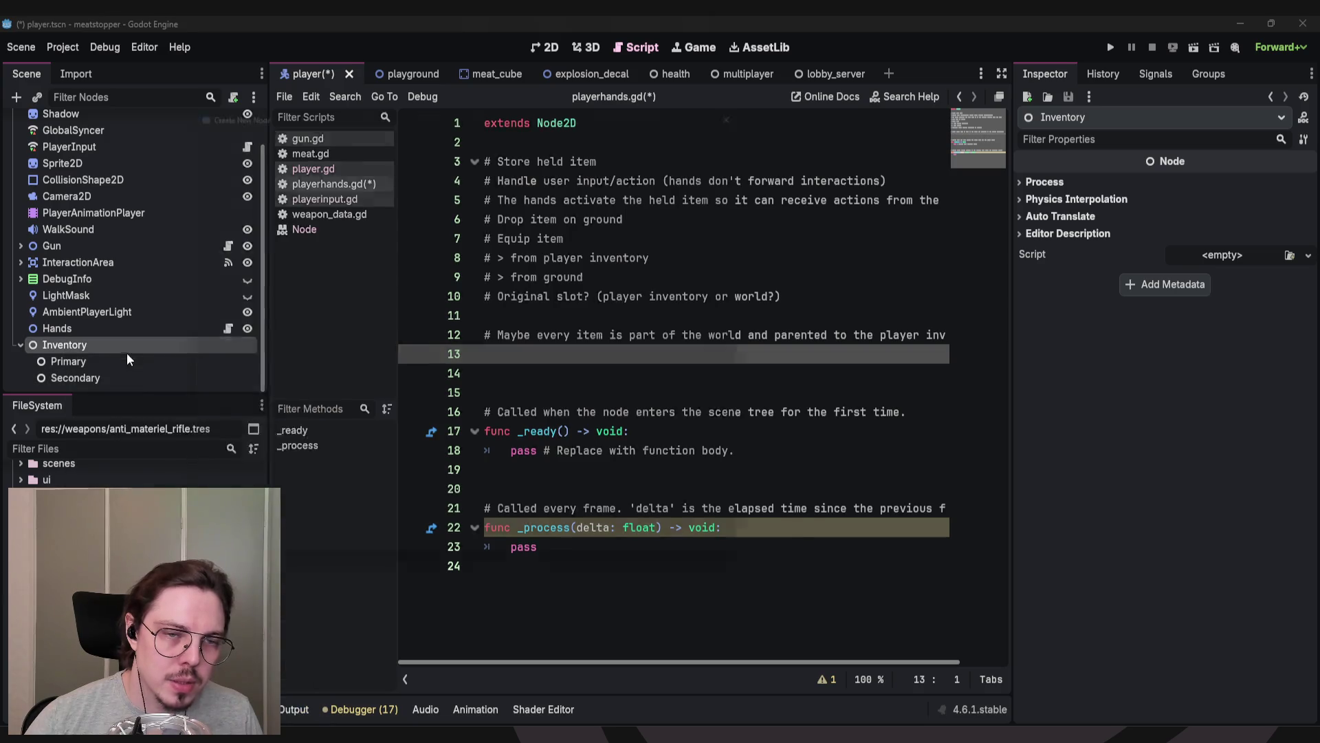
Add a third plain Node under Inventory named Gadget.
key("ctrl+a")
left_click(381, 571)
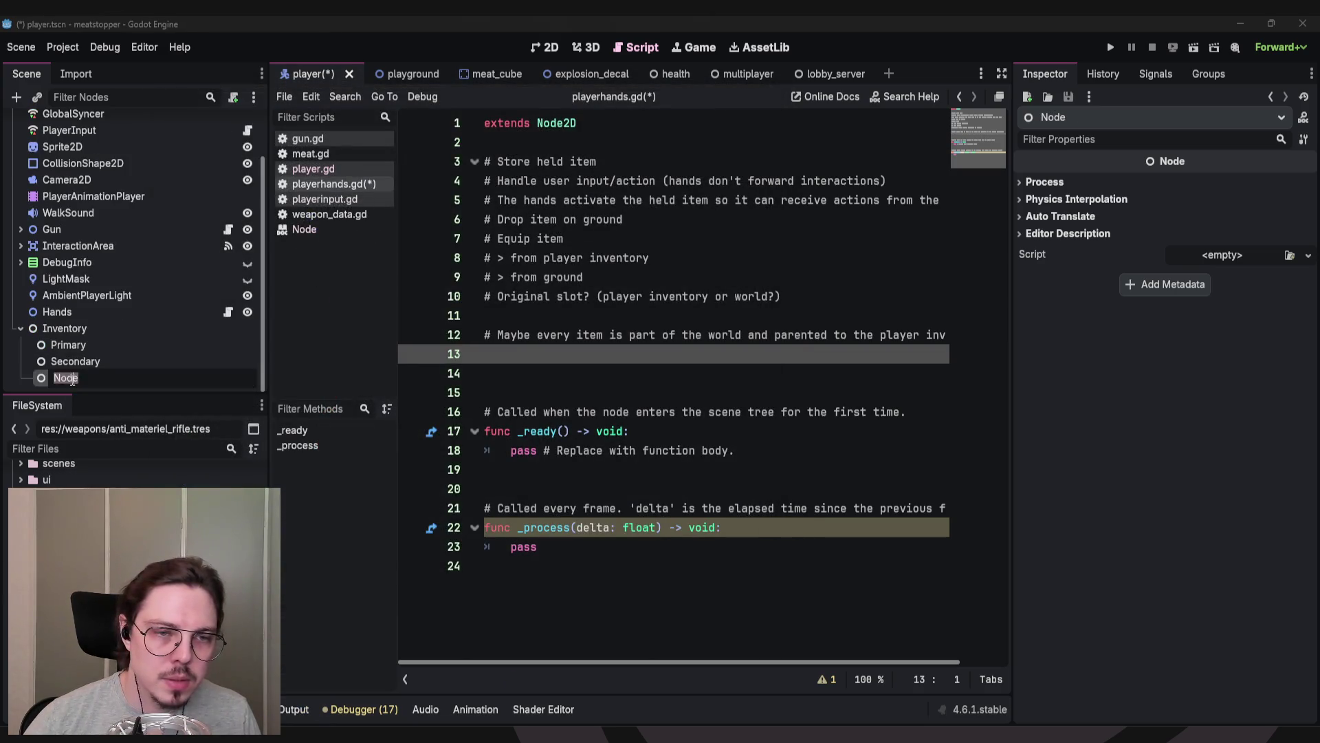
type("Gadget")
key("Return")
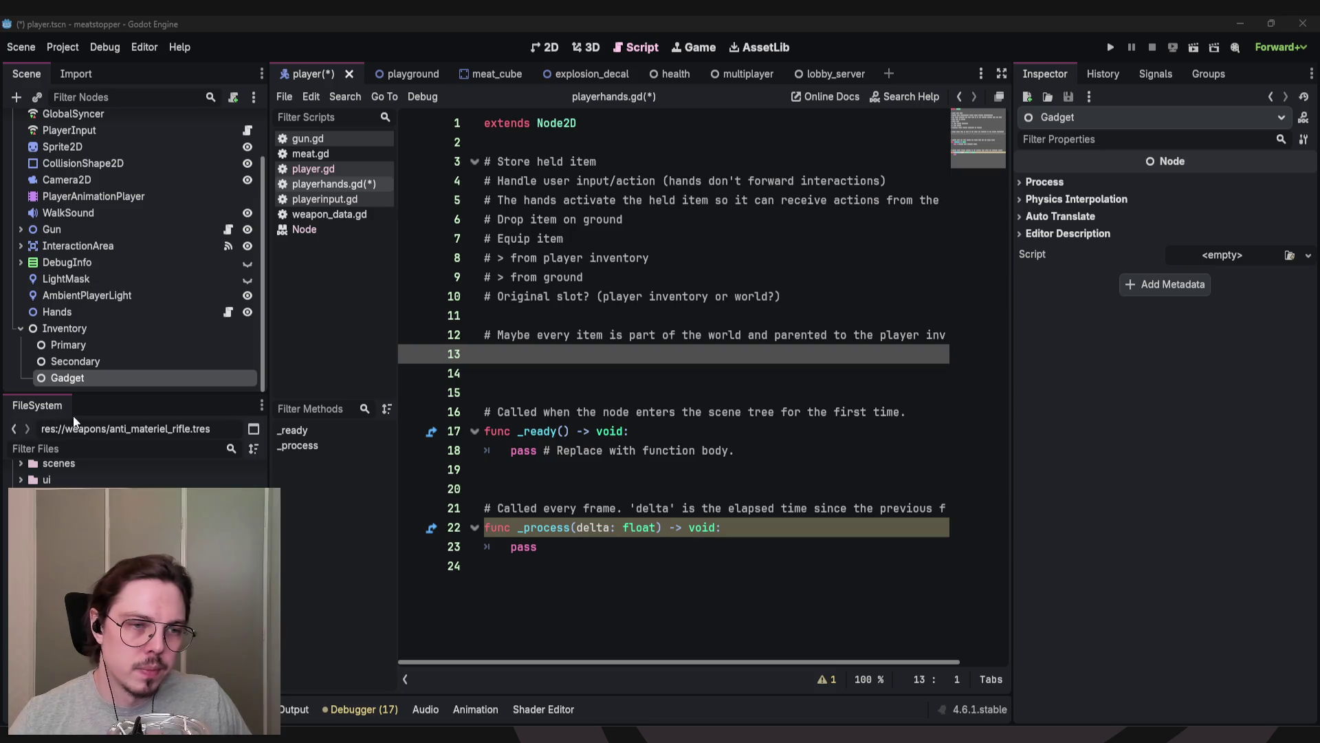
left_click(69, 340)
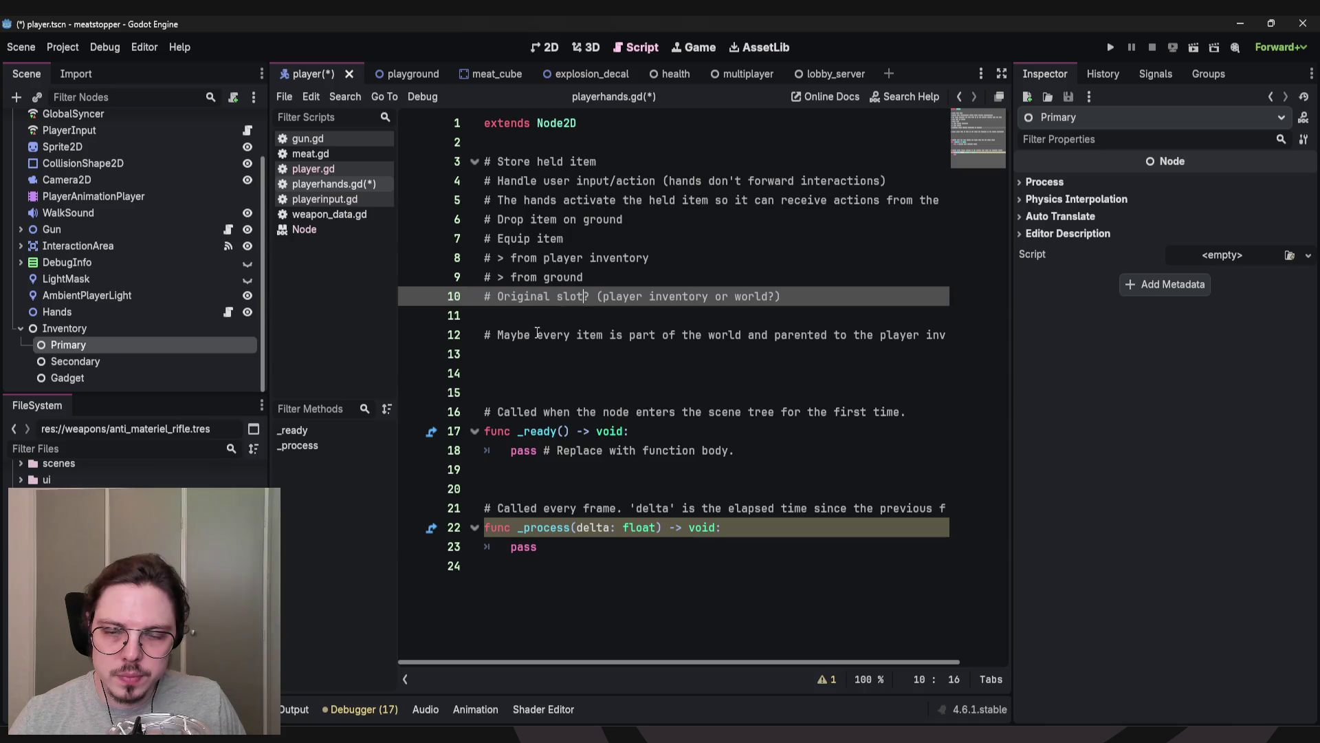
Review the Primary, Secondary and Gadget slot nodes in the Scene tree.
left_click(503, 318)
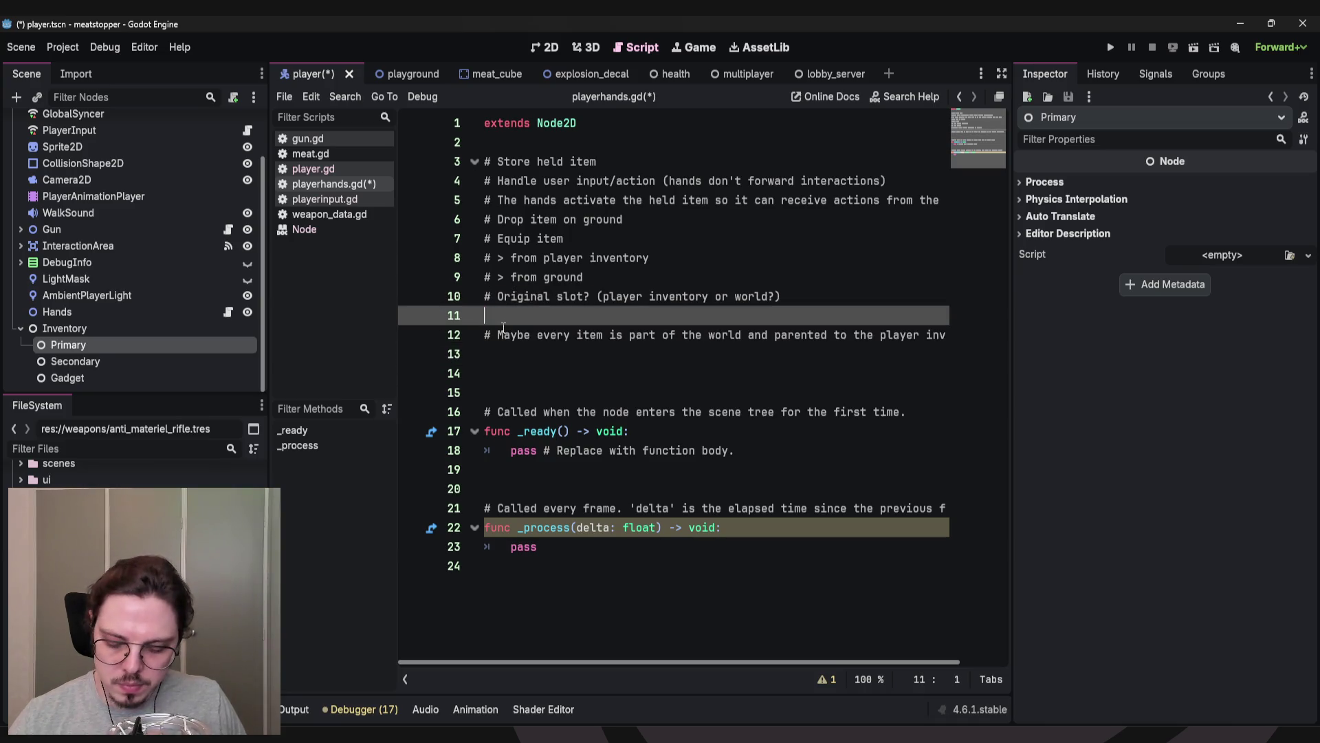
key("Down")
key("Up")
key("Down")
key("Down")
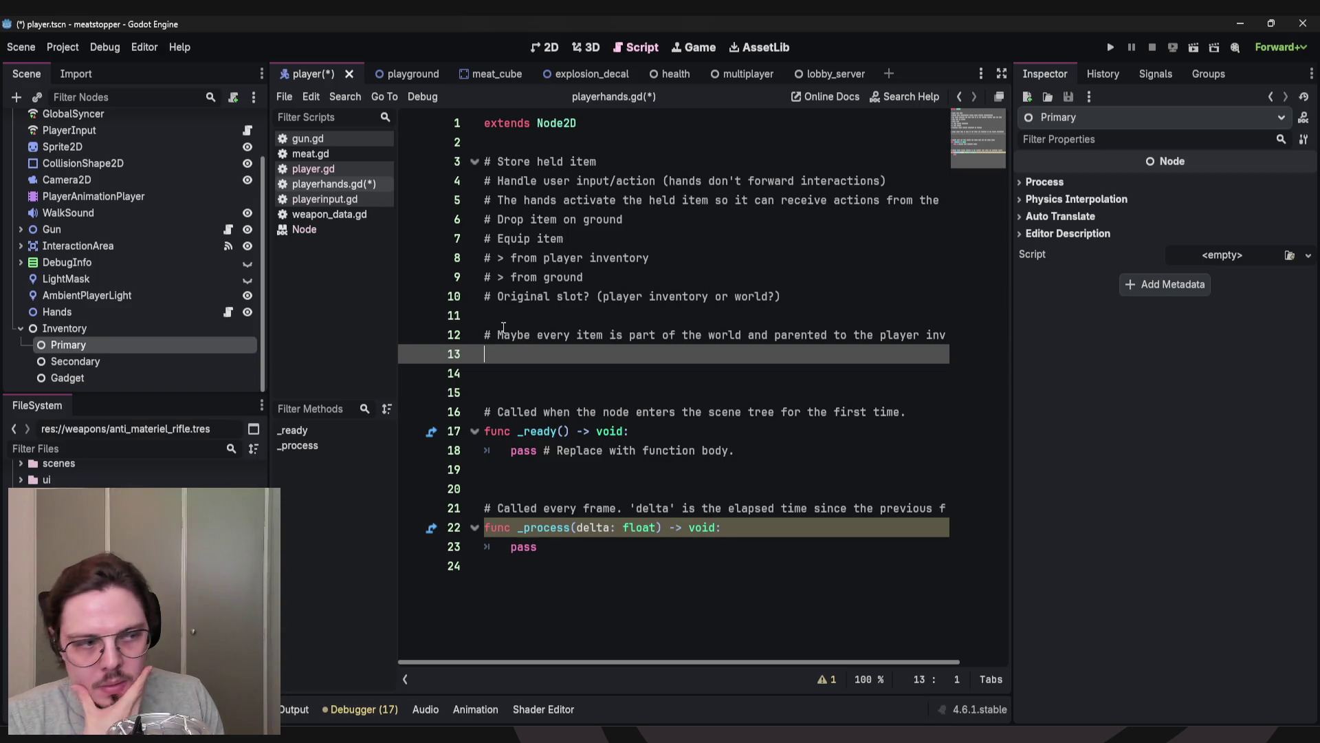
left_click(66, 364)
left_click(66, 378)
left_click(61, 362)
left_click(65, 346)
left_click(70, 362)
left_click(69, 343)
left_click(73, 362)
left_click(69, 377)
left_click(72, 361)
left_click(72, 346)
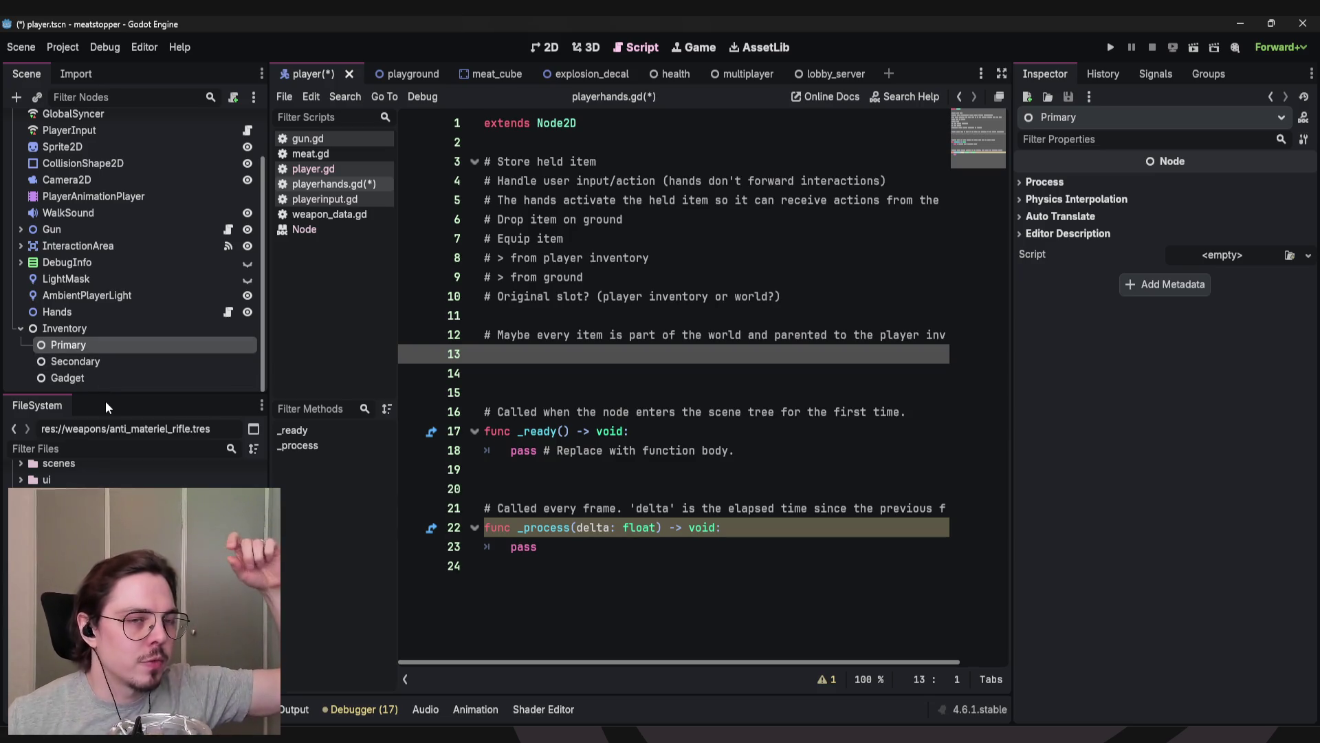
left_click(86, 360)
left_click(60, 378)
left_click(77, 345)
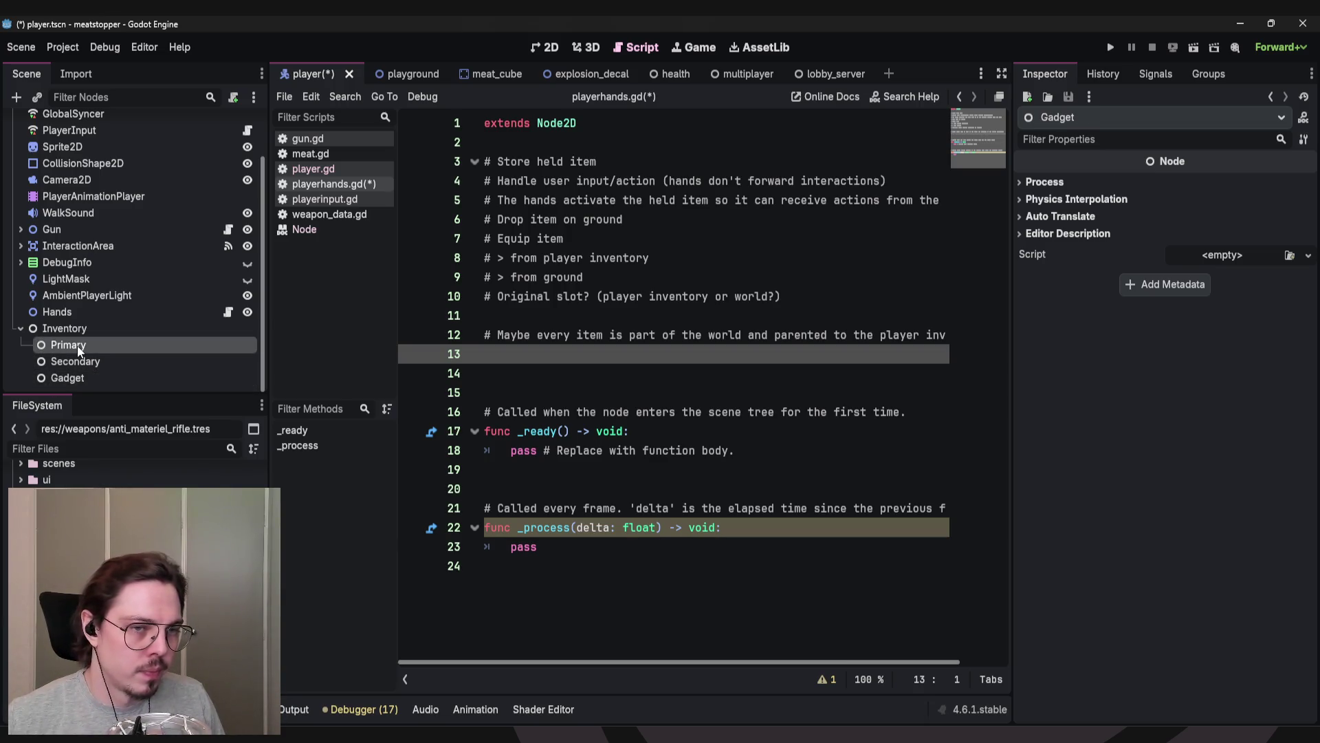
left_click(75, 378, "shift")
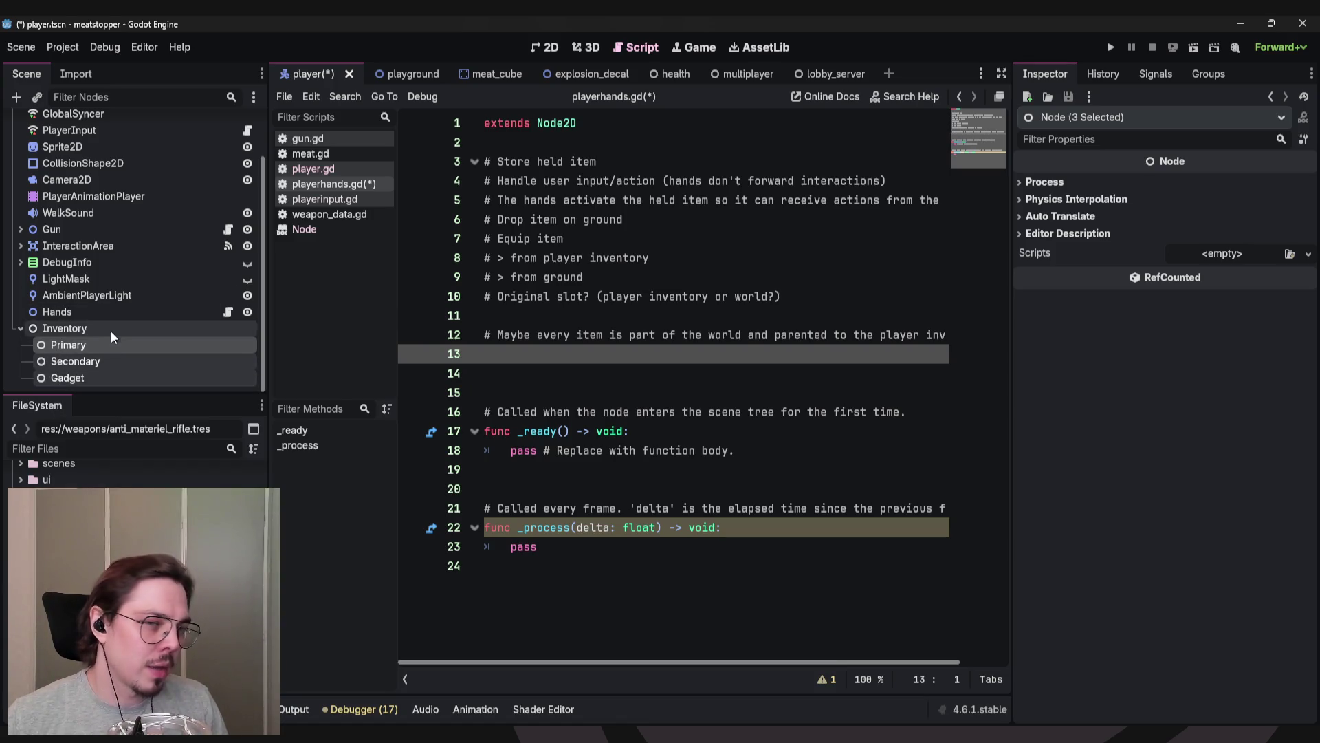
Save the player scene and playerhands.gd with Ctrl+S.
left_click(534, 391)
left_click(537, 373)
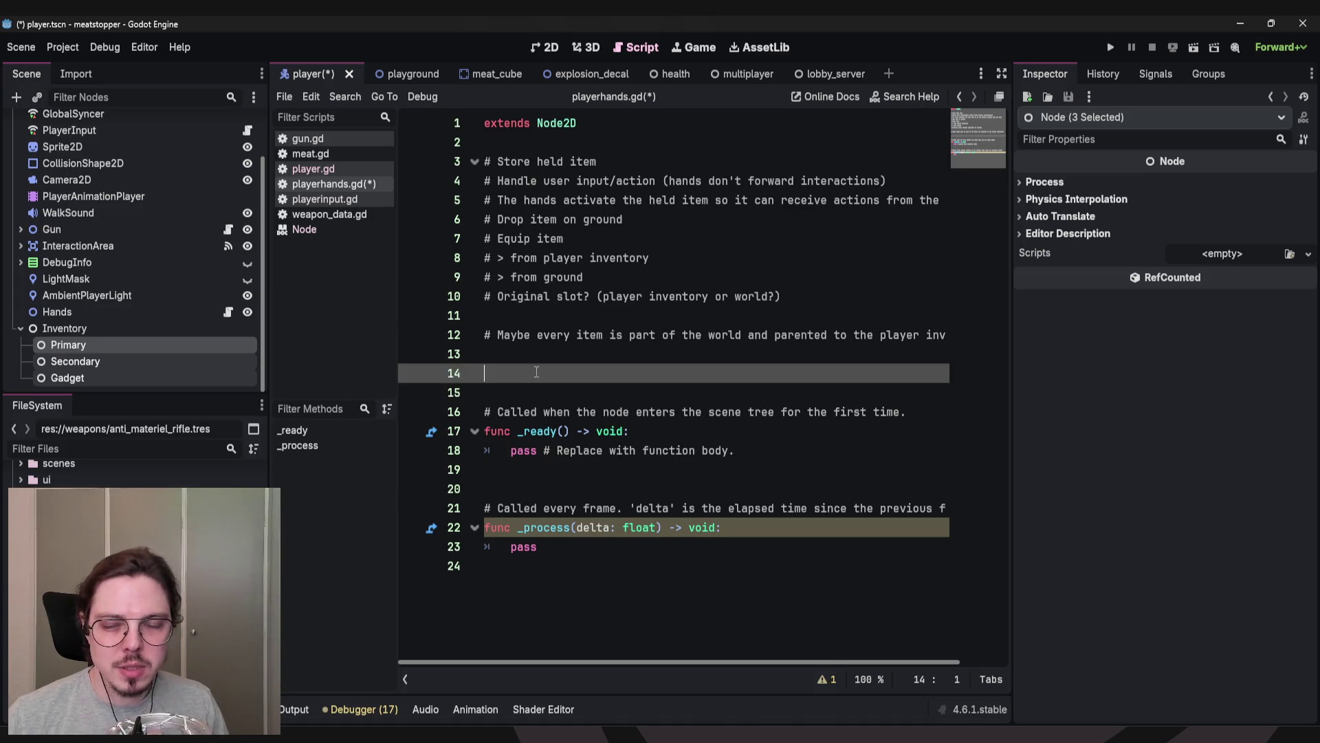
left_click(514, 321)
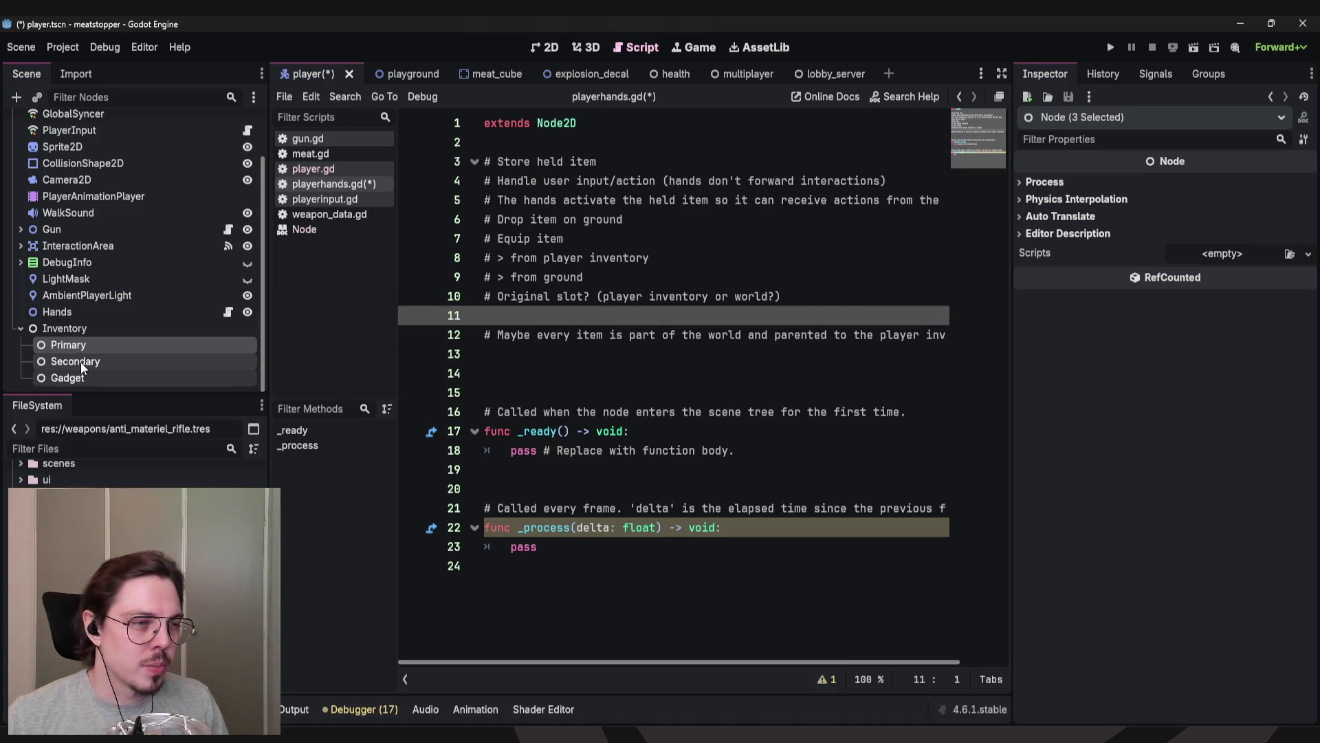
left_click(523, 372)
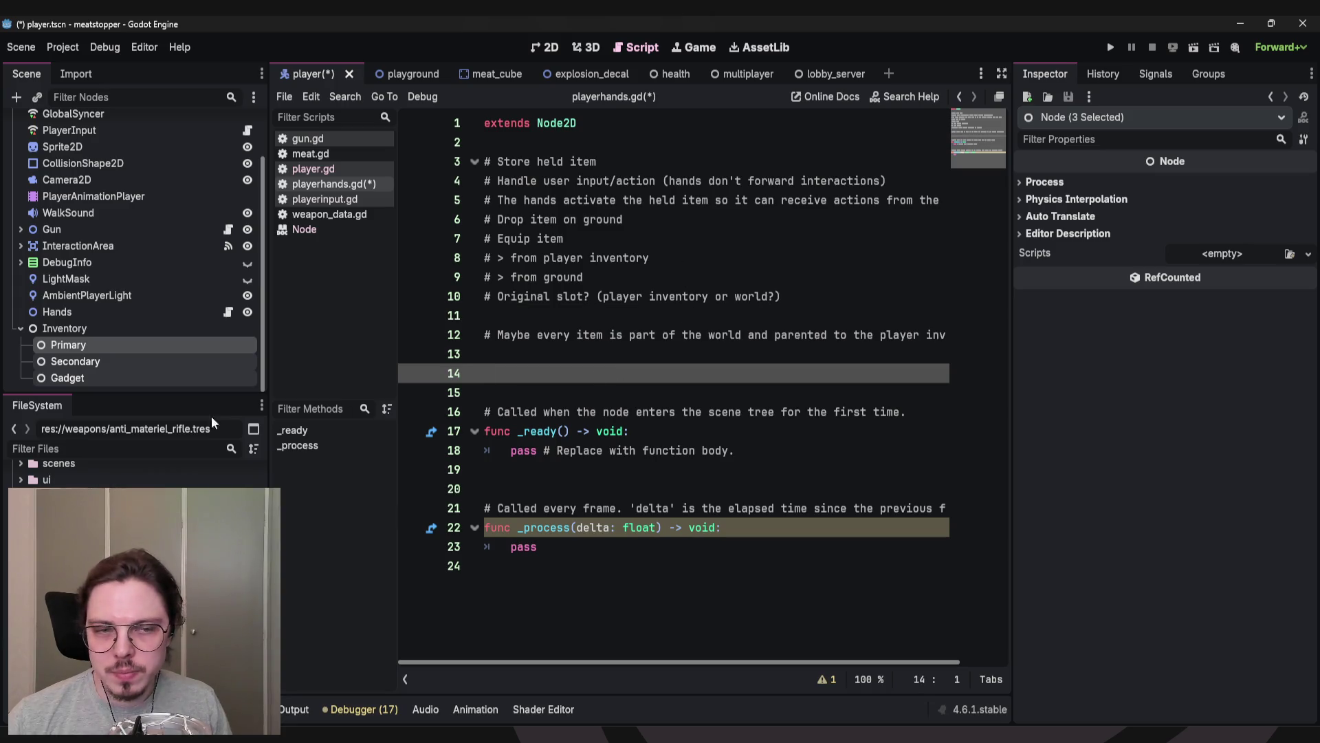
left_click(67, 347)
left_click(69, 377)
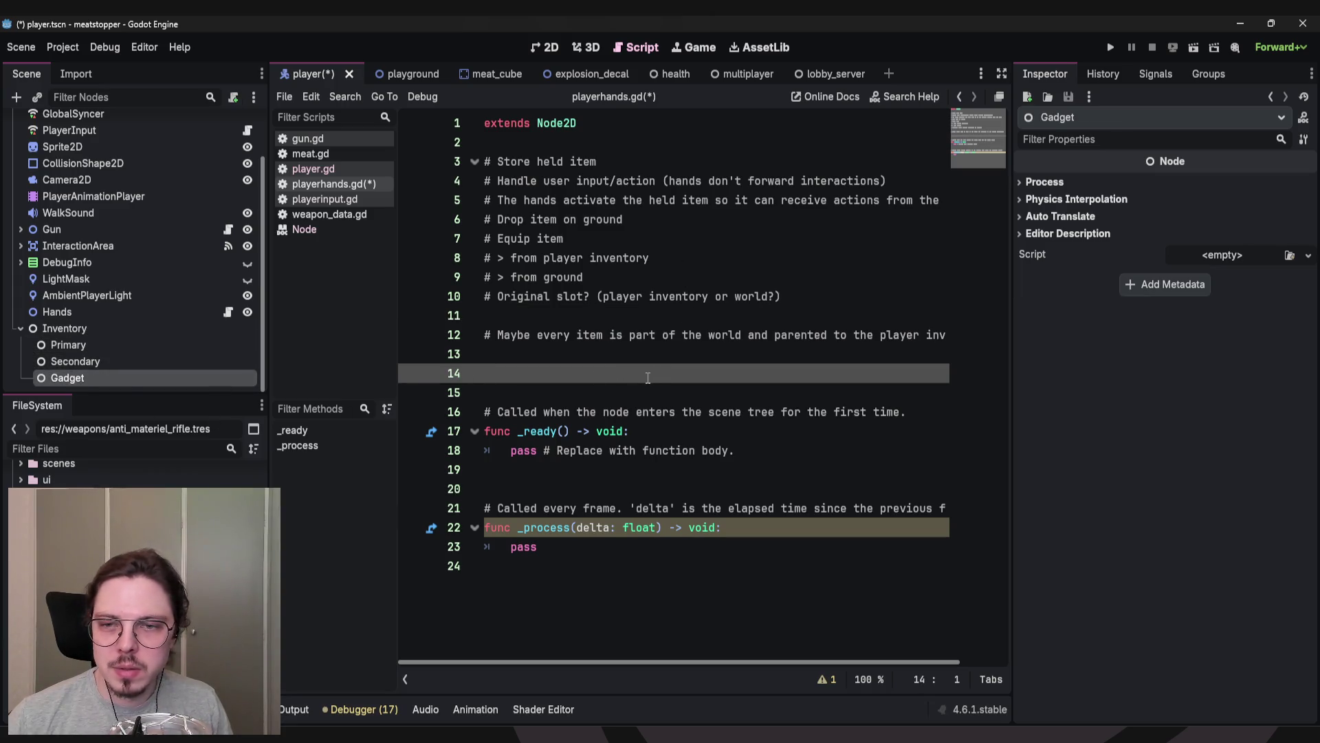
left_click(599, 353)
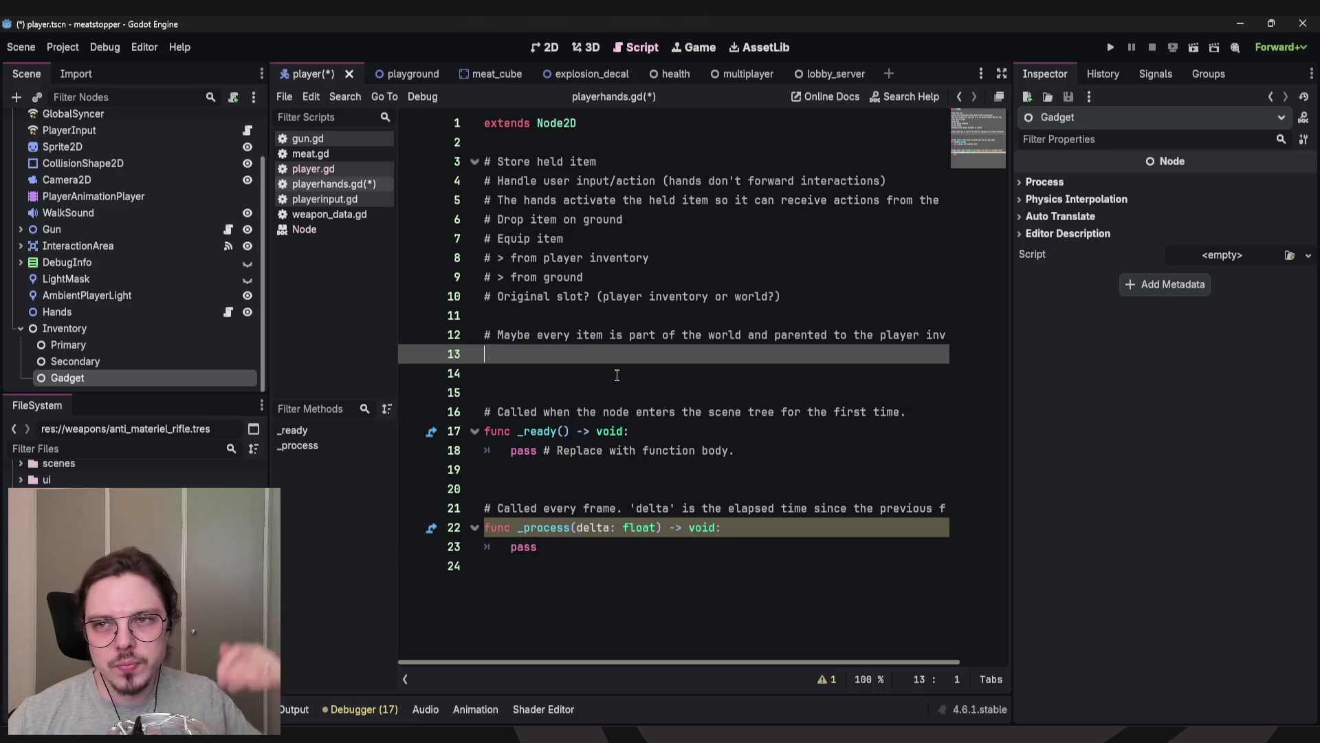
left_click(554, 315)
left_click(643, 137)
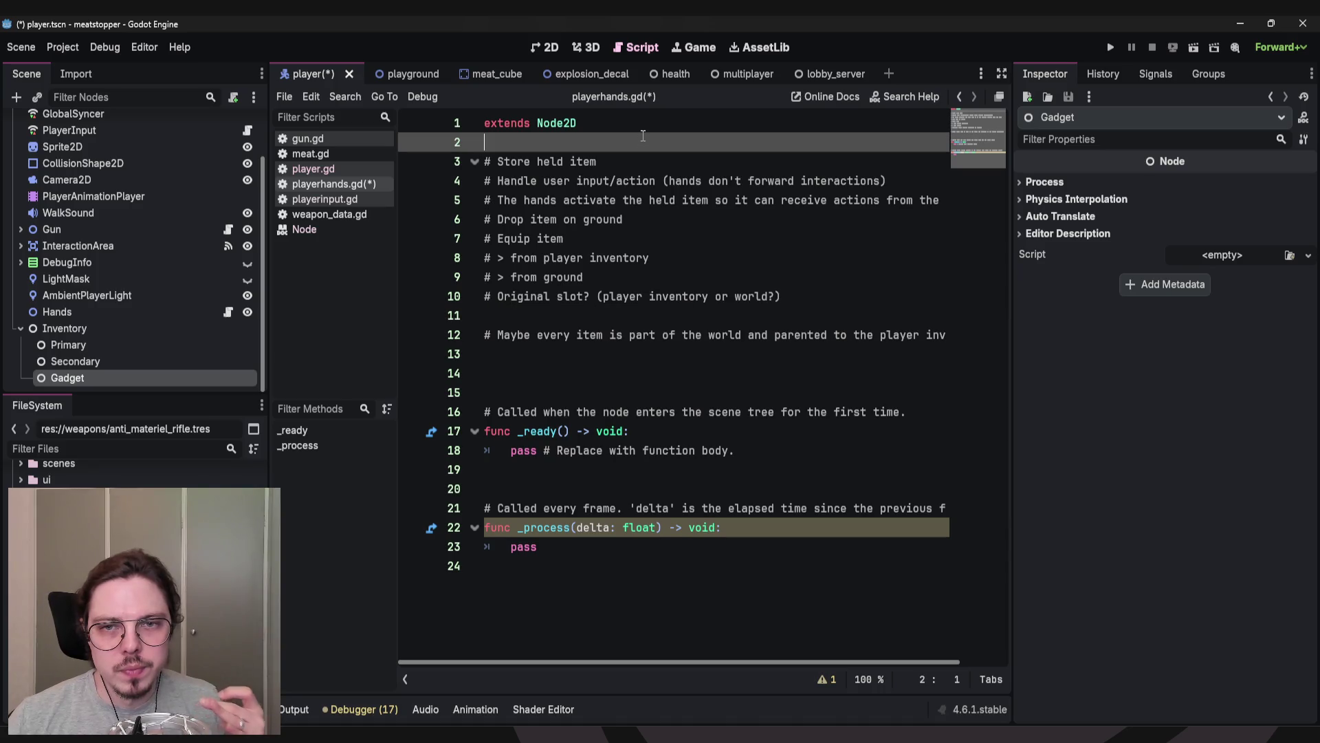
key("ctrl+s")
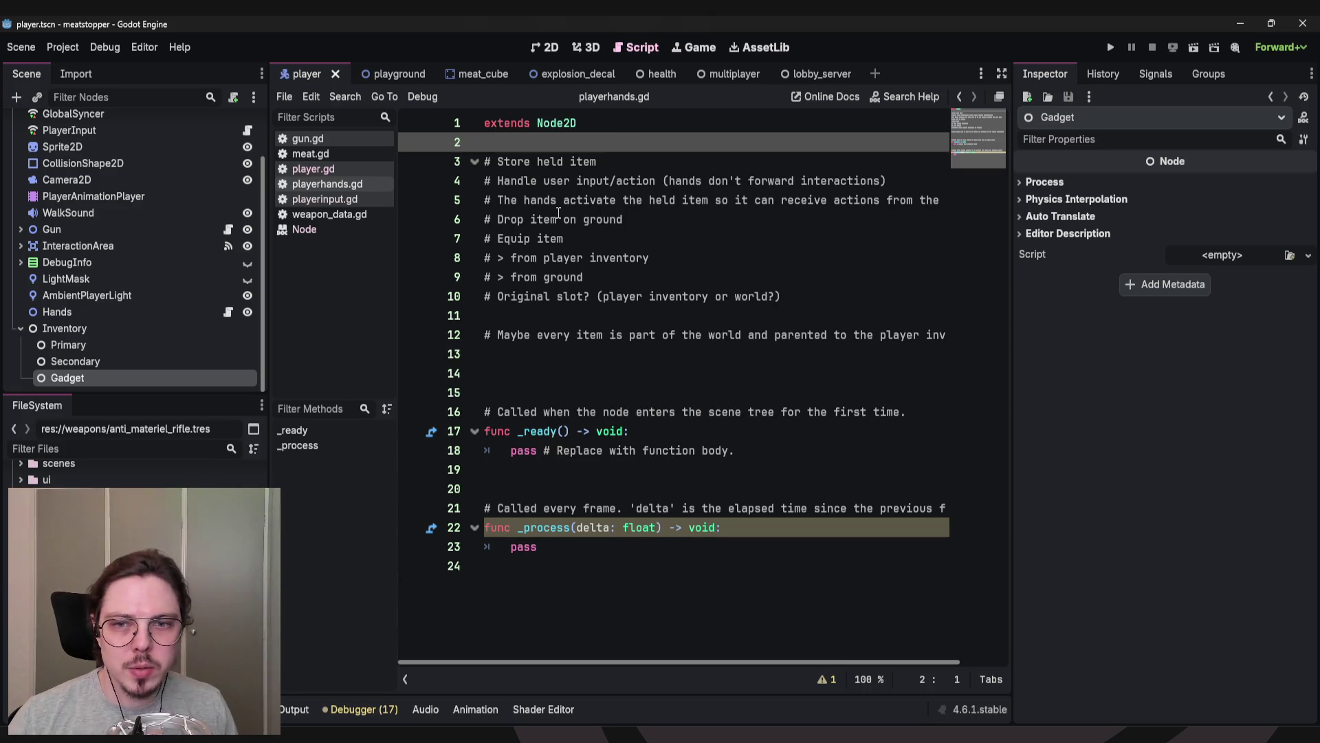
Add '# could even be an entity referenceto the Inventory slot node, or the world' below line 10.
left_click(517, 374)
left_click(520, 312)
left_click_drag(822, 301, 470, 300)
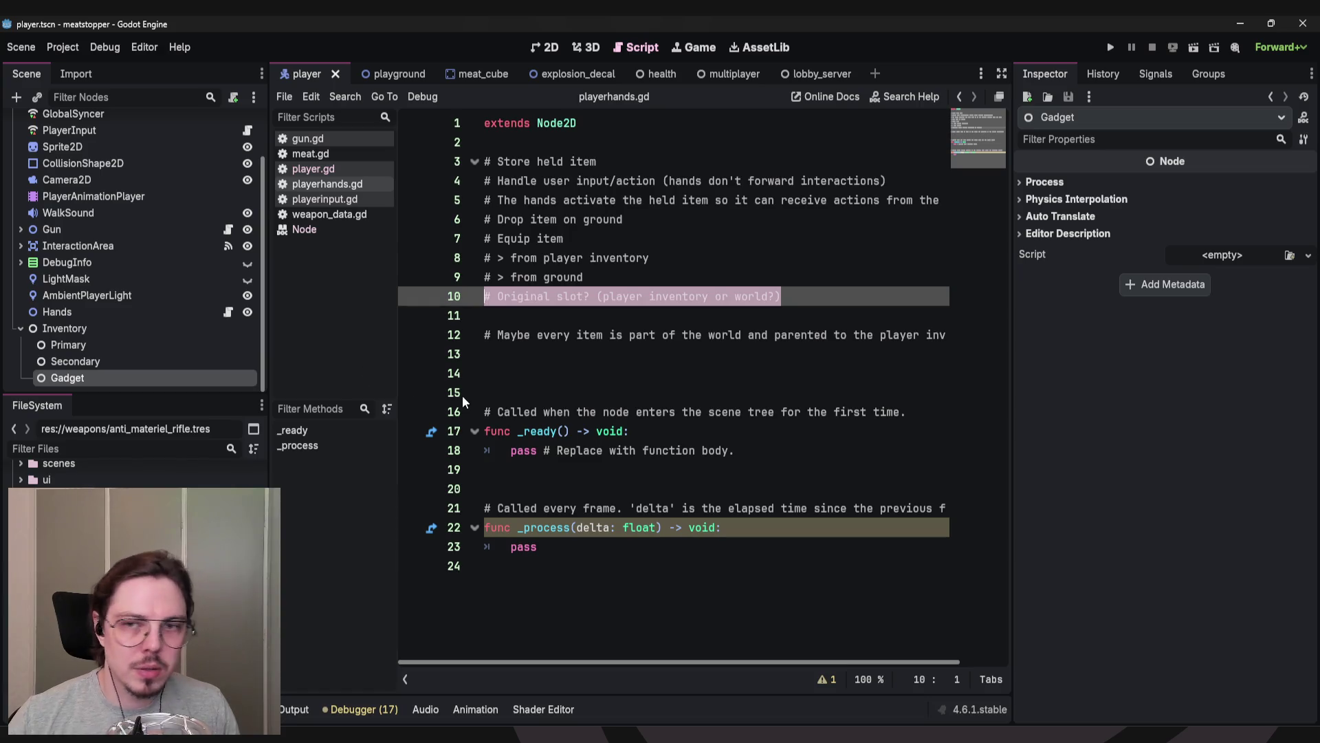
left_click(664, 275)
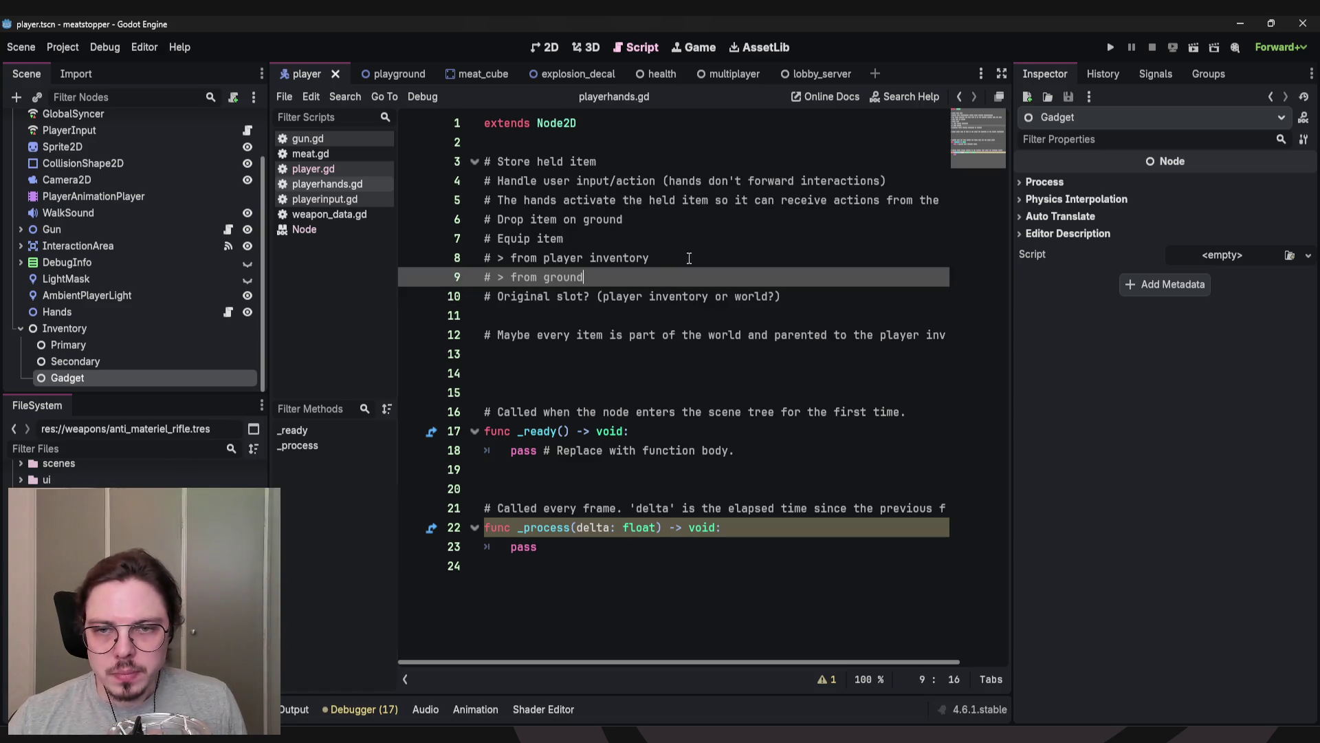
left_click(819, 294)
key("Return")
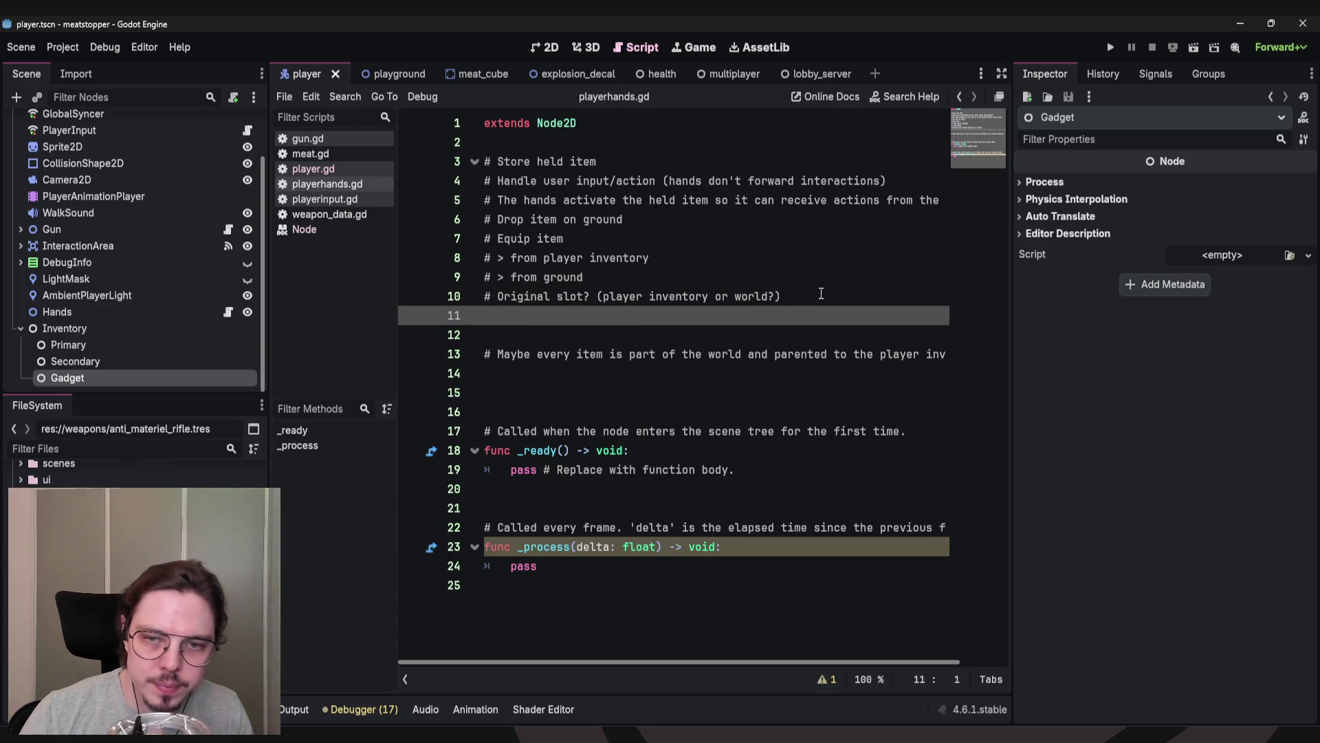
type("# could even be an entity")
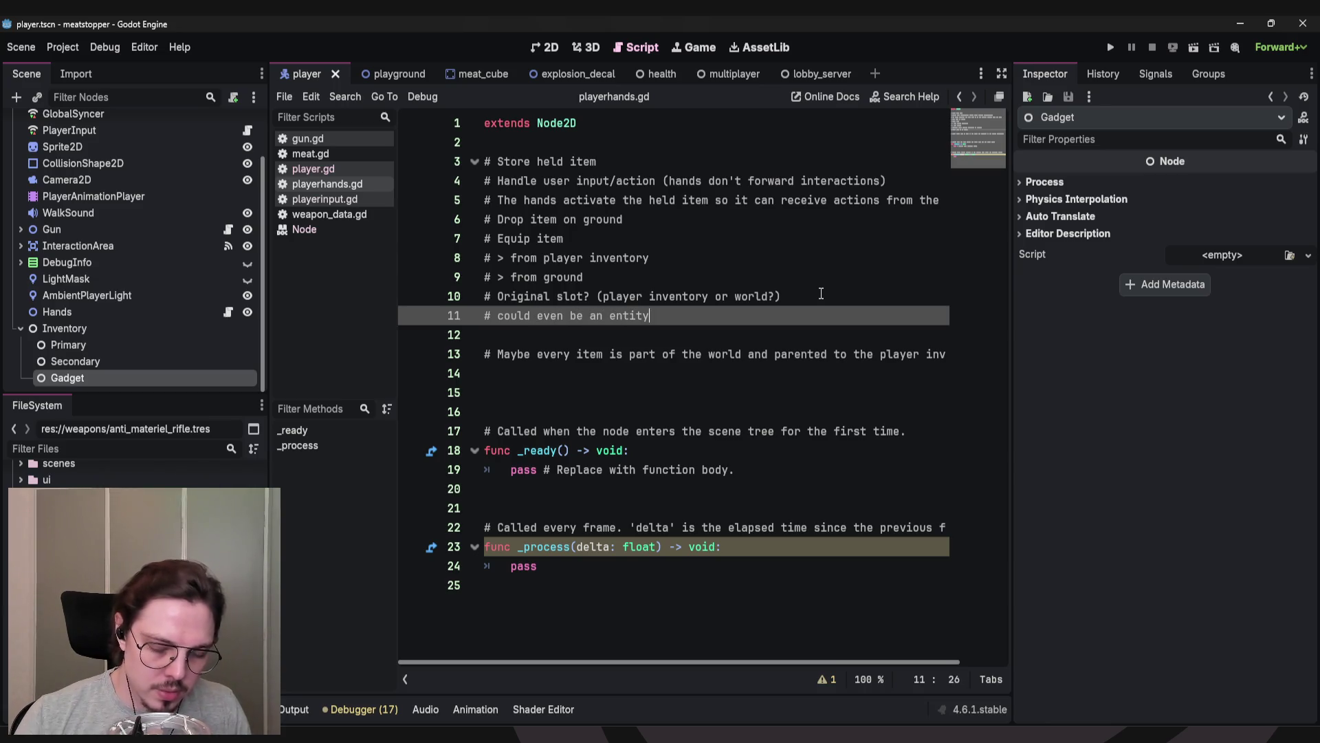
type(" reference")
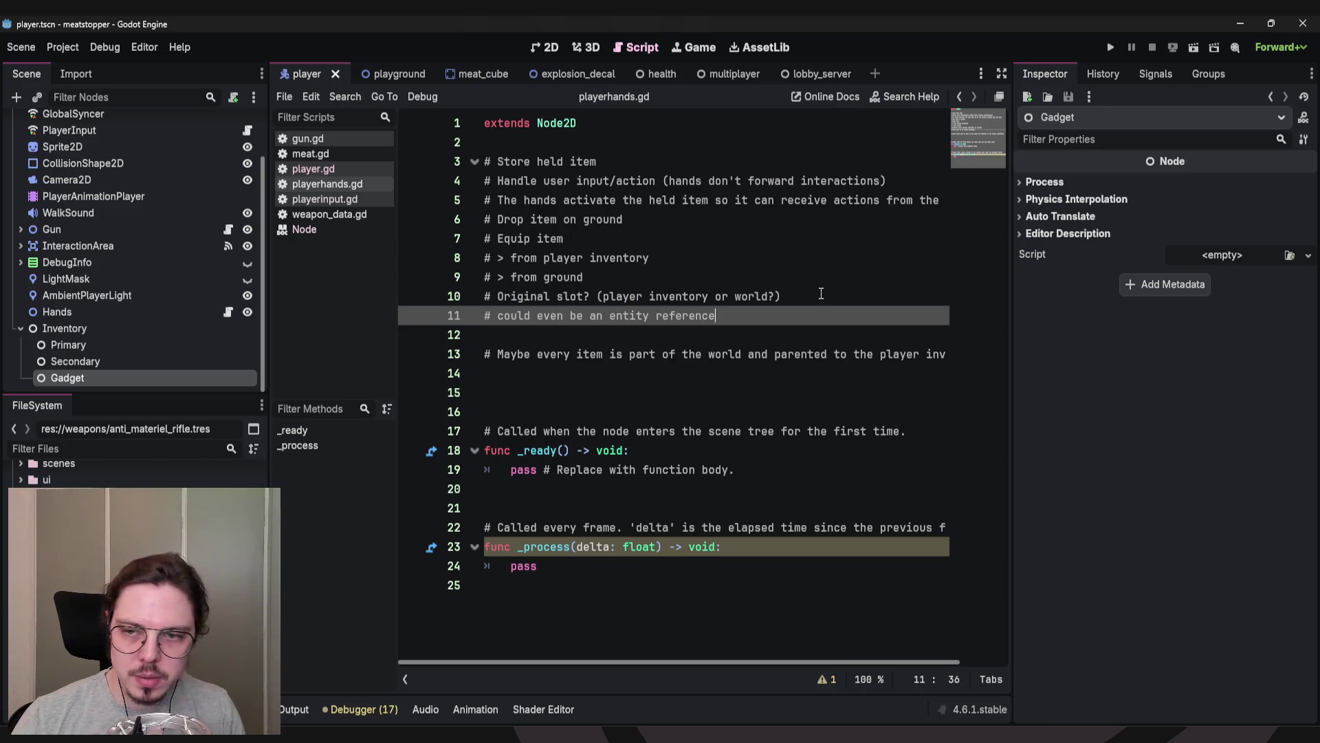
type(" to the")
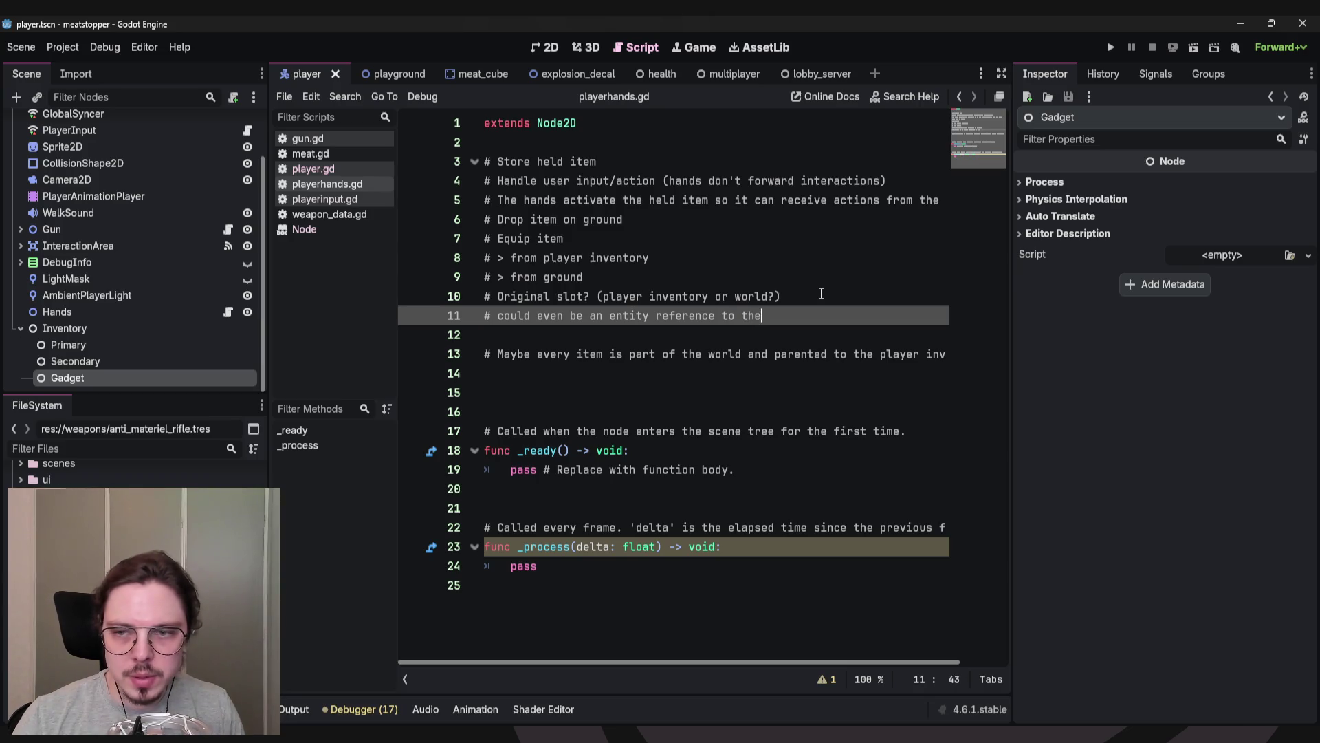
type(" Inventory ")
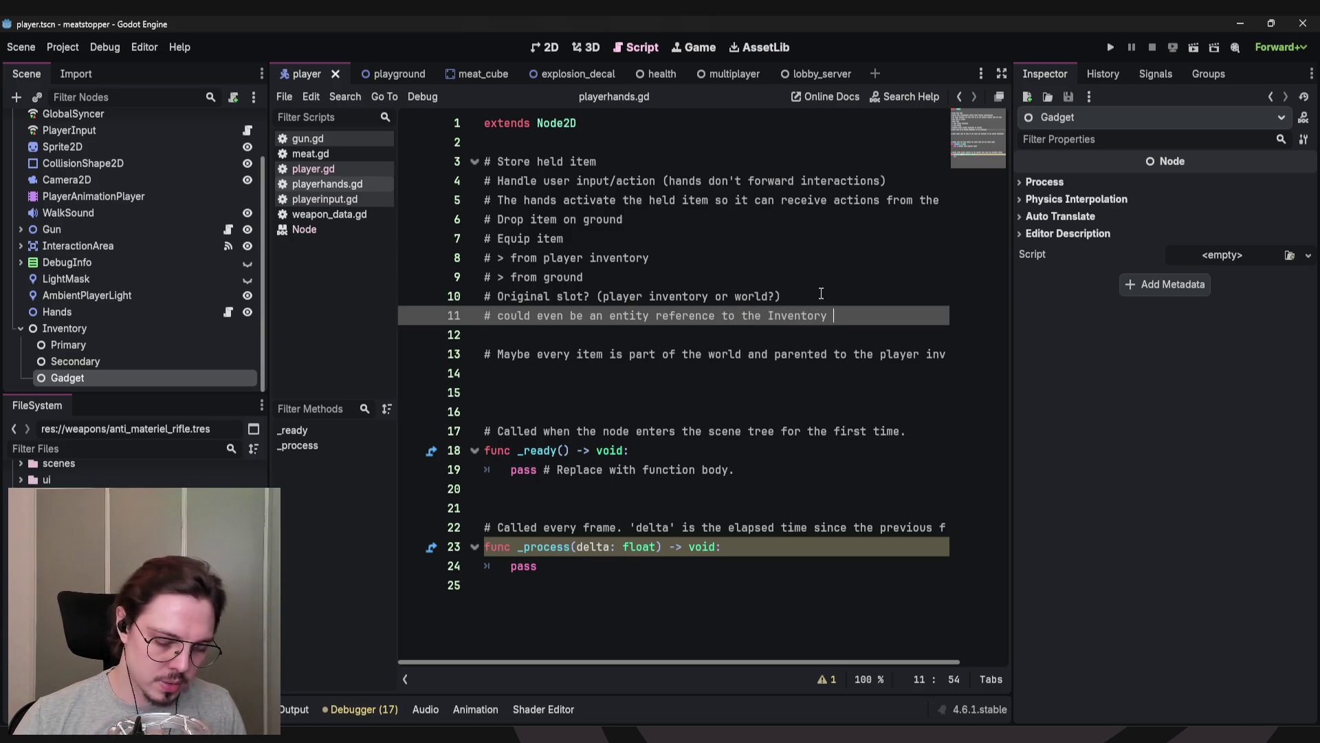
type("slot nod")
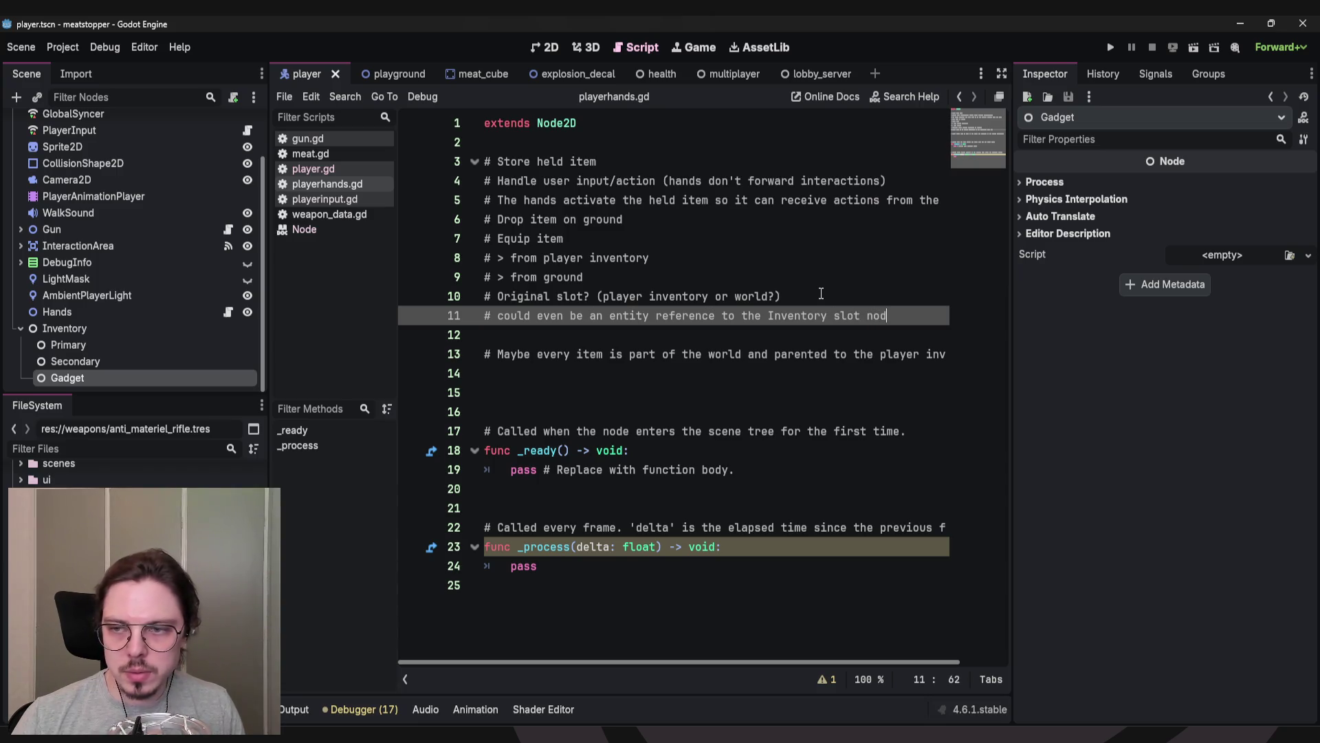
type("e, or the world")
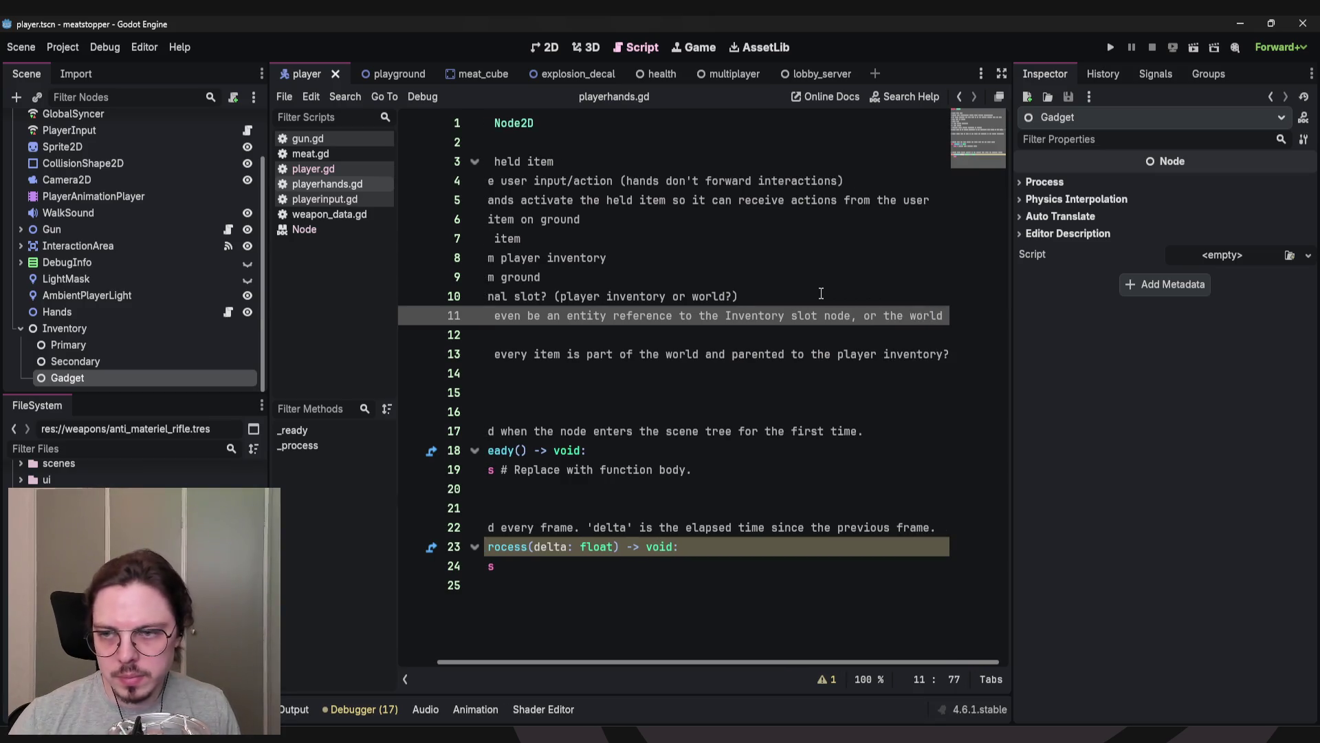
key("Return")
key("BackSpace")
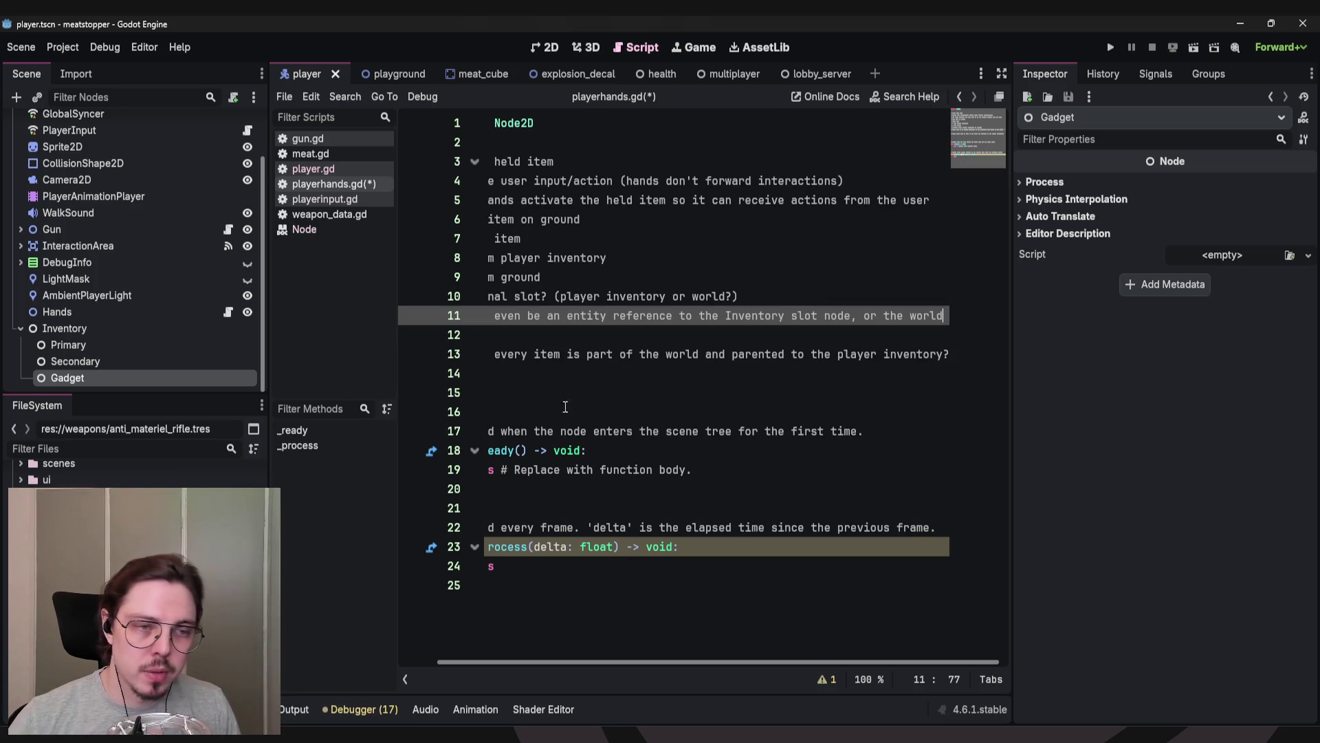
Move the caret through the blank lines down to line 15, then up near extends Node2D.
left_click(533, 336)
key("Up")
key("Down")
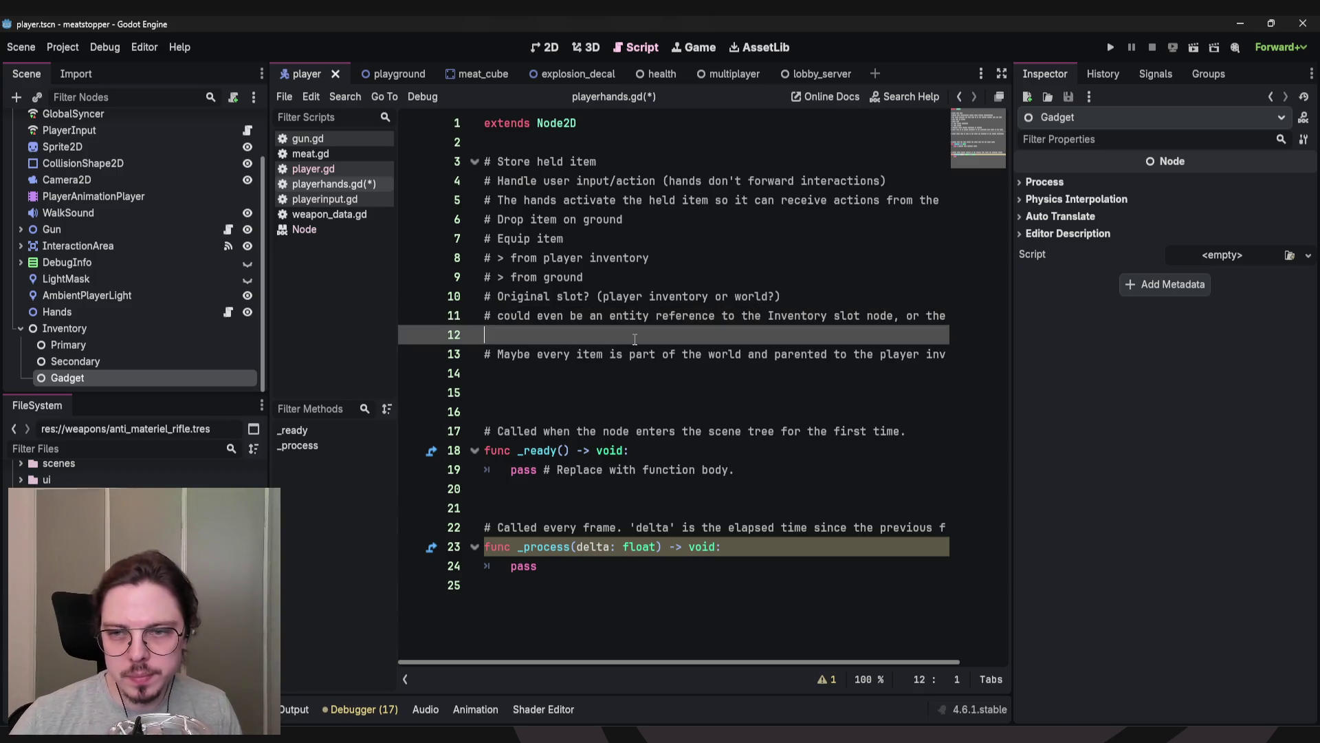
key("Down")
key("Down")
key("Down")
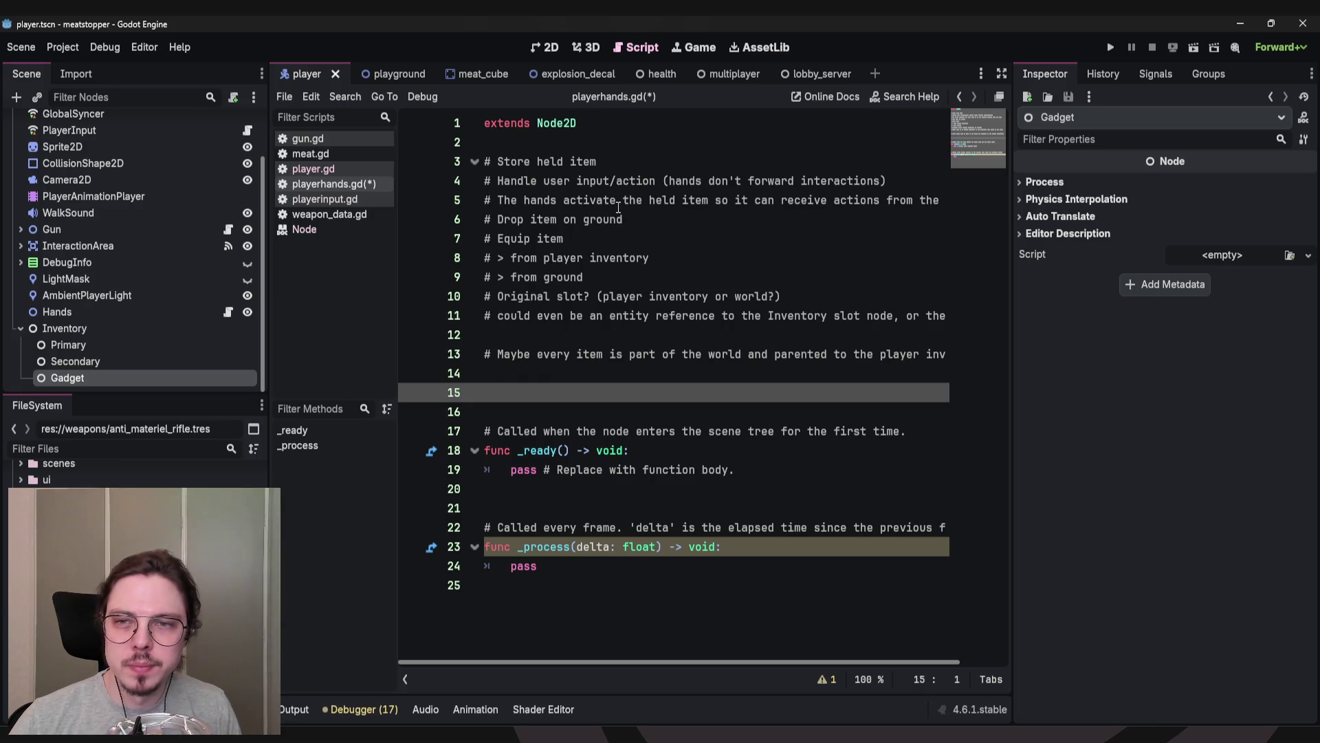
left_click(598, 161)
left_click(593, 142)
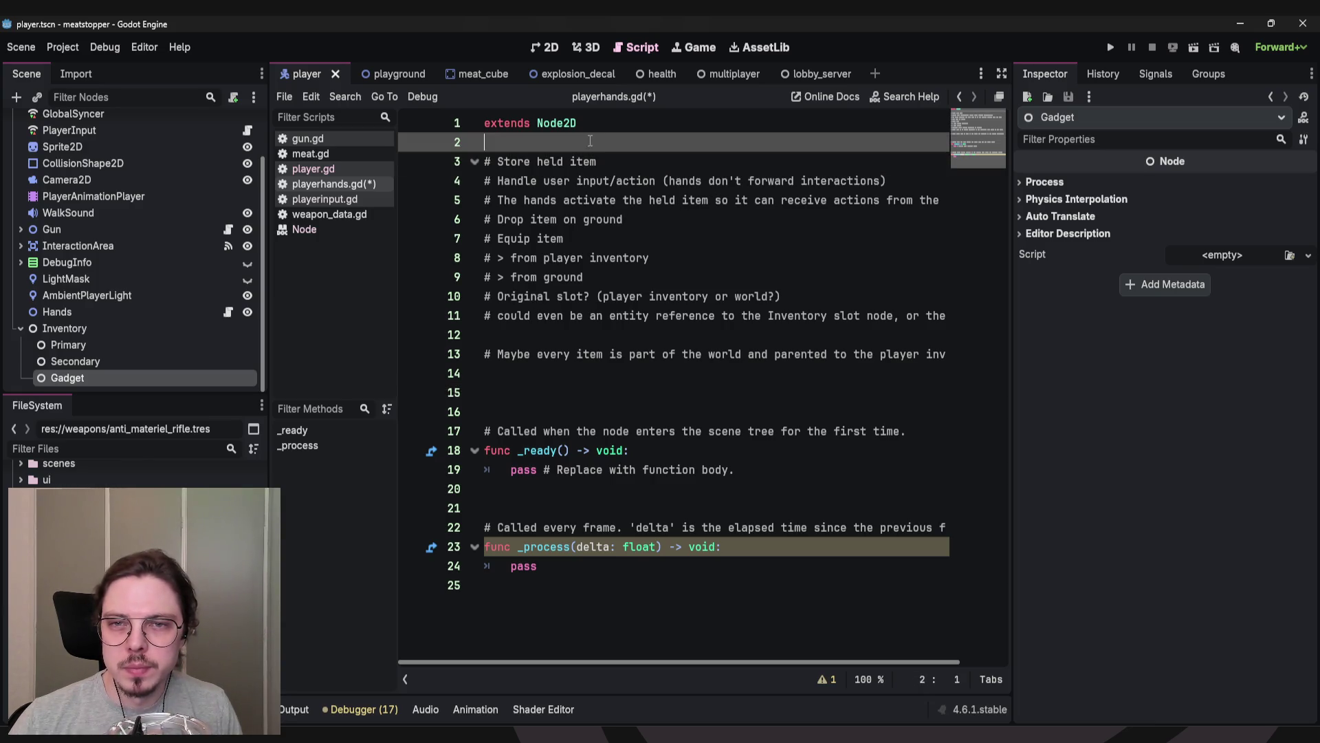
Add '# > Parenting it to the hands node' beneath the Store held item comment.
left_click(632, 160)
key("Return")
type("# Parenting it to the hands")
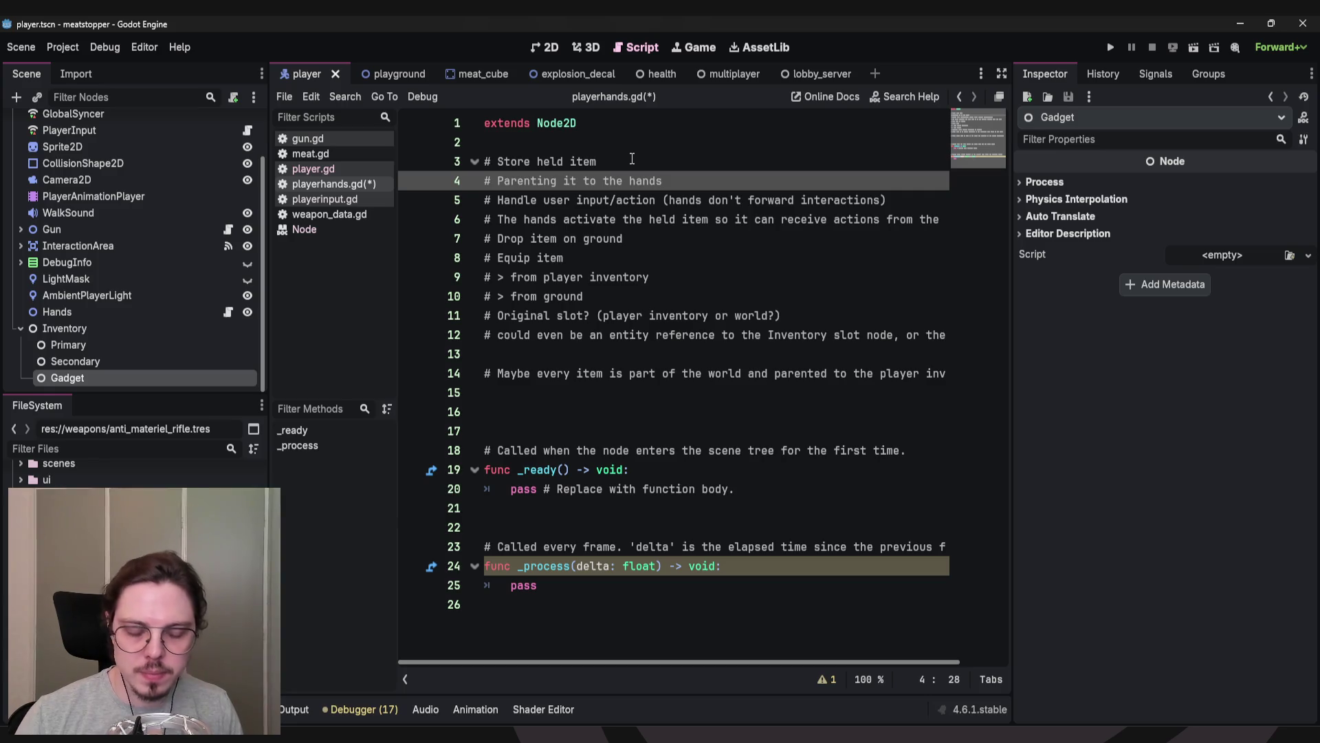
type(" node")
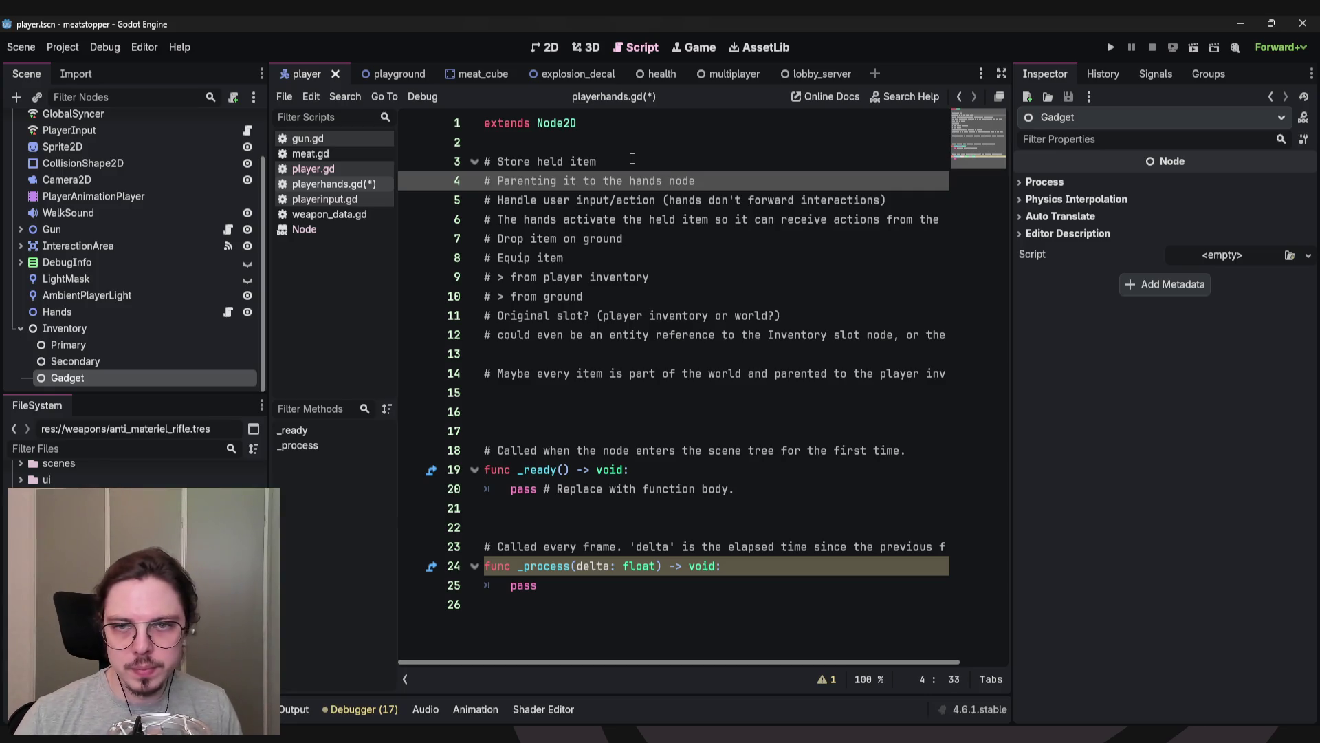
key("Home")
key("Right")
type(">")
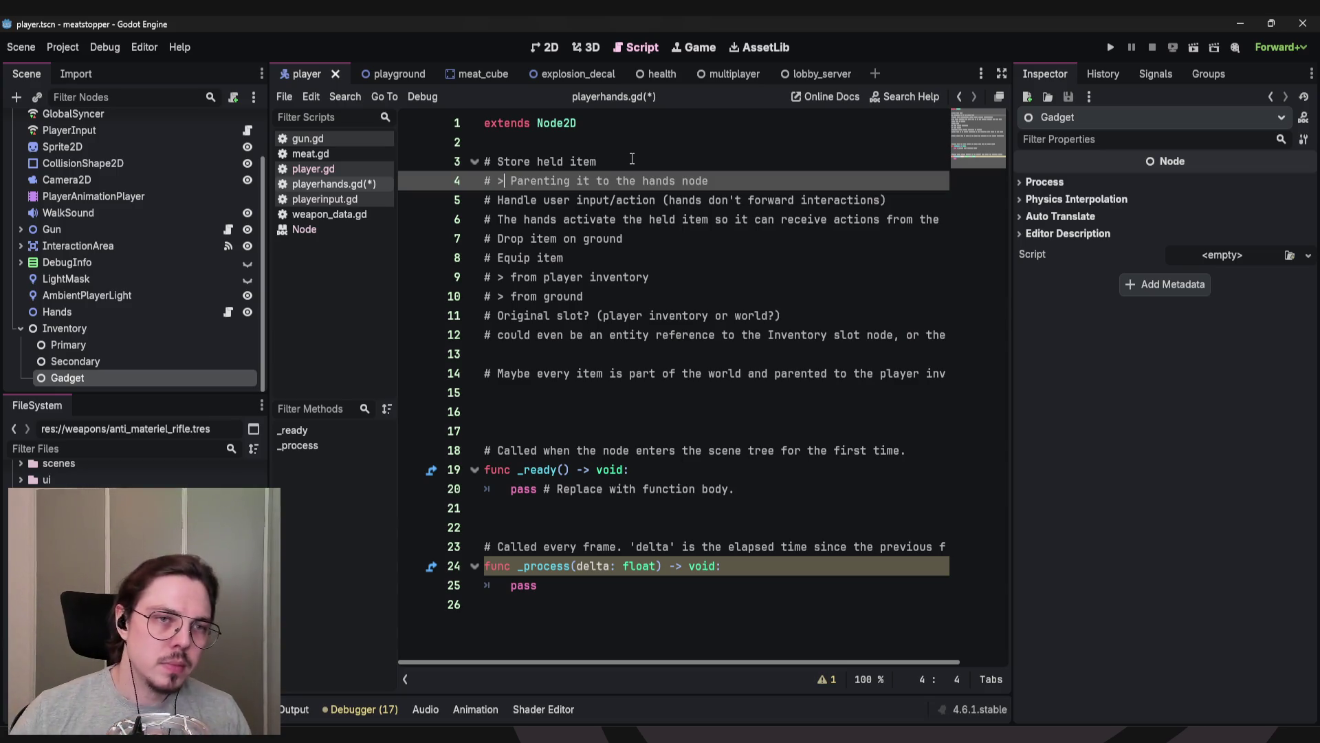
left_click(21, 329)
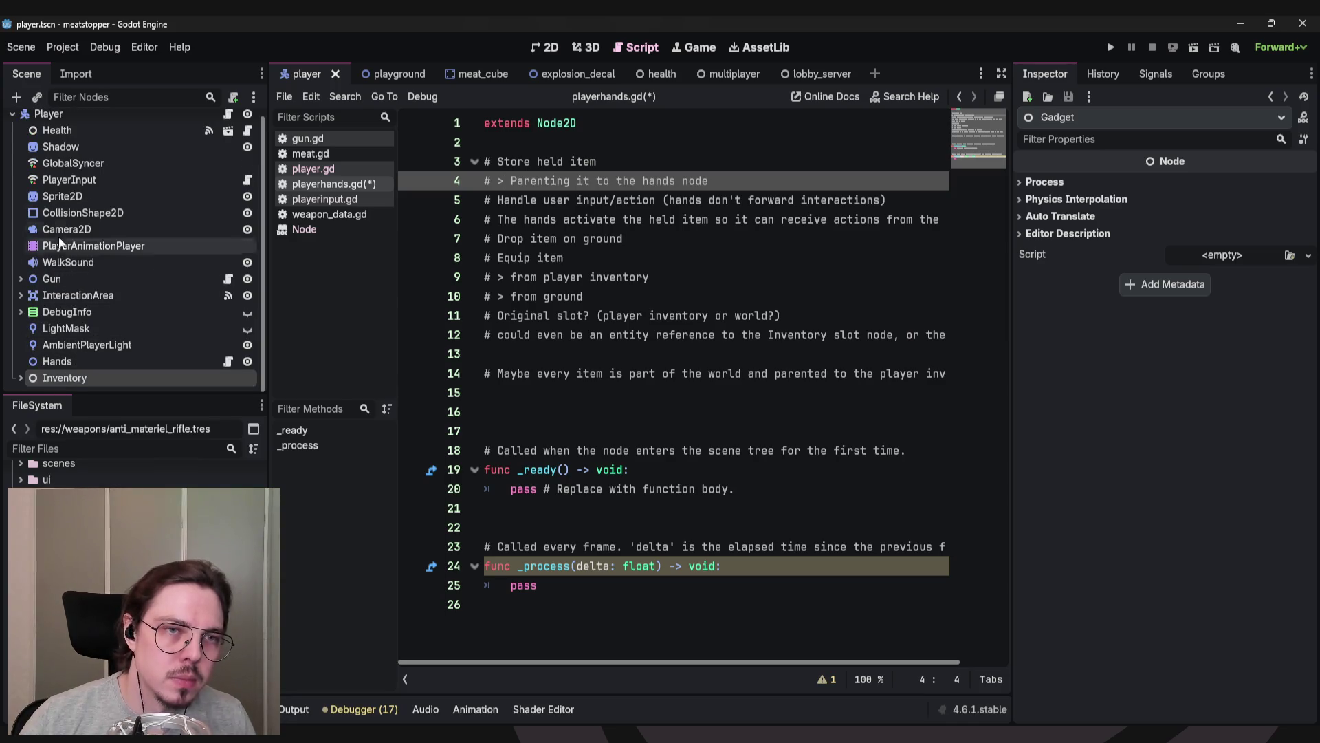
View PlayerInput's and GlobalSyncer's replicated properties and enlarge the Replication list.
left_click(52, 187)
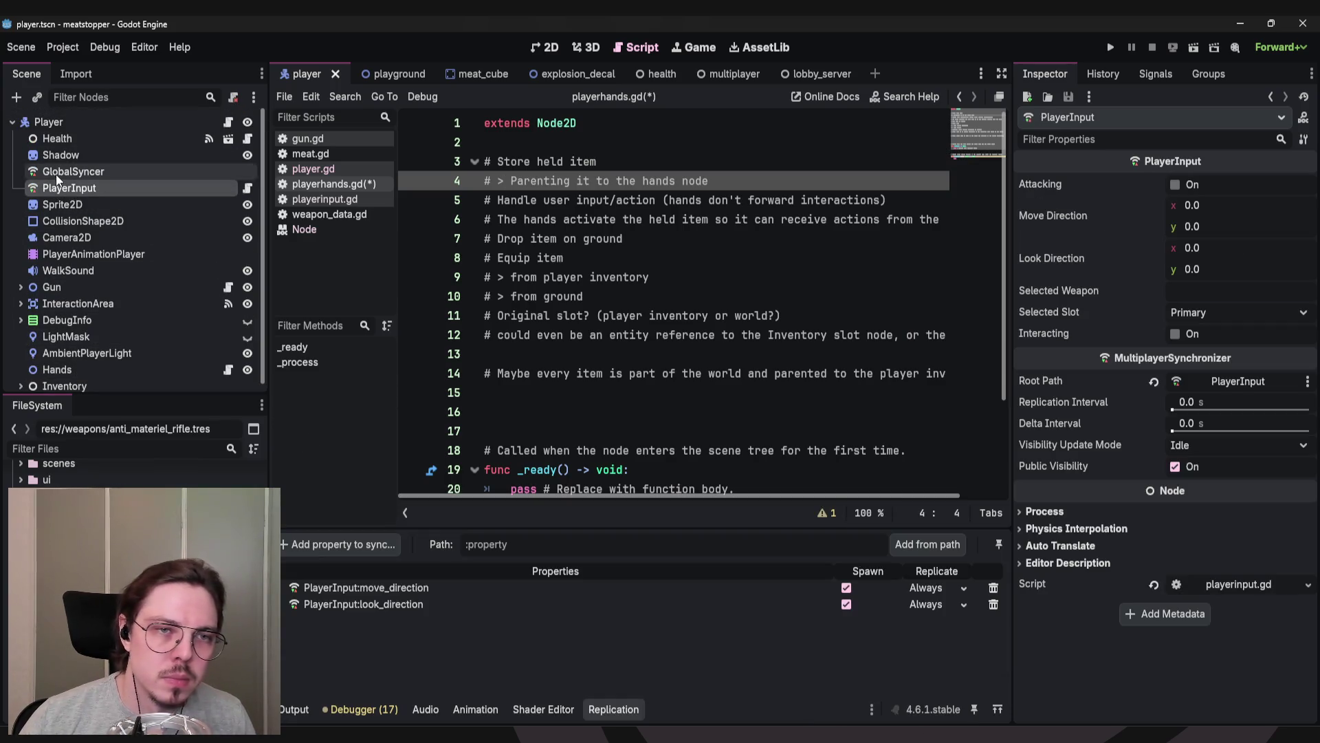
left_click(57, 174)
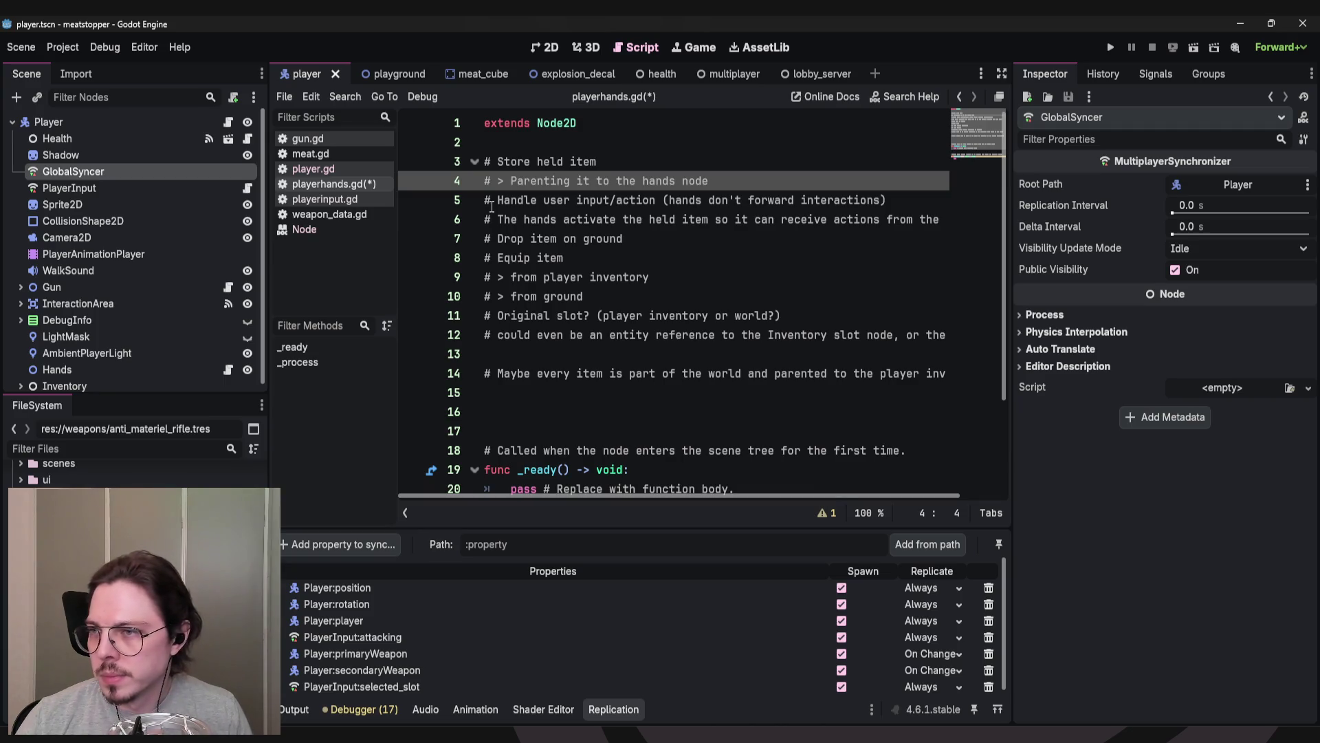
left_click_drag(619, 528, 623, 412)
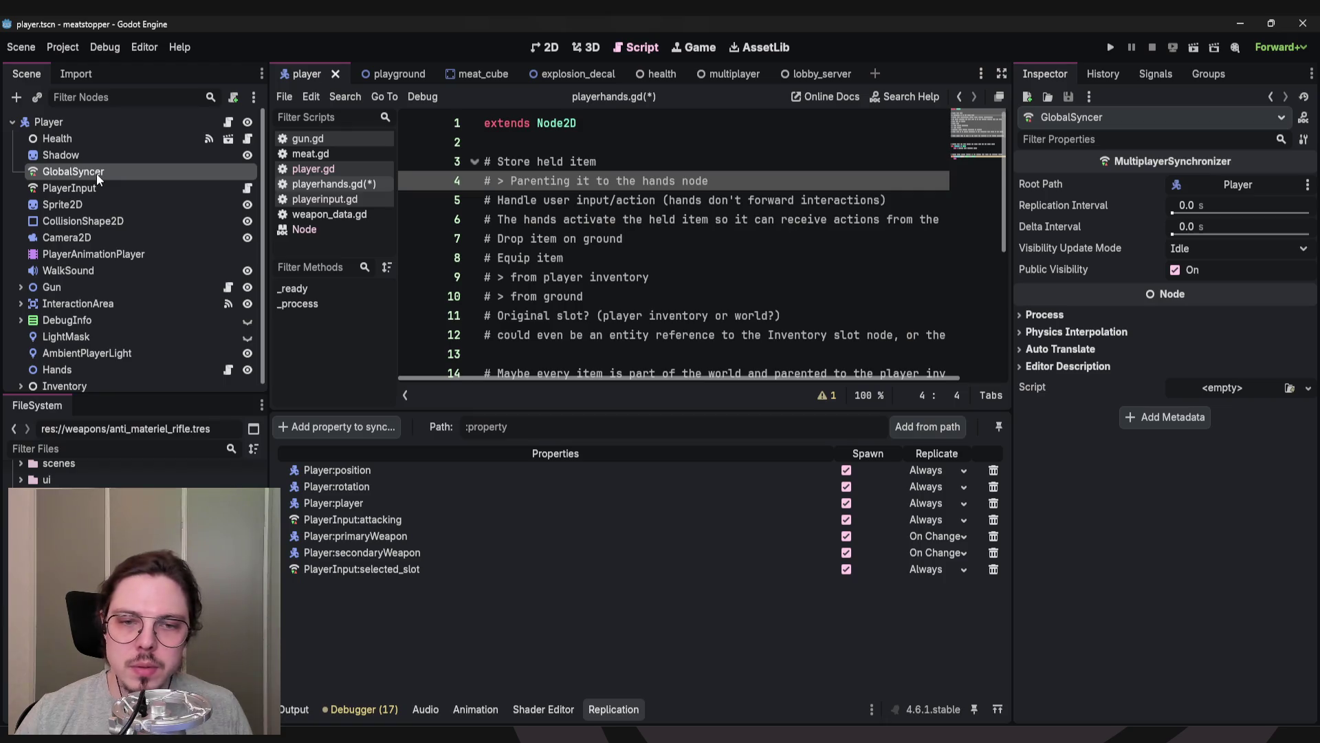
Recheck GlobalSyncer and PlayerInput replication, then start adding a child node to Player.
right_click(55, 118)
key("Escape")
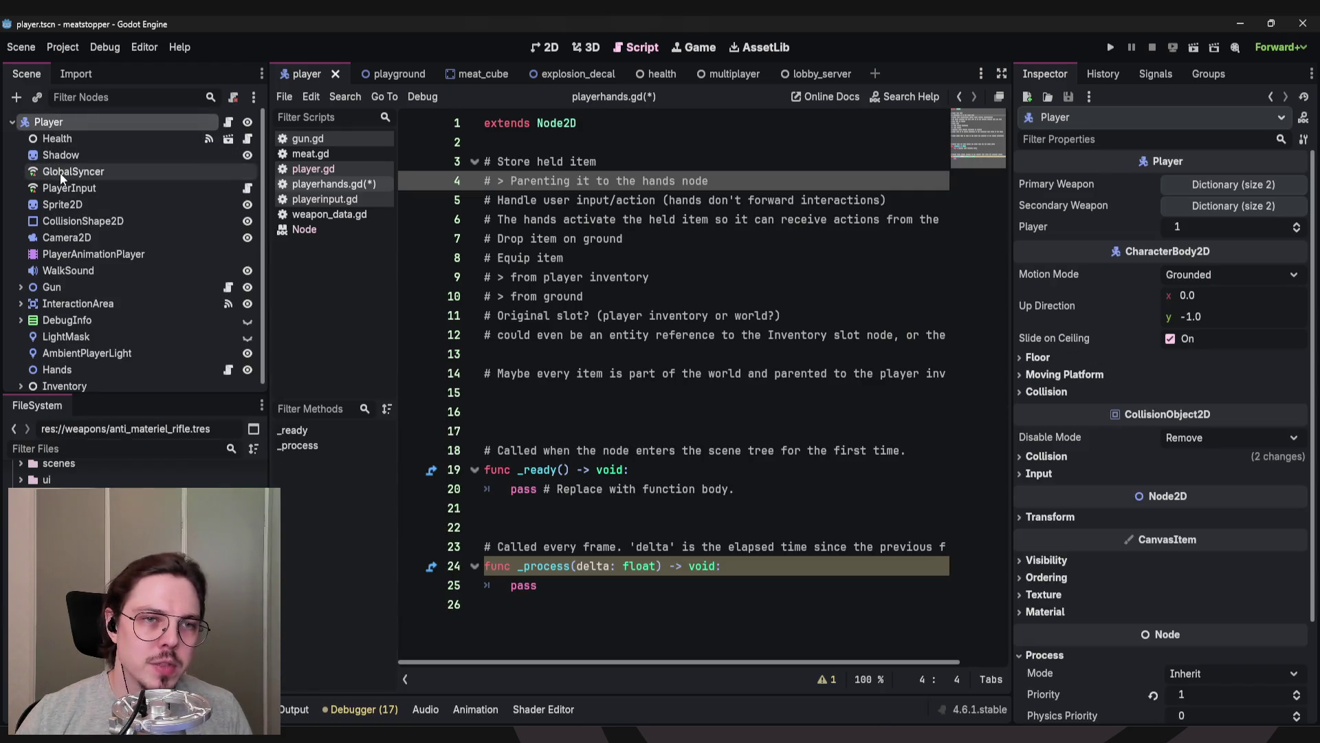
left_click(60, 171)
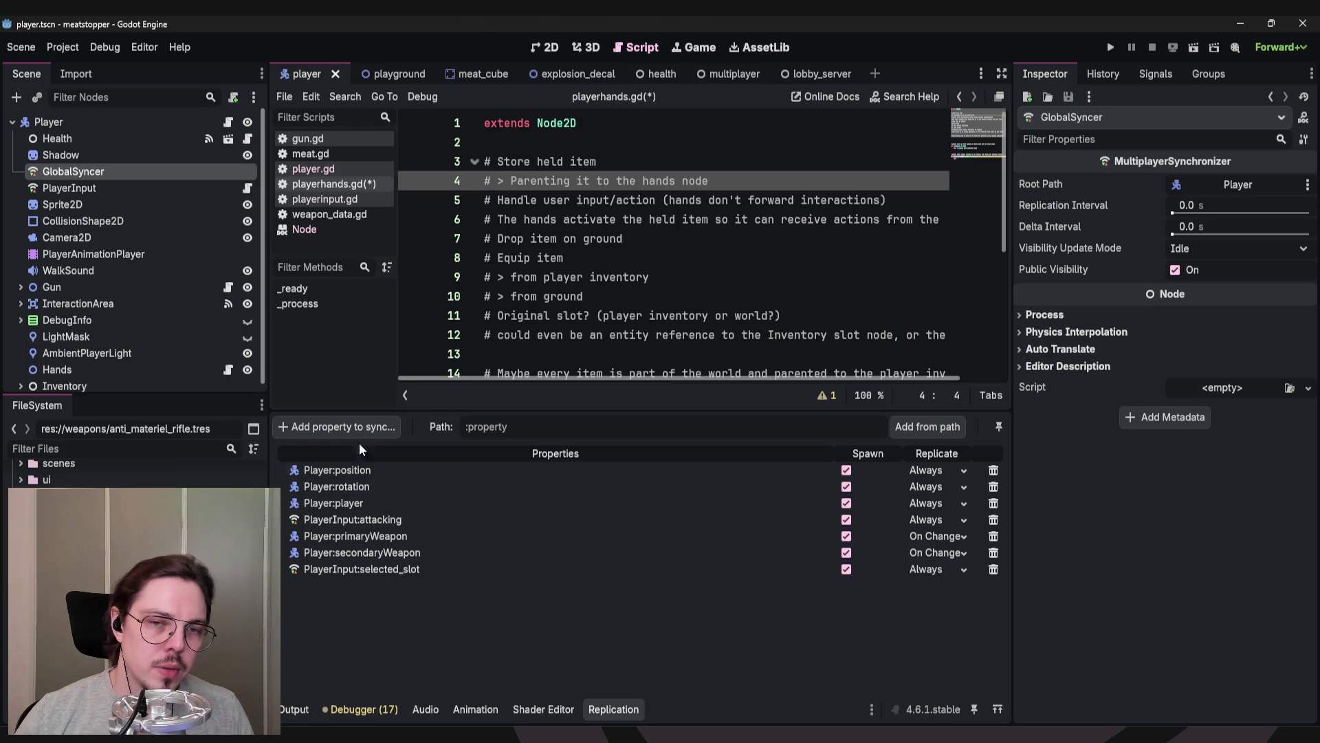
left_click(57, 187)
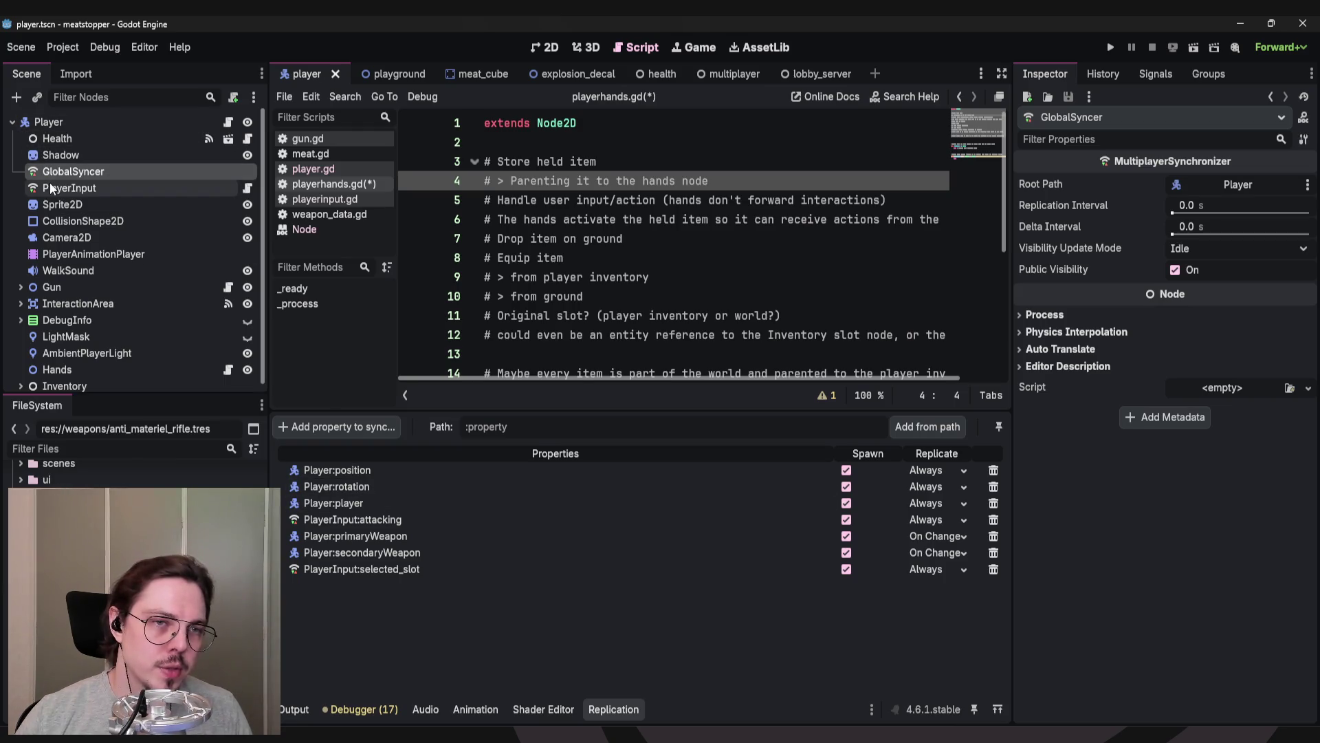
left_click(60, 172)
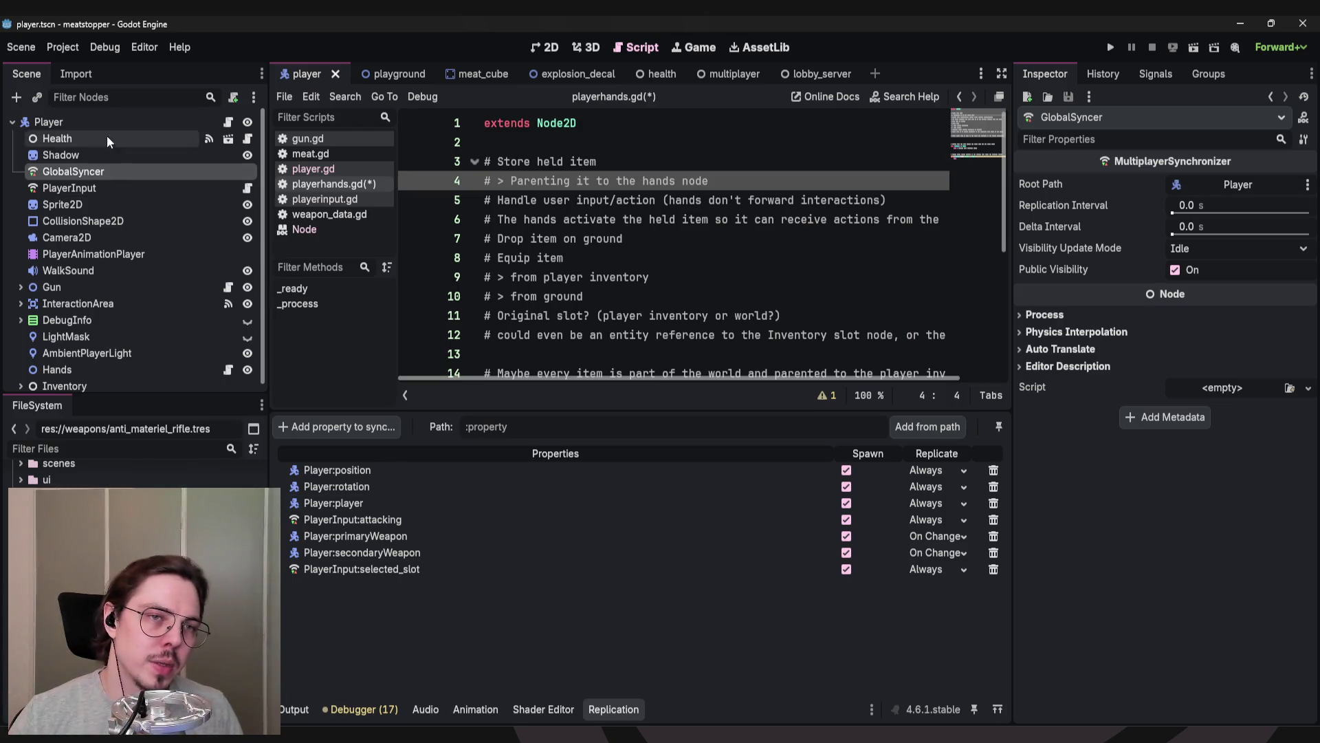
right_click(94, 124)
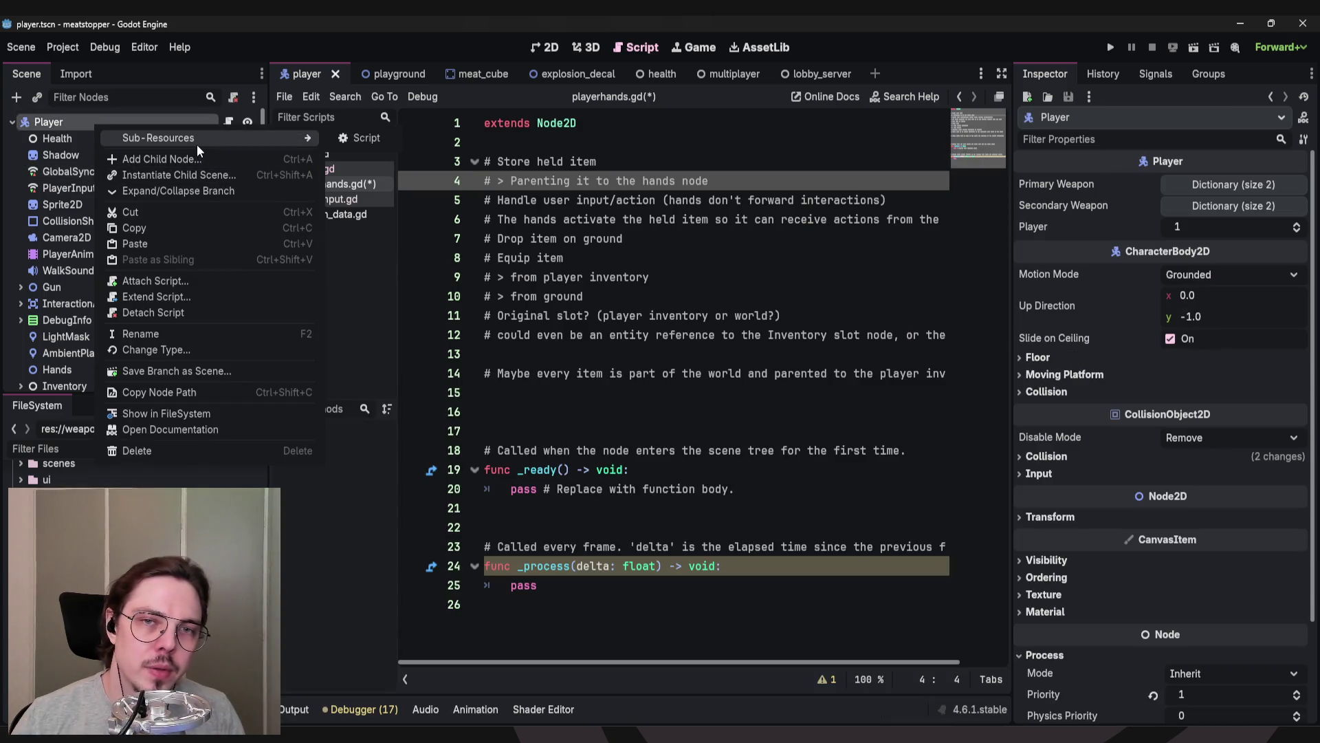
left_click(192, 160)
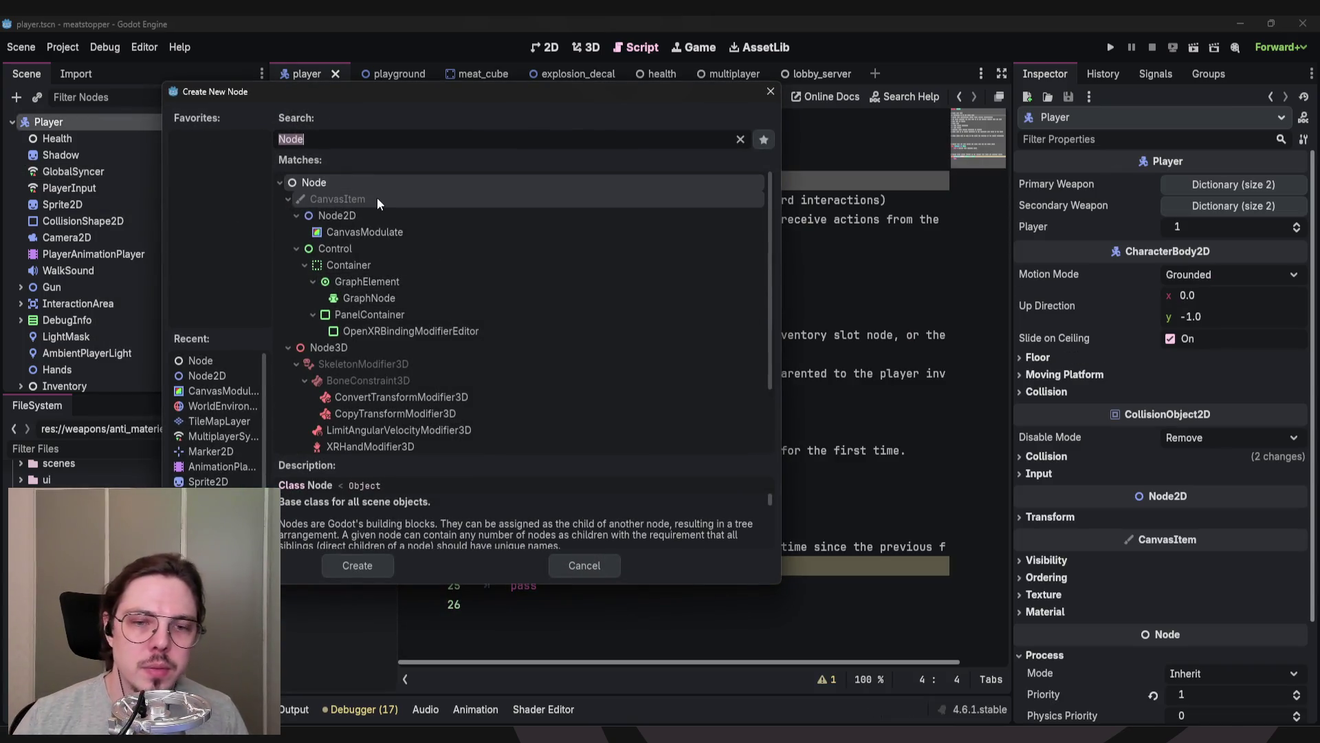
Search 'Nod', collapse and expand the CanvasItem, Node3D and Viewport branches, then clear the search.
type("Nod")
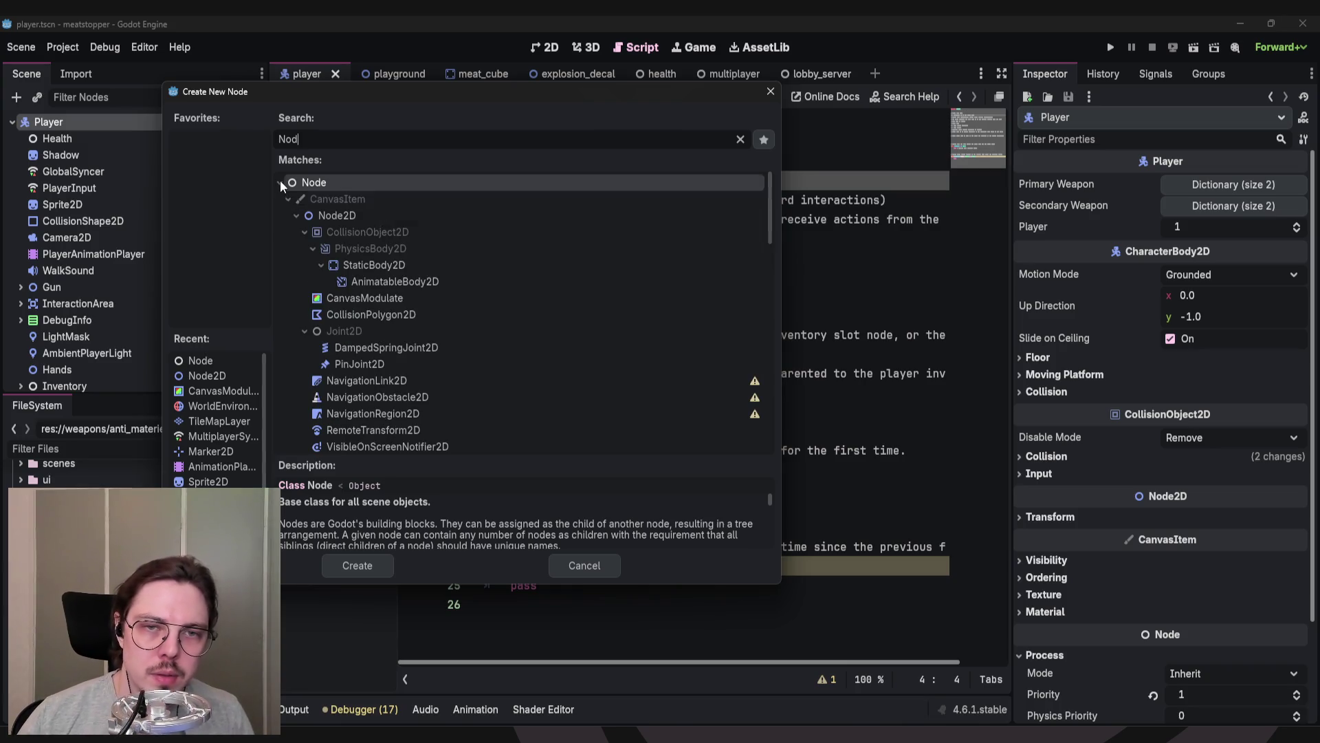
left_click(287, 200)
left_click(289, 216)
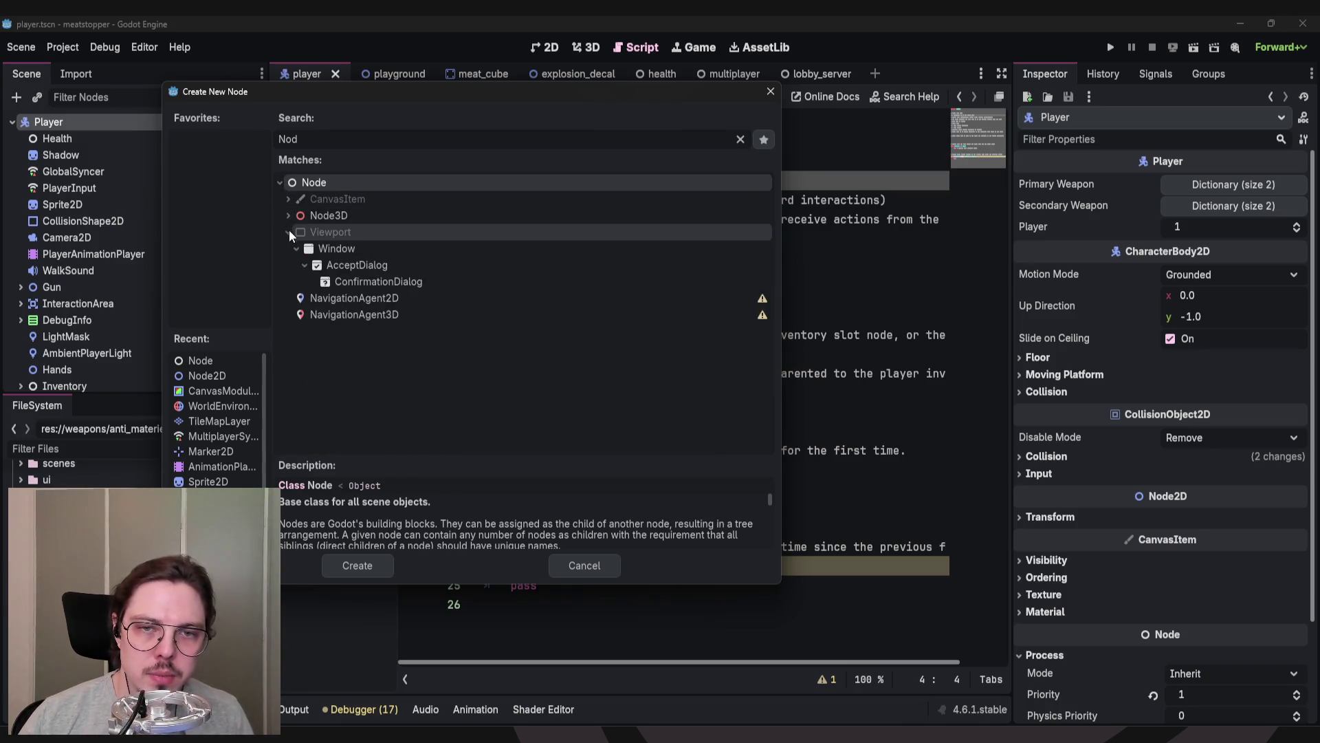
left_click(287, 232)
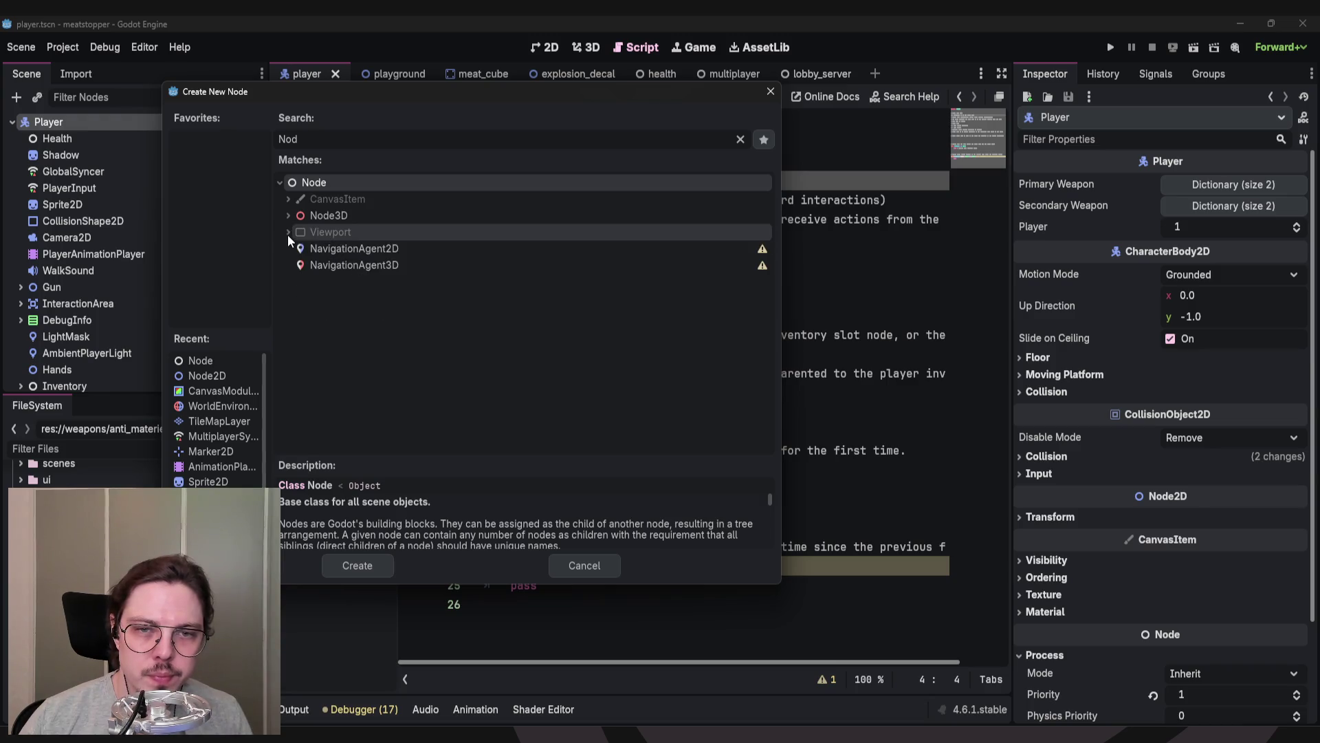
left_click(287, 199)
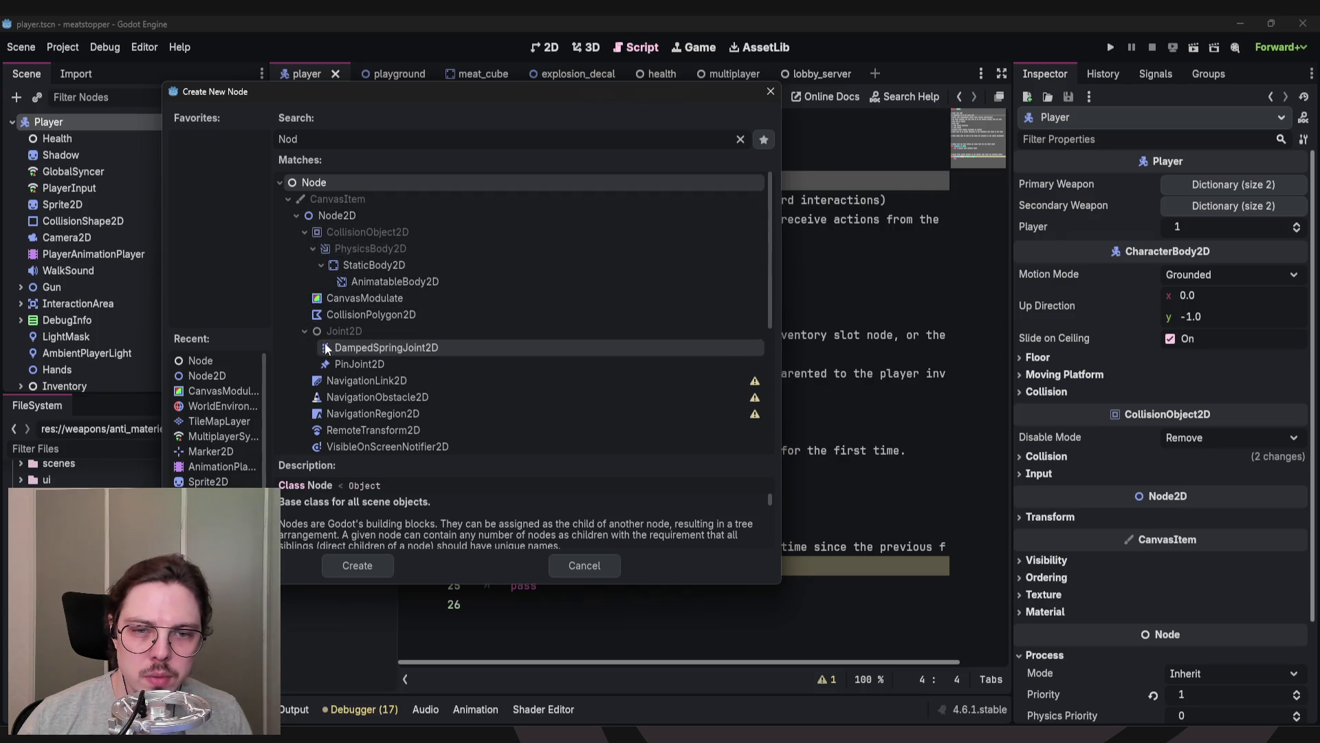
scroll(489, 385, "down", 5)
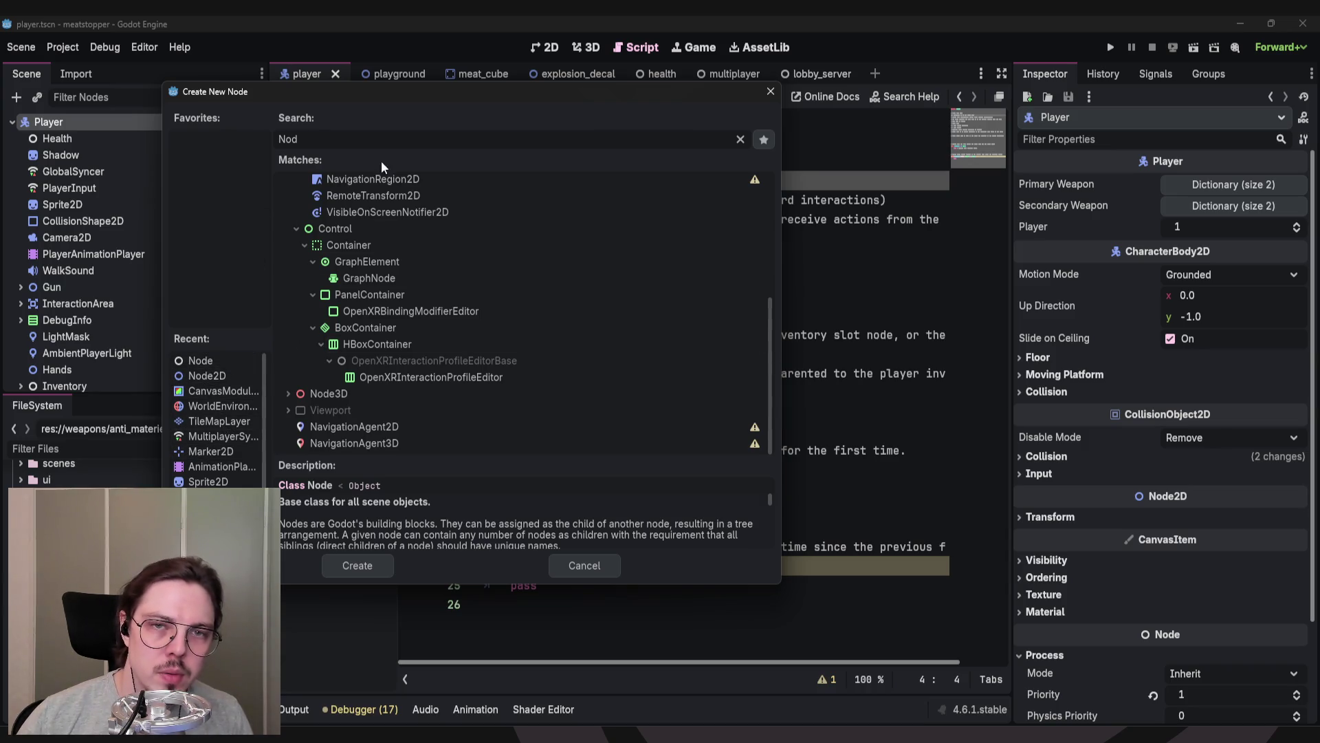
type("M")
key("ctrl+a")
key("BackSpace")
Search 'Multipla' and read MultiplayerSpawner's description, highlighting its summary line.
type("Multipla")
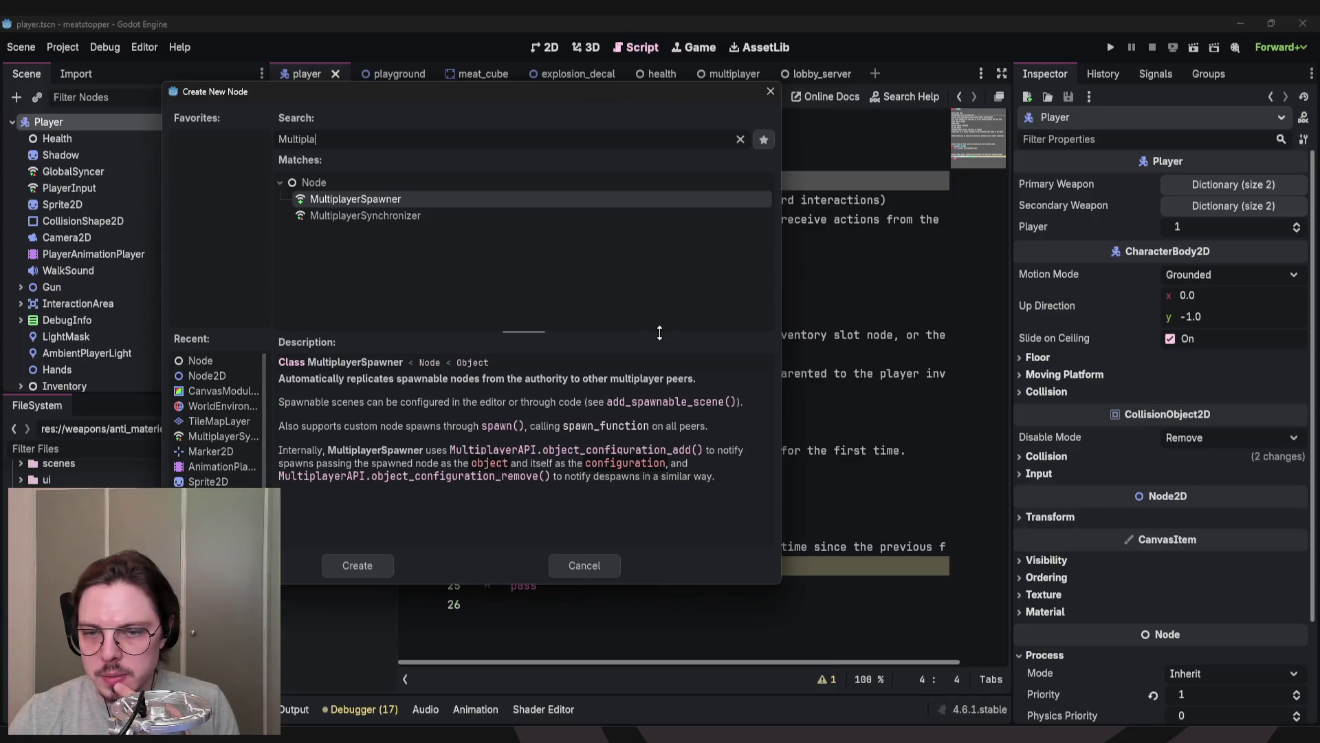
mouse_move(460, 88)
left_mouse_down()
mouse_move(641, 97)
mouse_move(559, 91)
mouse_move(555, 77)
left_mouse_up()
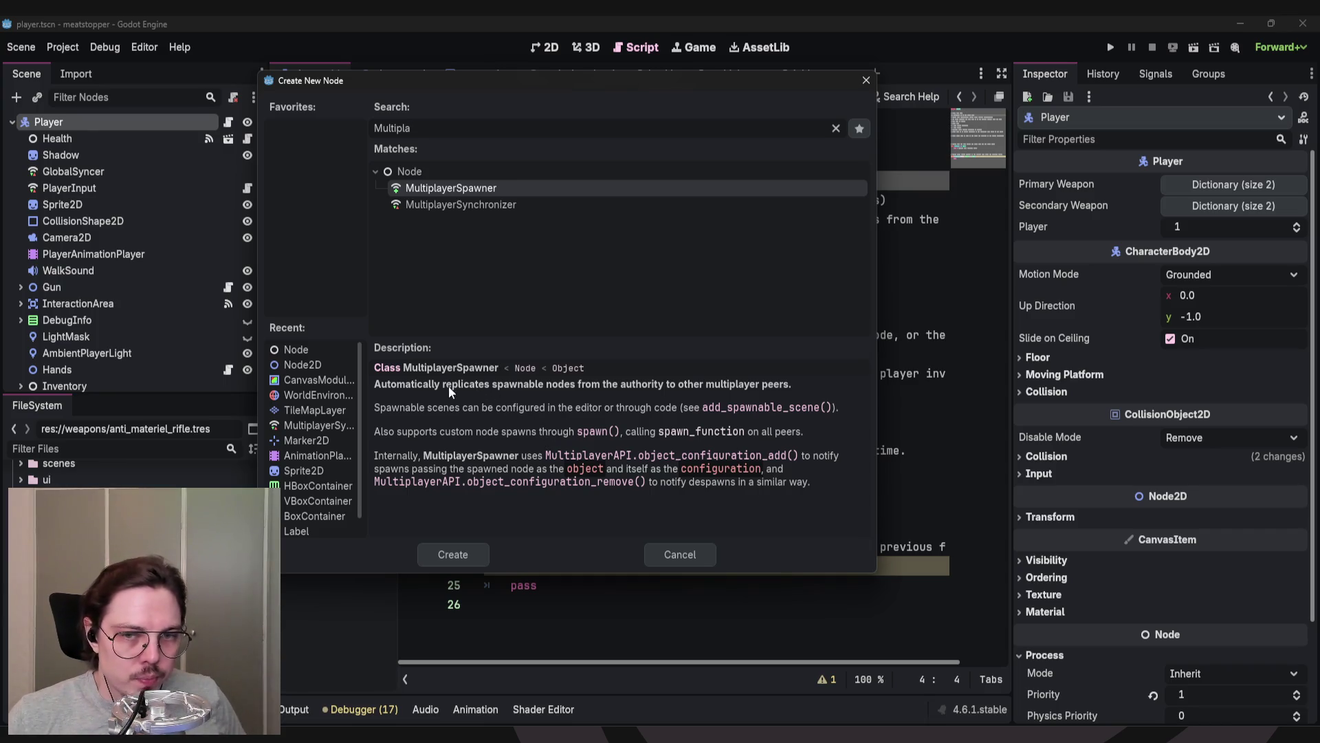
left_click_drag(443, 385, 557, 386)
left_click(571, 389)
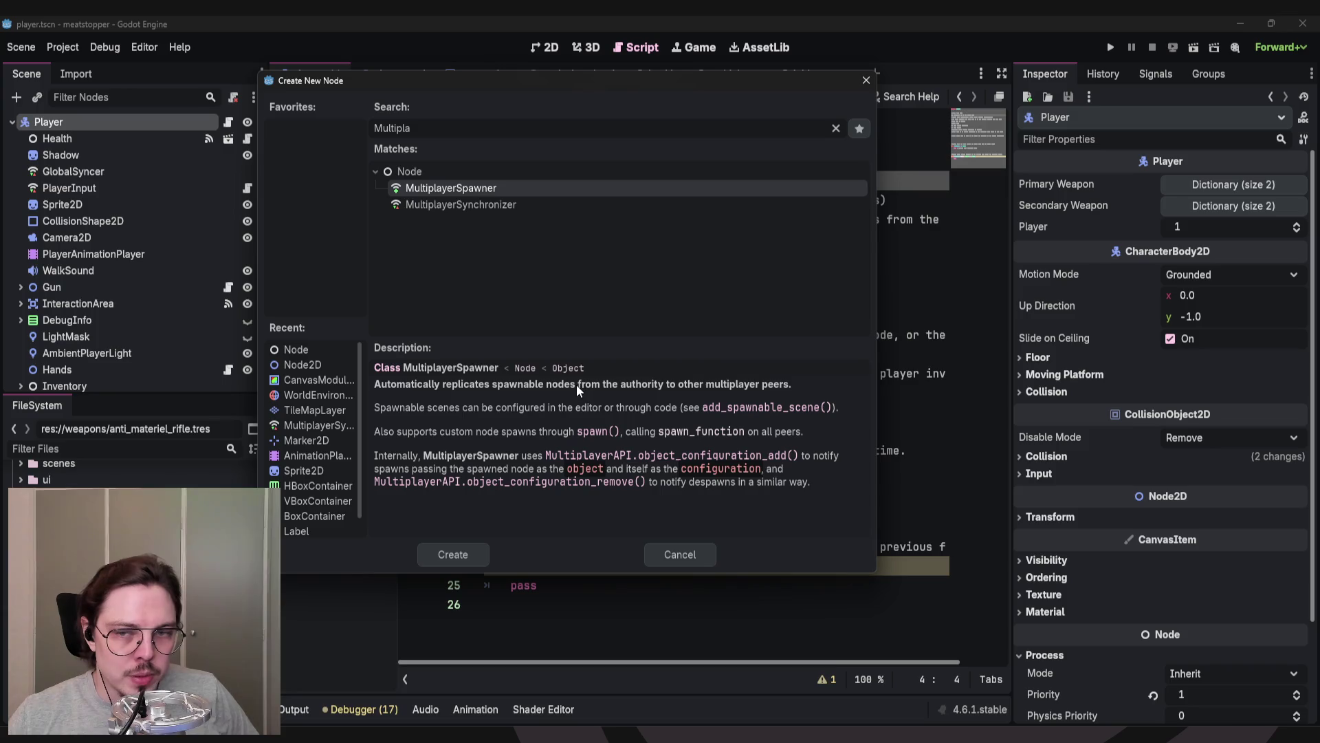
mouse_move(819, 390)
left_mouse_down()
mouse_move(377, 390)
mouse_move(811, 390)
left_mouse_up()
left_click(375, 386)
left_click(579, 387)
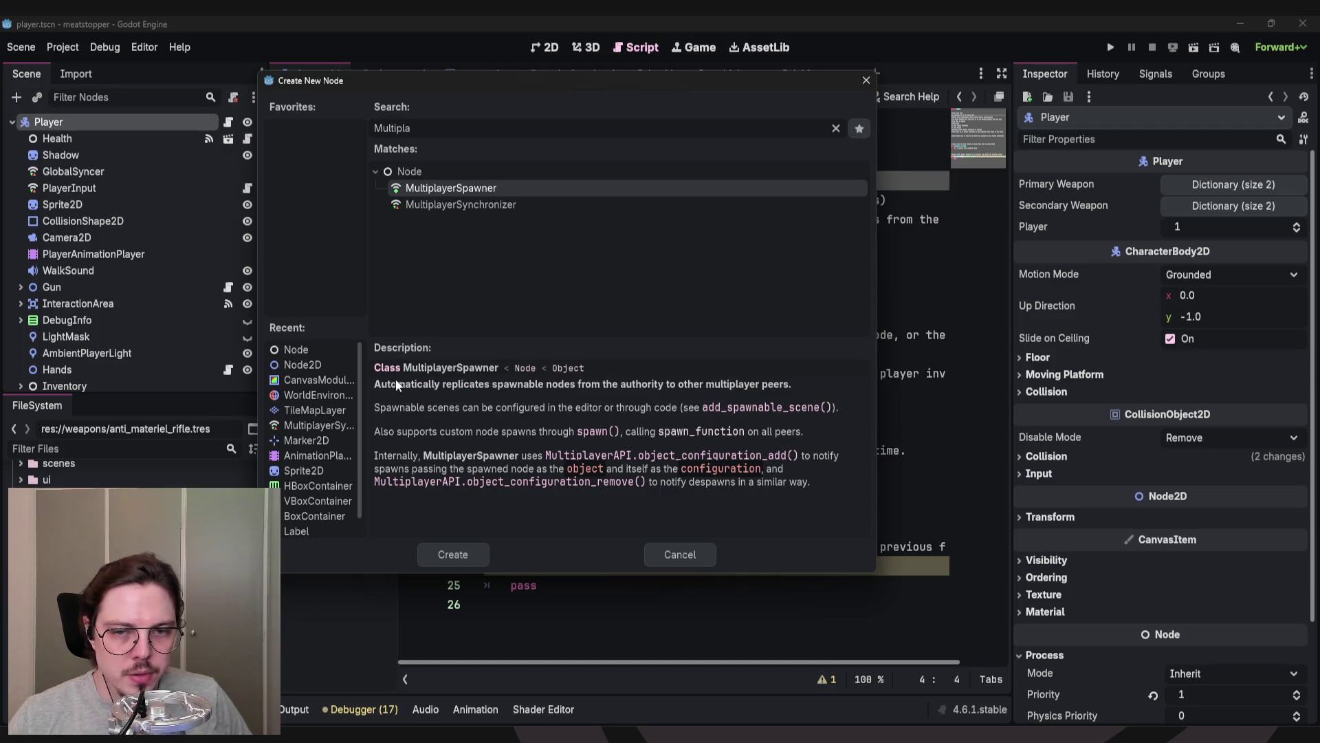
triple_click(377, 385)
left_click_drag(810, 385, 373, 389)
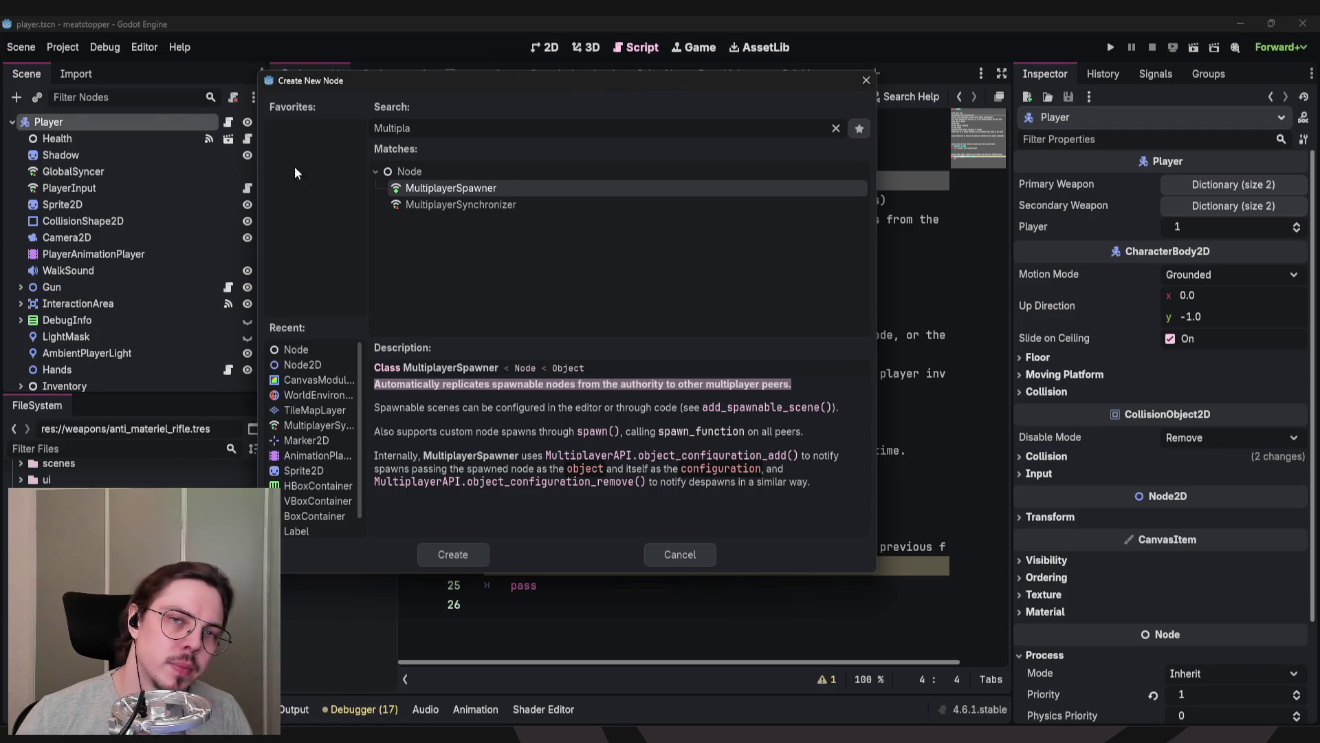
Select MultiplayerSynchronizer to show its description and reposition the window.
left_click_drag(357, 80, 389, 84)
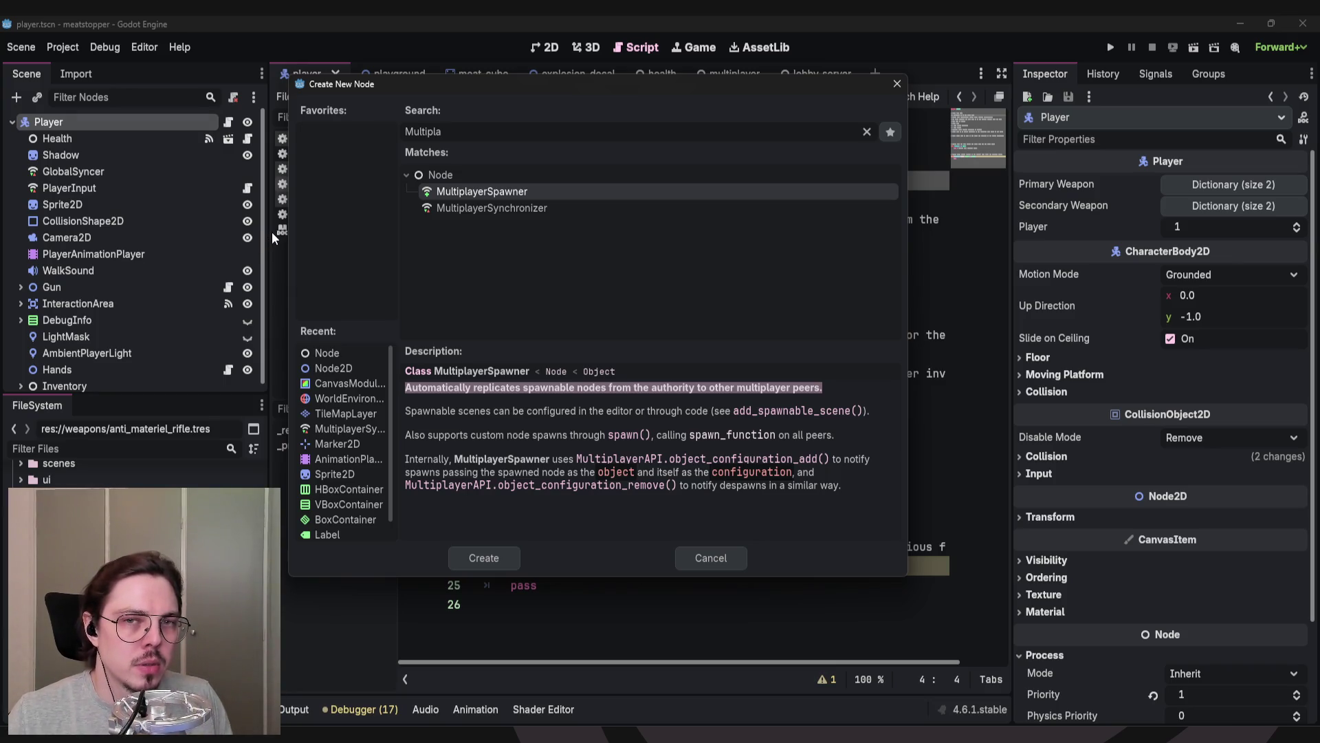
left_click(349, 218)
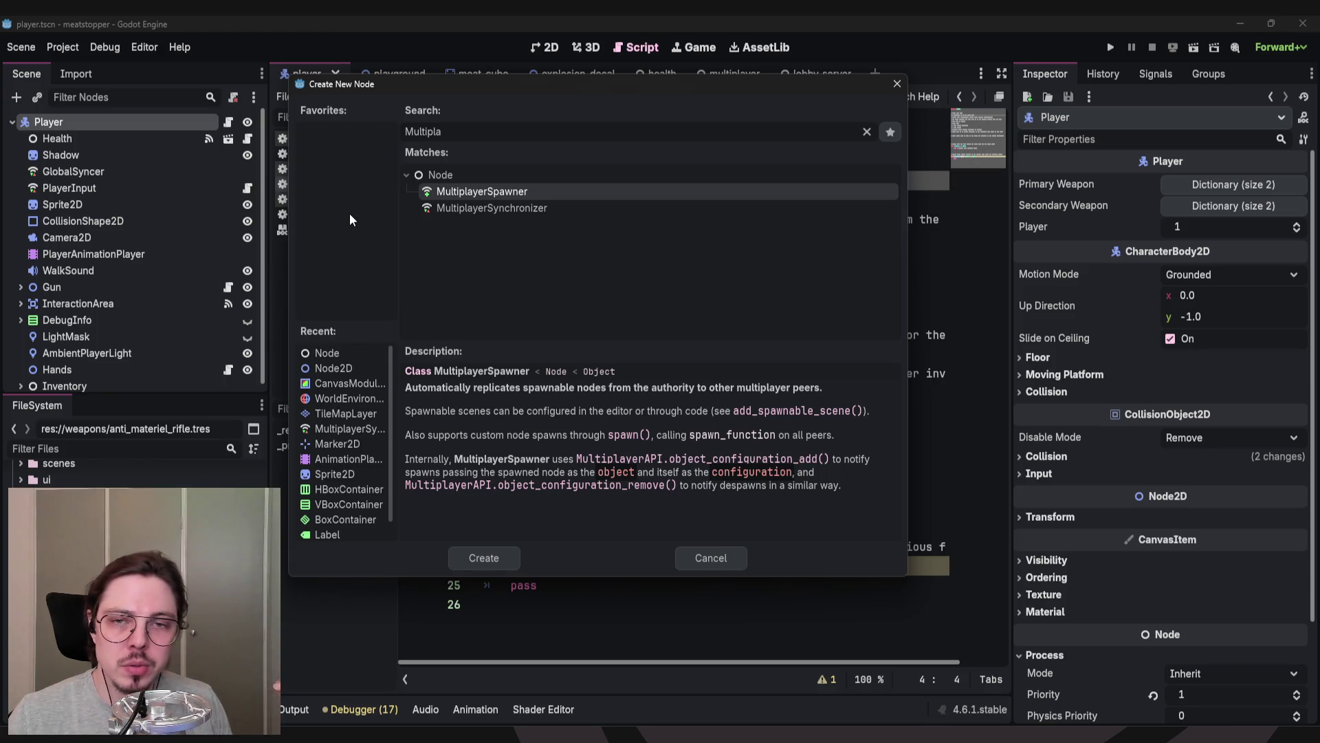
left_click(481, 209)
left_click_drag(396, 91, 293, 77)
Enlarge the Description area and highlight the paragraph about MultiplayerSpawners.
left_click_drag(533, 326, 541, 261)
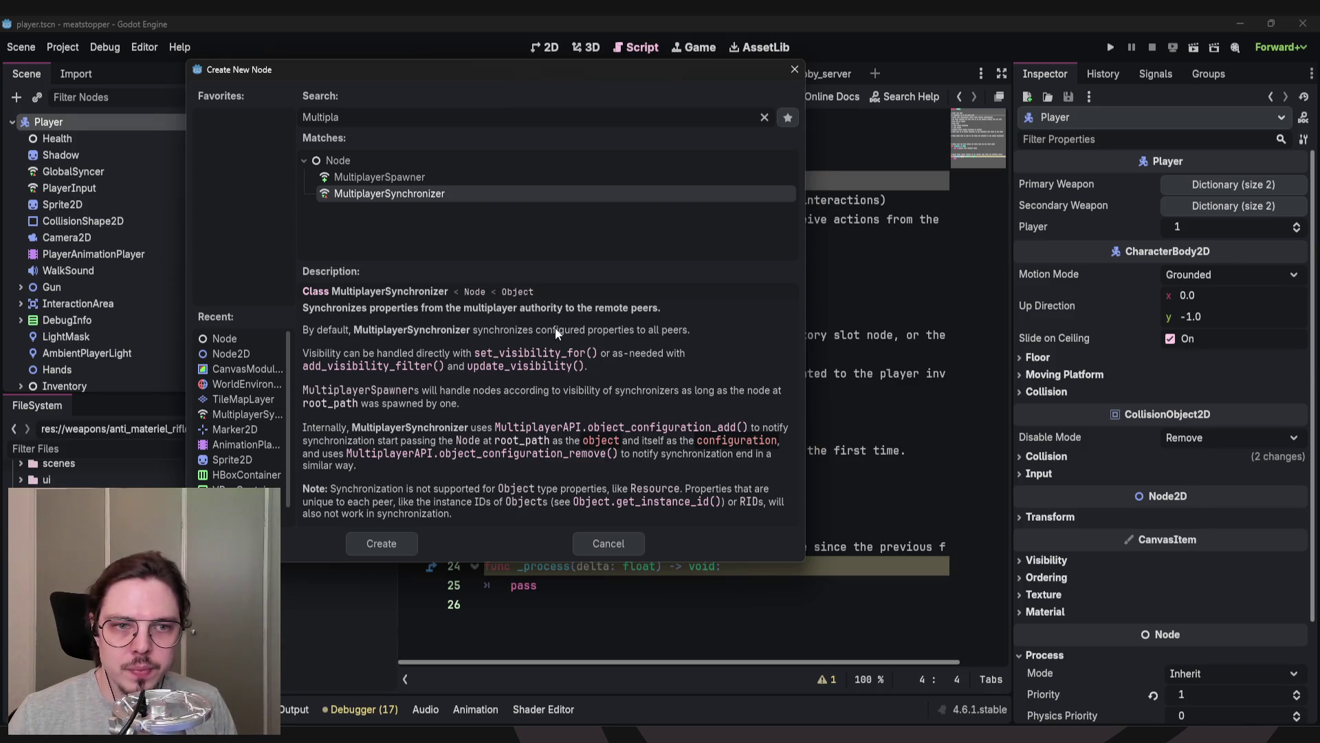
left_click_drag(492, 398, 303, 390)
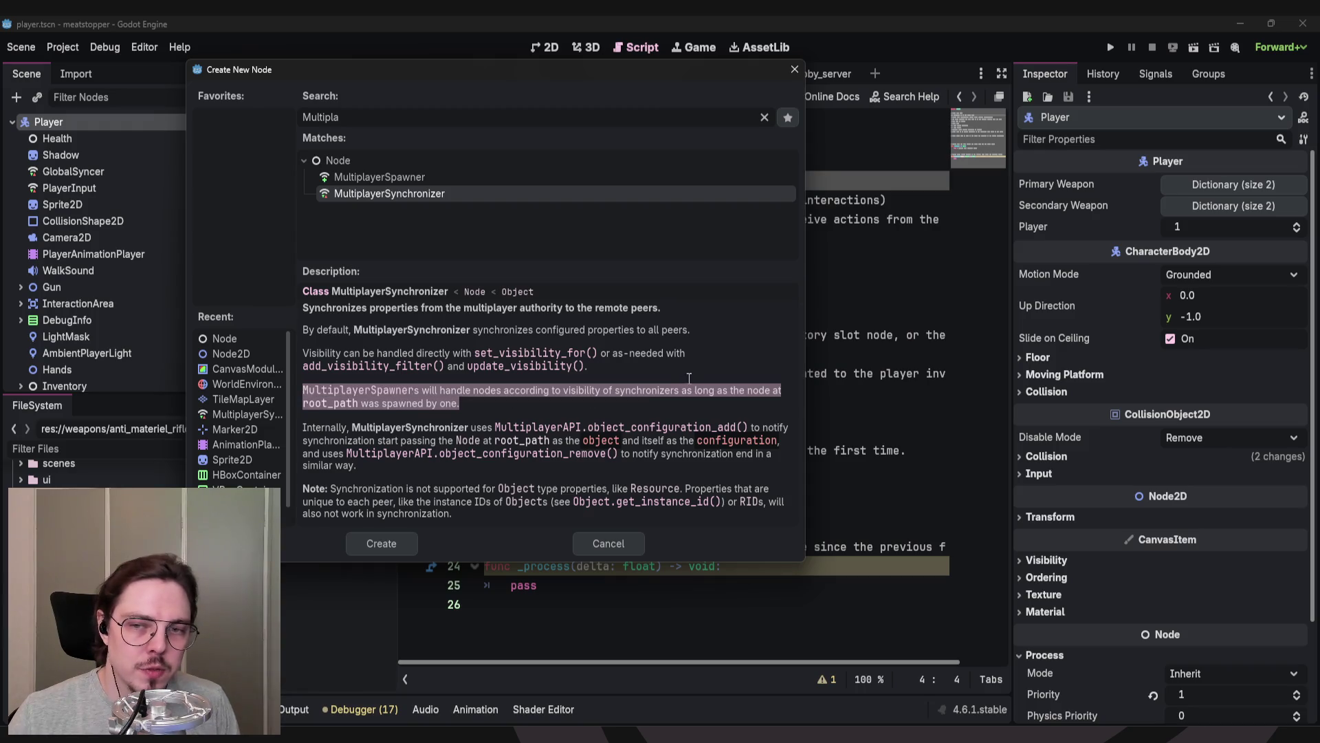
triple_click(677, 403)
mouse_move(676, 403)
left_mouse_down()
mouse_move(663, 407)
mouse_move(687, 372)
left_mouse_up()
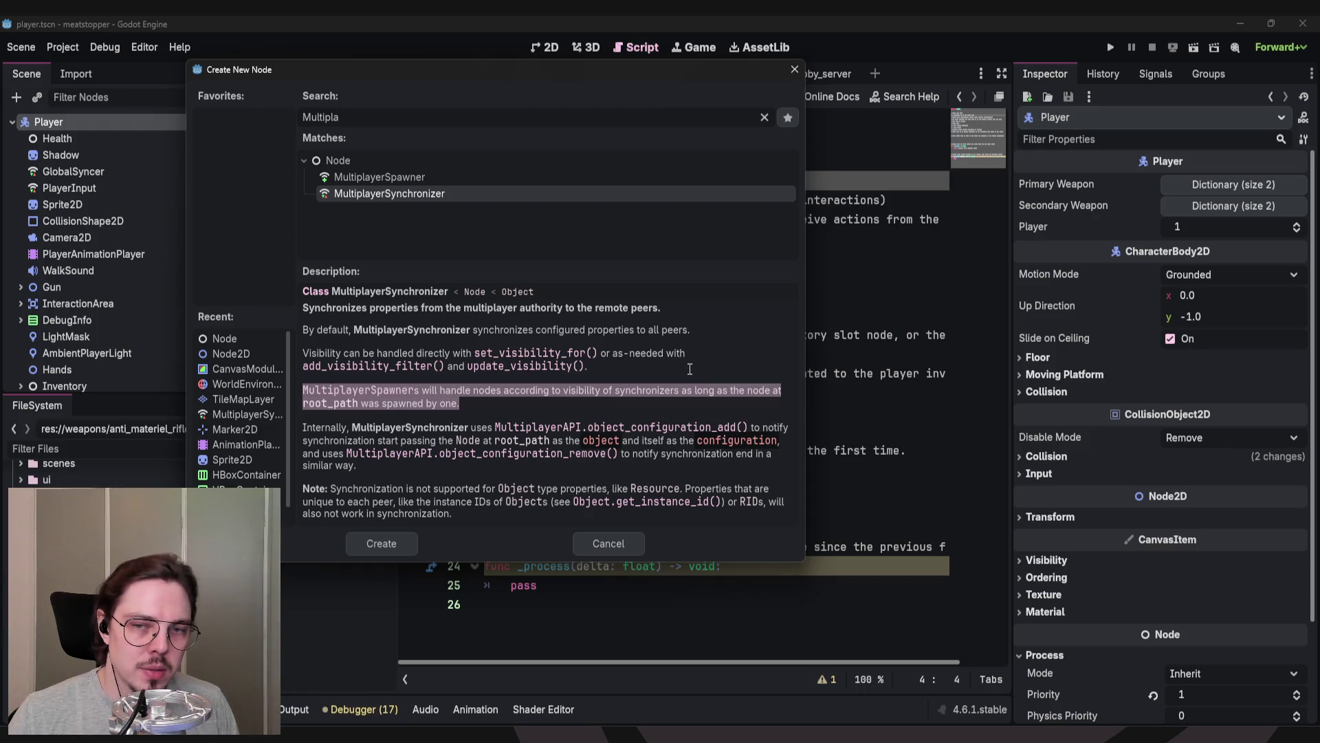
left_click(687, 367)
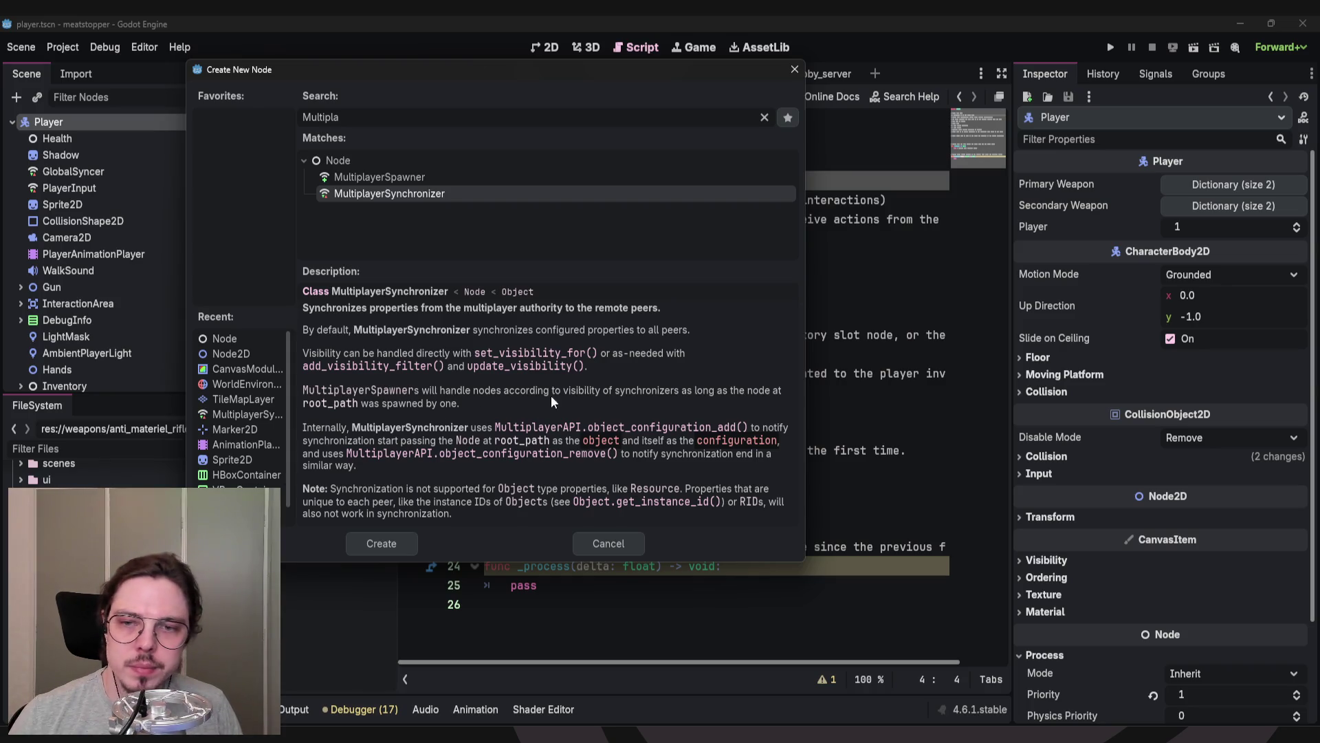
Move the Create New Node window aside and close it without adding a node.
mouse_move(616, 72)
left_mouse_down()
mouse_move(1039, 123)
mouse_move(1102, 109)
left_mouse_up()
mouse_move(938, 121)
left_mouse_down()
mouse_move(905, 98)
mouse_move(944, 123)
left_mouse_up()
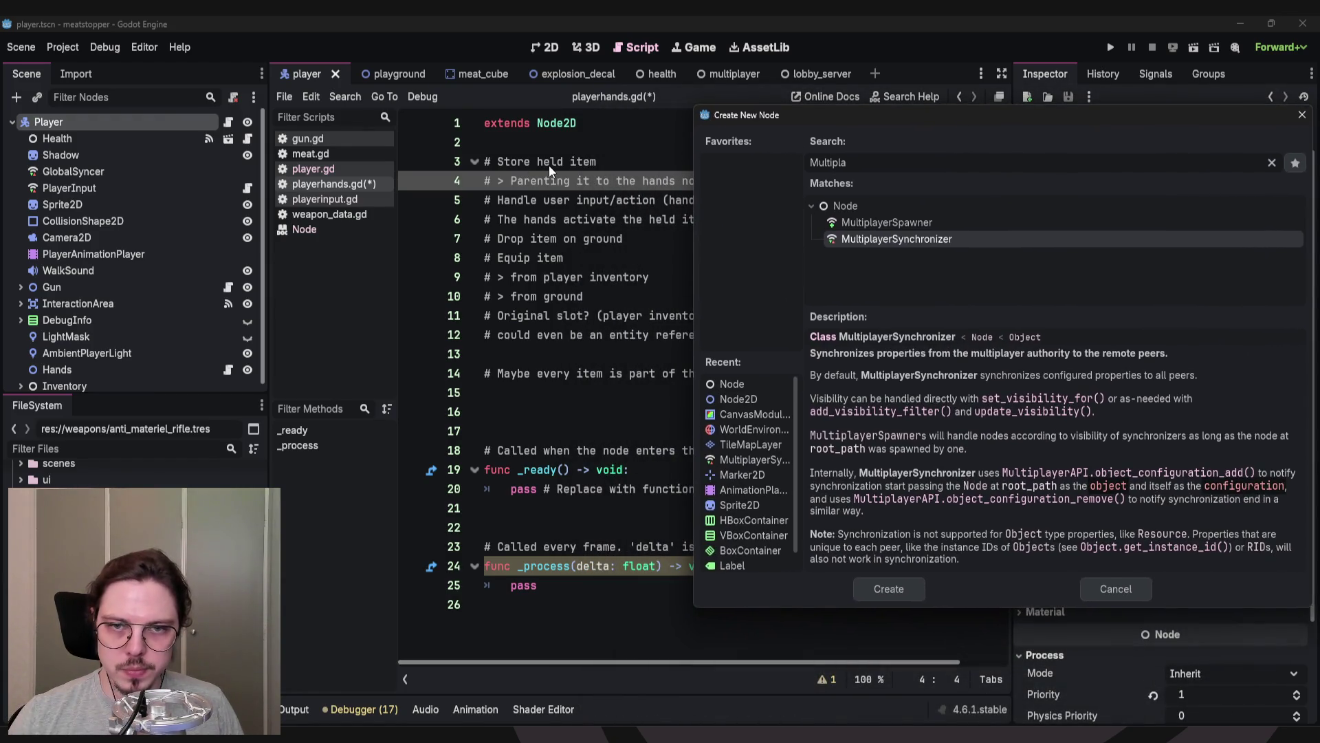
left_click(1303, 117)
left_click(626, 159)
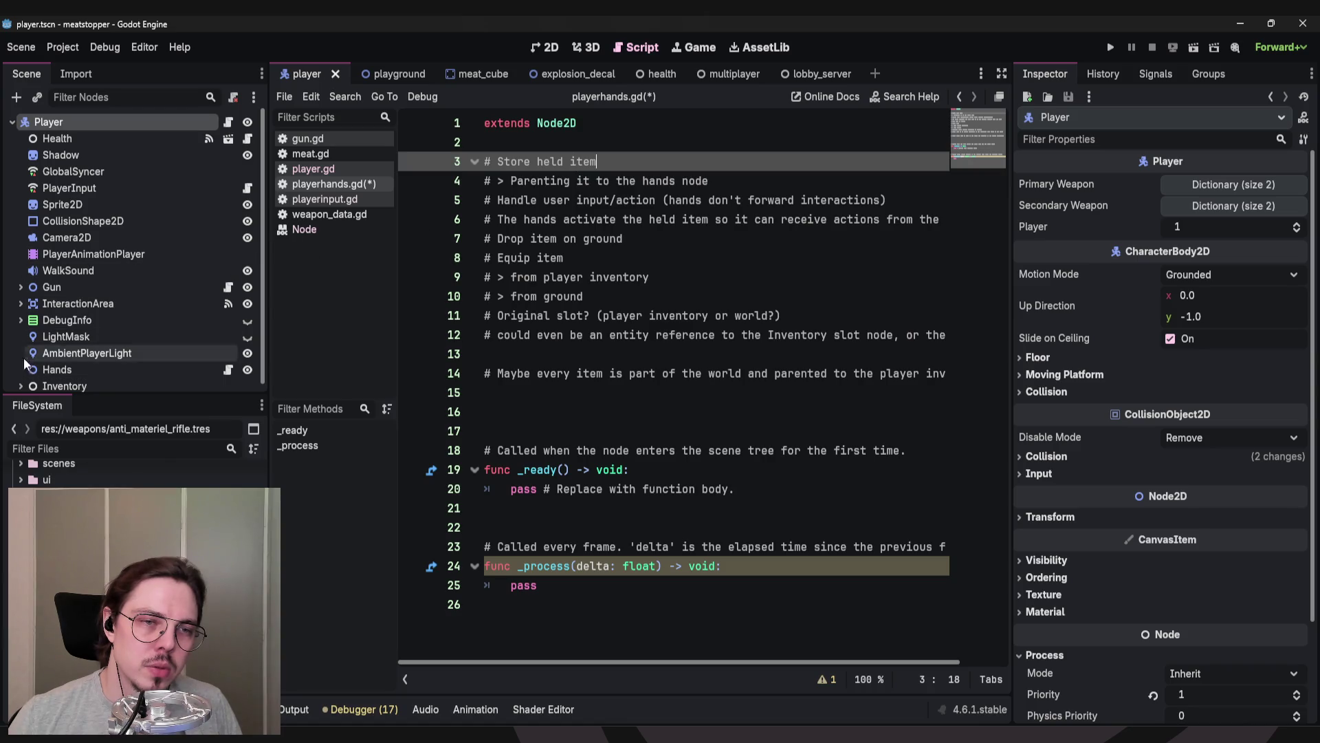
Peek at Inventory's Primary and Secondary slots, then show GlobalSyncer's replicated properties.
scroll(23, 365, "down", 1)
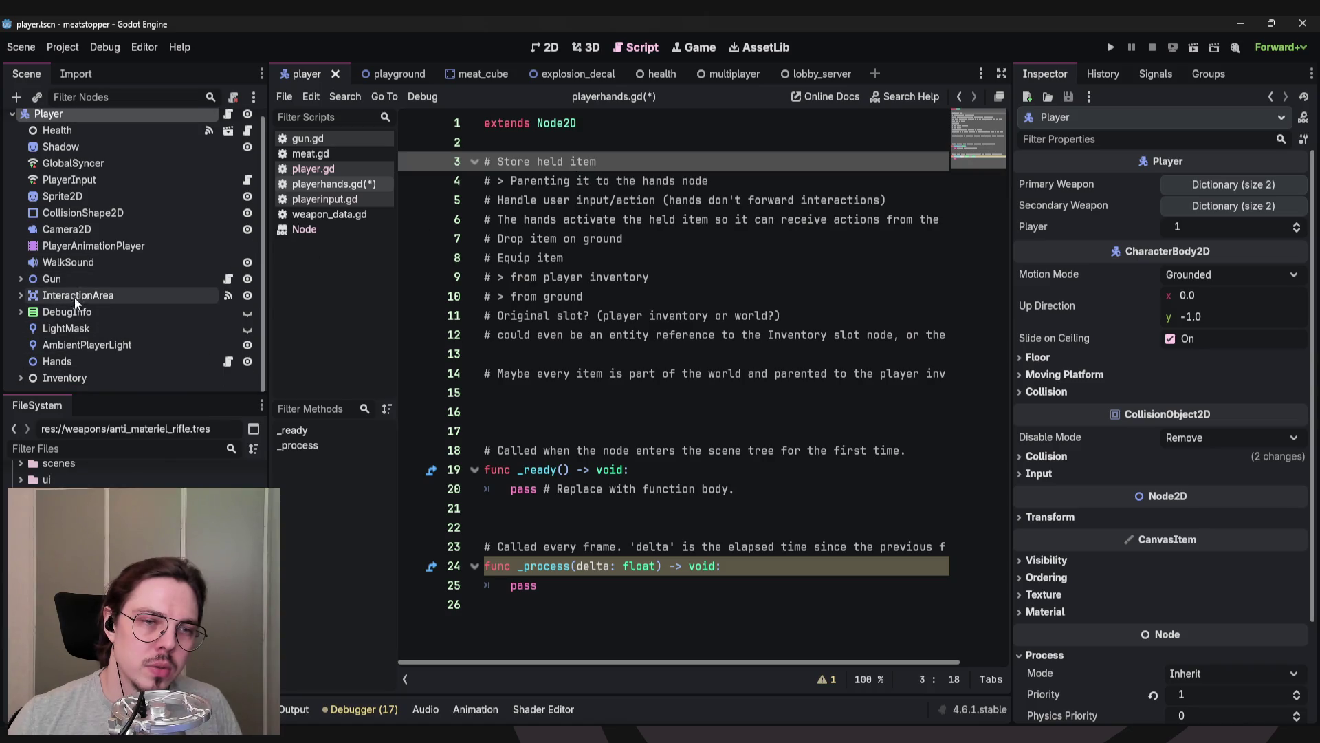
left_click(19, 377)
scroll(27, 365, "down", 2)
left_click(22, 344)
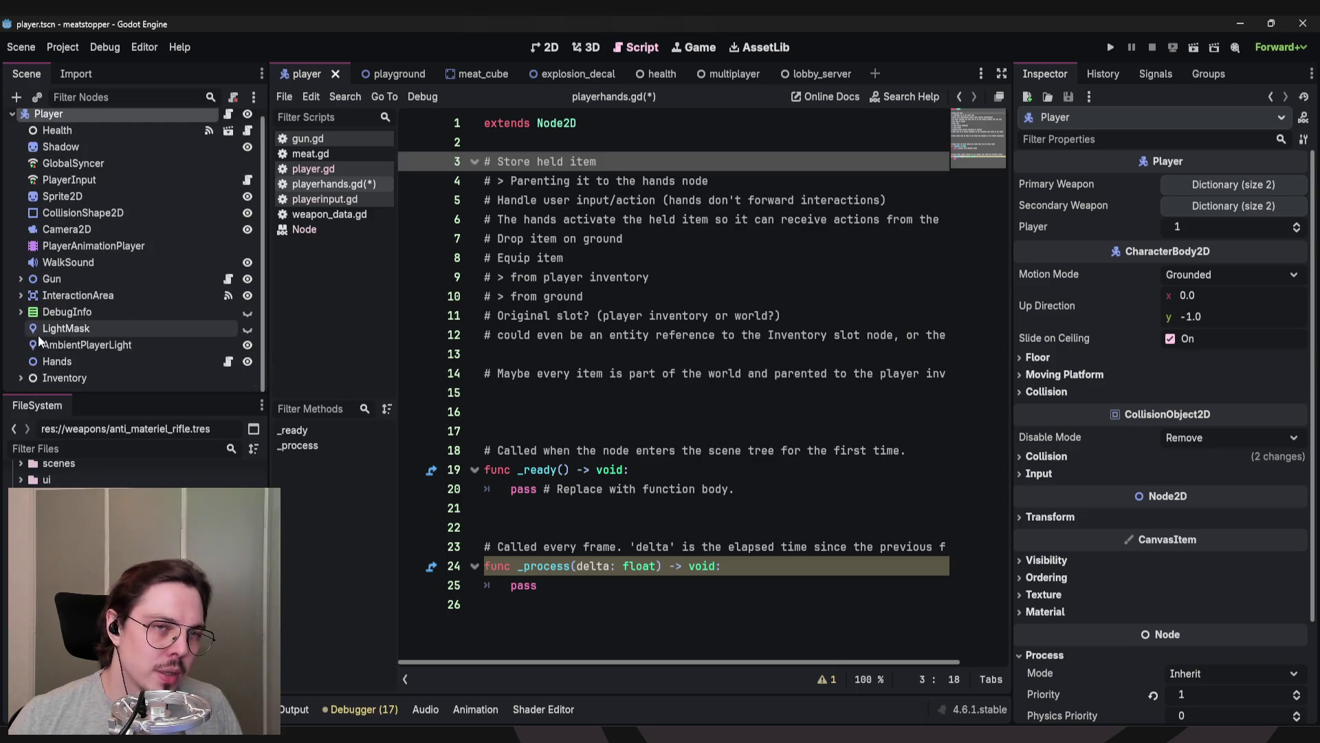
left_click(80, 163)
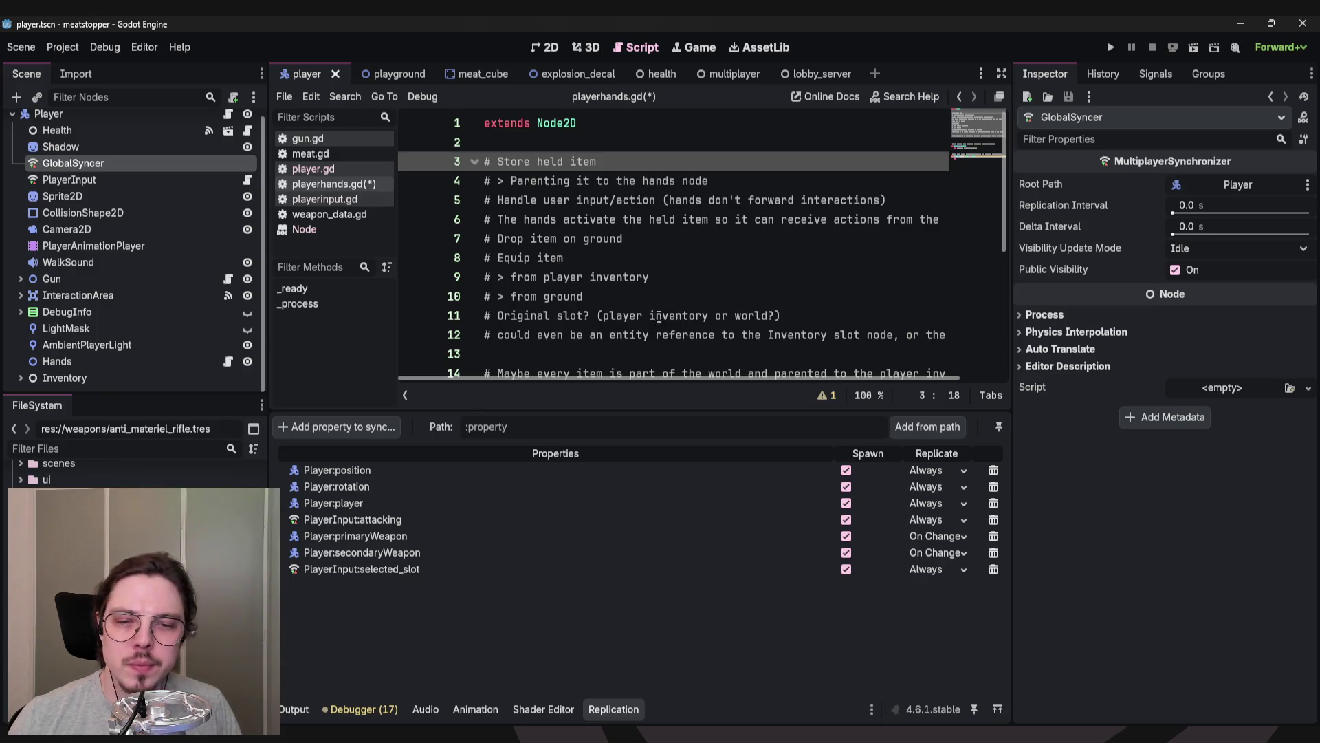
Lower the Replication panel splitter and show PlayerInput's move_direction and look_direction replication.
left_click_drag(693, 411, 694, 452)
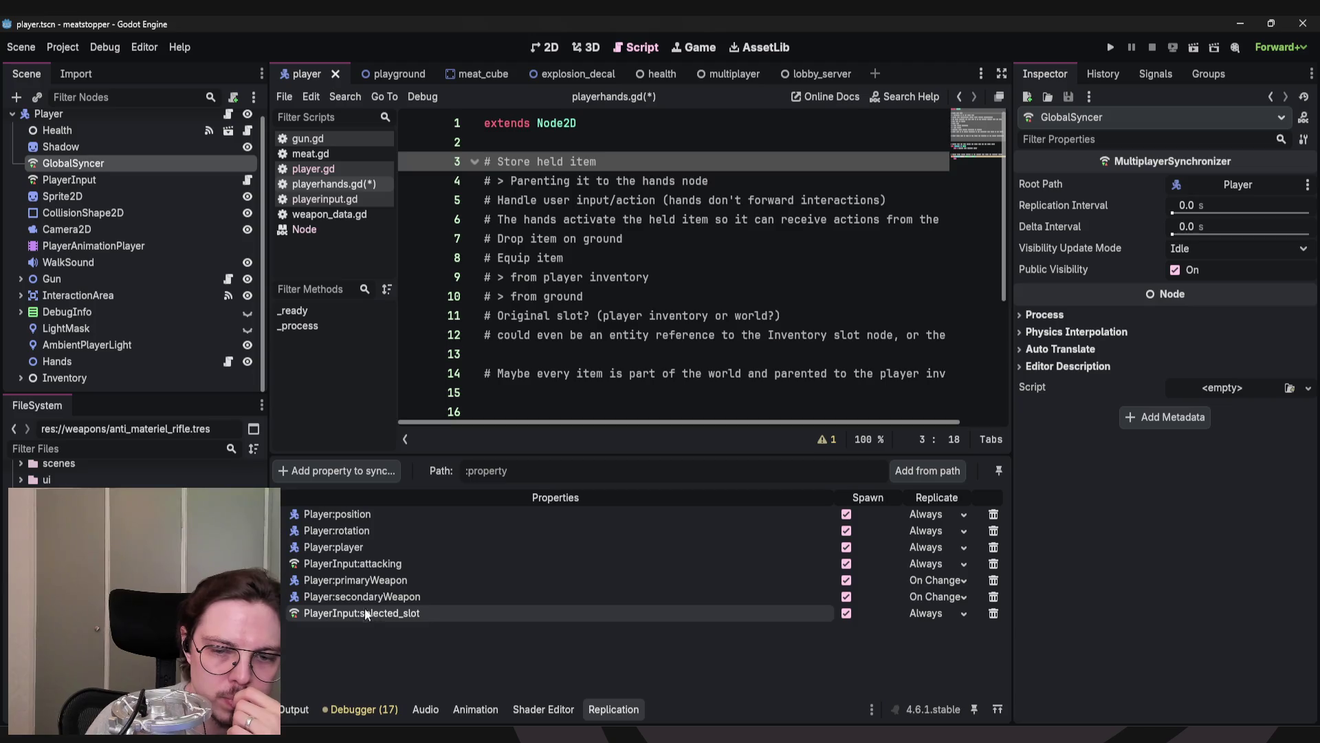
left_click(92, 182)
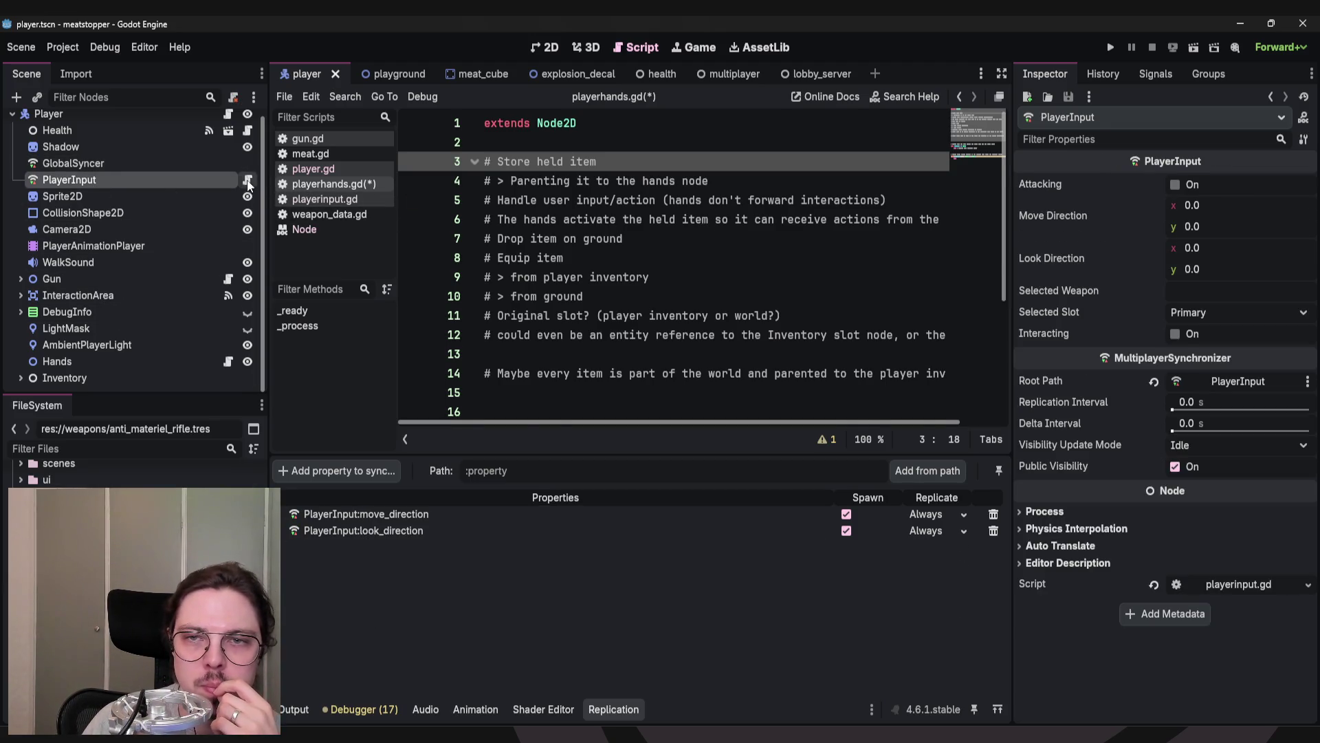
Open playerinput.gd and compare GlobalSyncer's and PlayerInput's replication lists.
left_click(324, 199)
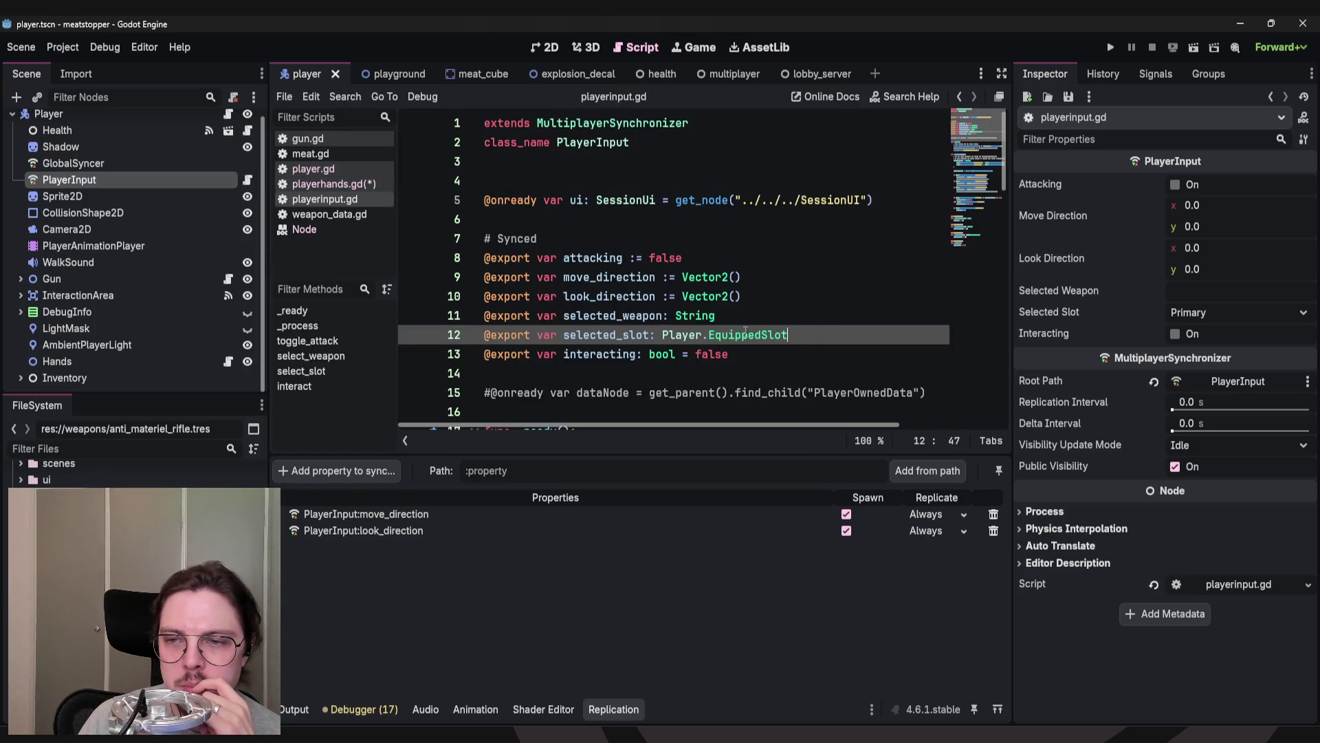
key("End")
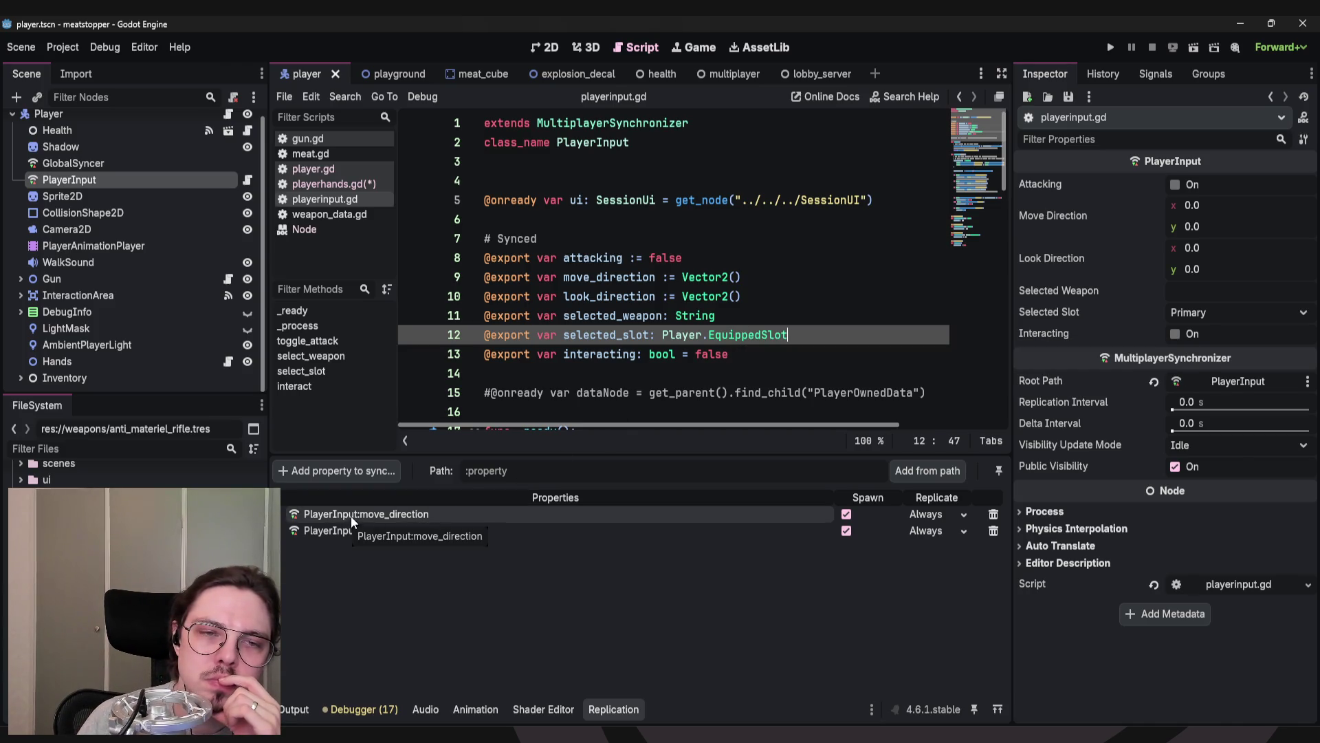
left_click(117, 166)
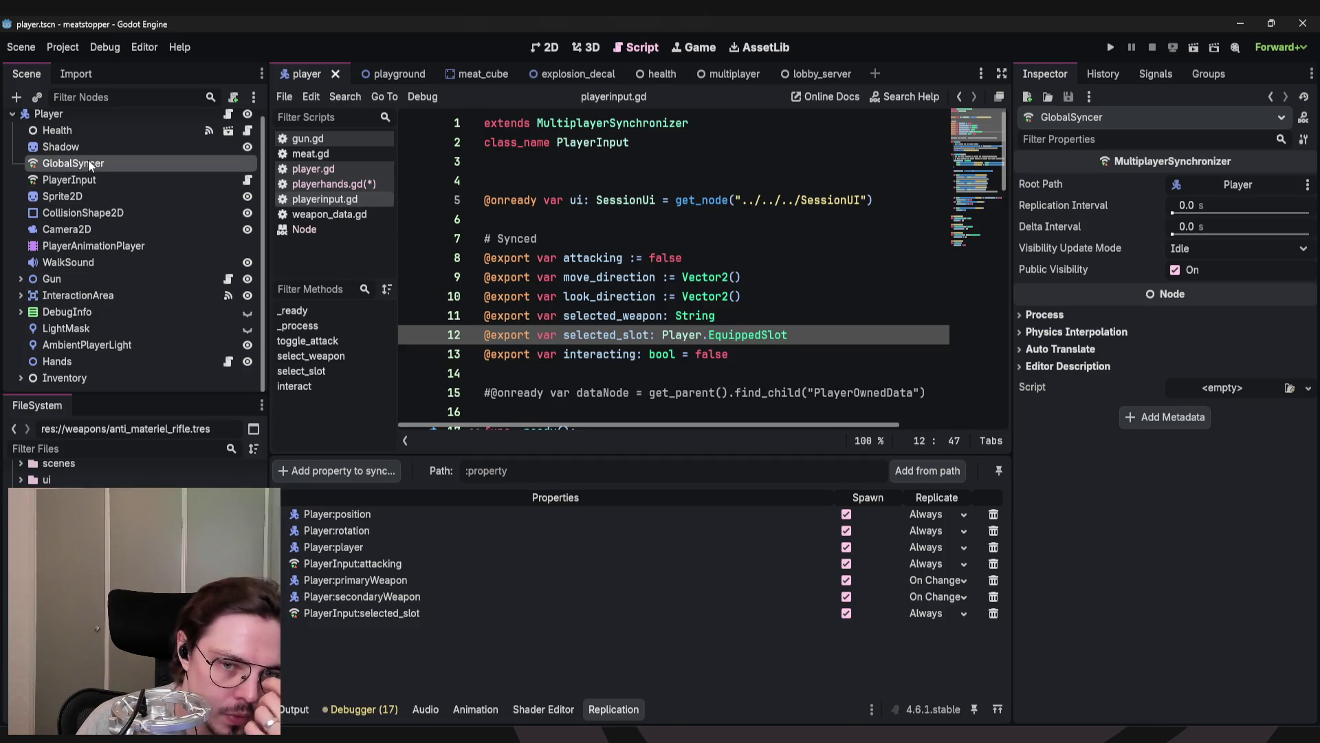
left_click(89, 177)
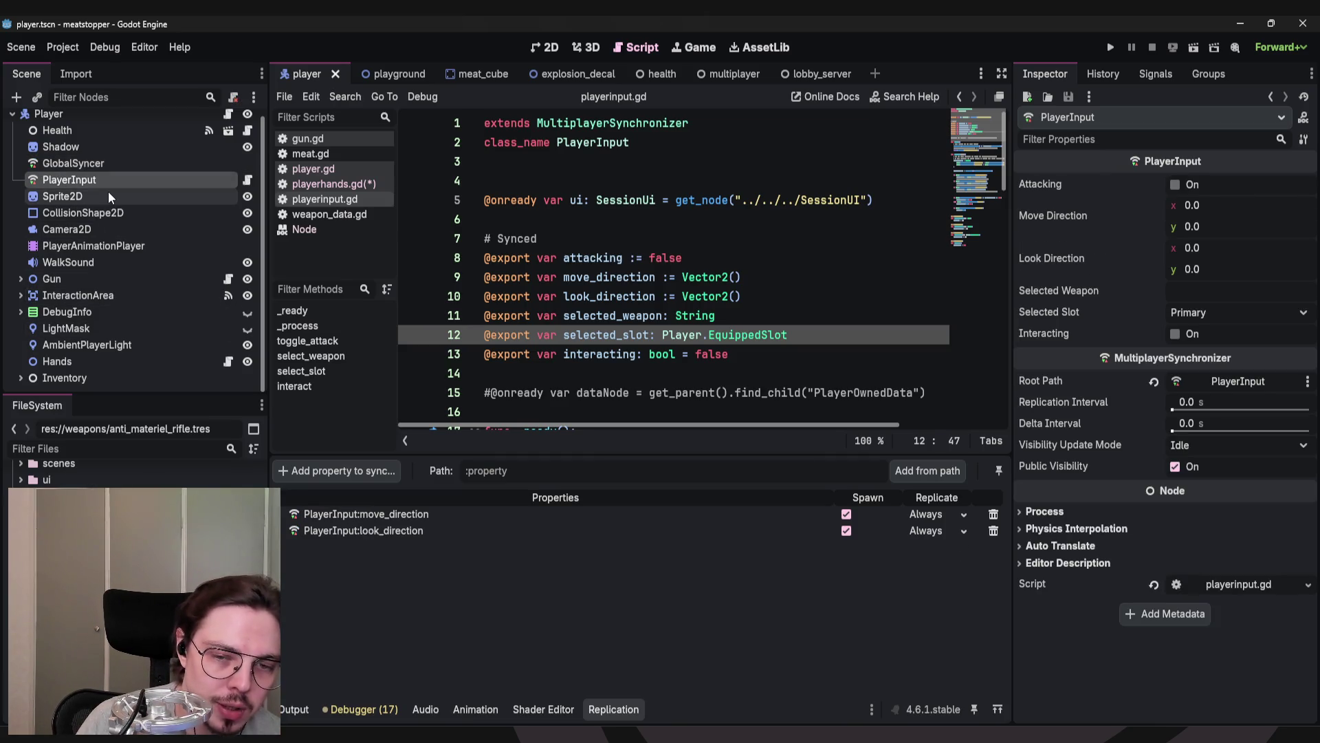
Browse playerinput.gd down to the SessionUI print in _ready, then reselect GlobalSyncer.
left_click(627, 218)
left_click(648, 146)
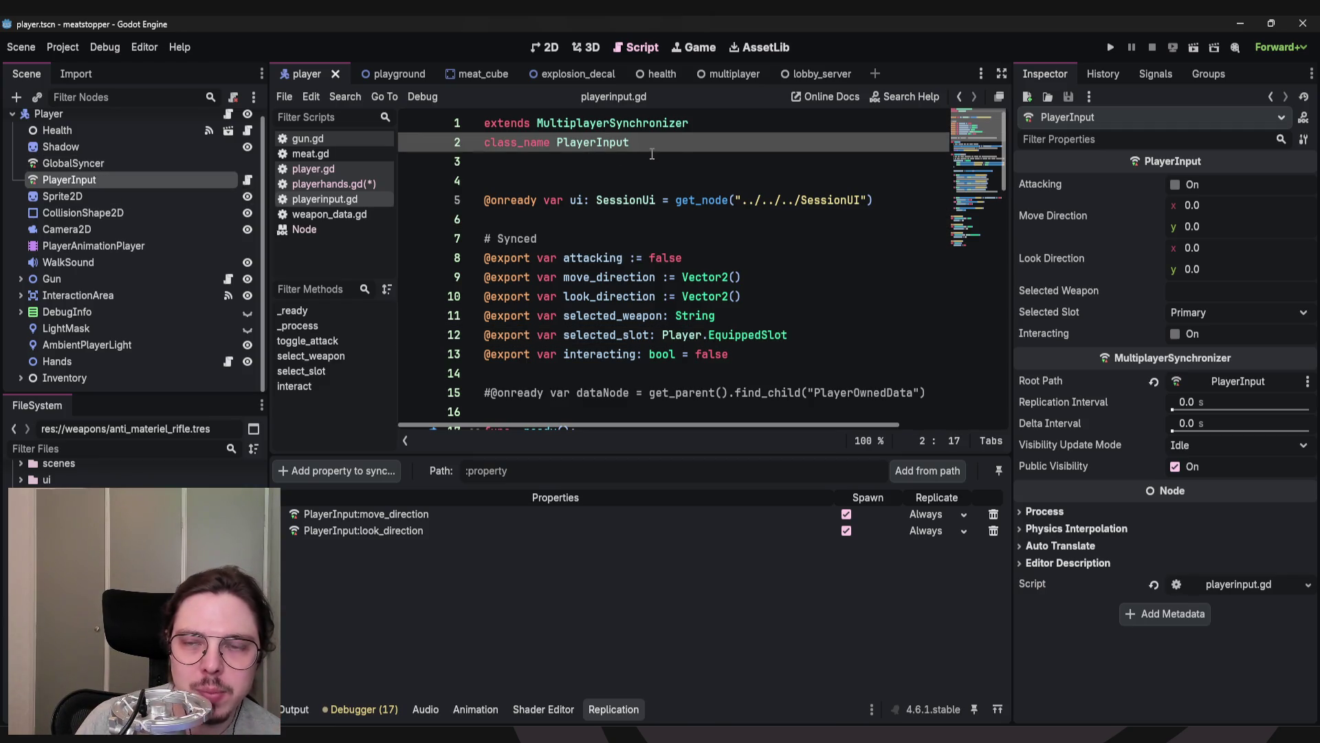
left_click(685, 123)
scroll(684, 137, "down", 3)
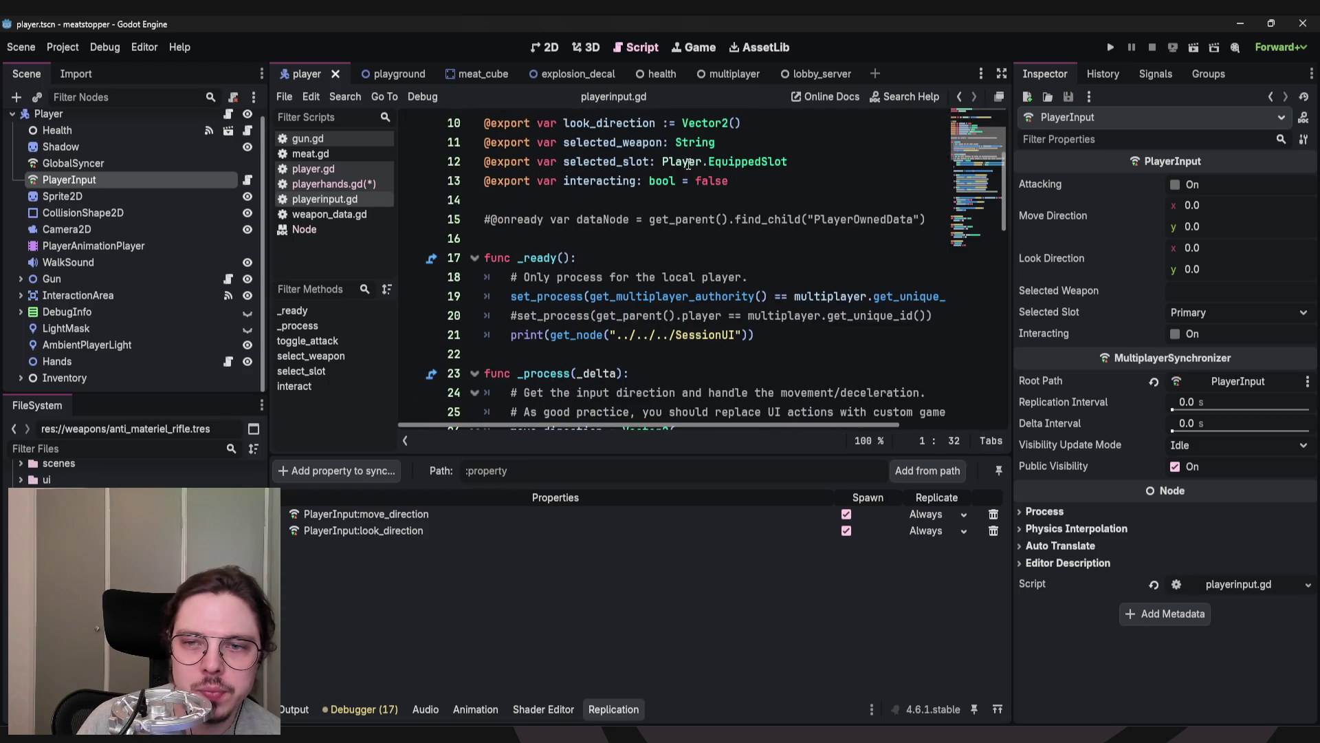
left_click(817, 337)
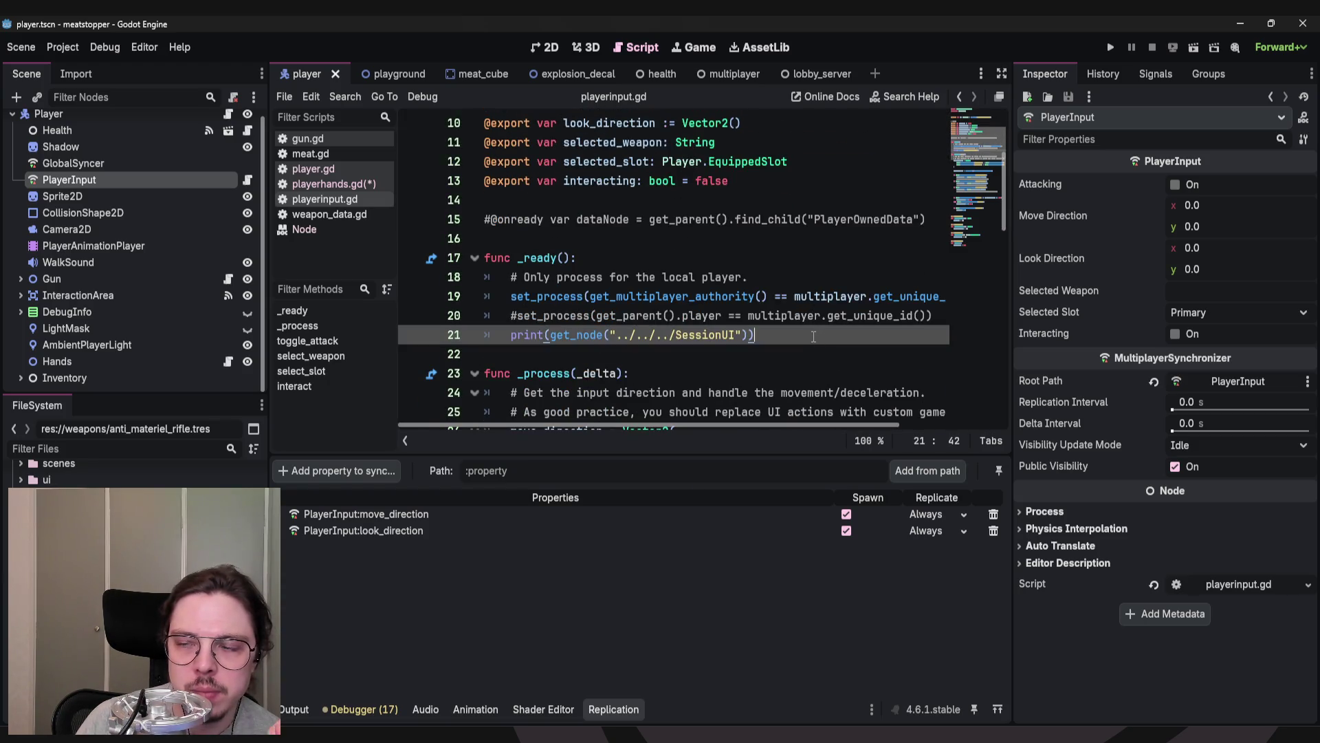
mouse_move(735, 425)
left_mouse_down()
mouse_move(851, 419)
mouse_move(732, 422)
left_mouse_up()
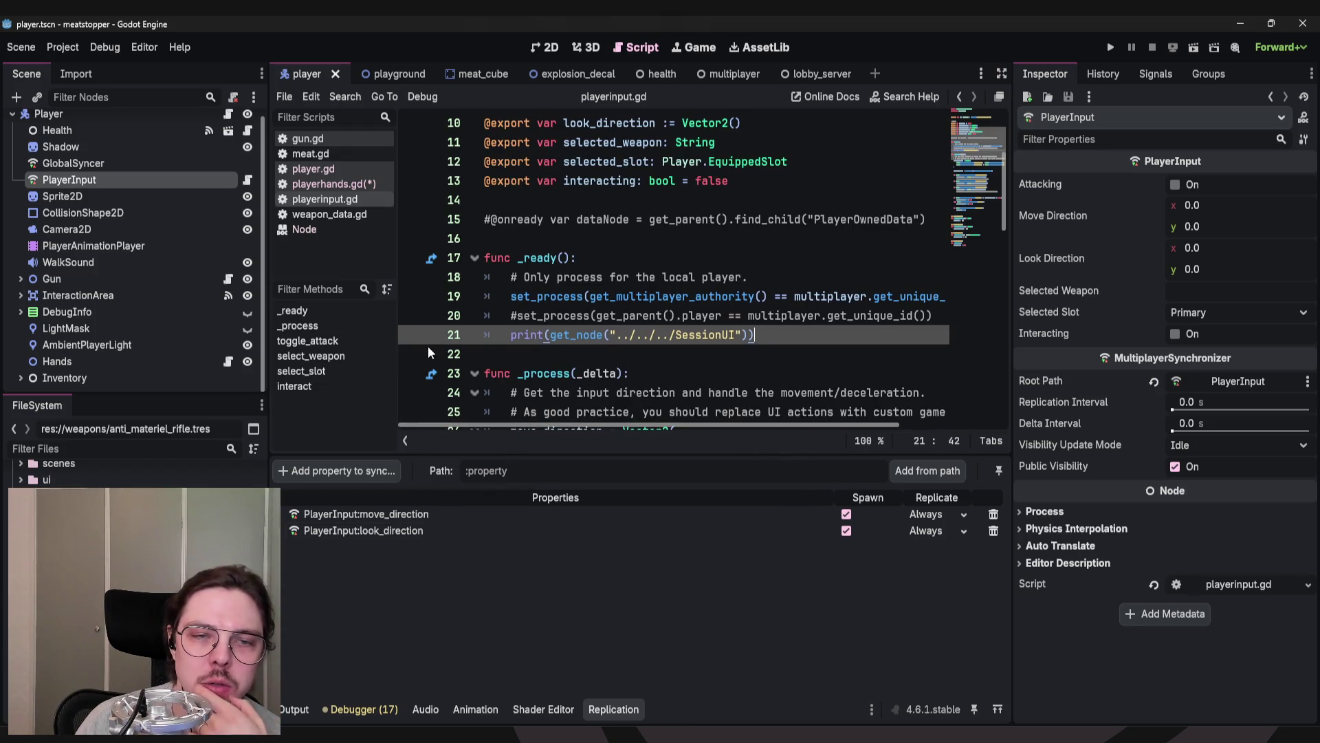
left_click(113, 164)
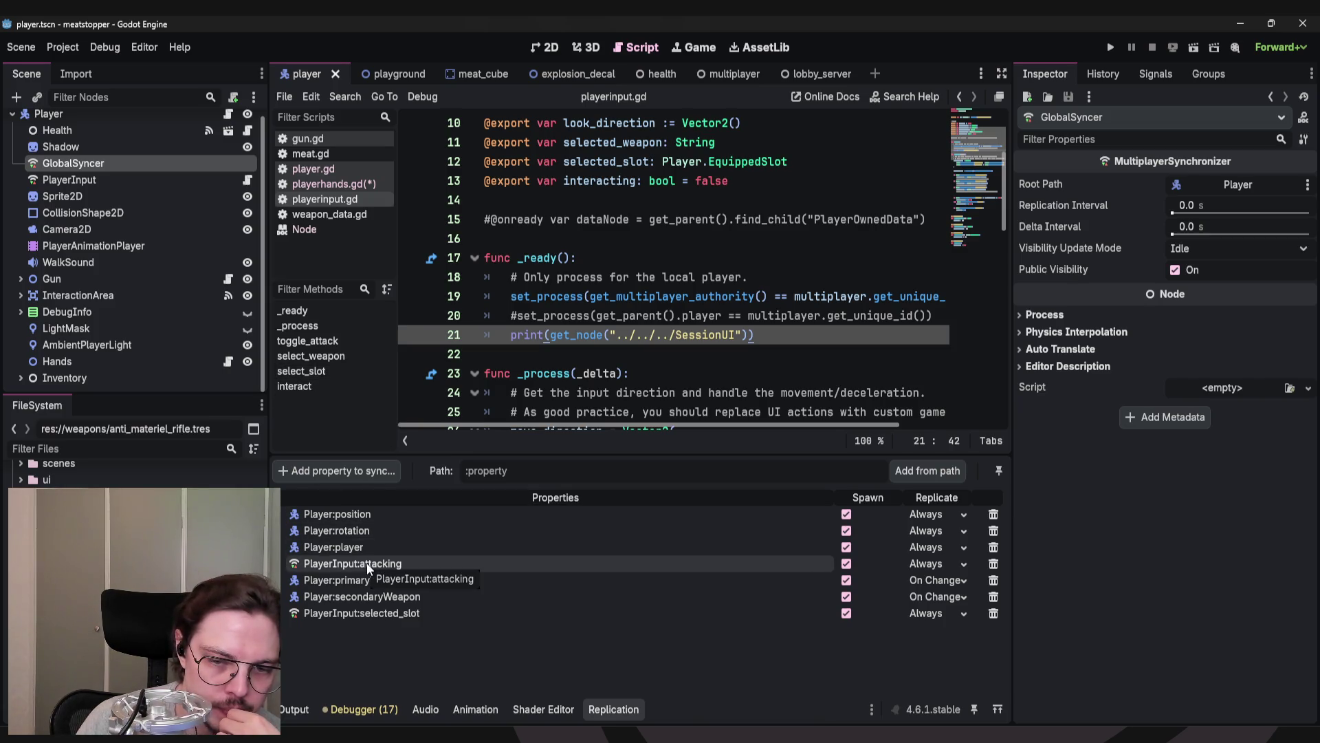
left_click_drag(363, 610, 329, 596)
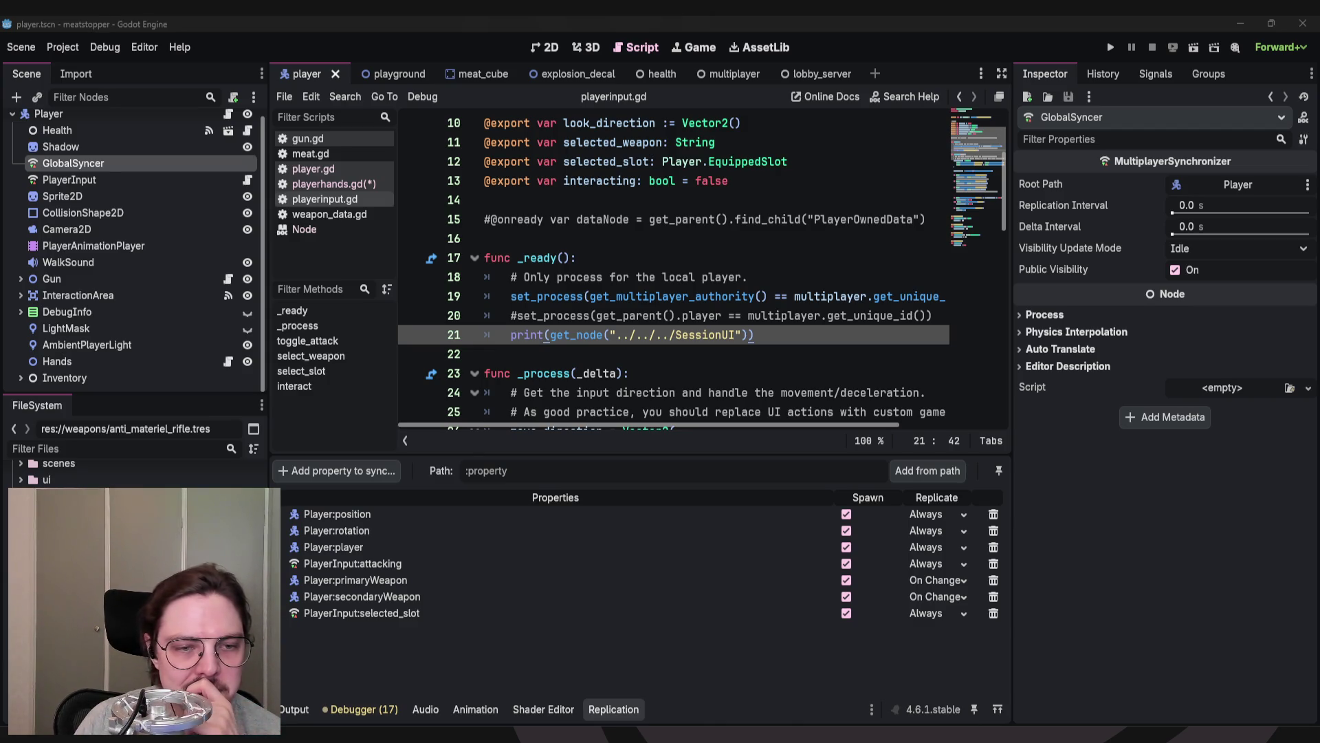
left_click(615, 263)
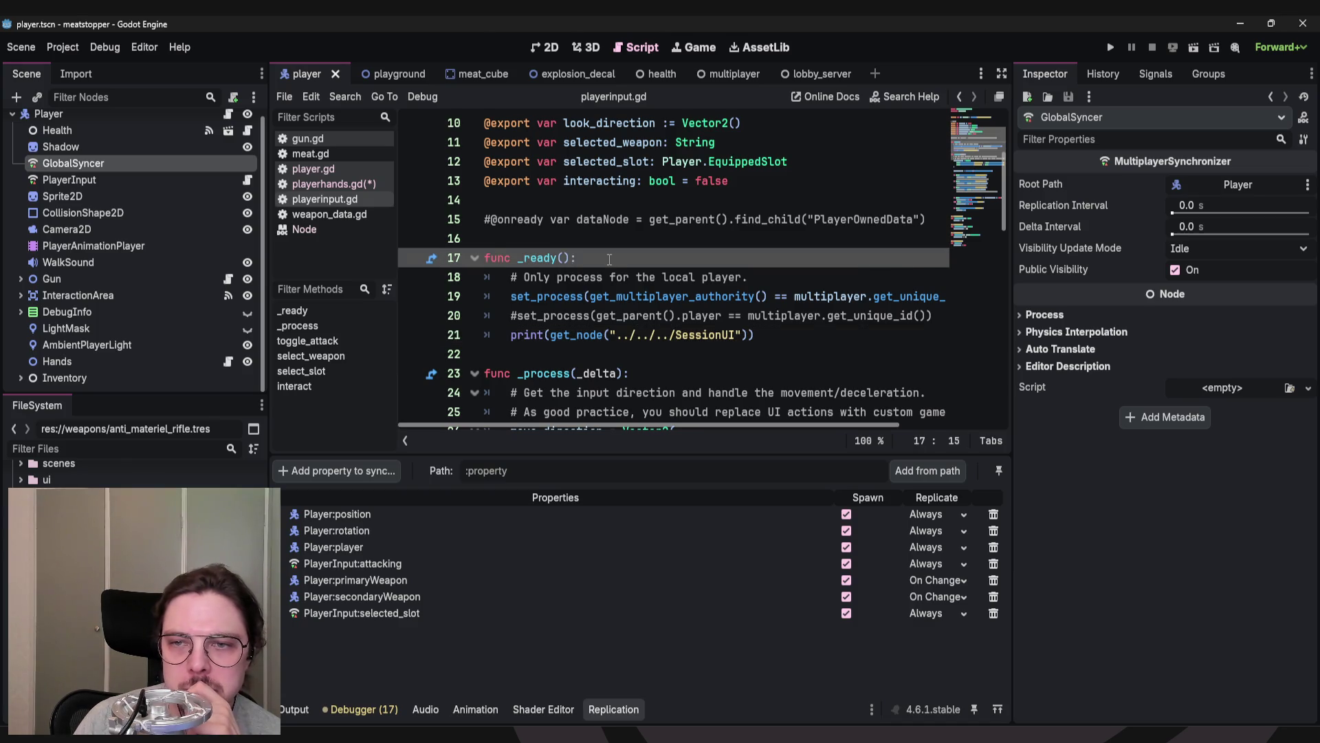
scroll(605, 275, "up", 1)
left_click(591, 296)
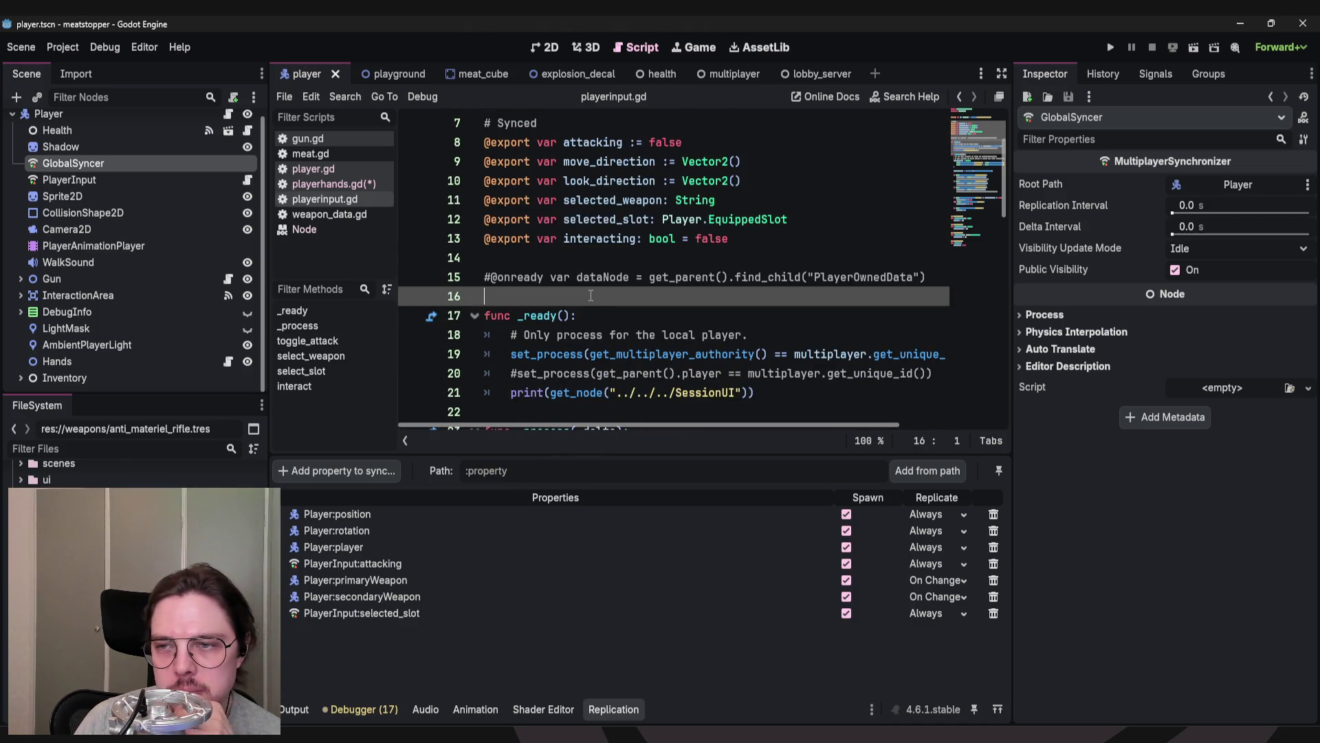
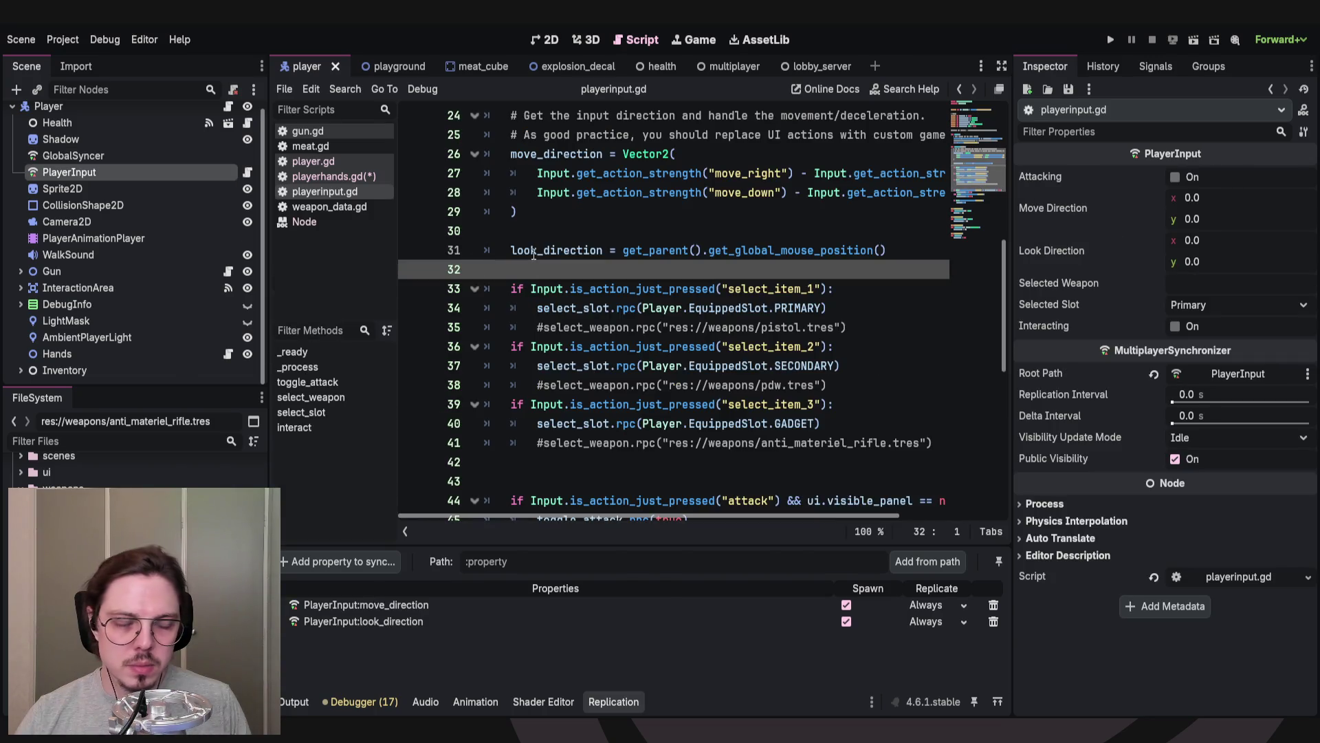
View select_slot's definition from line 34, then bring up Callable's rpc() documentation.
scroll(559, 245, "down", 2)
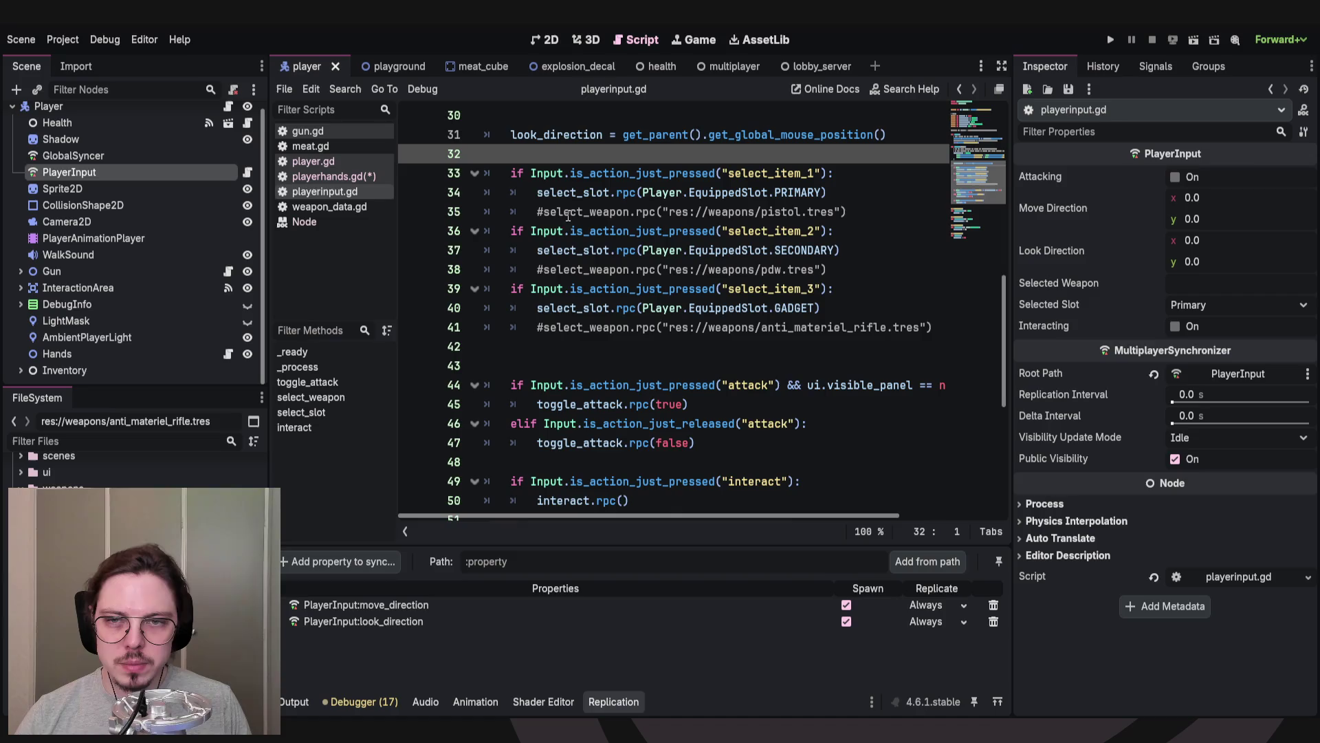
left_click(853, 174)
left_click(859, 190)
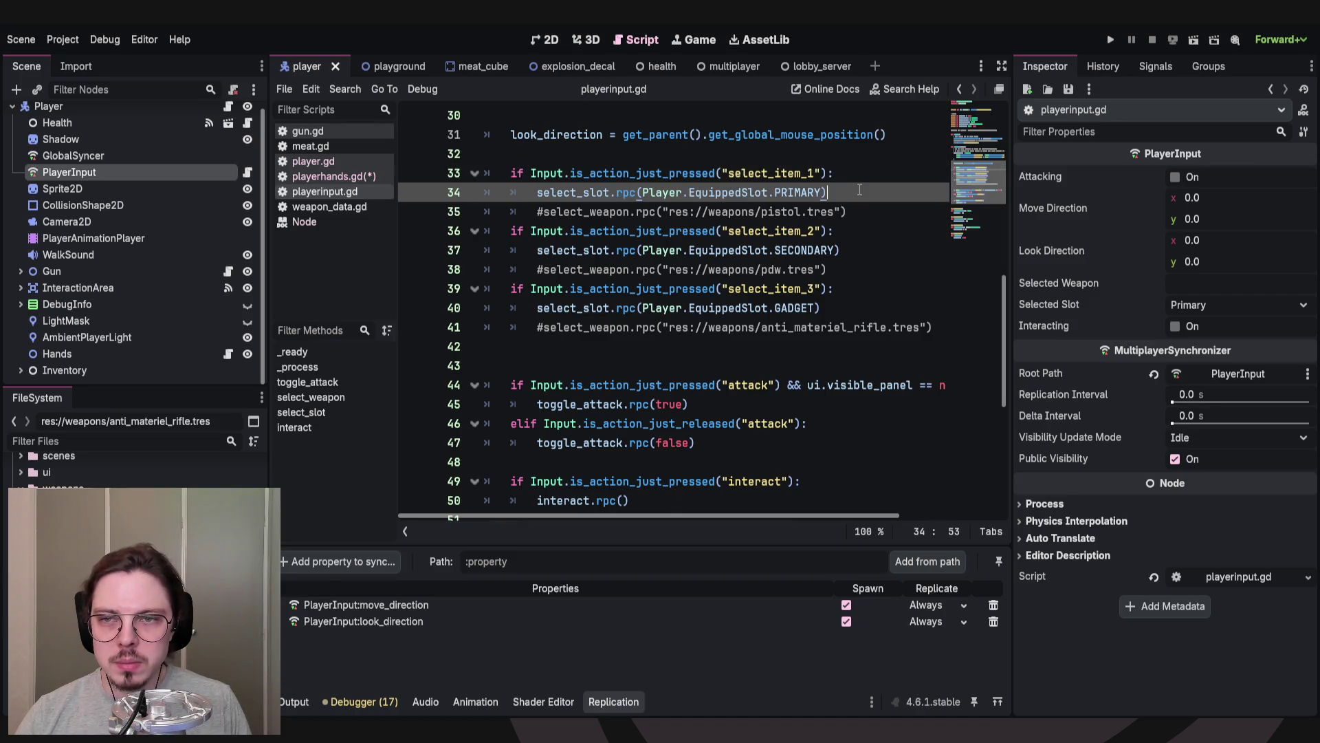
double_click(574, 191)
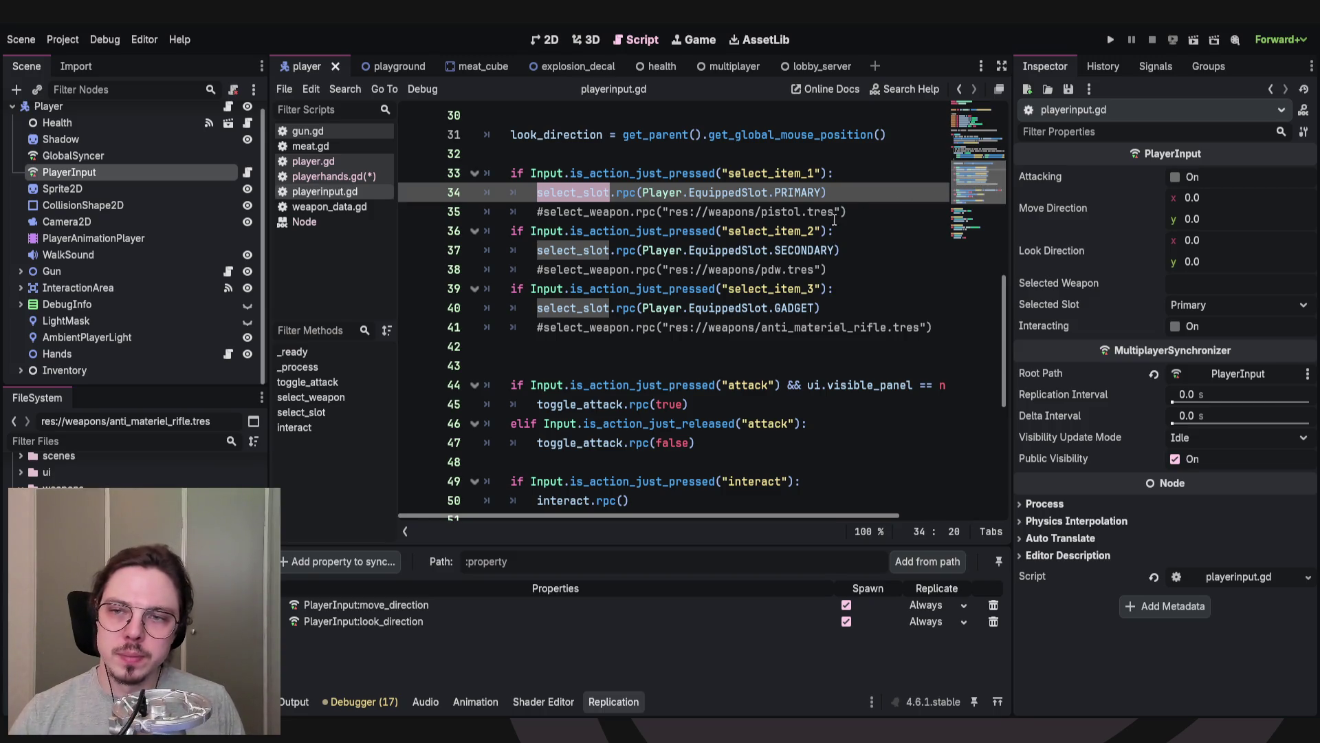
left_click(572, 192, "ctrl")
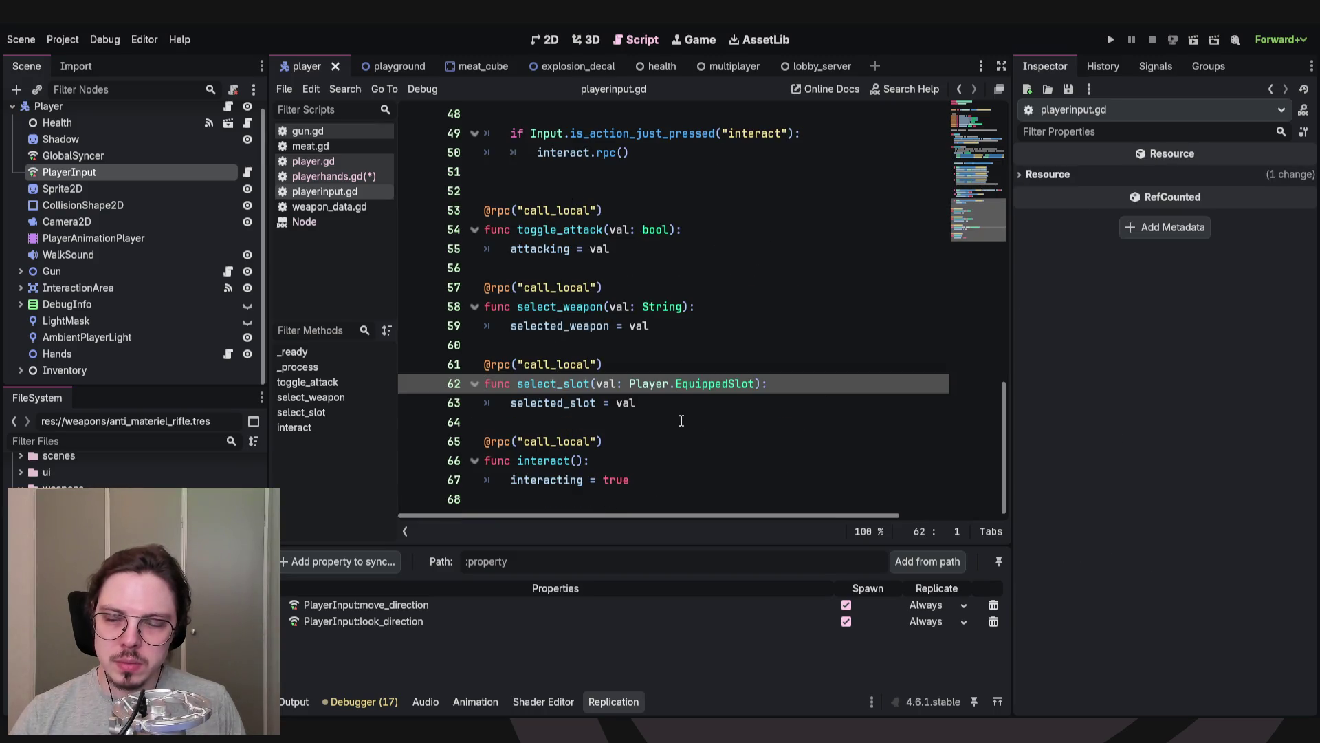
key("alt+Left")
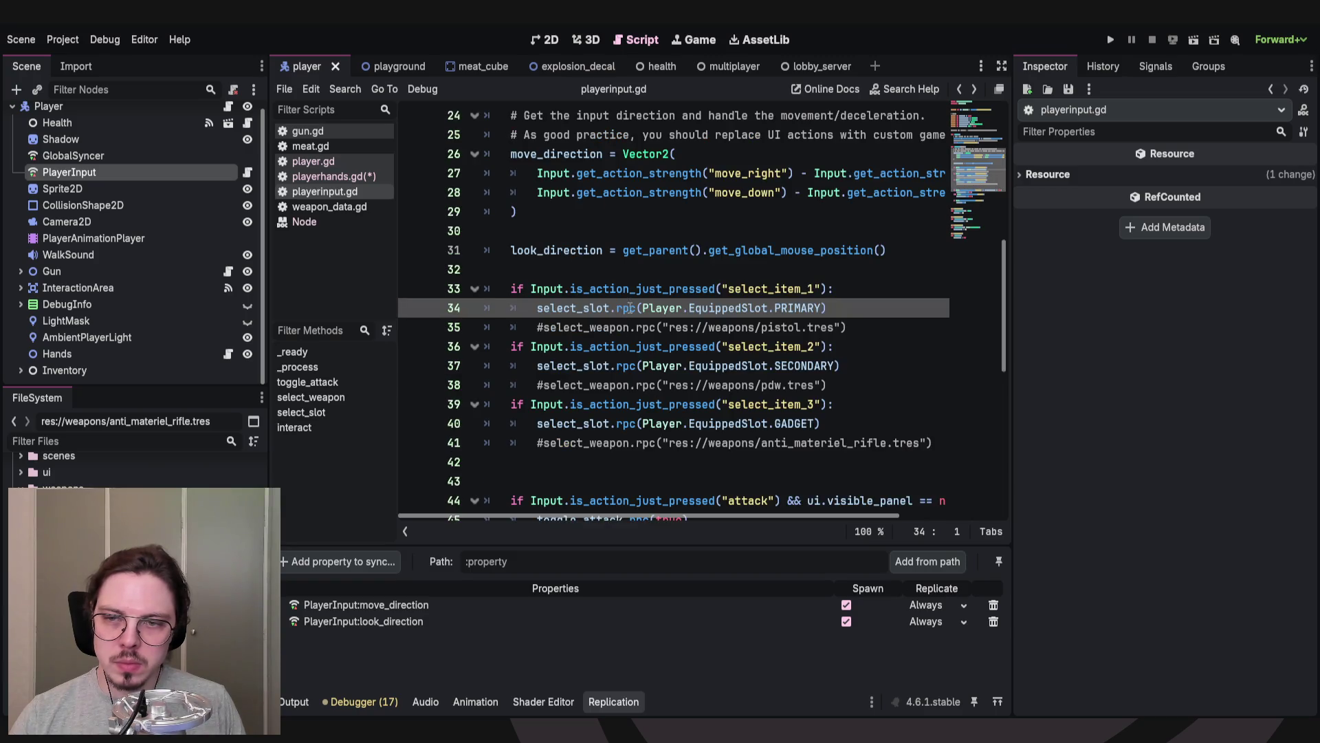
left_click(631, 308, "ctrl")
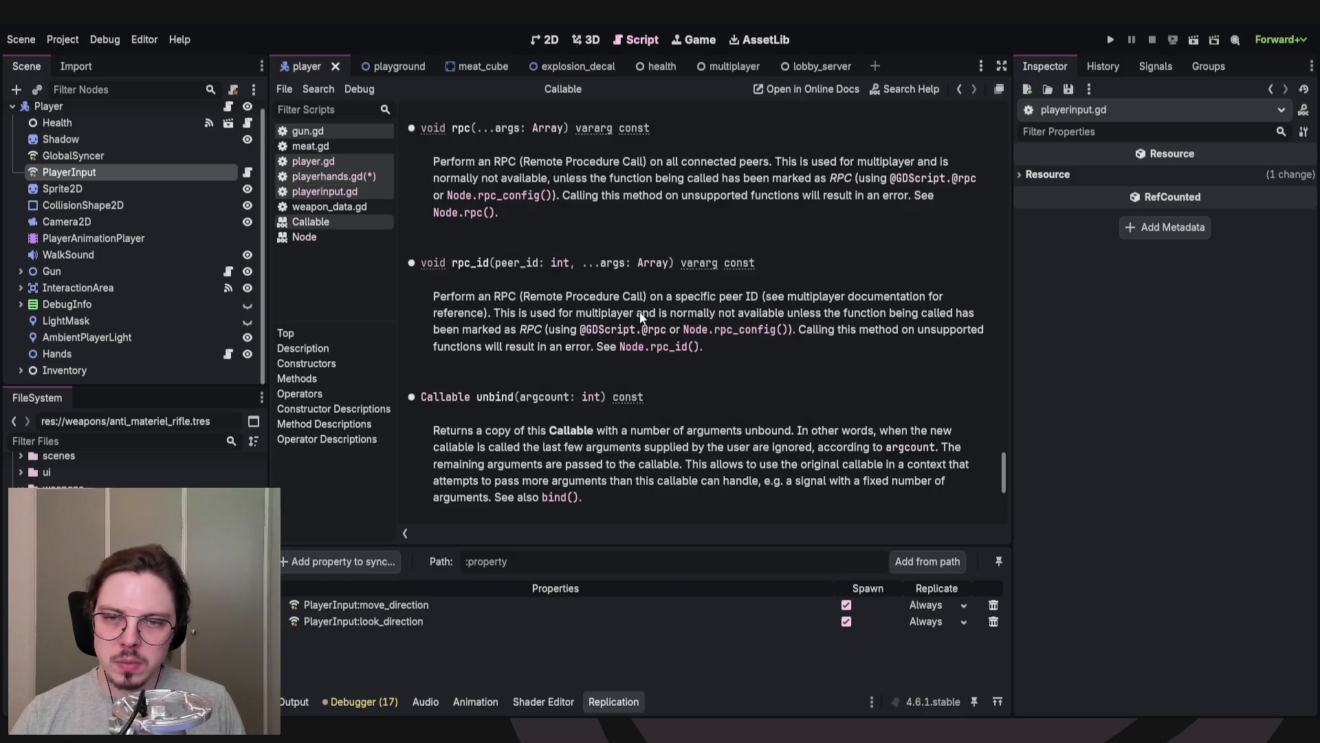
Highlight and read the rpc() description paragraphs, then return to playerinput.gd.
mouse_move(607, 207)
left_mouse_down()
mouse_move(652, 194)
mouse_move(720, 138)
left_mouse_up()
left_click(581, 210)
left_click_drag(580, 209, 403, 161)
left_click(411, 164)
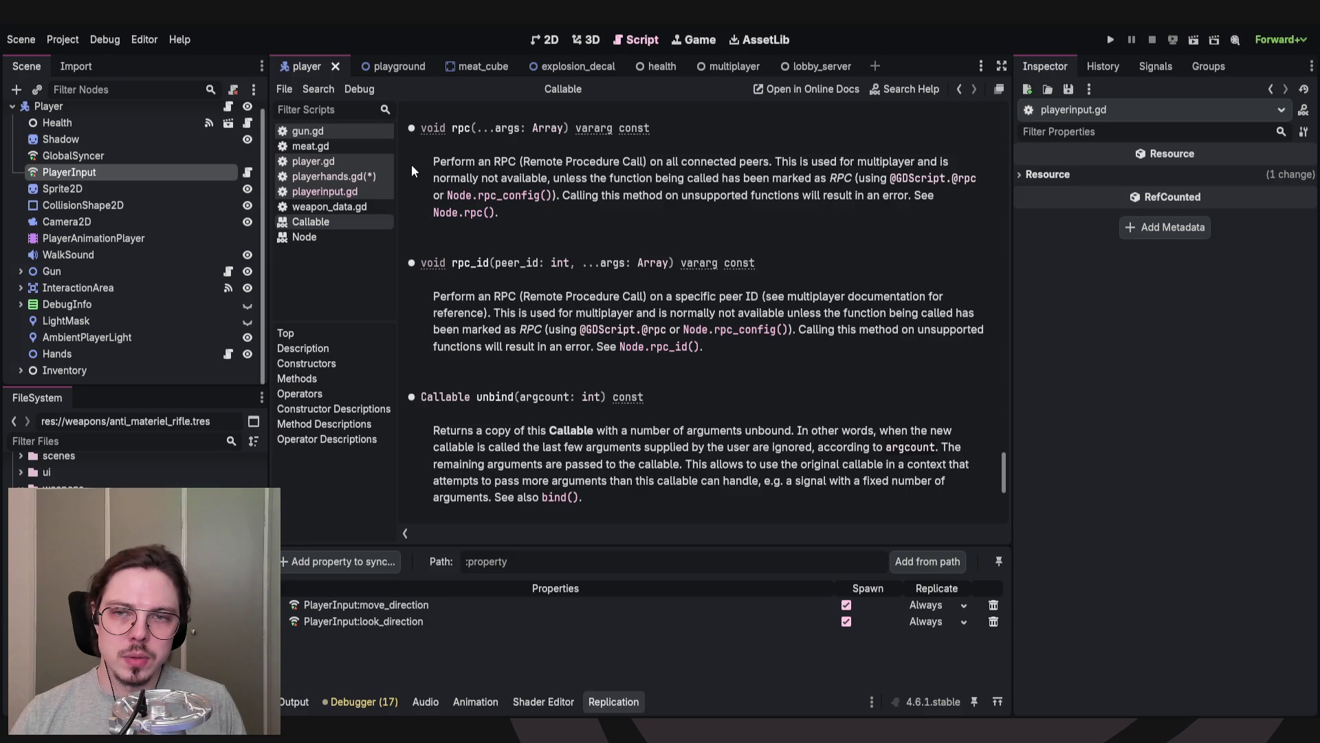
mouse_move(424, 159)
left_mouse_down()
mouse_move(509, 213)
mouse_move(539, 216)
left_mouse_up()
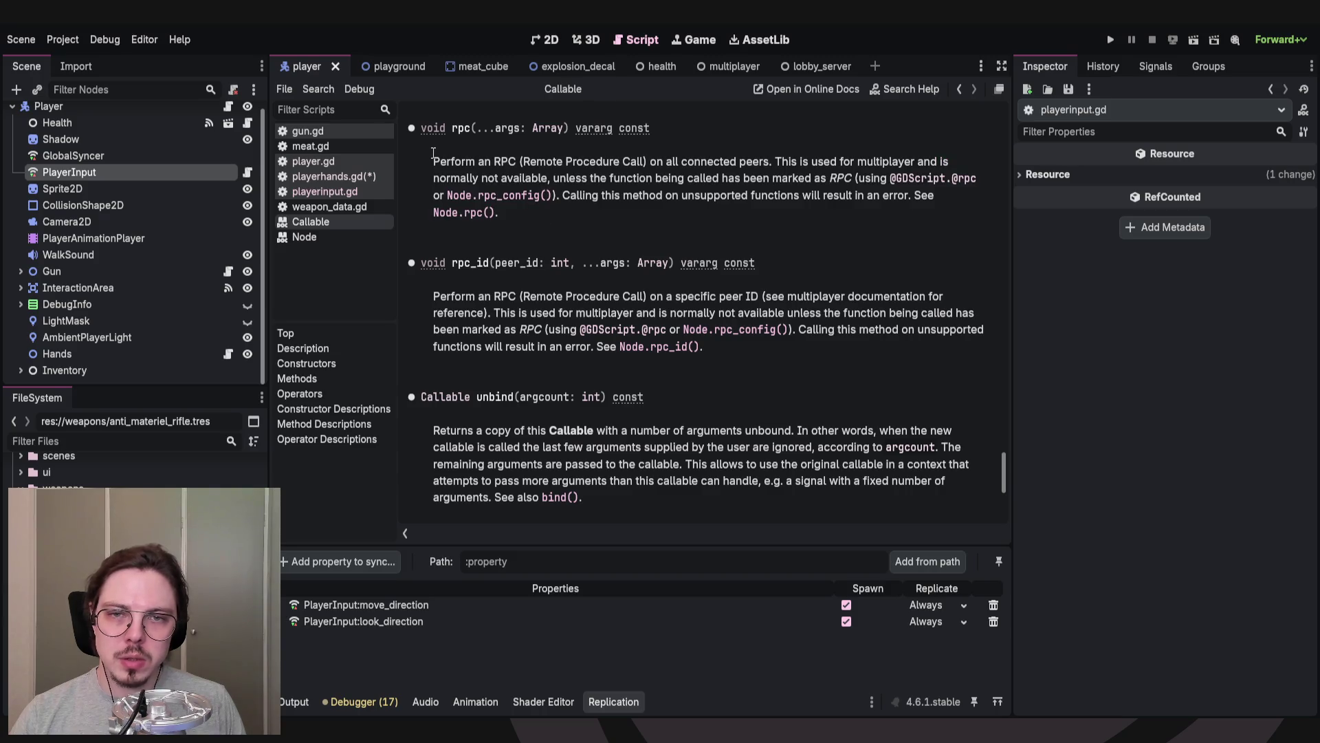
left_click_drag(435, 160, 523, 215)
left_click(523, 215)
left_click_drag(430, 161, 514, 221)
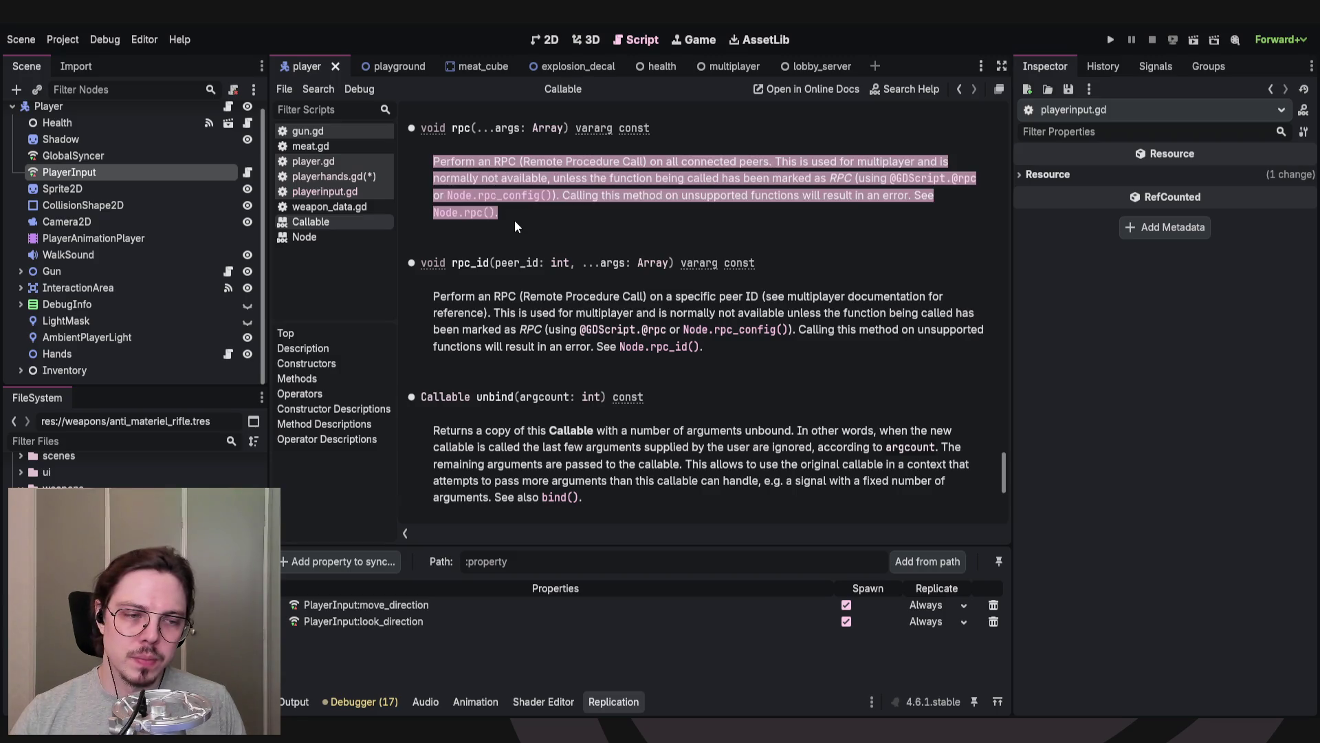
left_click(509, 208)
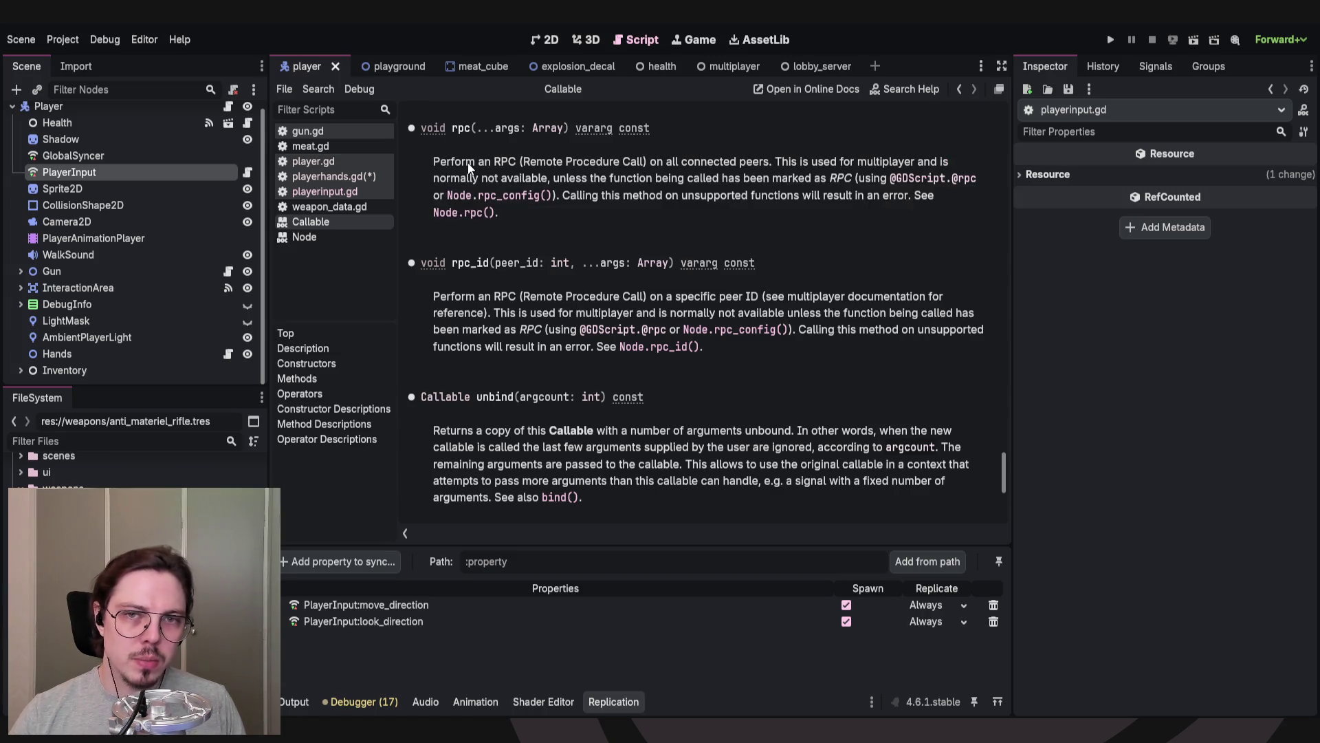
key("alt+Left")
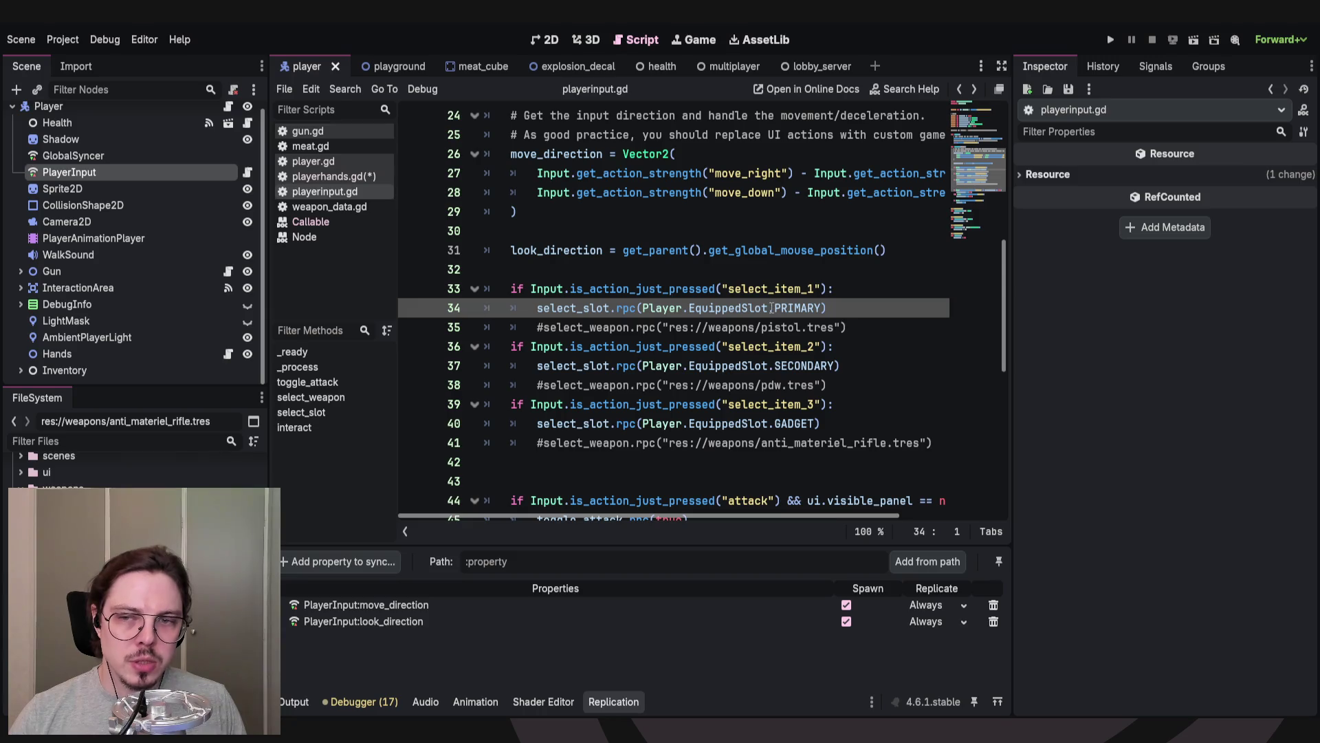
left_click(601, 277)
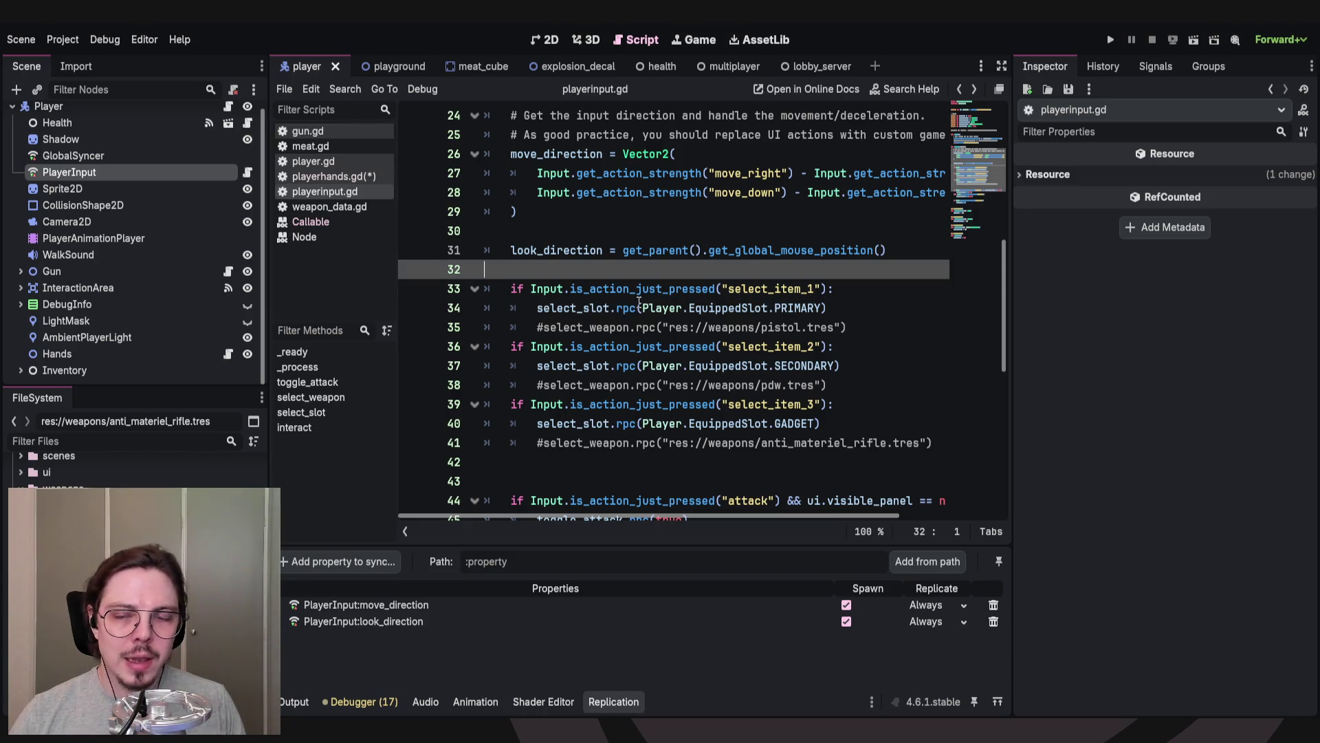
left_click(864, 307)
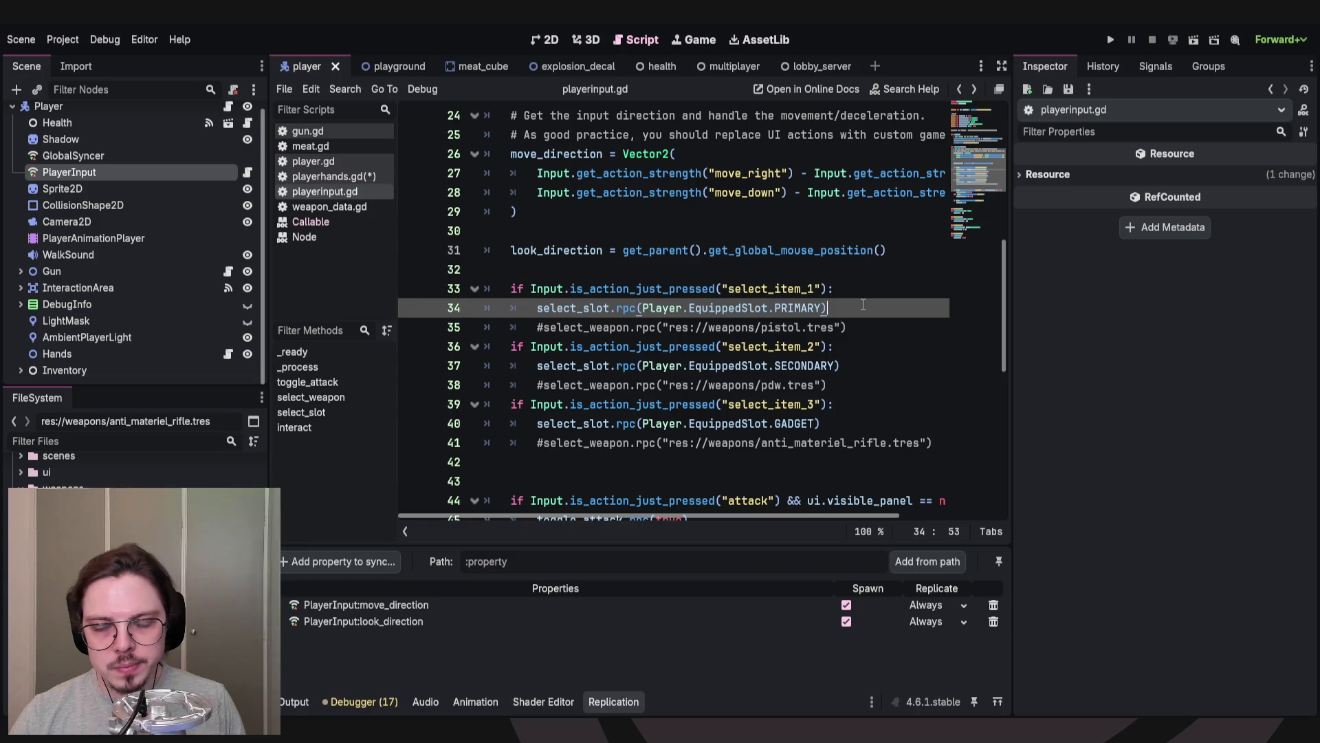
left_click(559, 308, "ctrl")
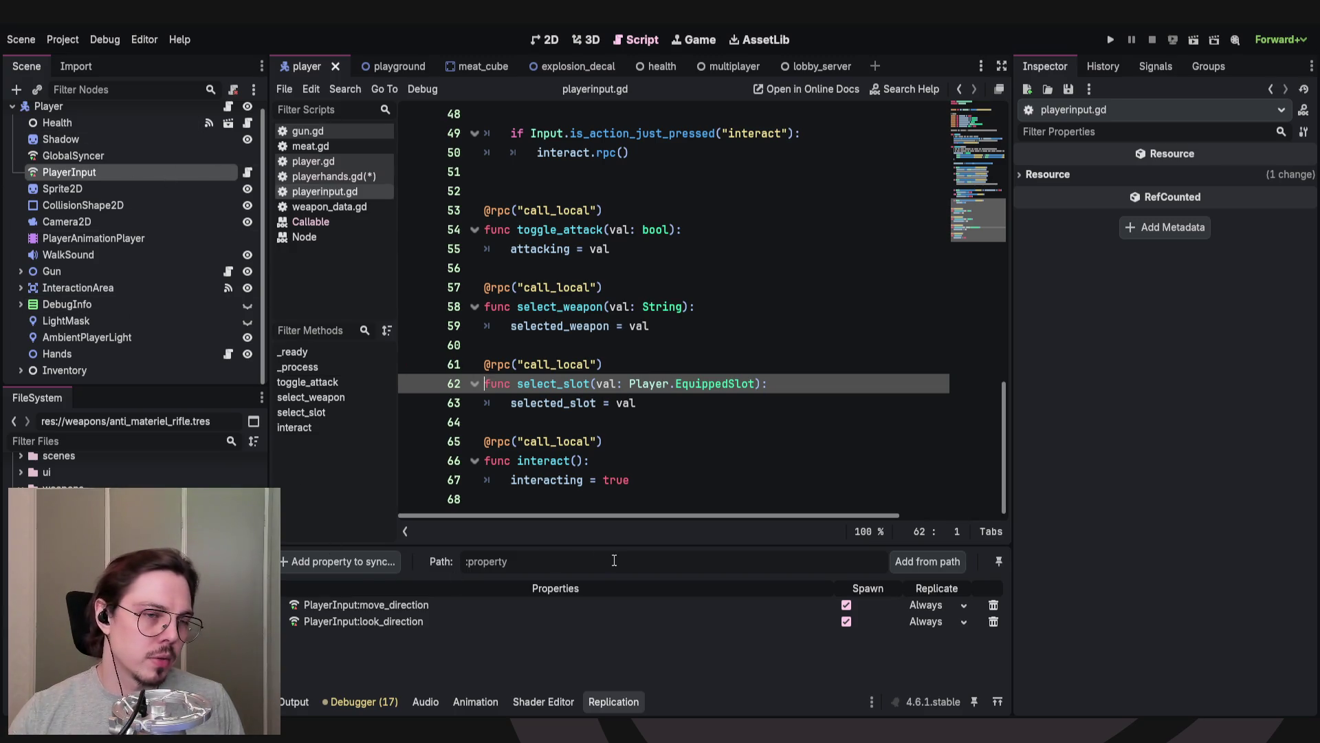
left_click(497, 421)
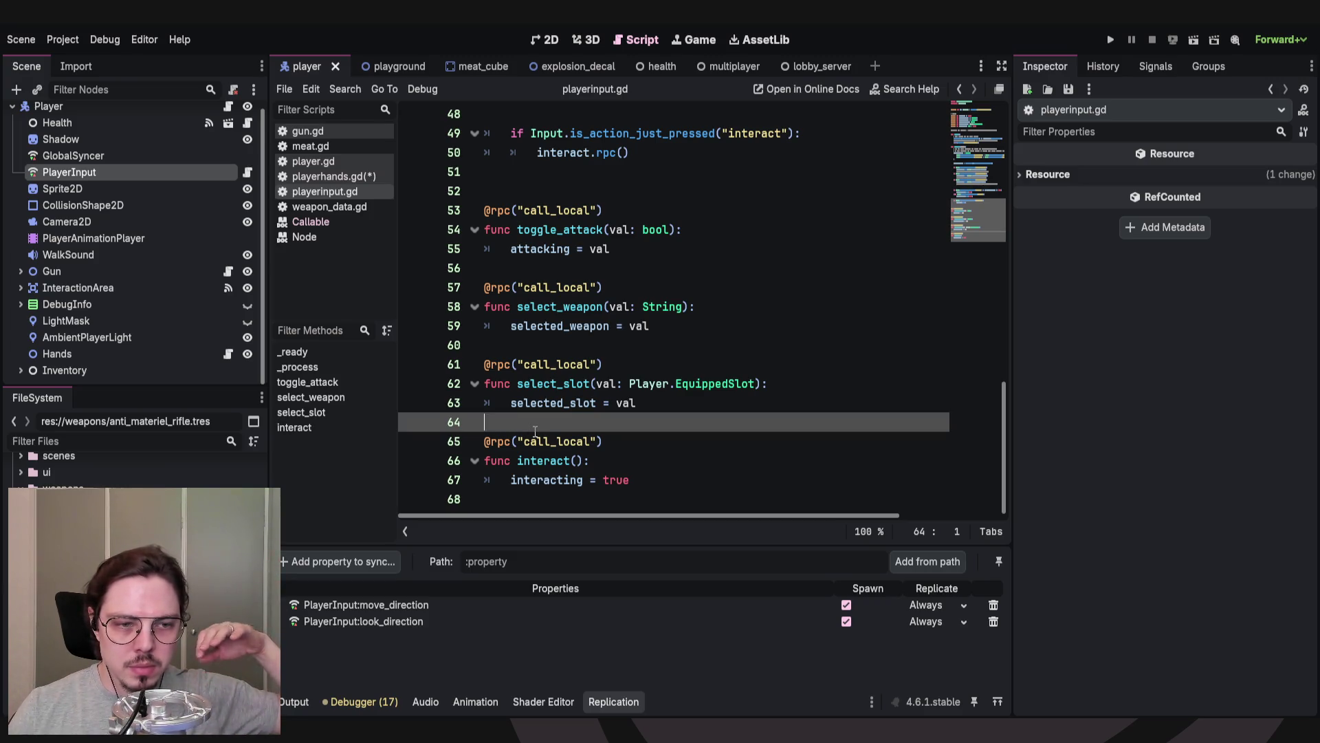
left_click(671, 403)
mouse_move(671, 403)
left_mouse_down()
mouse_move(523, 383)
mouse_move(485, 365)
mouse_move(552, 402)
mouse_move(455, 391)
mouse_move(550, 403)
mouse_move(485, 383)
left_mouse_up()
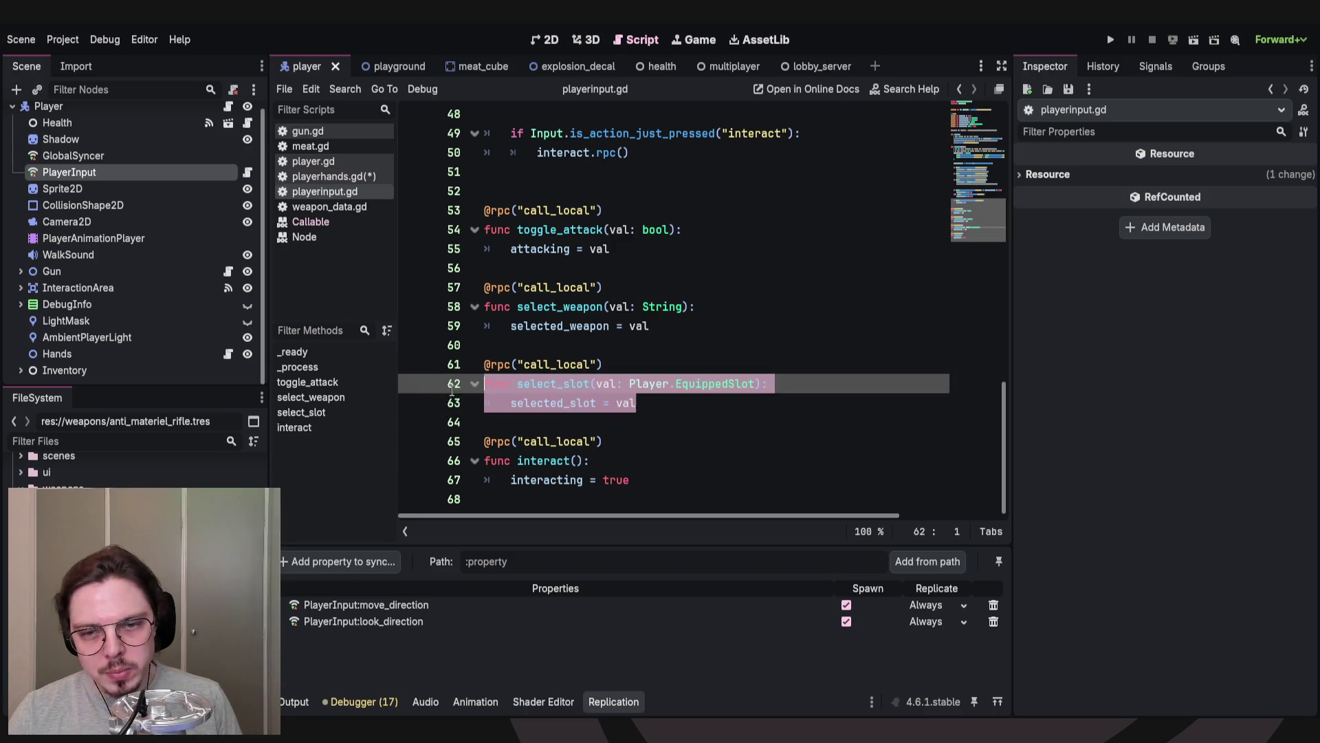
left_click(666, 408)
key("ctrl+z")
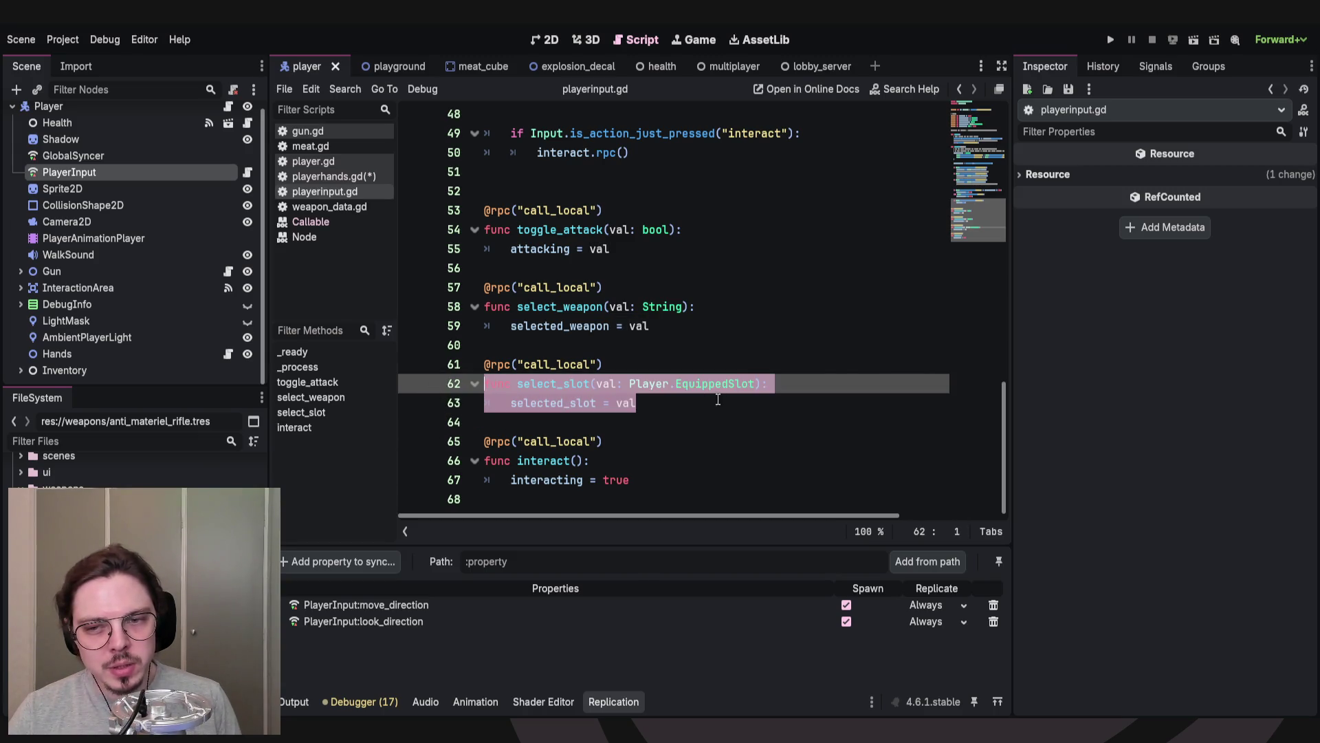
left_click(691, 411)
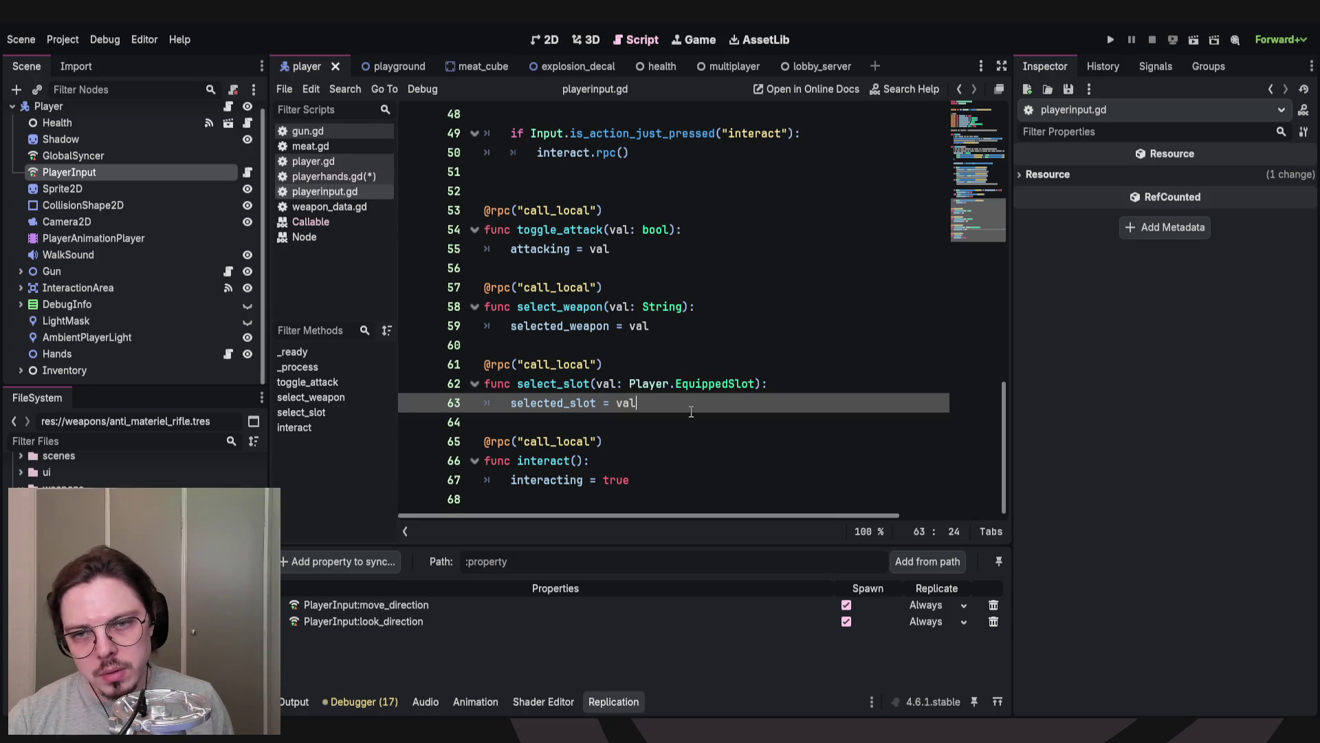
double_click(566, 309)
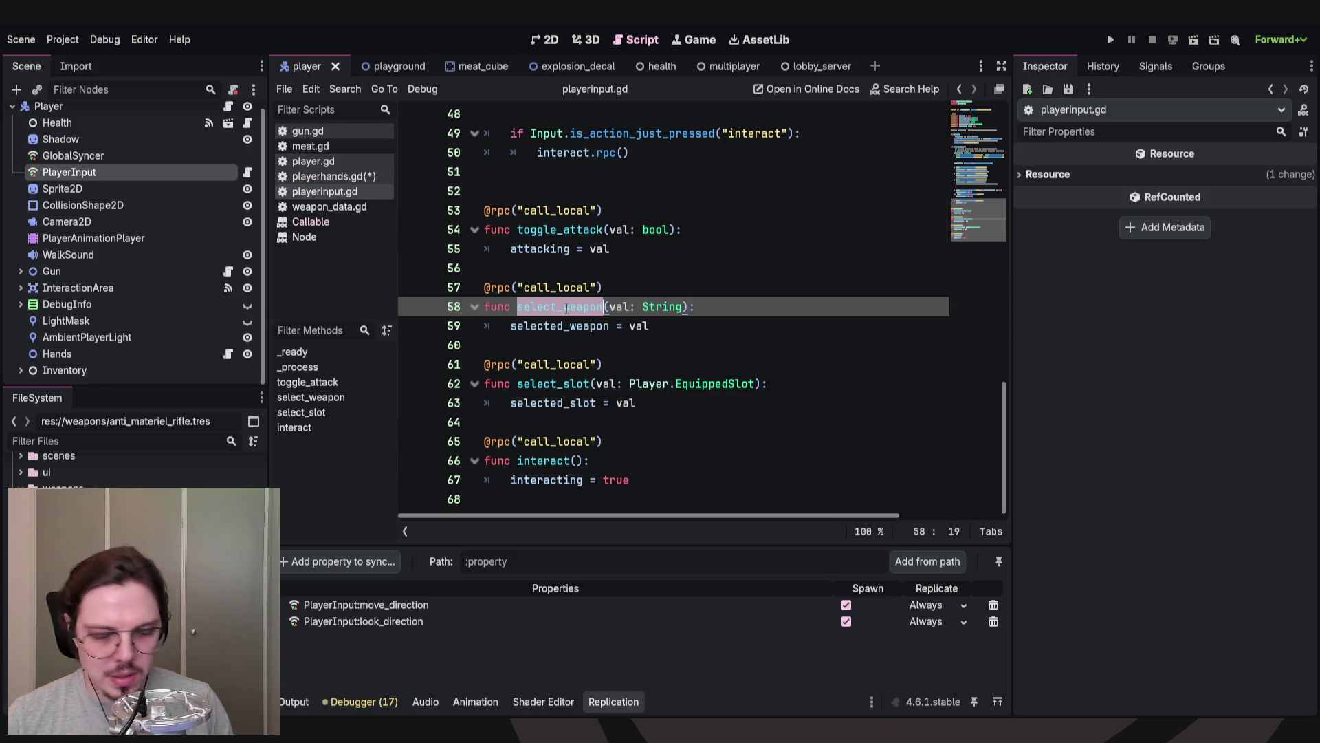
key("ctrl+d")
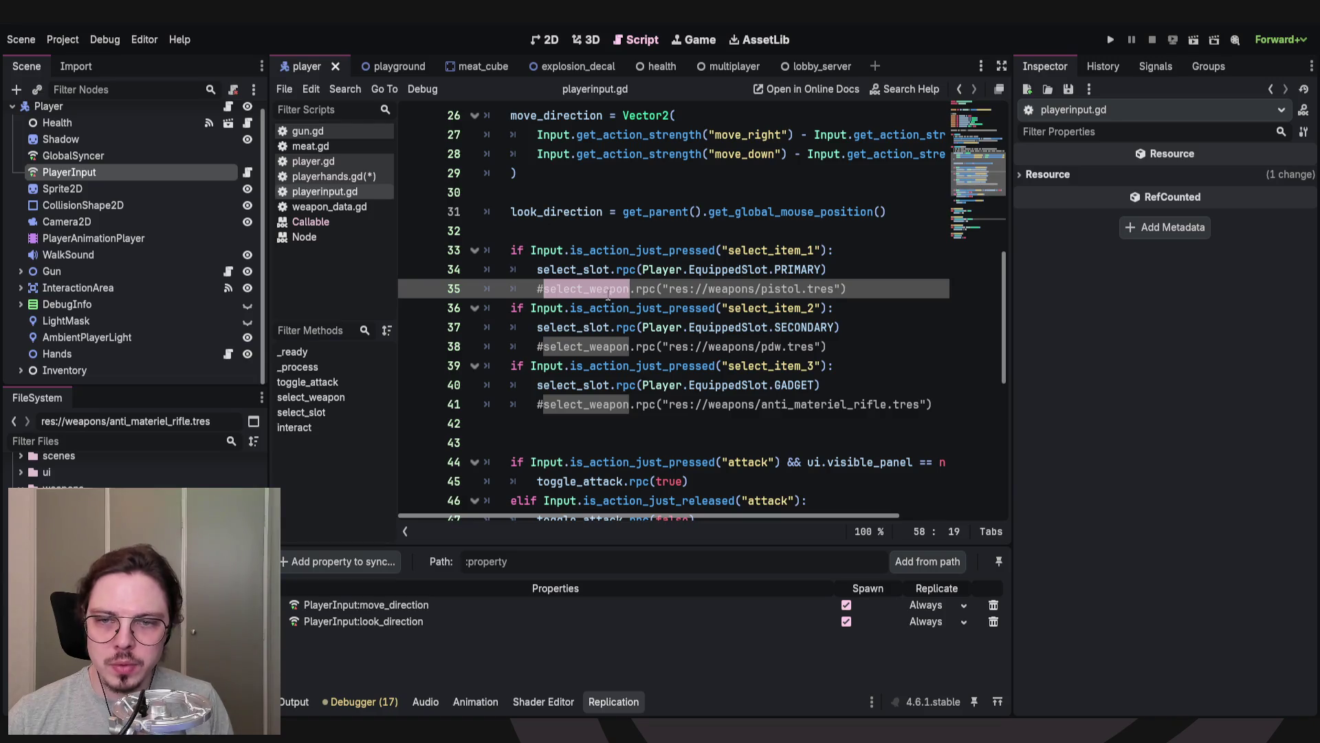
left_click(832, 347)
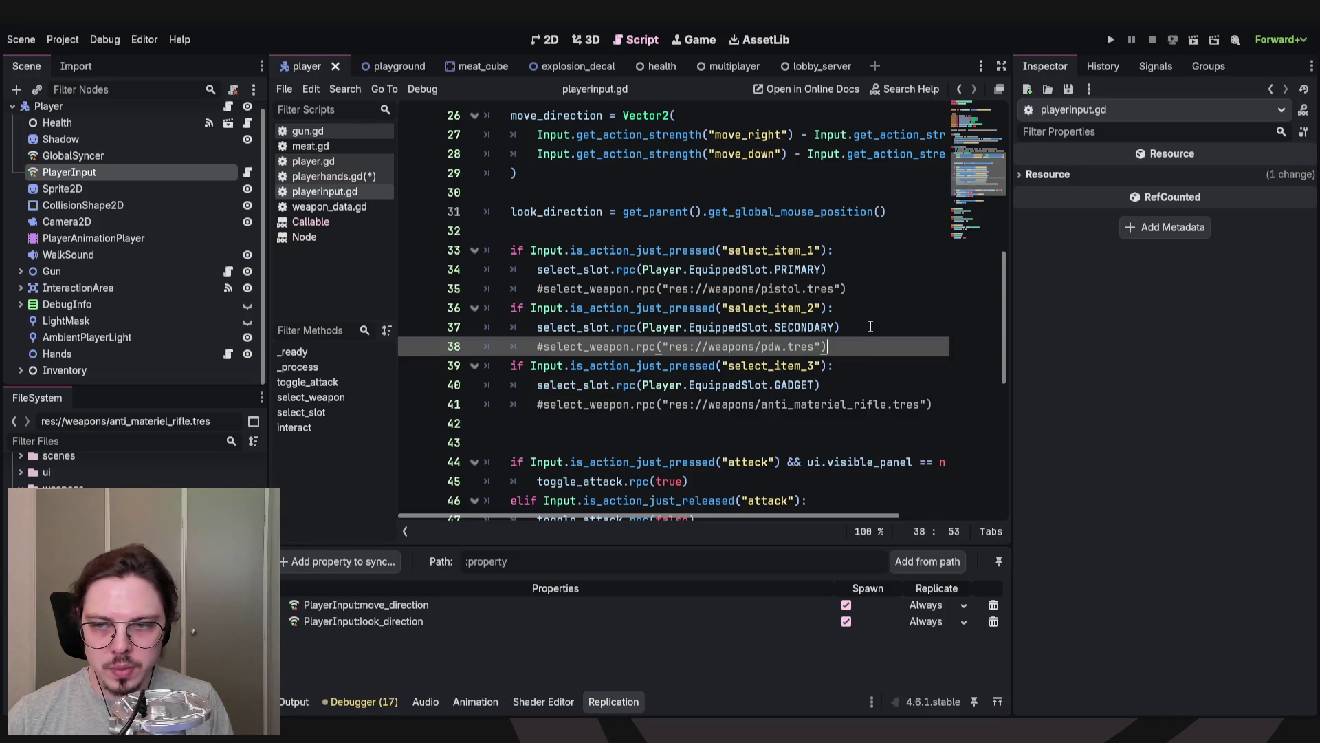
double_click(597, 405)
key("ctrl+d")
scroll(720, 375, "down", 3)
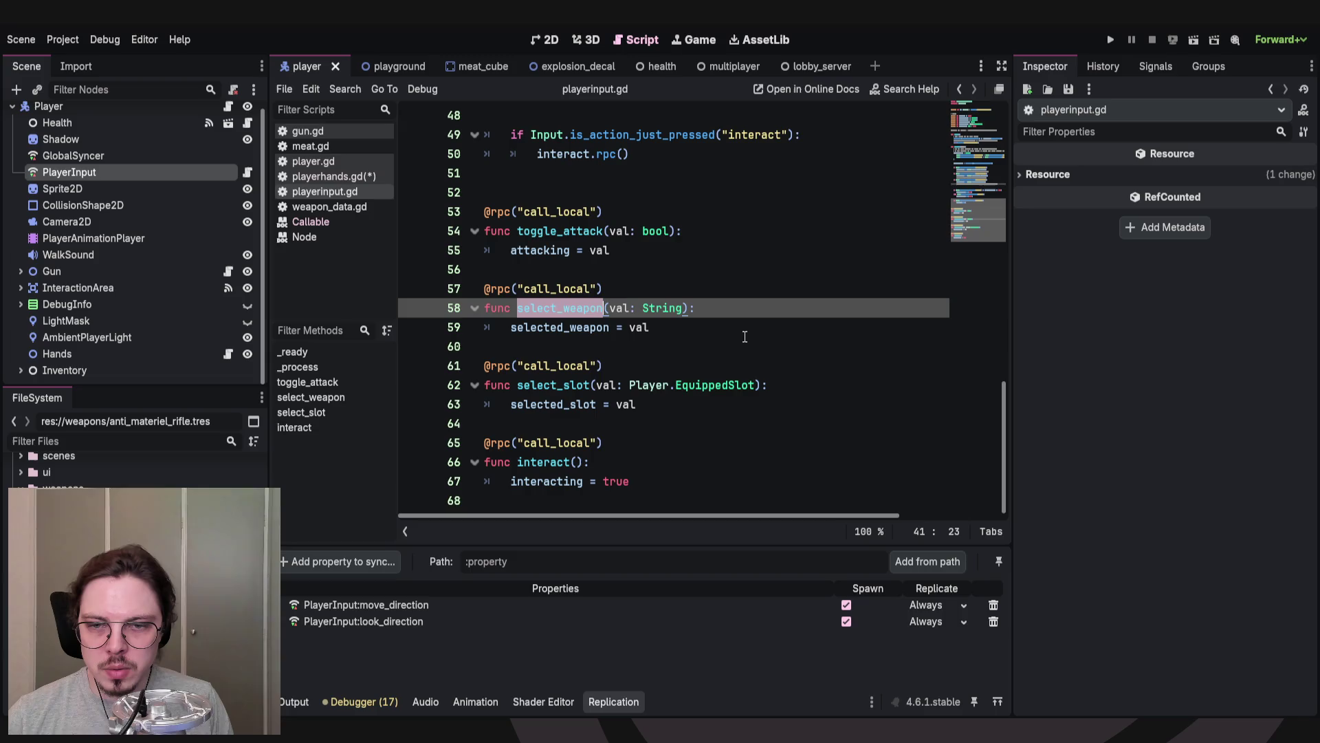
left_click(677, 387)
left_click(667, 421)
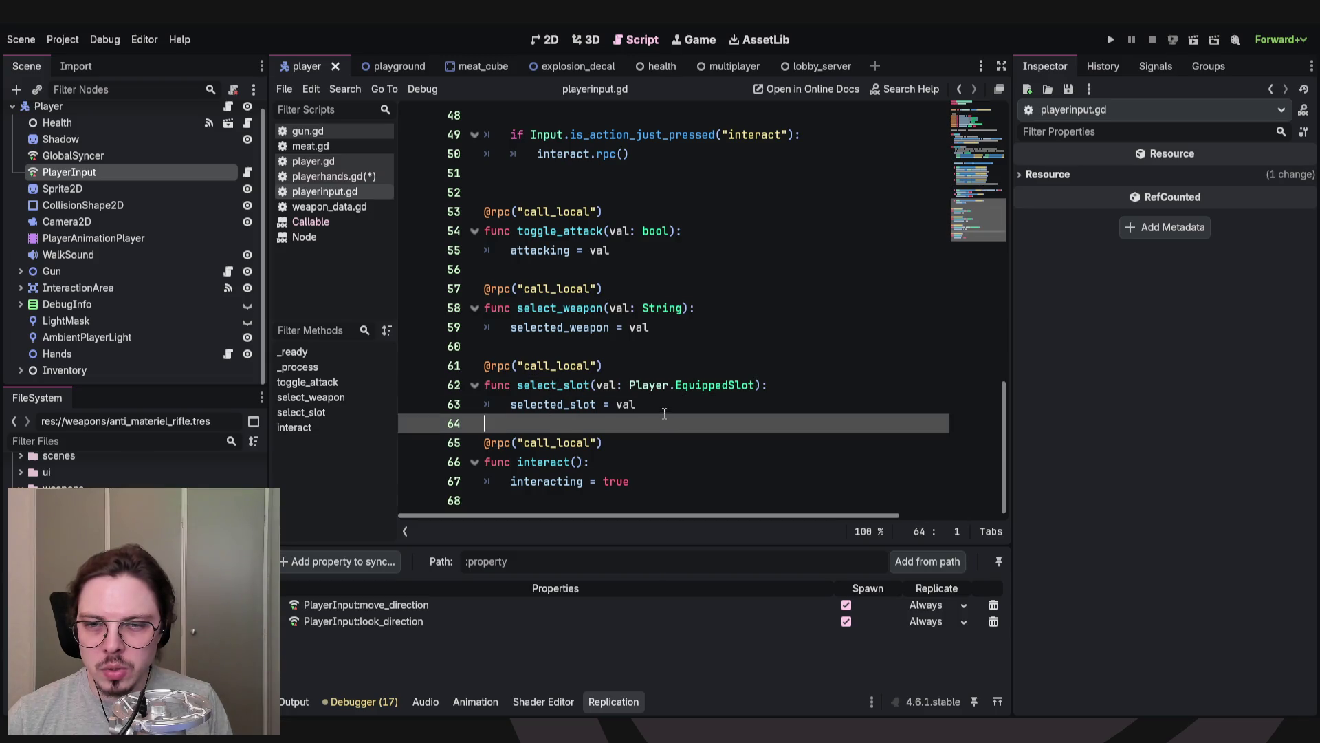
left_click(553, 404)
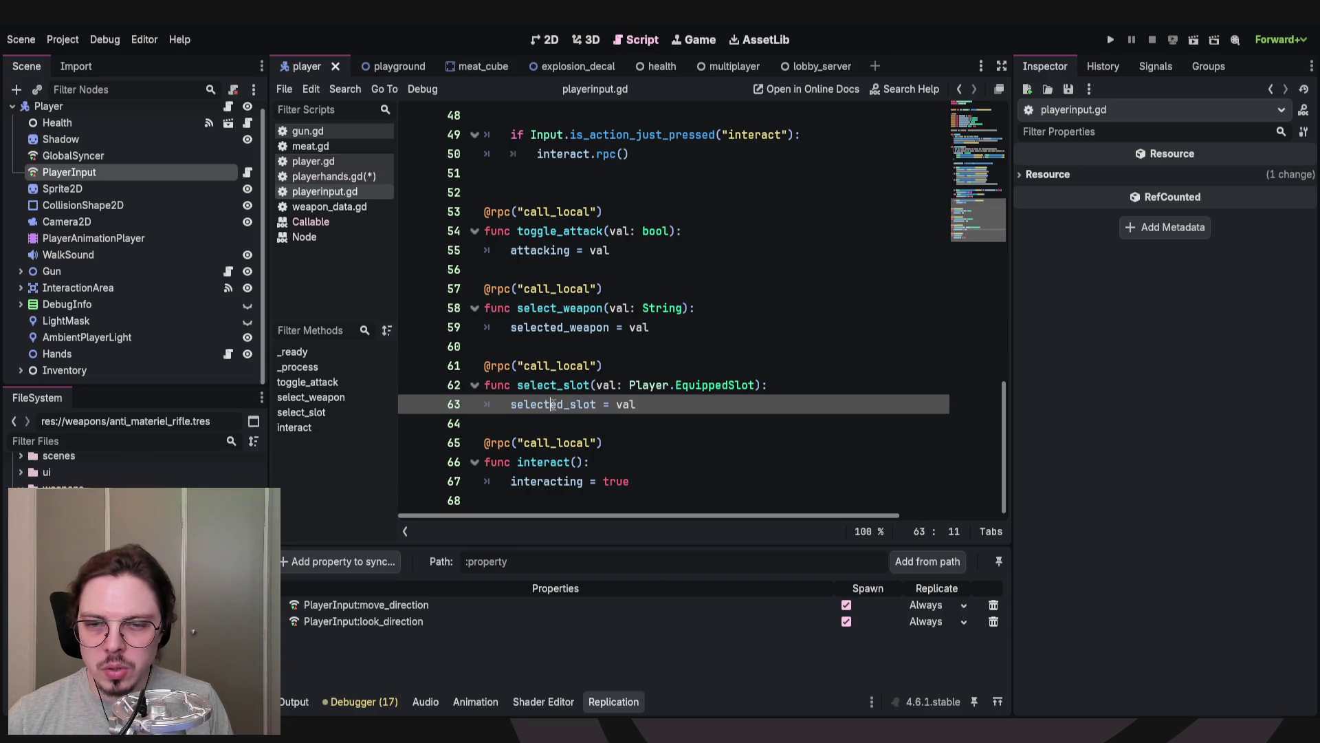
left_click(574, 327)
left_click(574, 326, "ctrl")
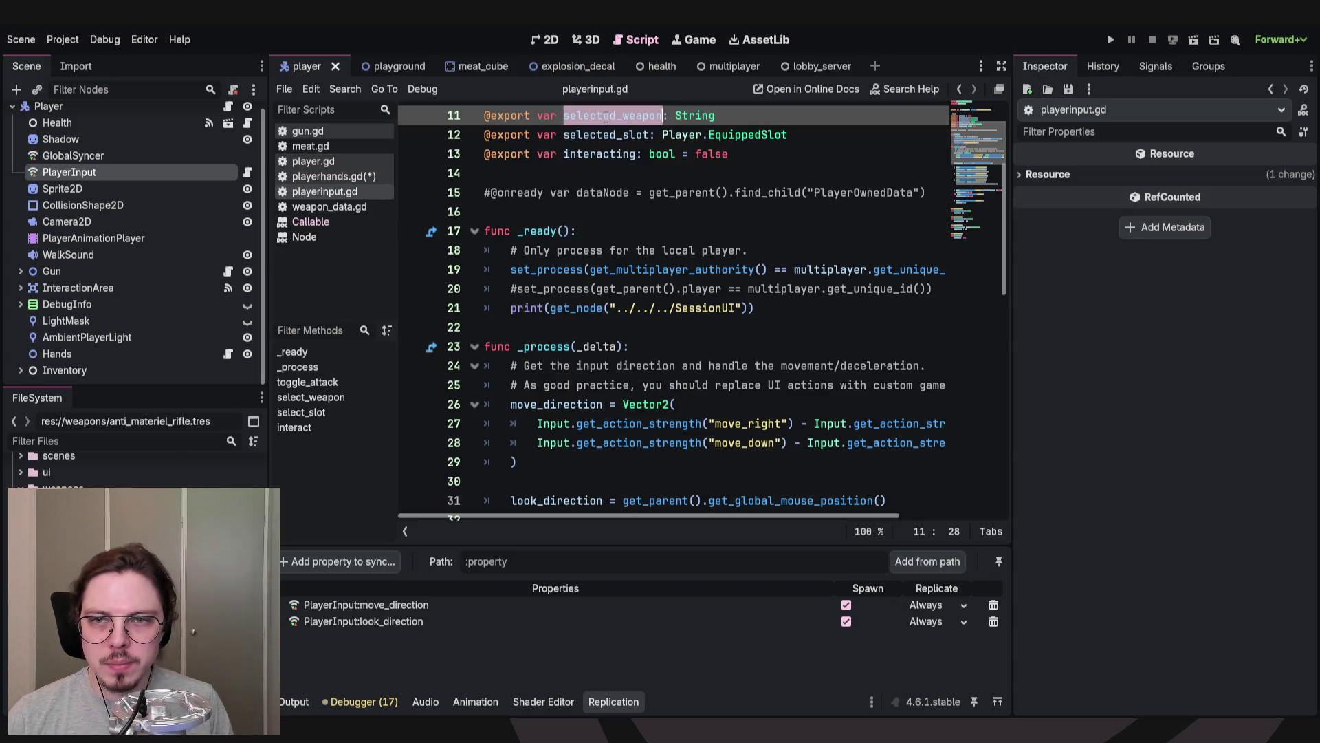
Delete the commented-out pistol select_weapon line.
key("alt+Left")
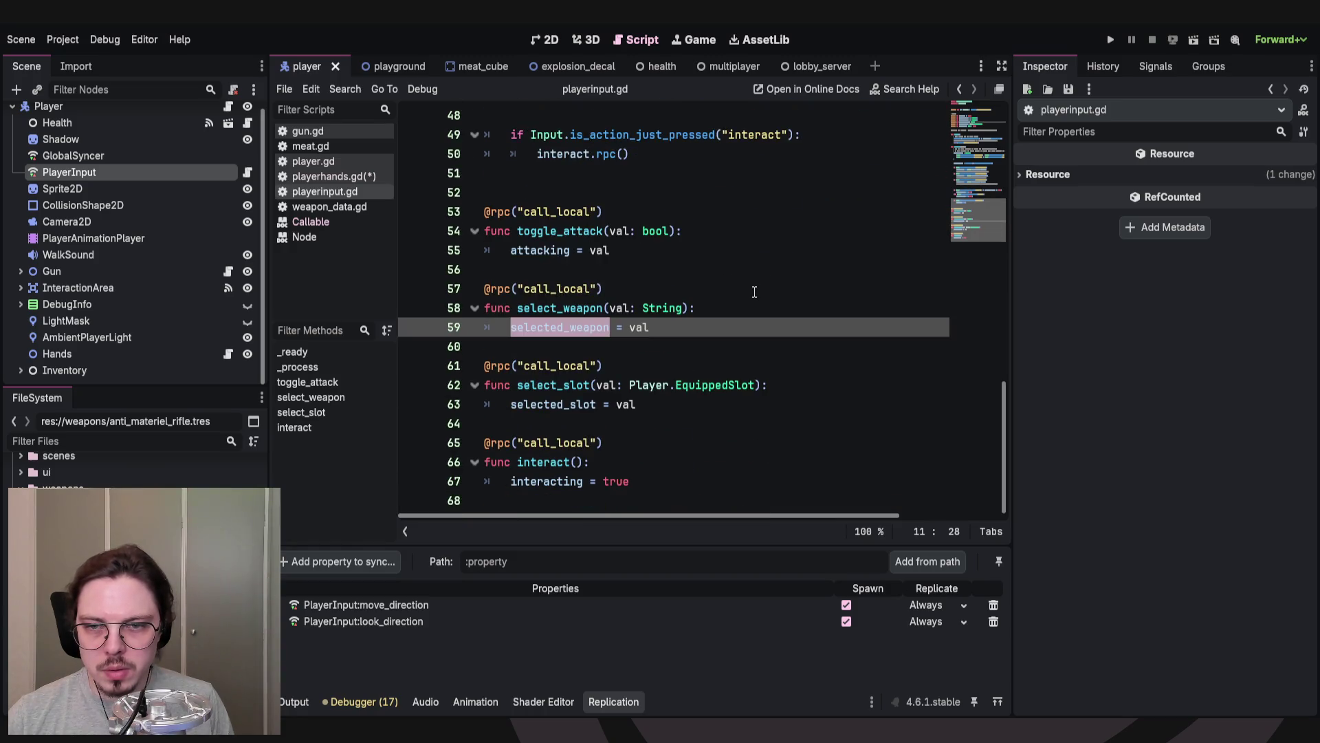
key("alt+Left")
scroll(697, 310, "up", 5)
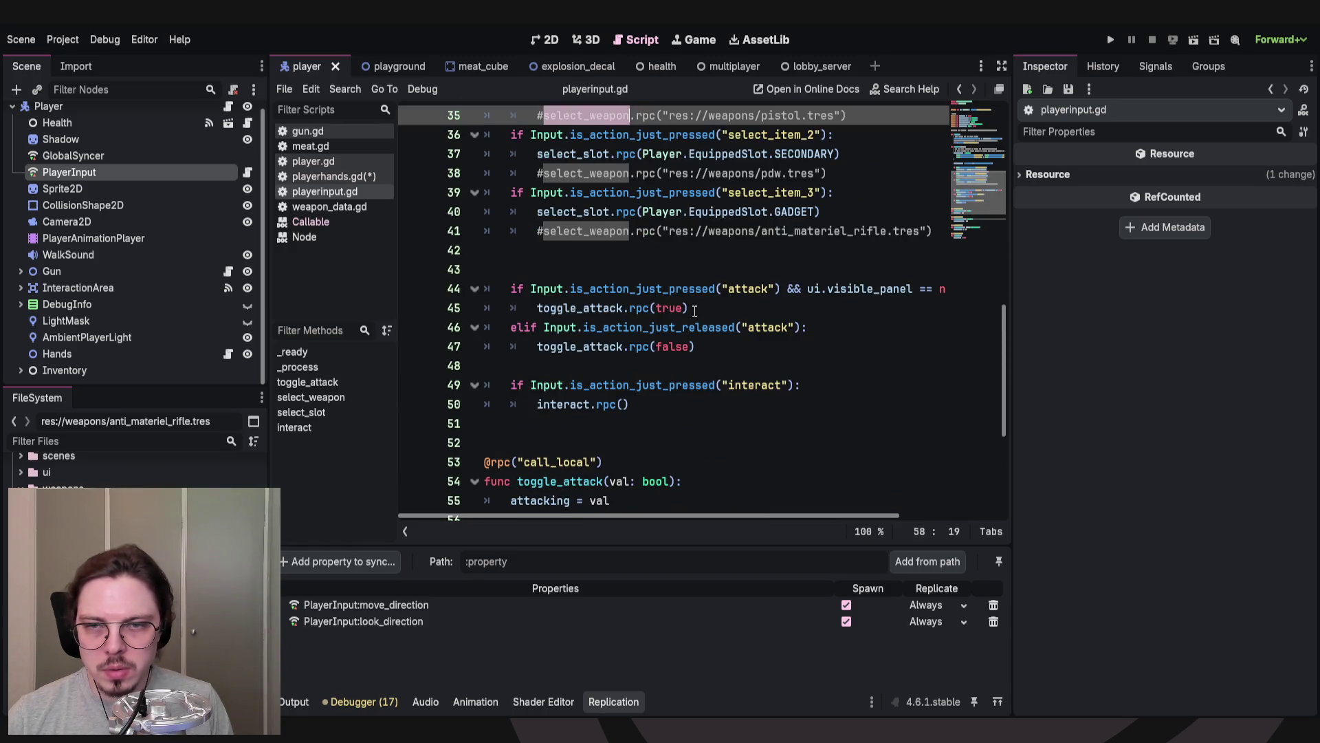
scroll(711, 296, "up", 2)
triple_click(654, 226)
key("BackSpace")
Remove the selected_weapon export declaration and the leftover empty line.
key("BackSpace")
left_click_drag(986, 171, 988, 127)
left_click(612, 237)
triple_click(612, 237)
key("BackSpace")
key("BackSpace")
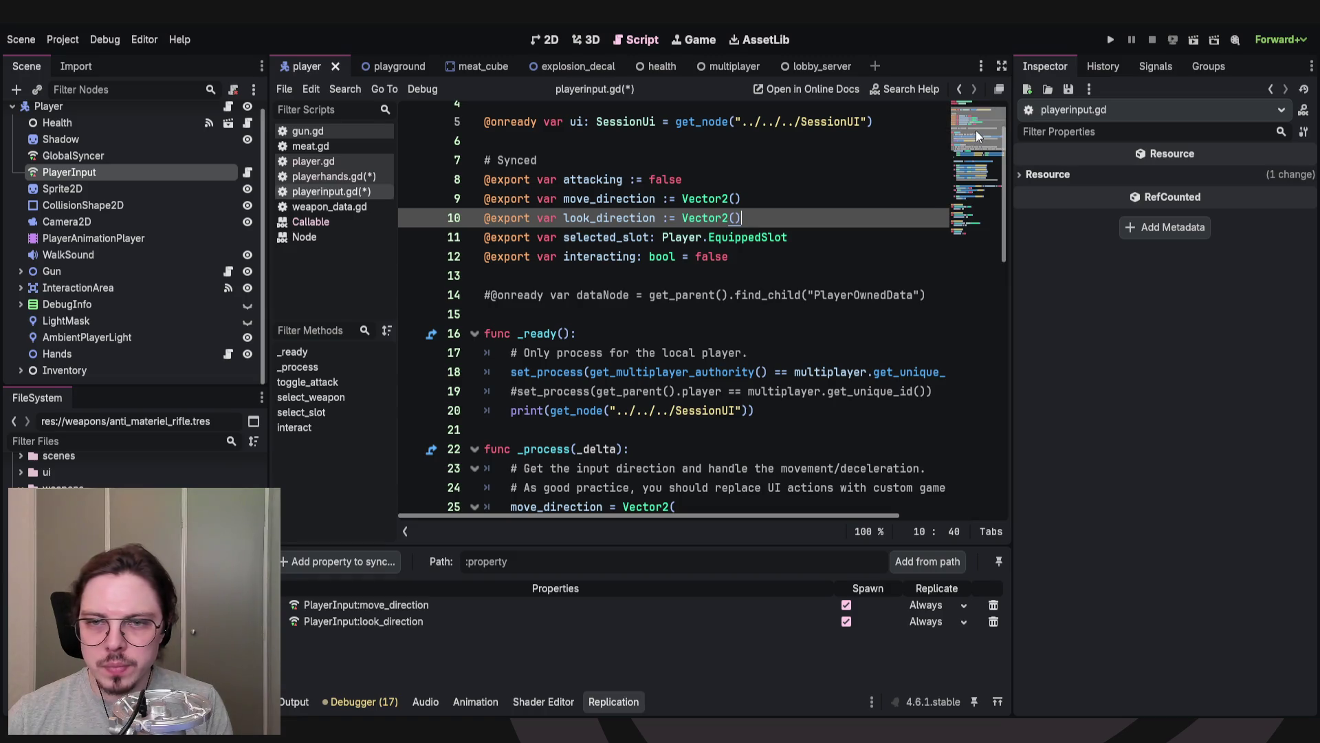
Delete the select_weapon function and its blank lines, then save the scripts.
left_click_drag(976, 130, 968, 217)
mouse_move(673, 318)
left_mouse_down()
mouse_move(660, 302)
mouse_move(484, 276)
left_mouse_up()
key("BackSpace")
key("BackSpace")
key("Delete")
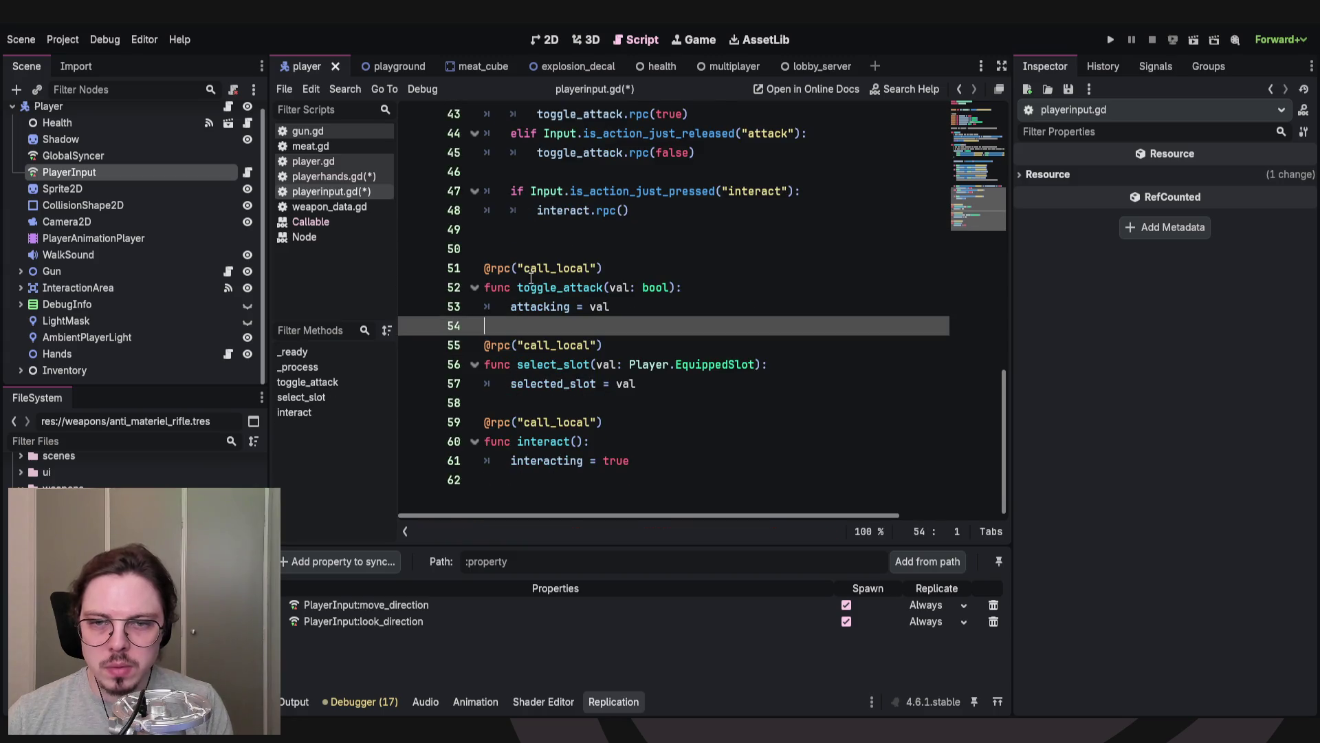
key("ctrl+s")
left_click(600, 239)
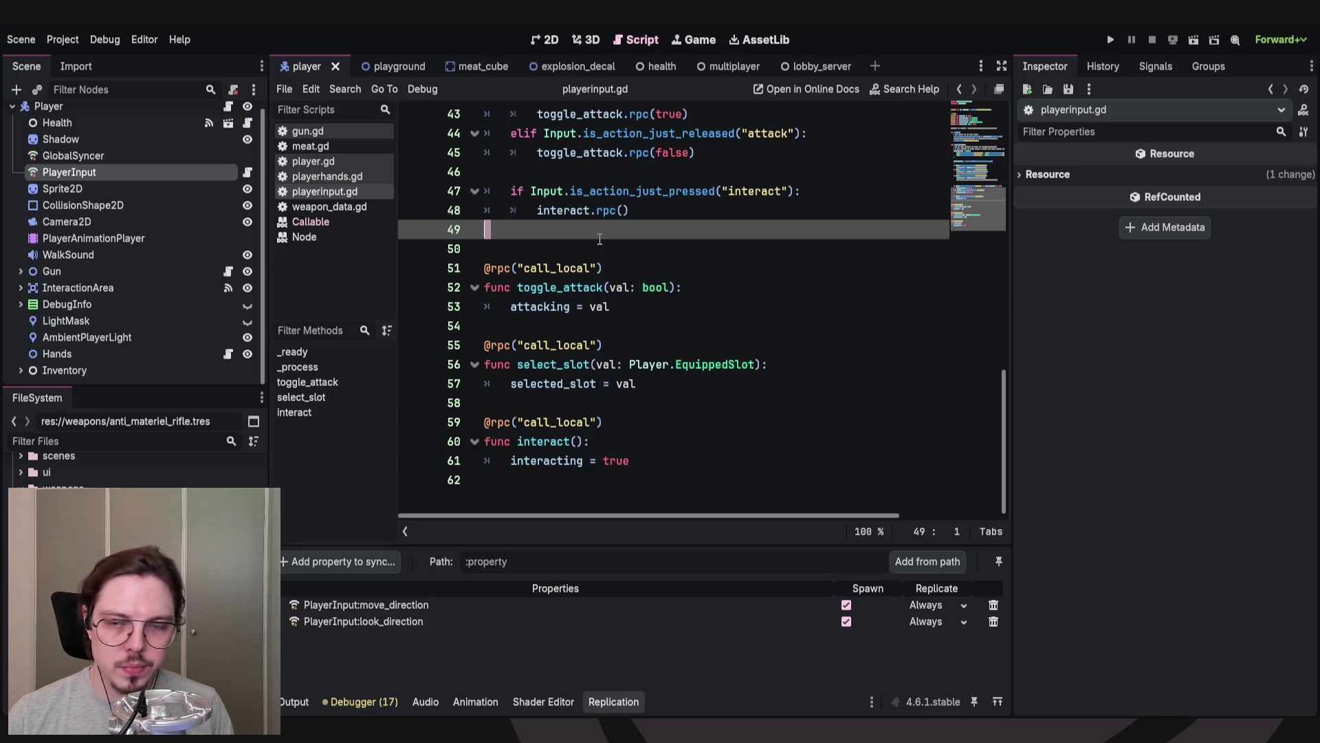
Delete the commented pdw select_weapon.rpc call in _process.
scroll(599, 239, "up", 5)
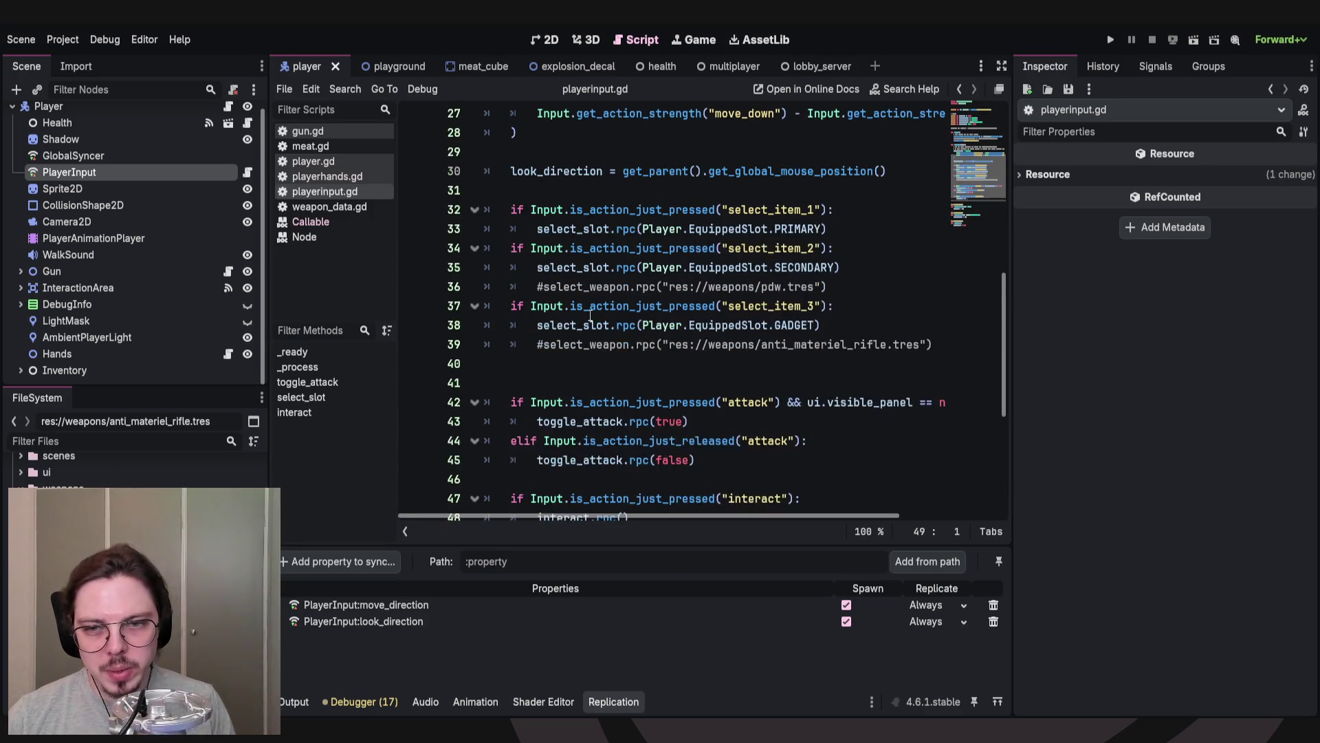
scroll(590, 315, "down", 2)
left_click(585, 248)
scroll(619, 288, "up", 2)
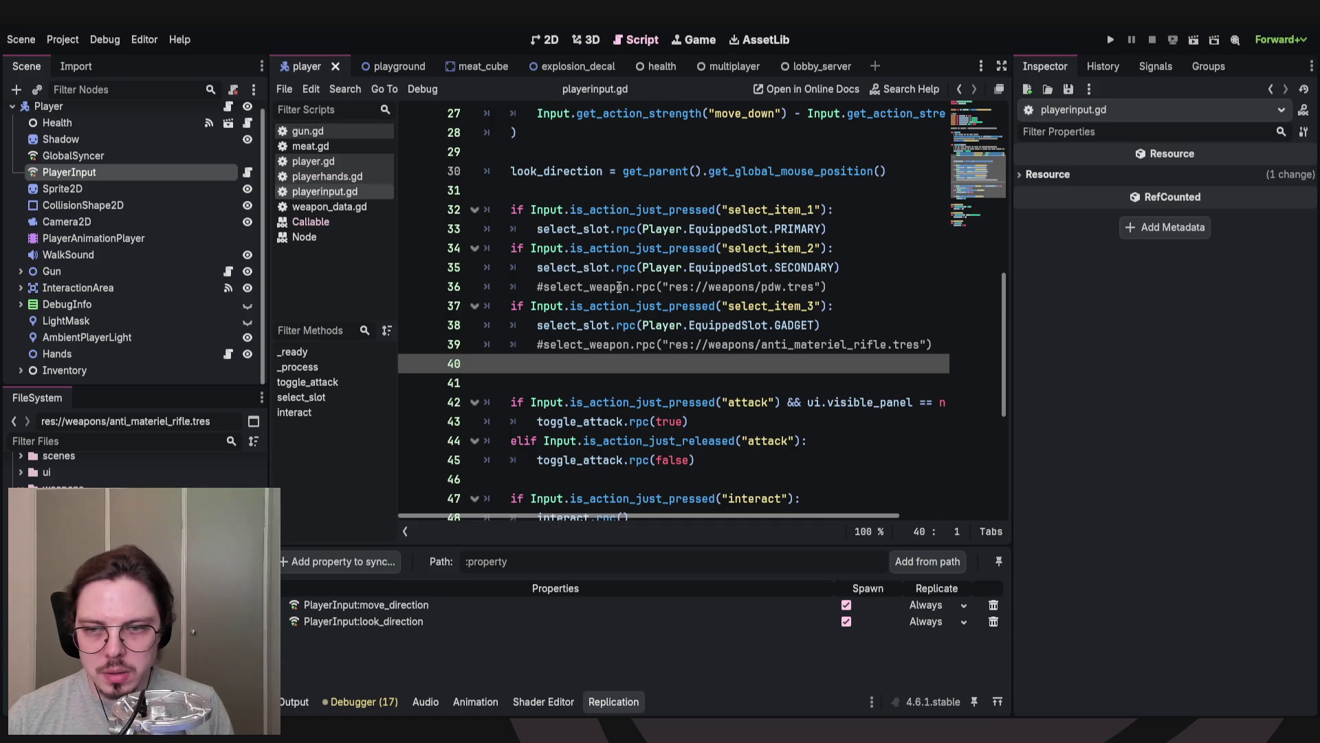
left_click(883, 299)
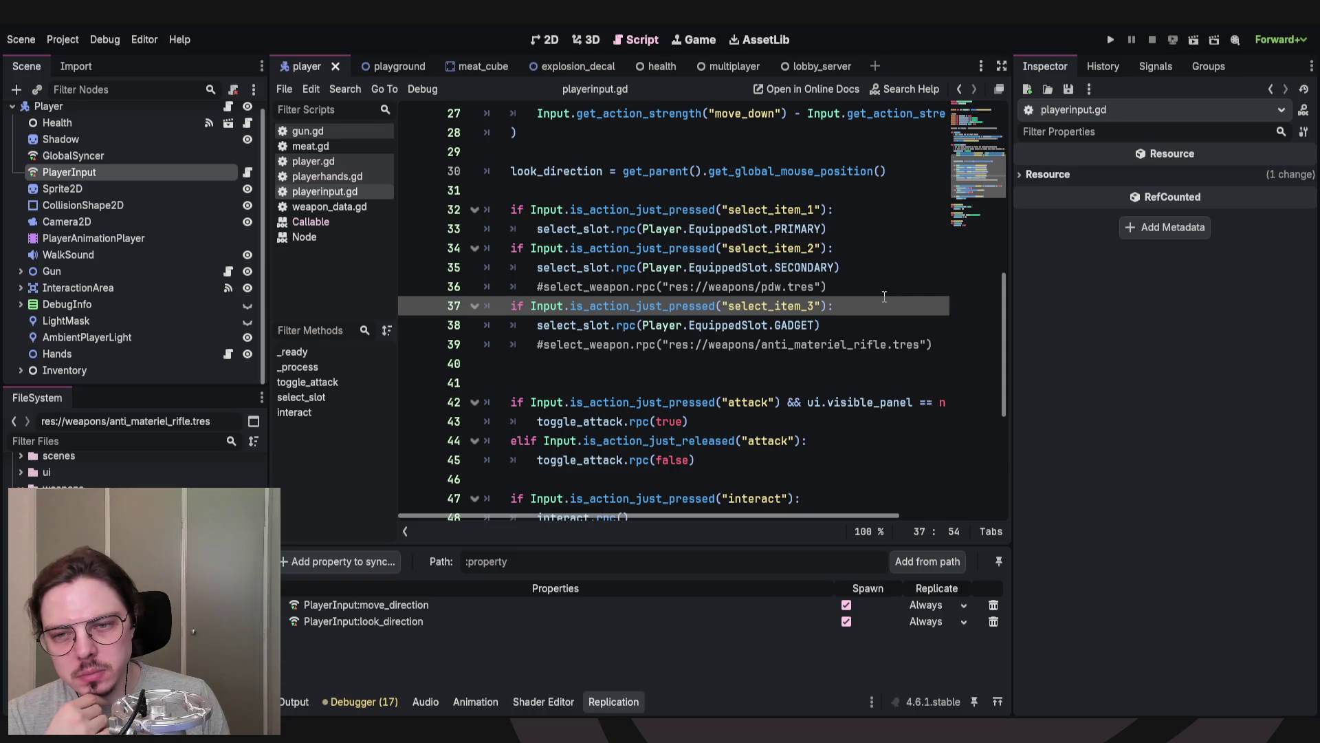
key("Up")
key("shift+Home")
key("shift+Home")
key("BackSpace")
Delete the commented anti_materiel_rifle call and an extra blank line, then save.
key("BackSpace")
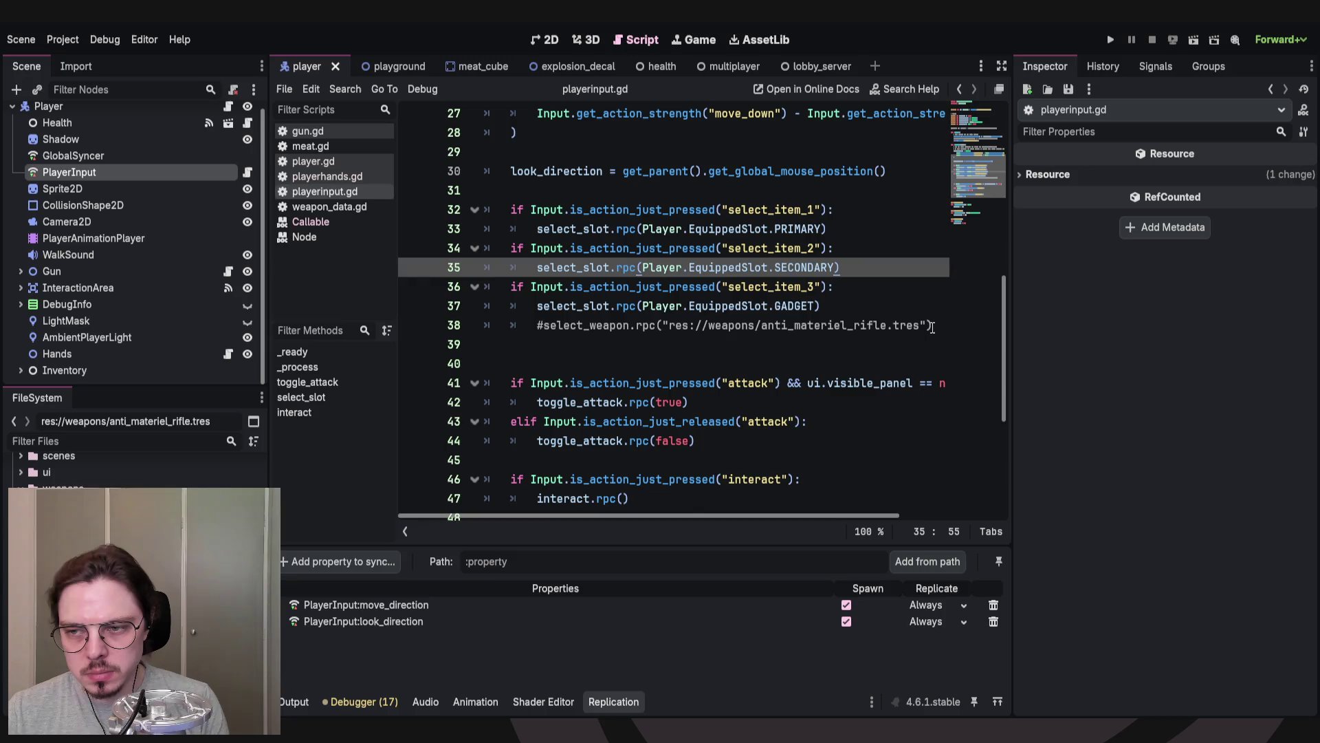
left_click(934, 325)
key("shift+Home")
key("shift+Home")
key("BackSpace")
key("BackSpace")
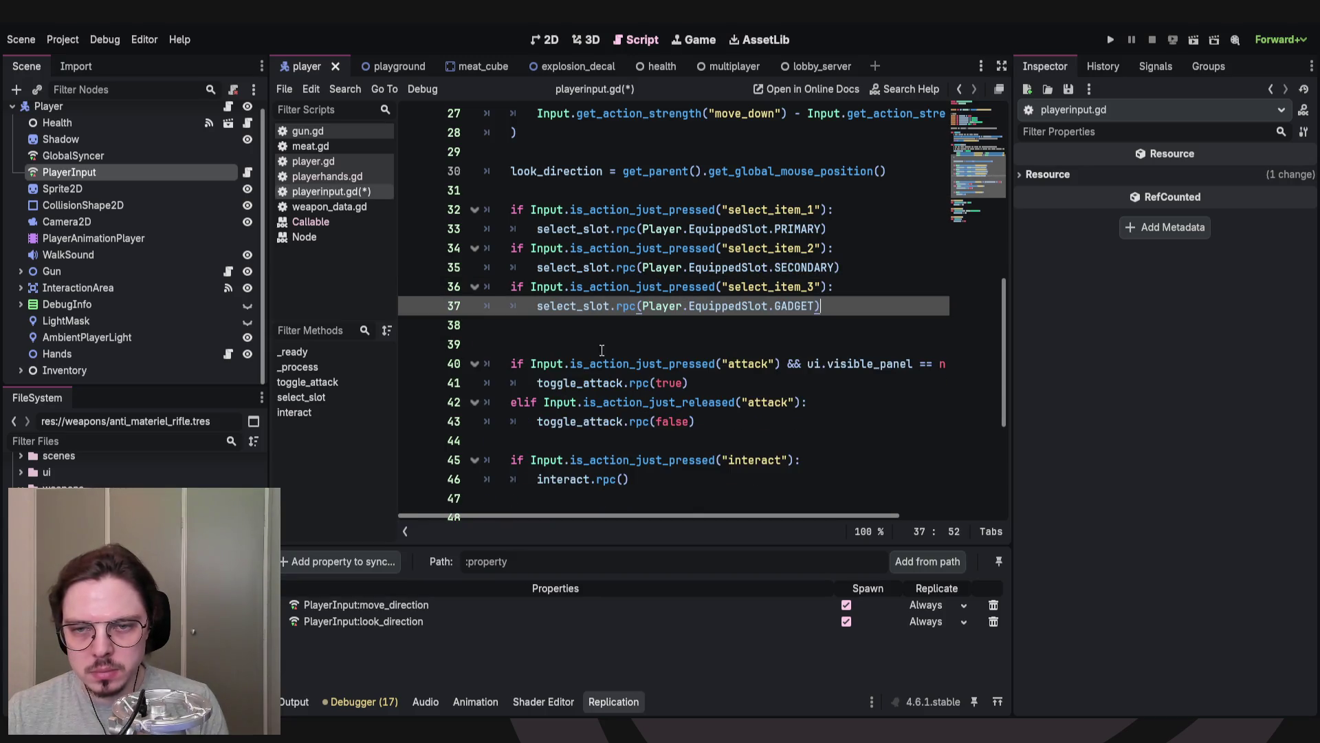
left_click(588, 345)
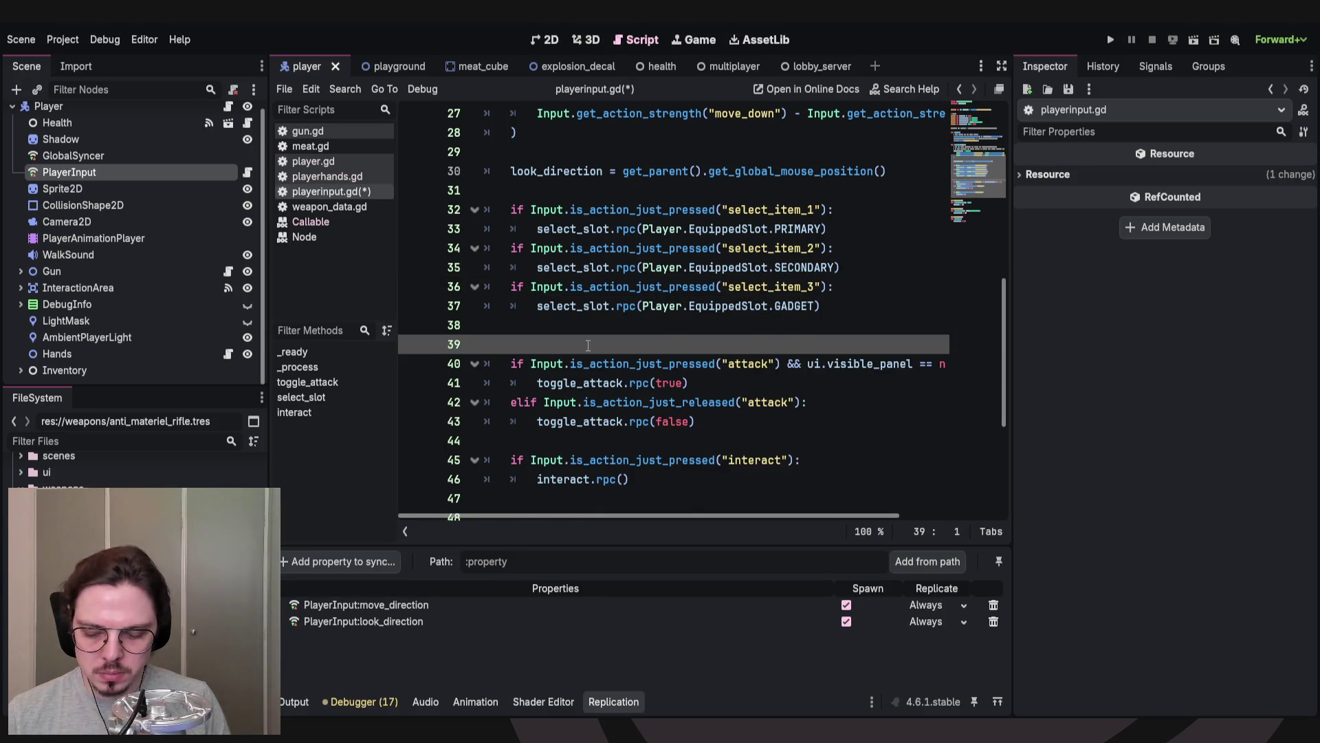
key("BackSpace")
key("ctrl+s")
Review the code after the interact block around line 46.
scroll(604, 371, "down", 3)
left_click(561, 306)
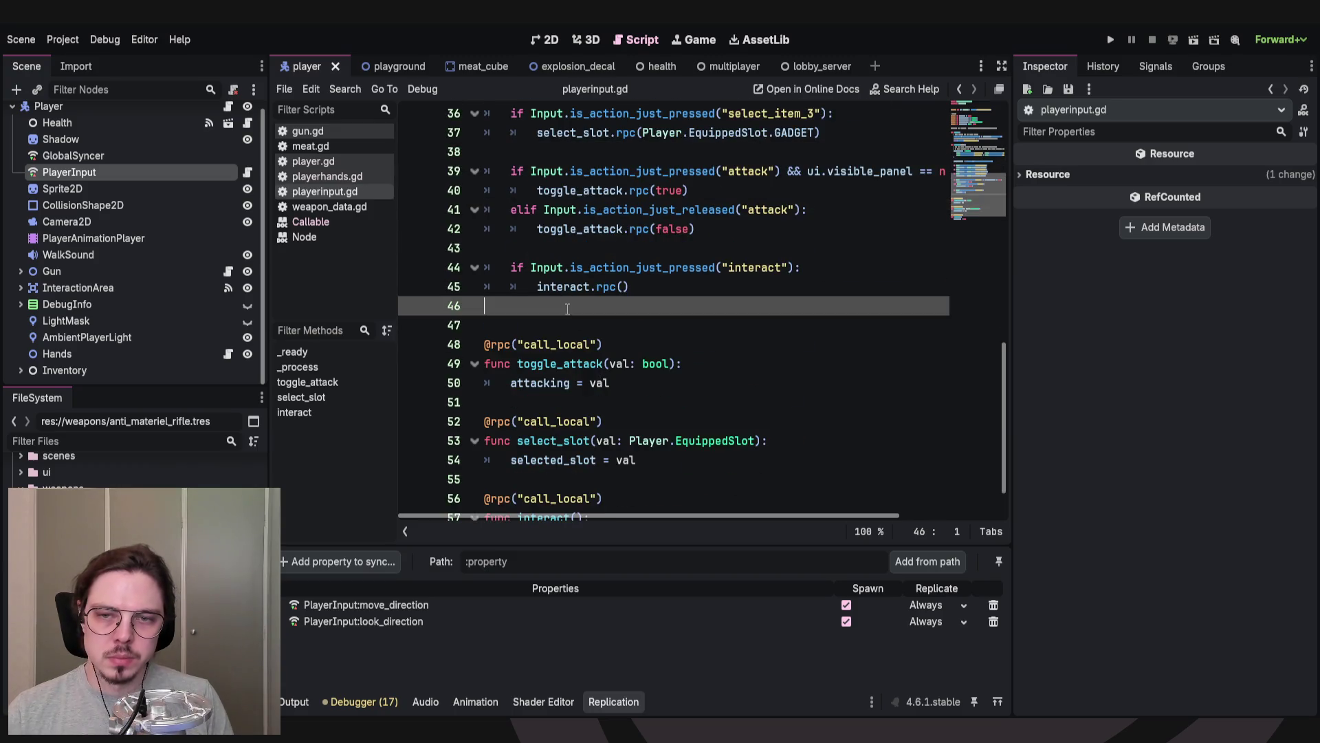
left_click(557, 318)
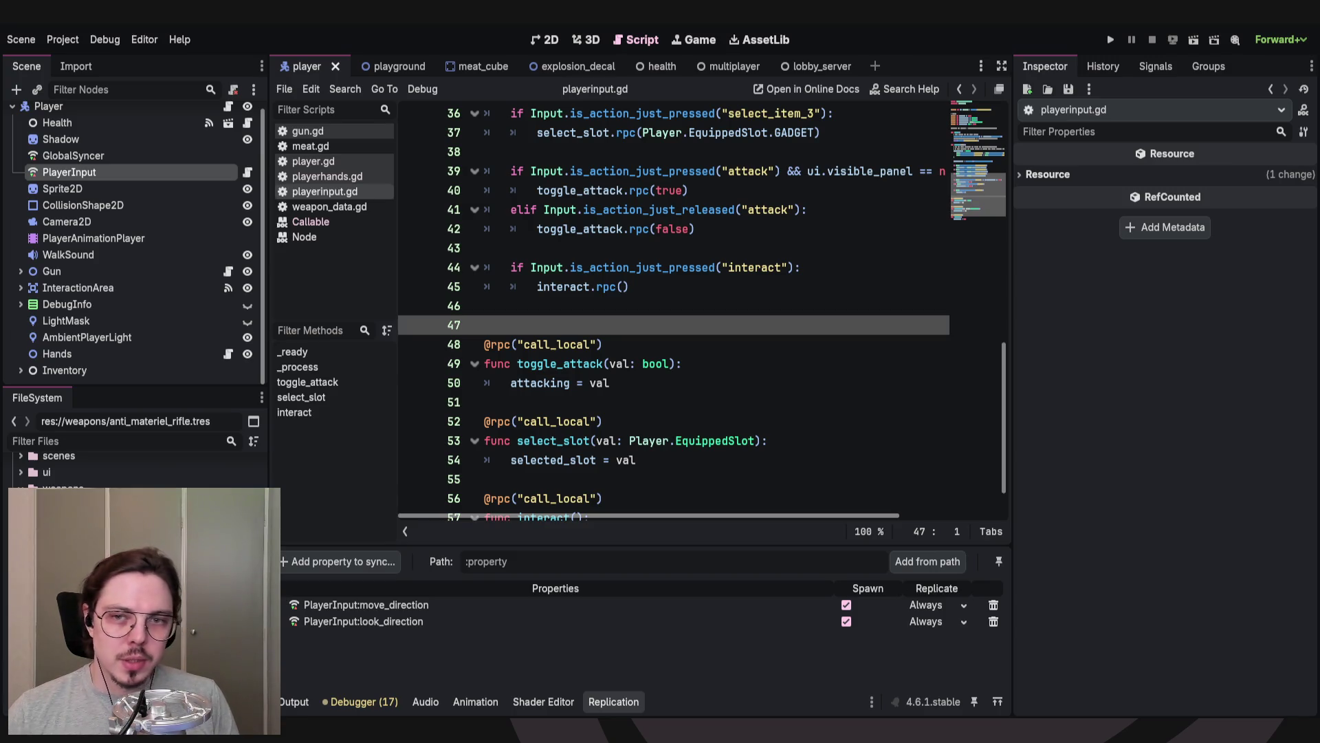
left_click(633, 305)
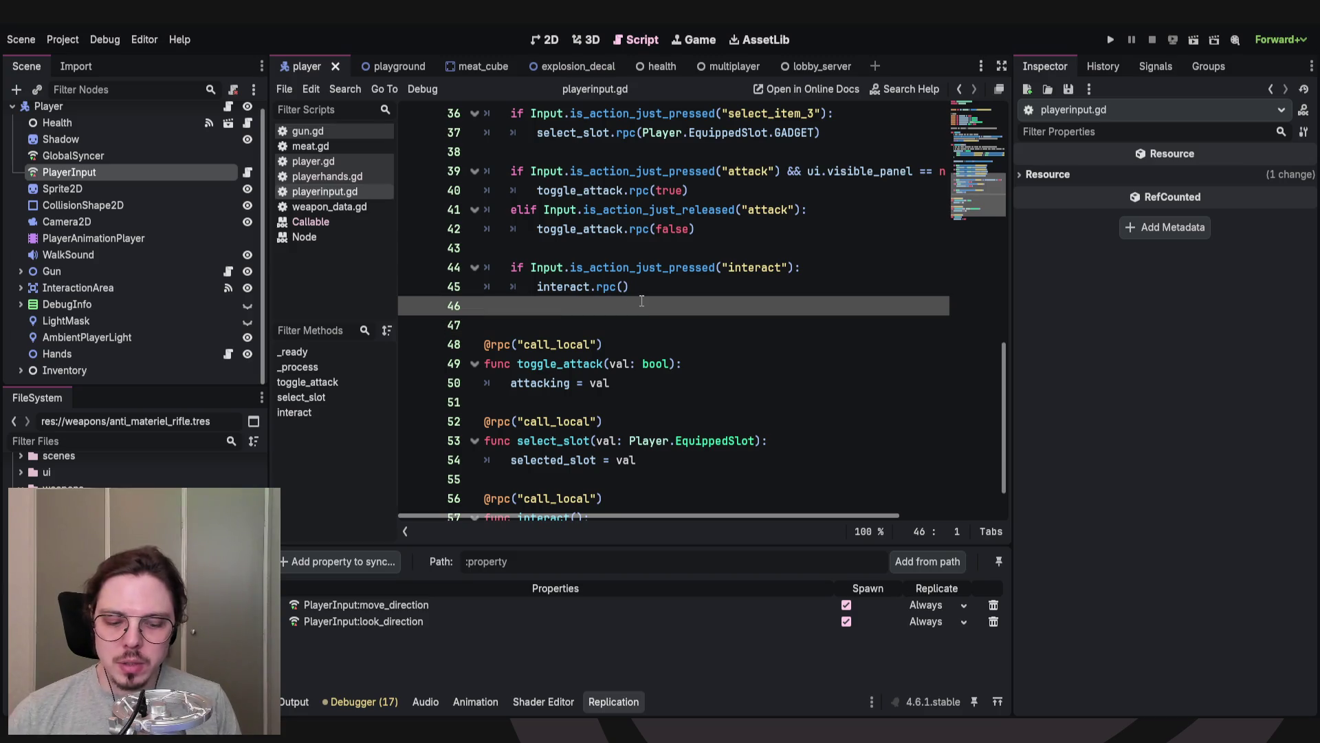
scroll(693, 345, "up", 4)
Review the synced exports at the top of playerinput.gd, select PlayerOwnedData, then select the Shadow node.
scroll(691, 316, "up", 3)
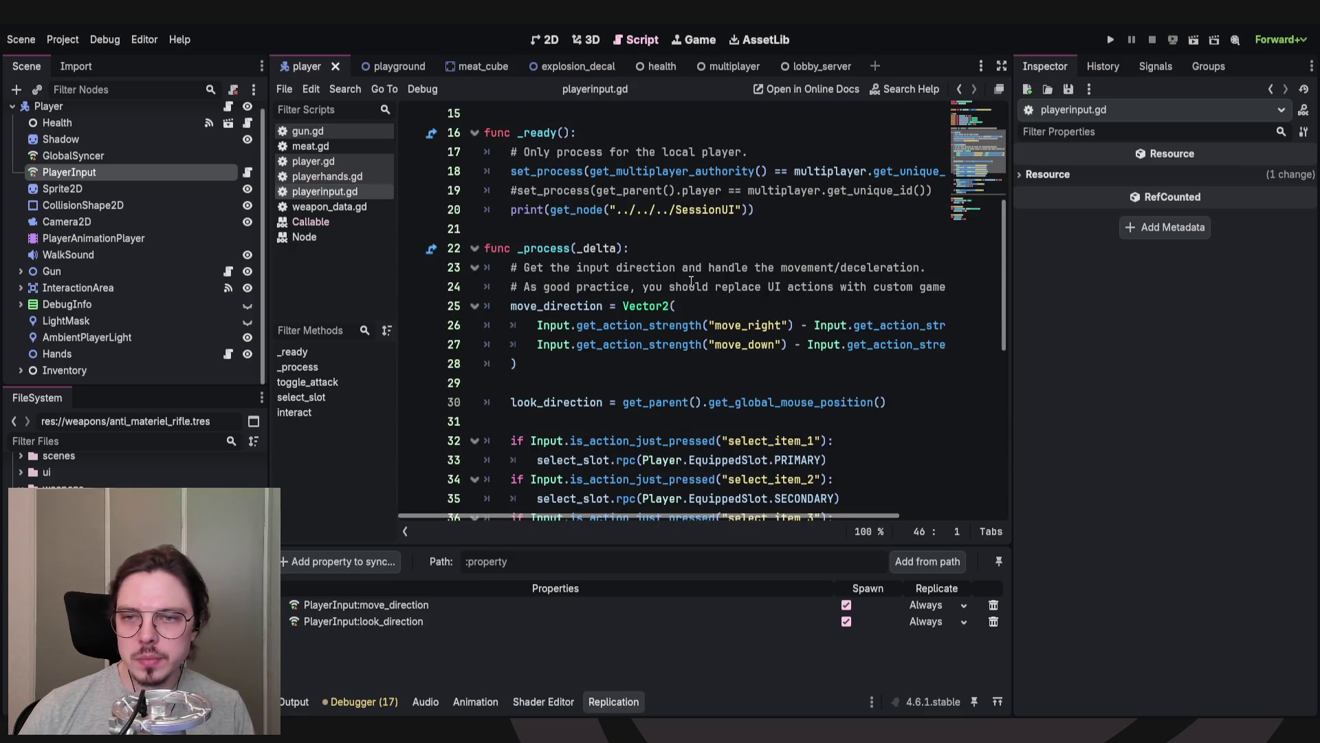
scroll(685, 279, "up", 2)
scroll(685, 280, "up", 2)
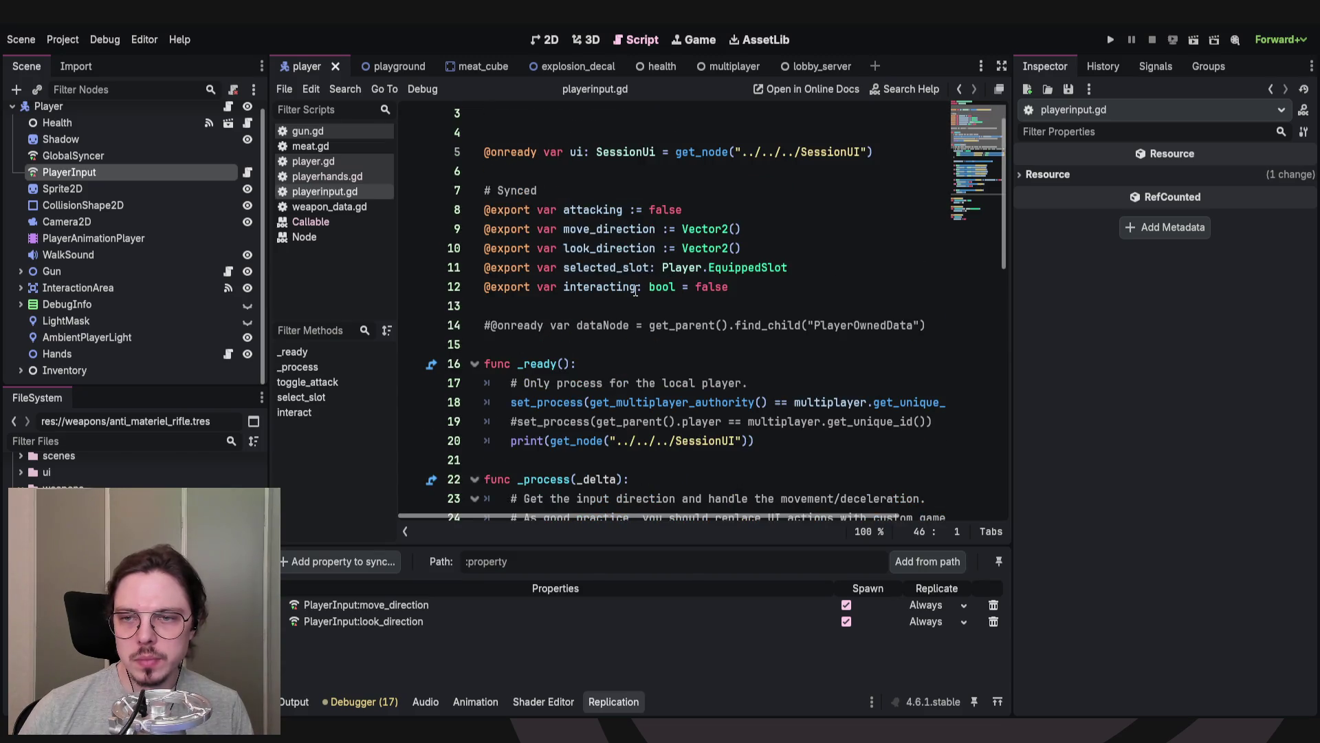
left_click(514, 346)
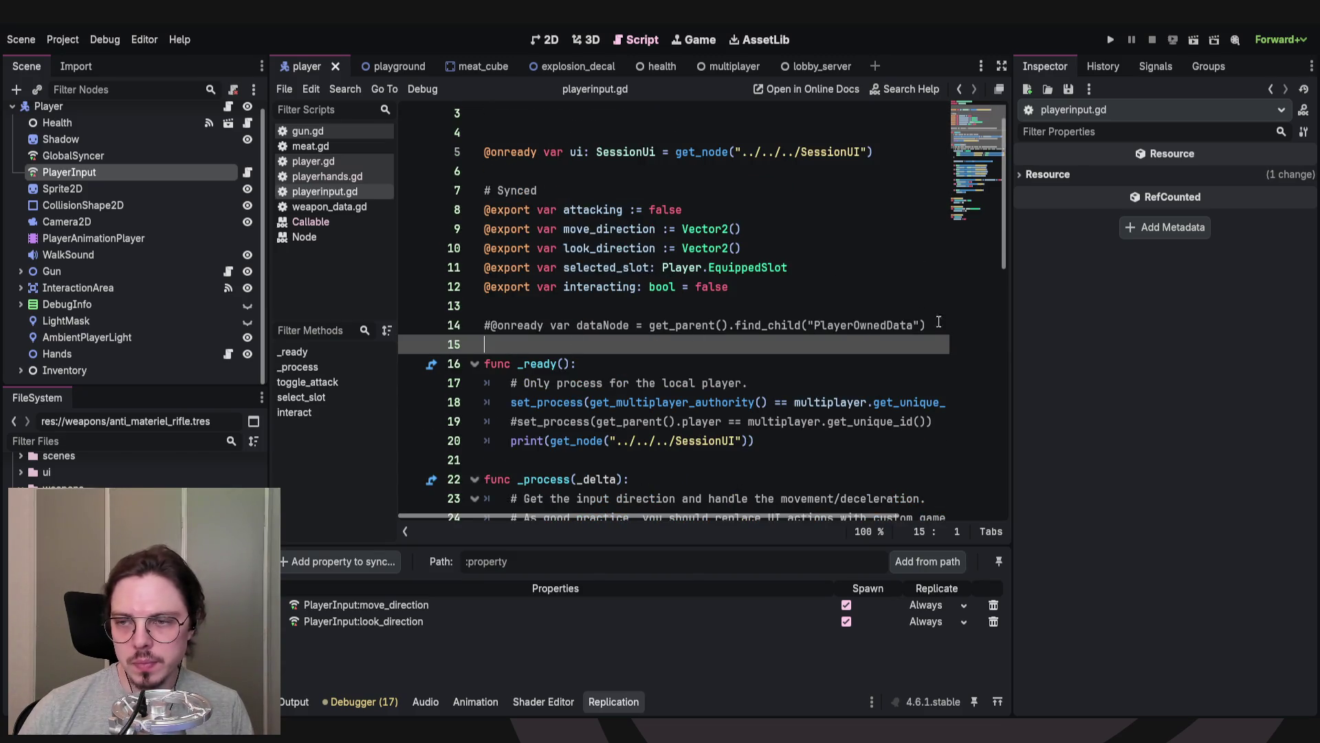
left_click(507, 309)
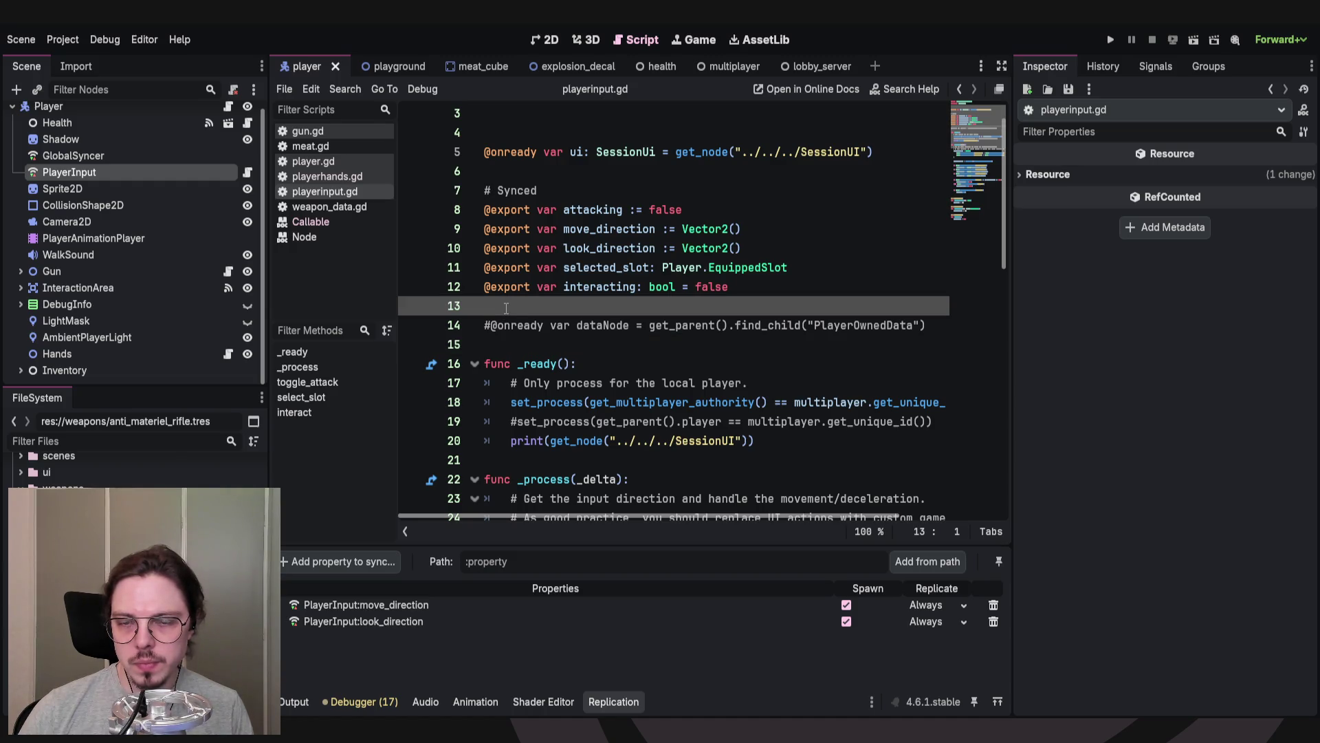
left_click(499, 343)
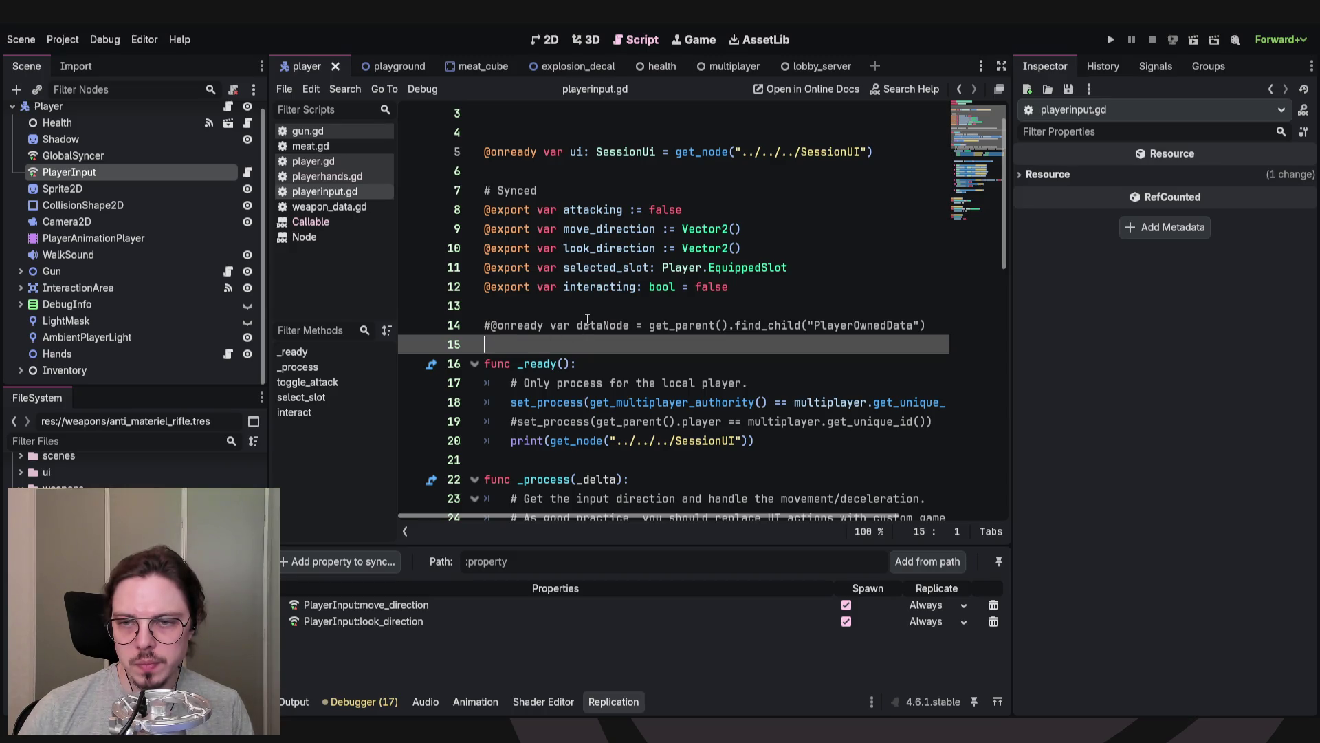
double_click(868, 326)
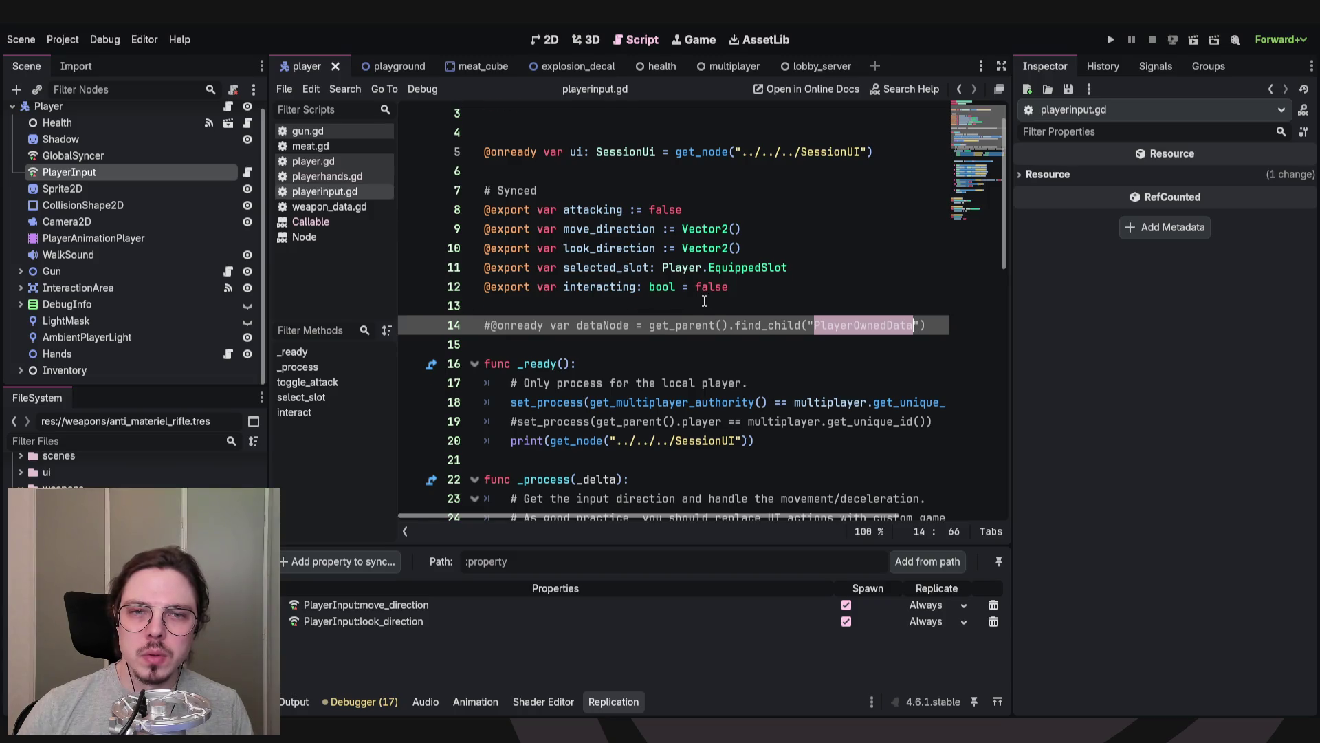
scroll(451, 264, "up", 1)
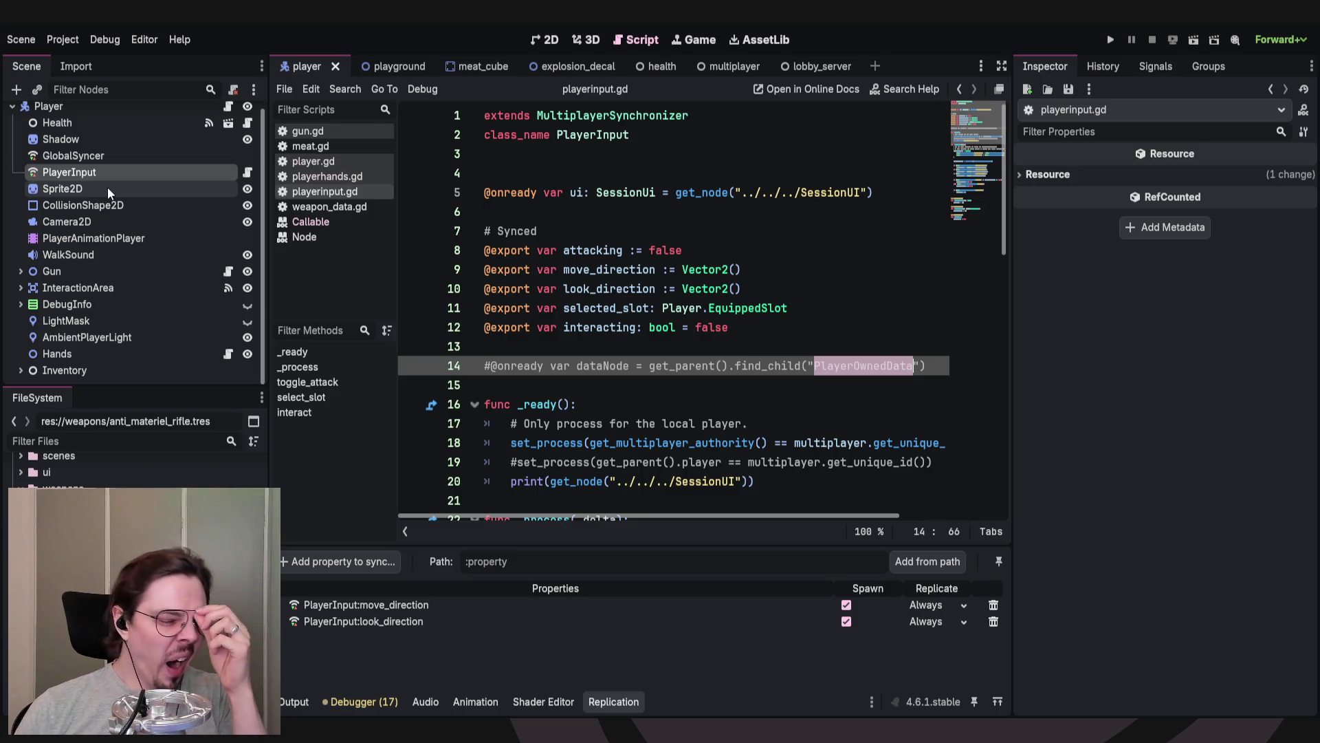
left_click(59, 141)
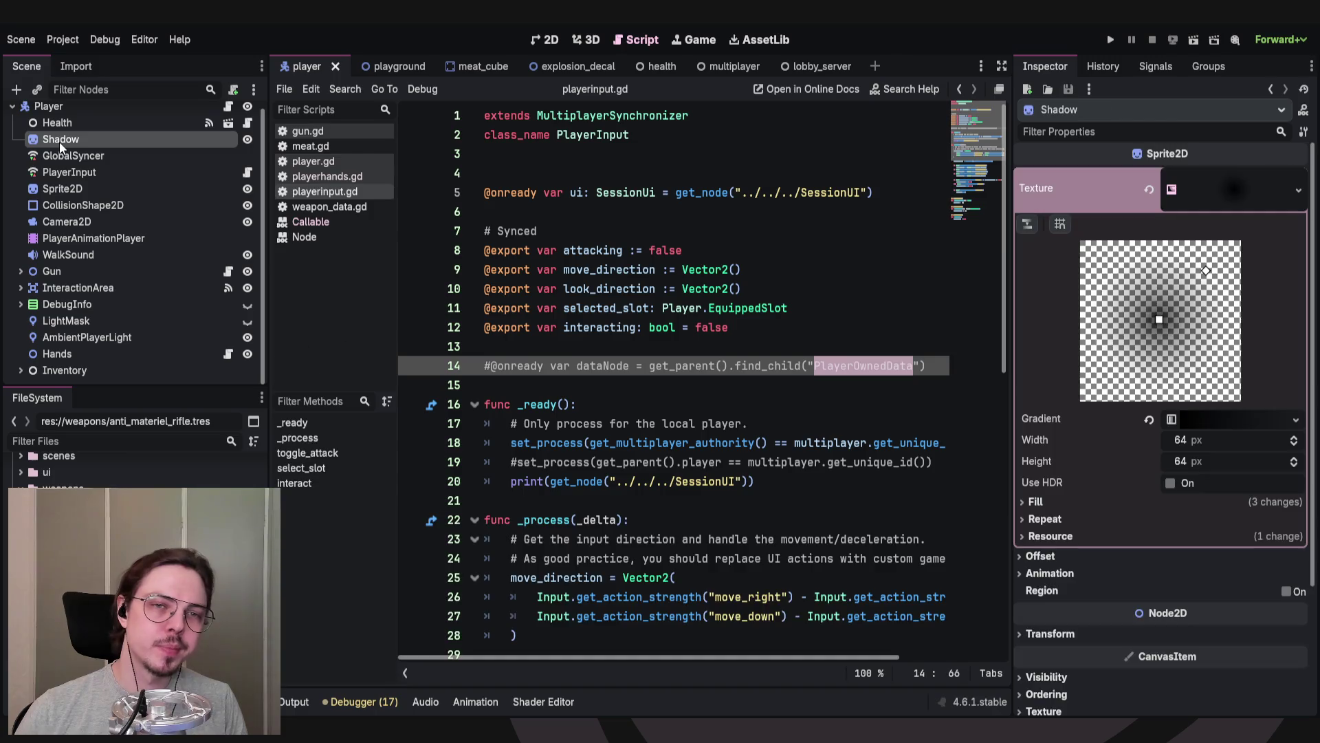
Open the Health node's health.gd script, then select the PlayerInput node to see its replication.
left_click(115, 124)
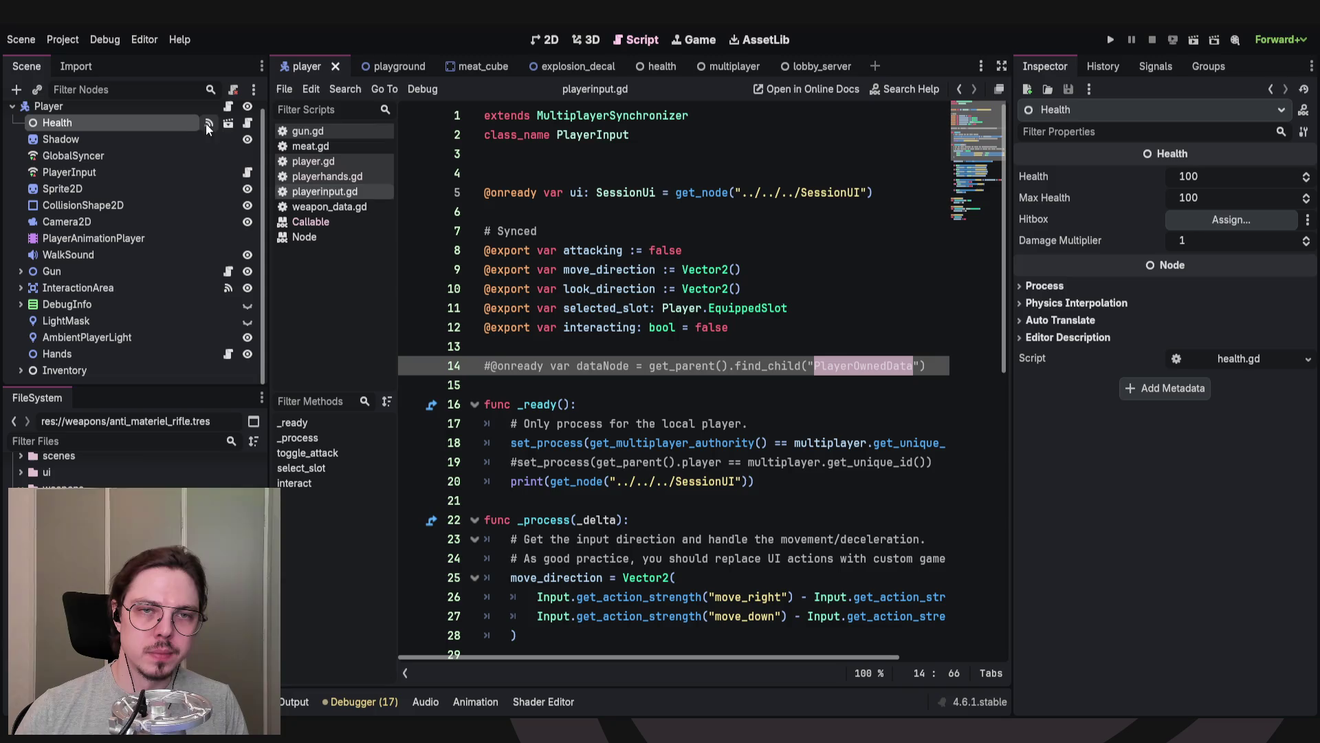
left_click(249, 122)
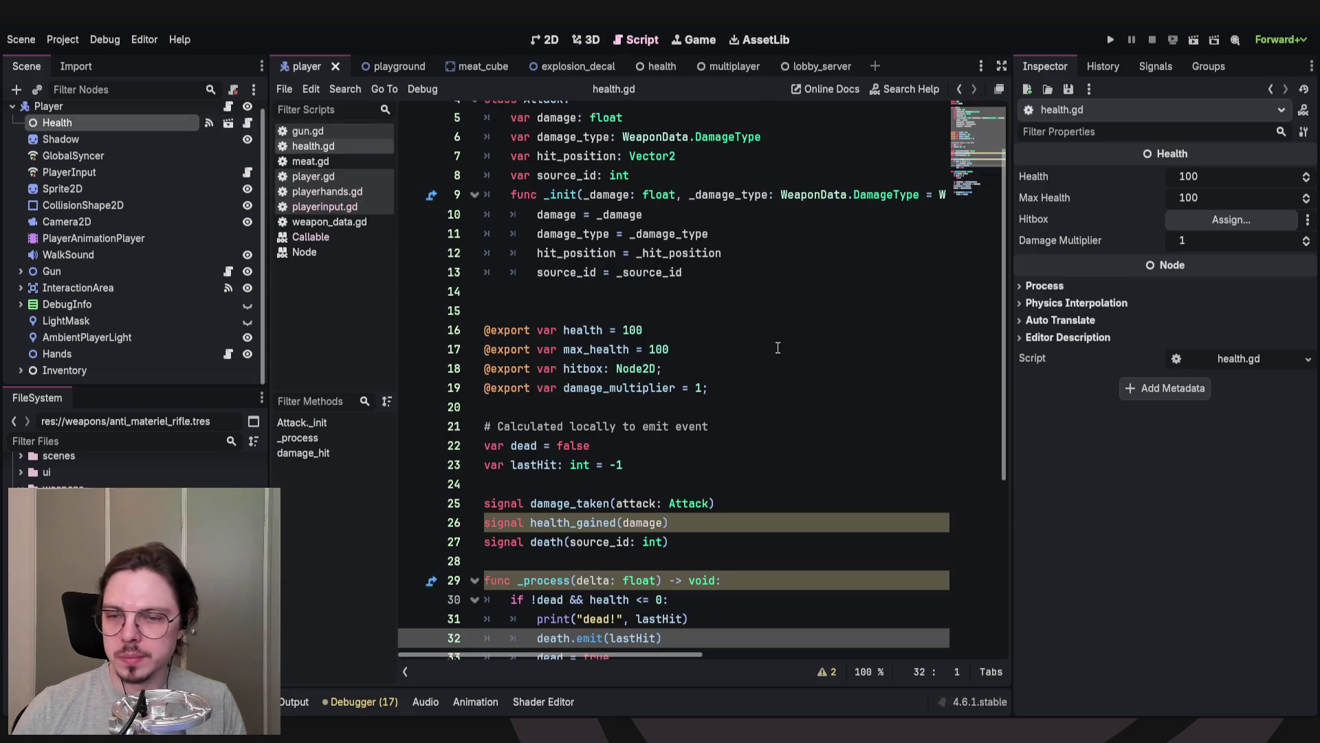
scroll(799, 344, "up", 2)
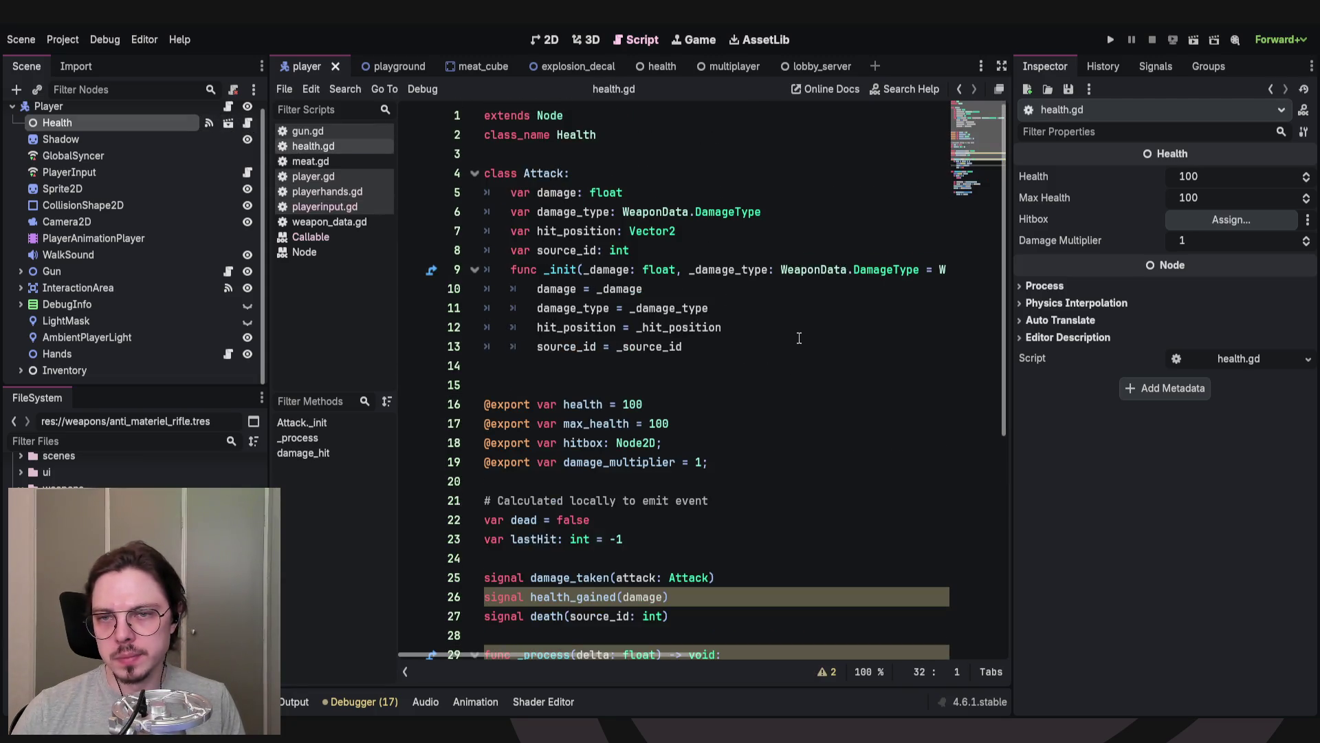
left_click(757, 387)
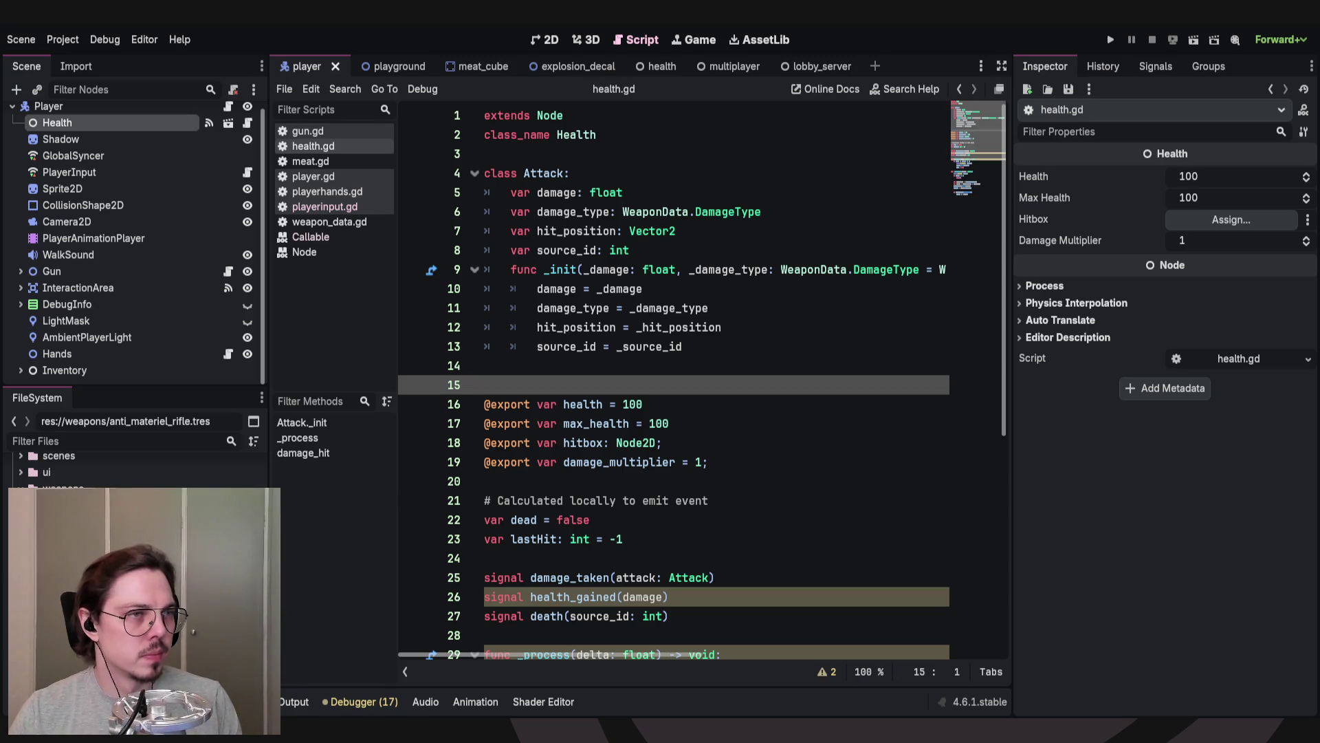
left_click(80, 170)
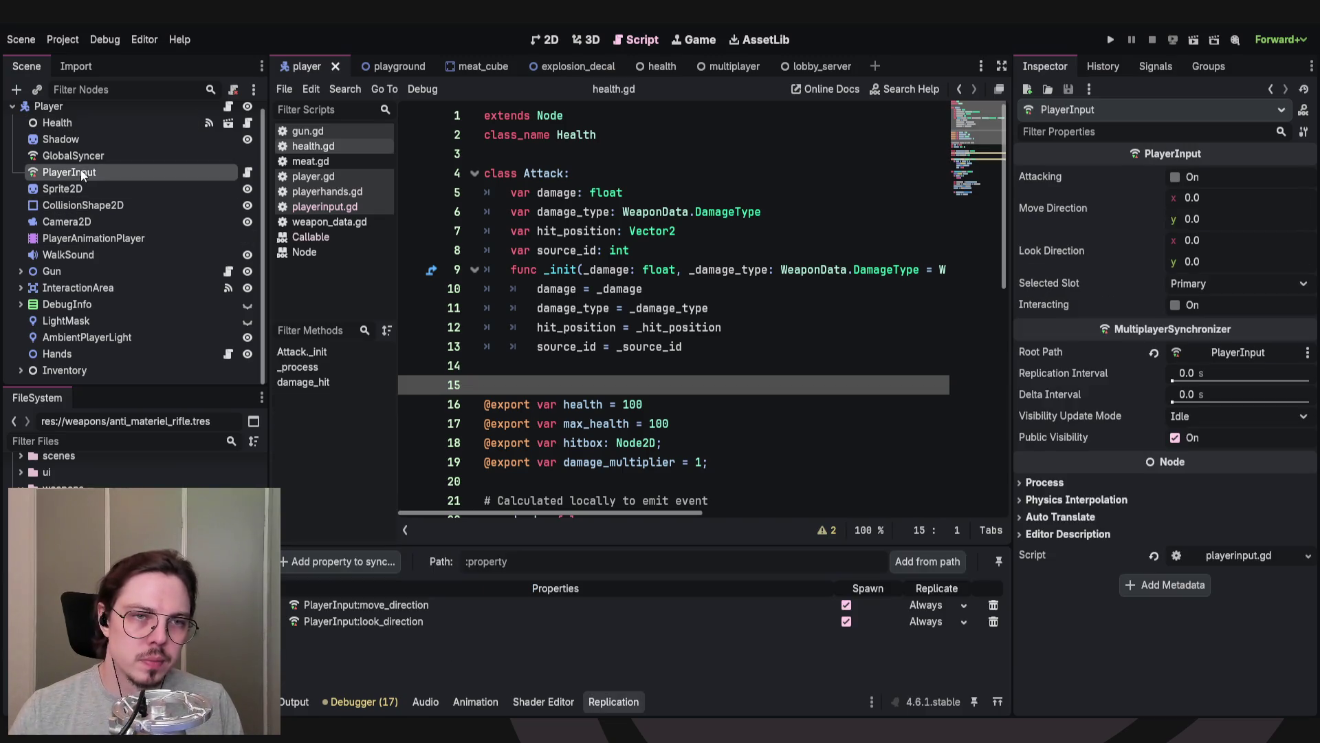
Enlarge GlobalSyncer's Replication list to review synced properties, then select the Player root node.
left_click(86, 158)
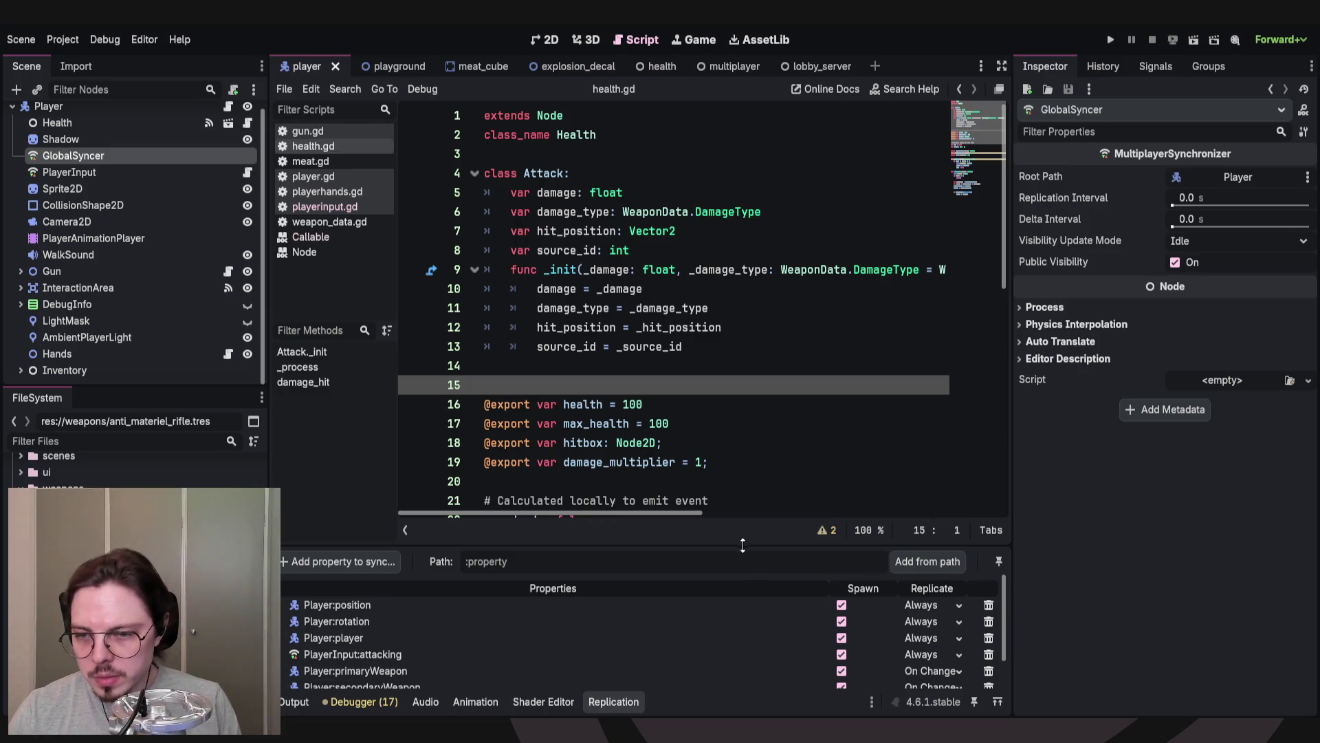
left_click_drag(742, 545, 724, 415)
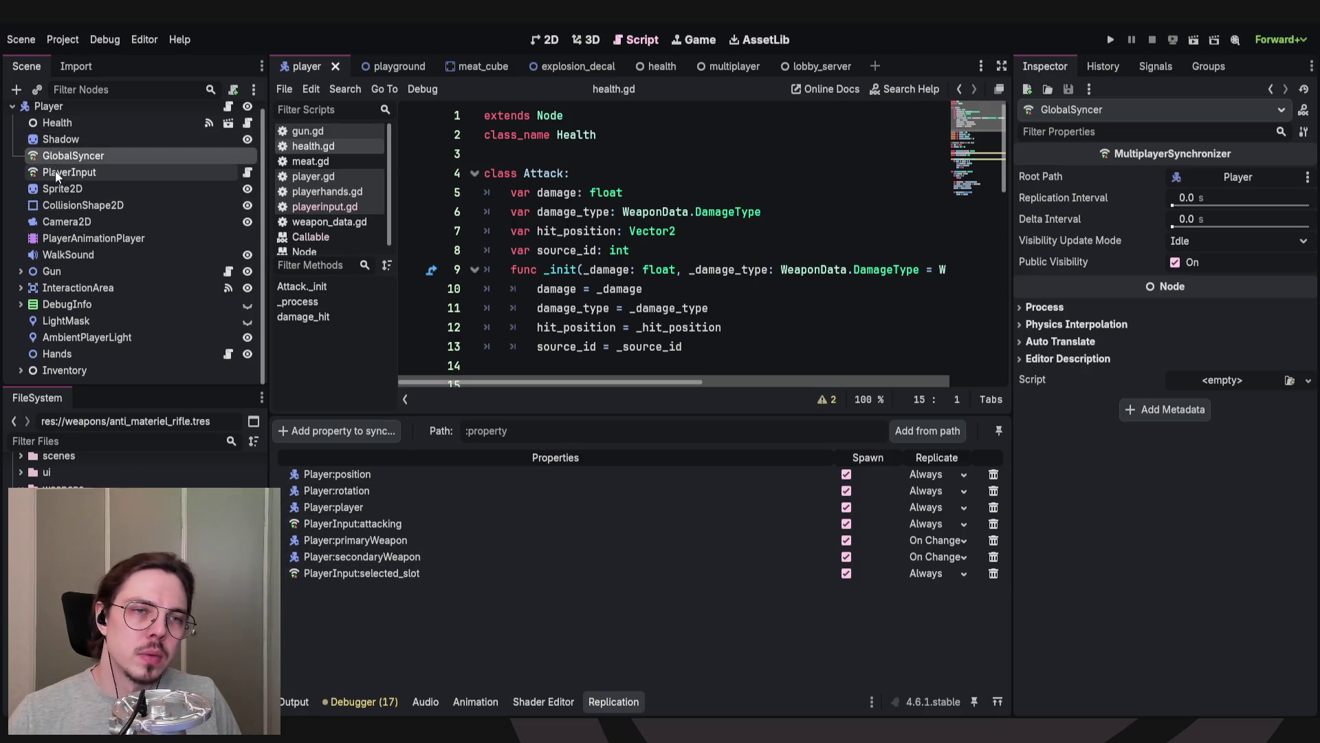
left_click(57, 110)
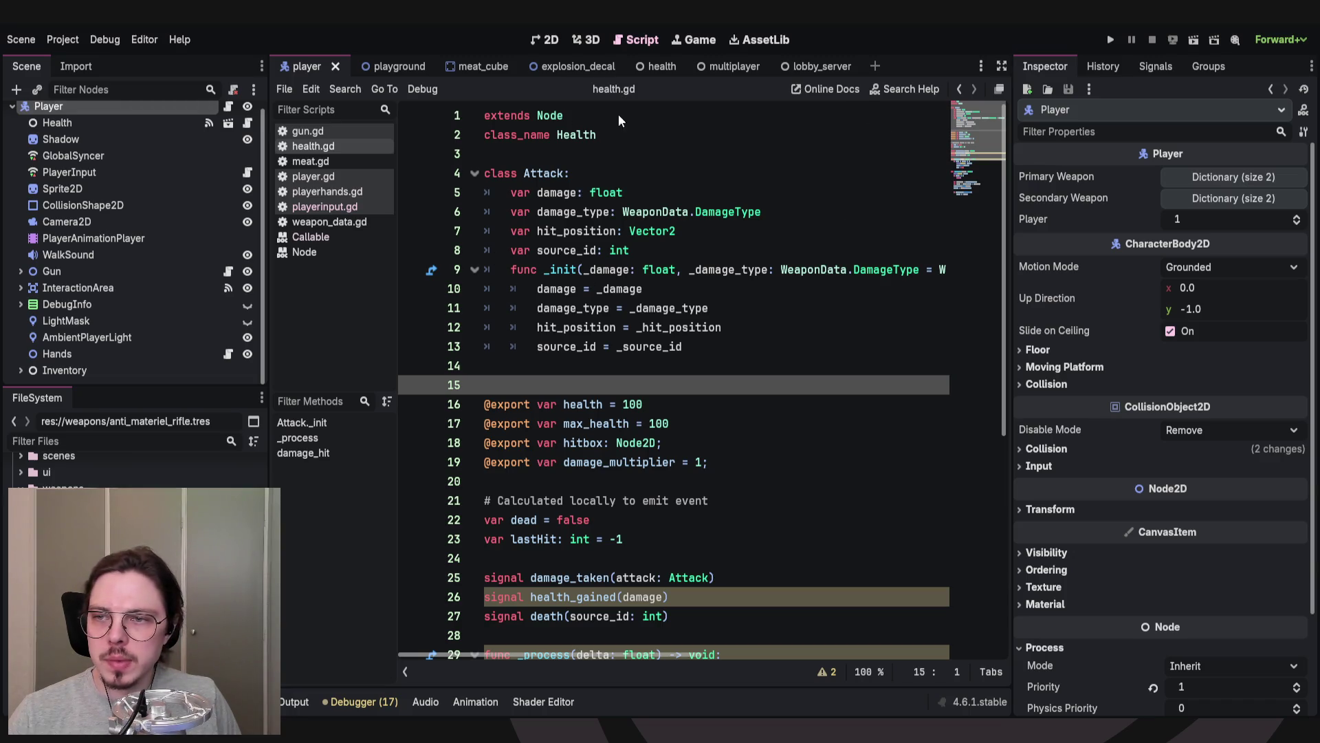
Paste a MultiplayerSpawner under Player and rename it HandSpawner.
key("ctrl+v")
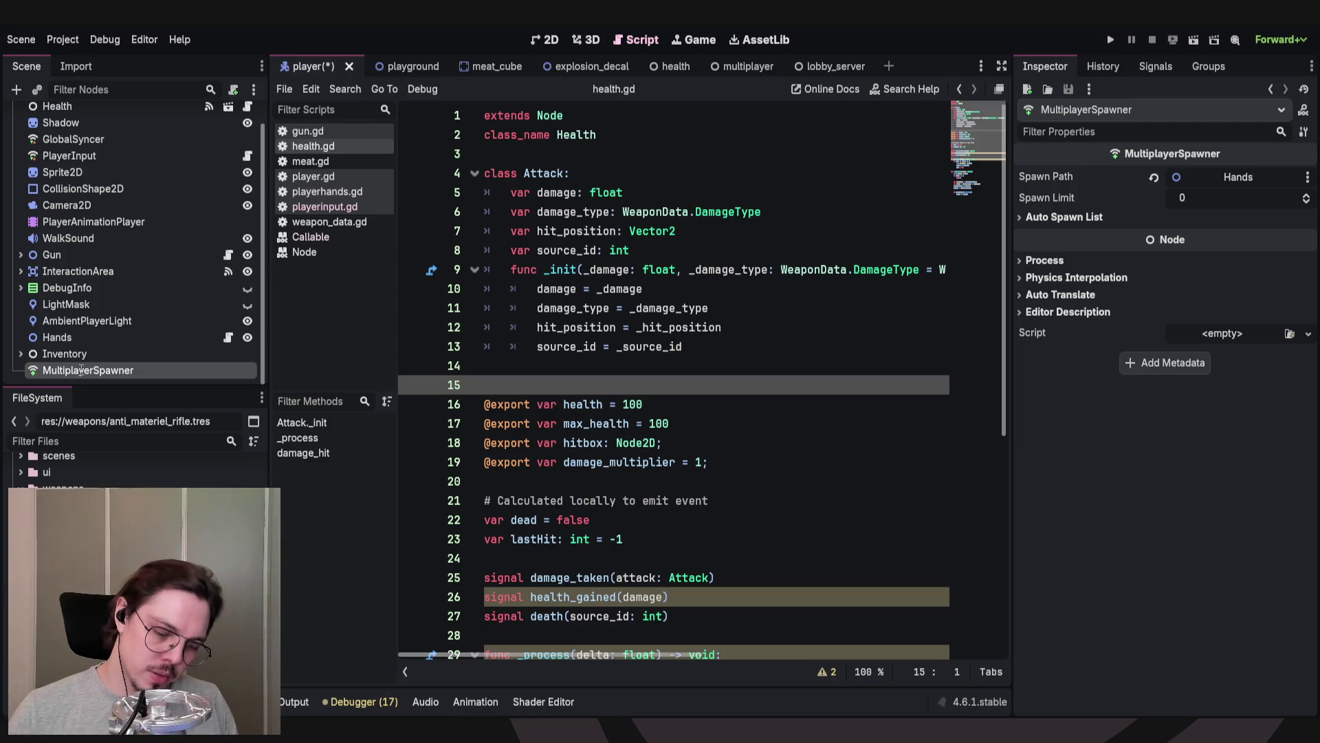
type("HandSpawner")
key("Return")
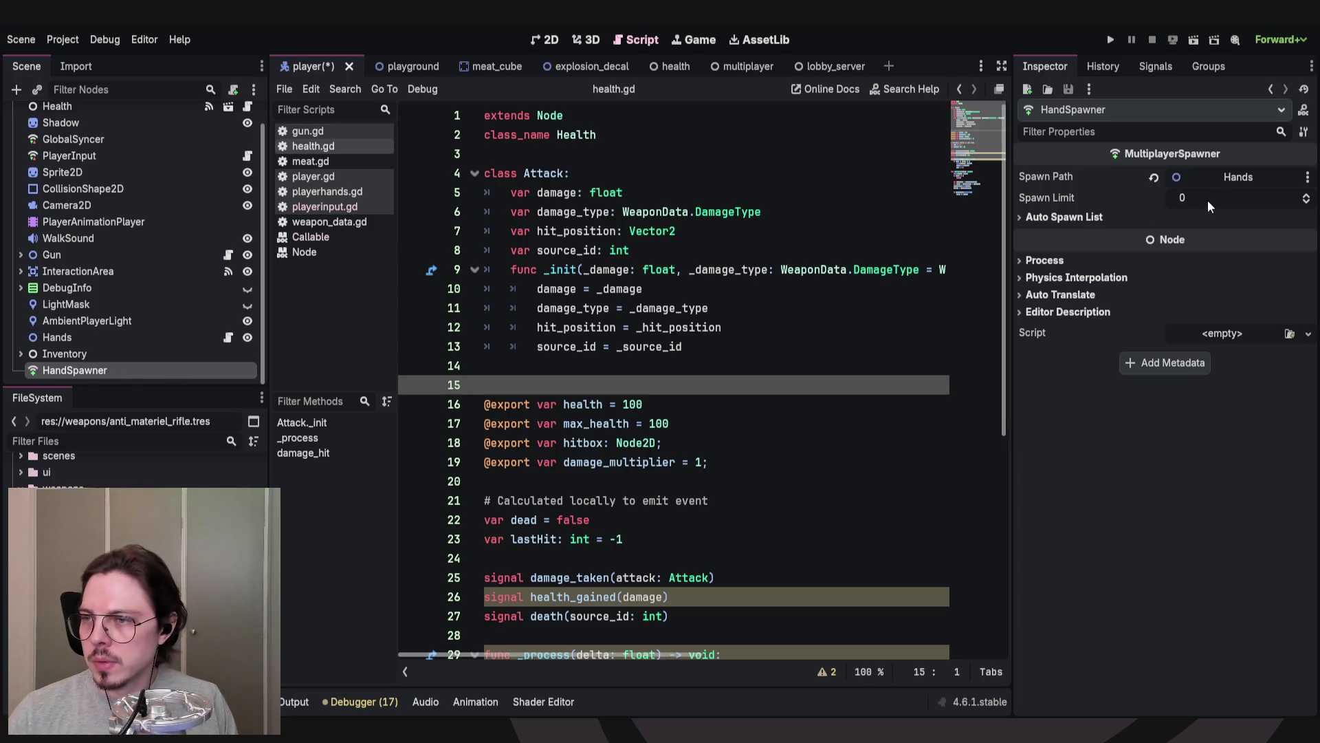
Try HandSpawner's Auto Spawn List and Process sections without keeping changes, then save the player scene.
left_click(1052, 218)
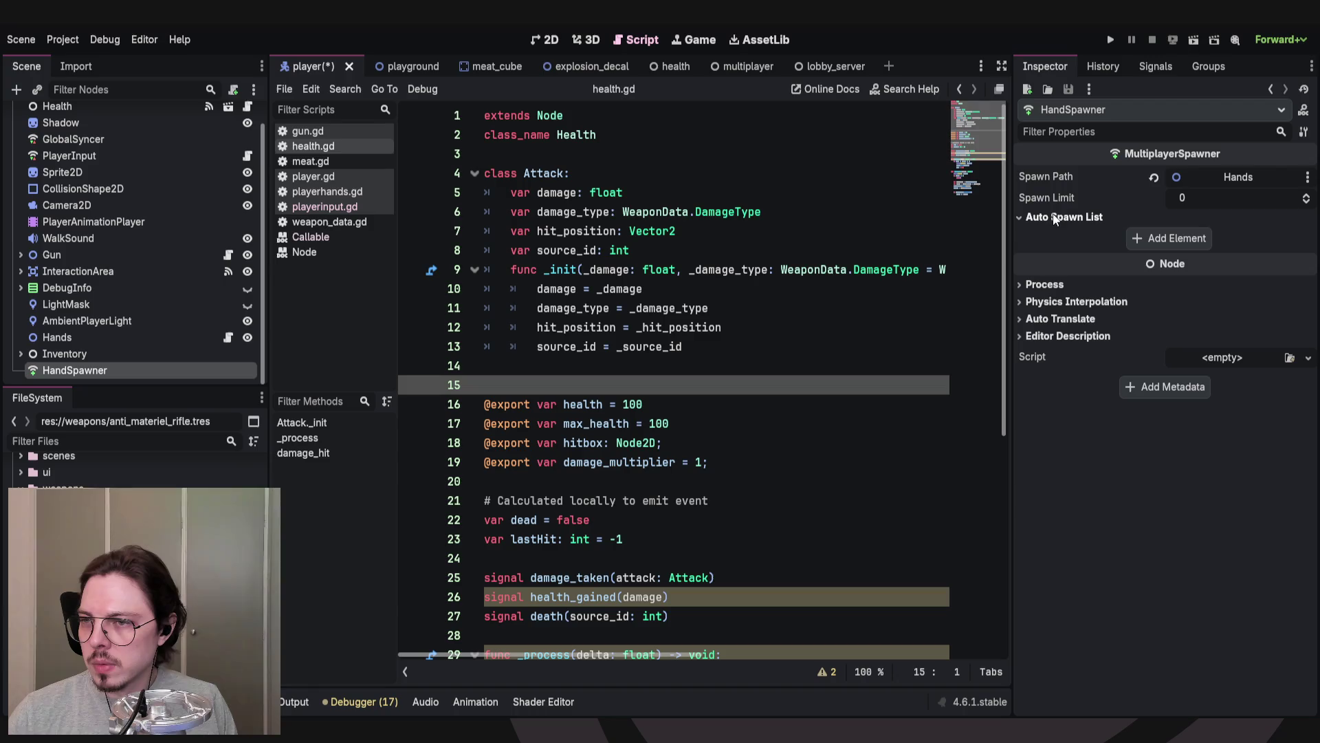
left_click(1162, 238)
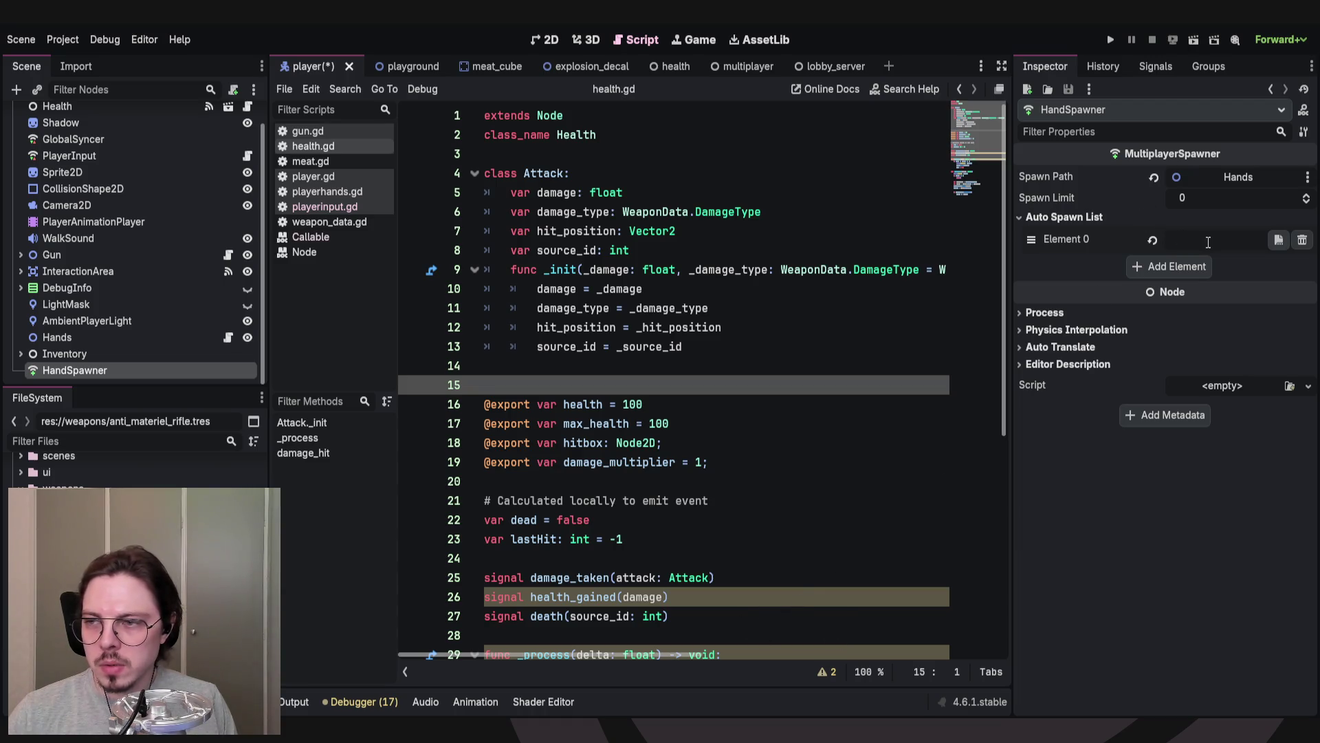
left_click(1302, 240)
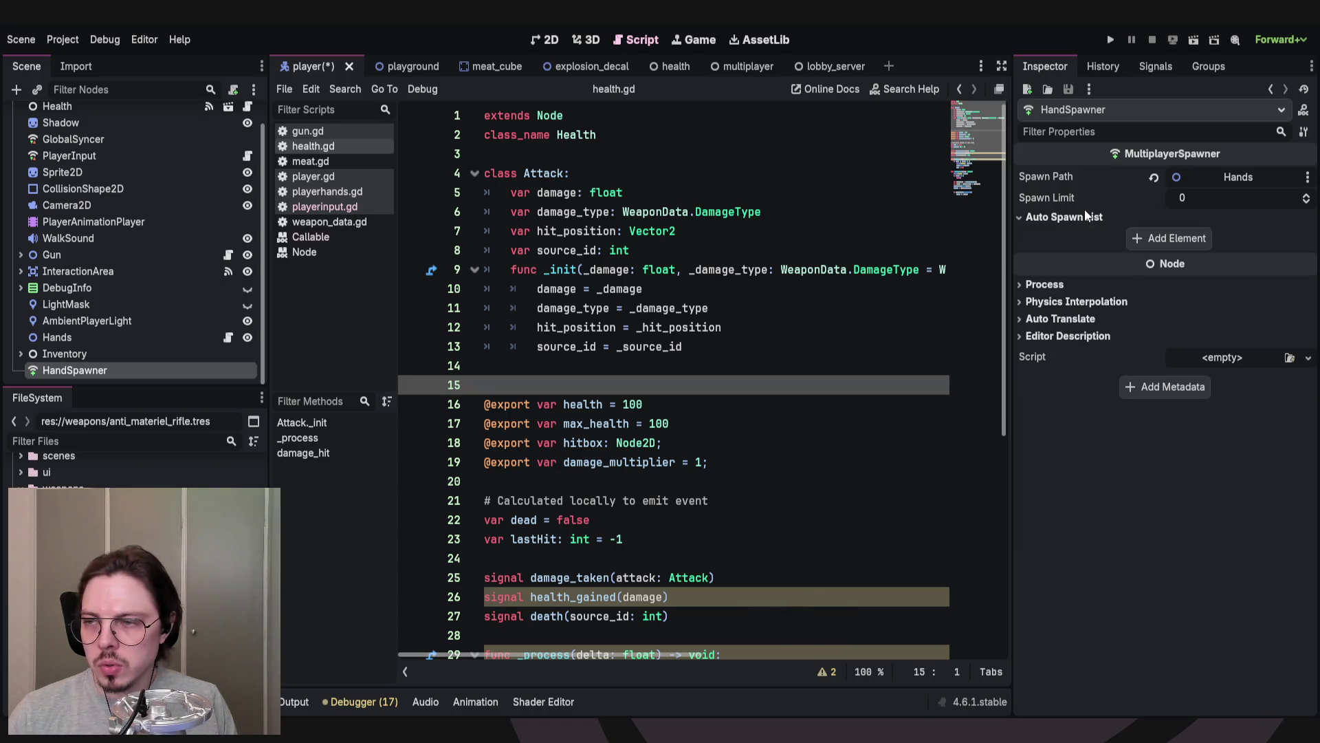
left_click(1084, 213)
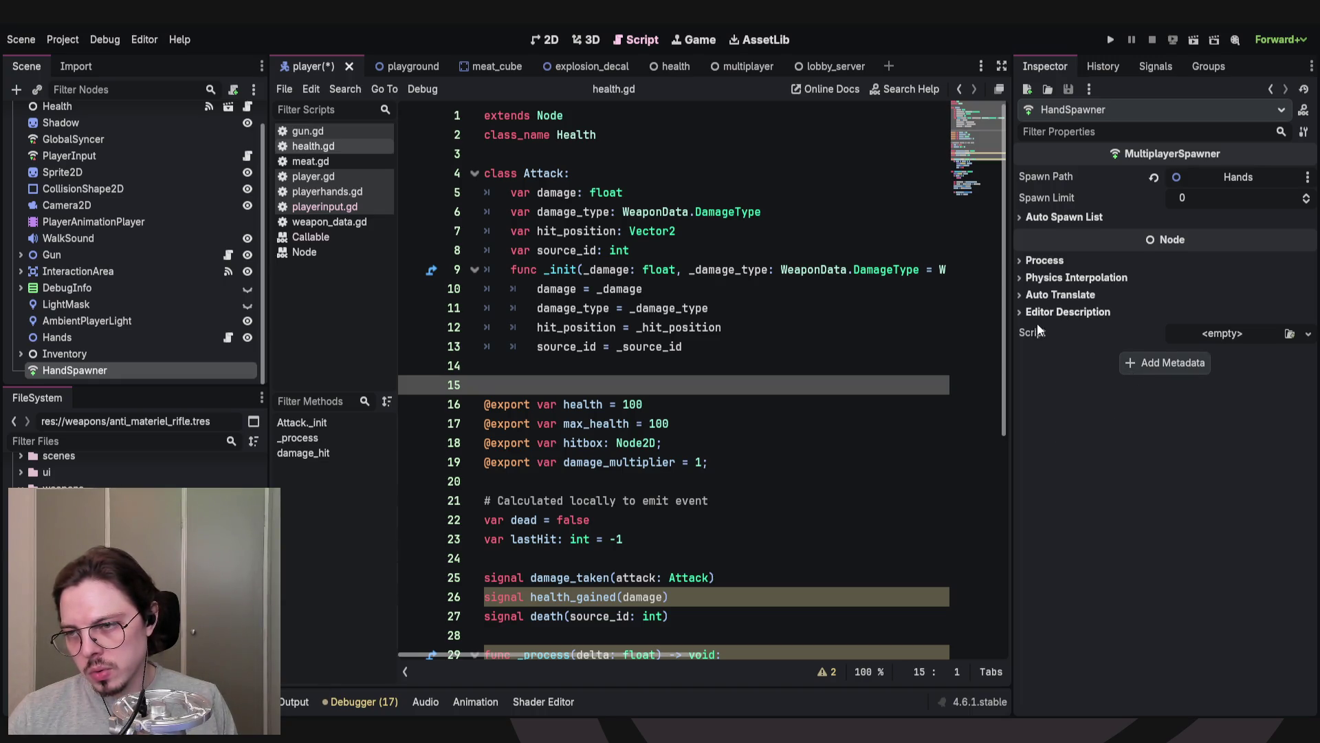
left_click(1048, 261)
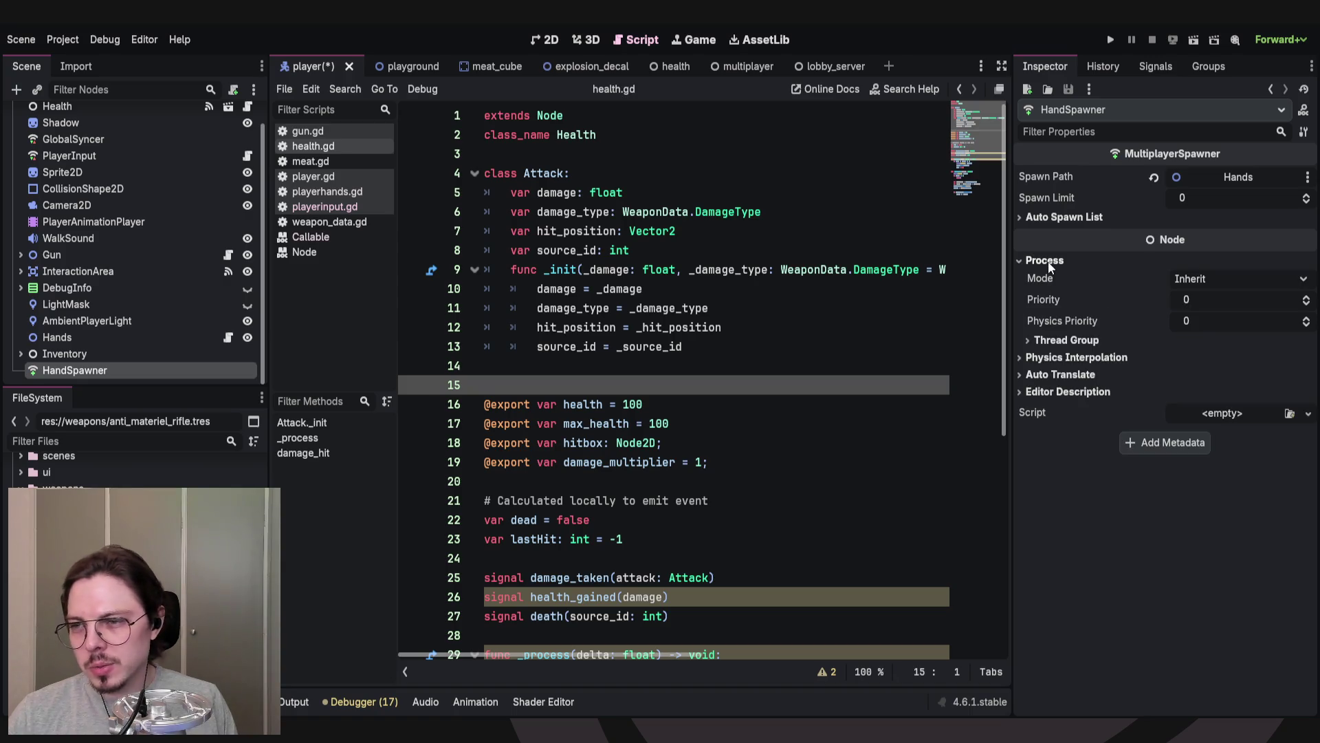
left_click(1047, 262)
left_click(1076, 218)
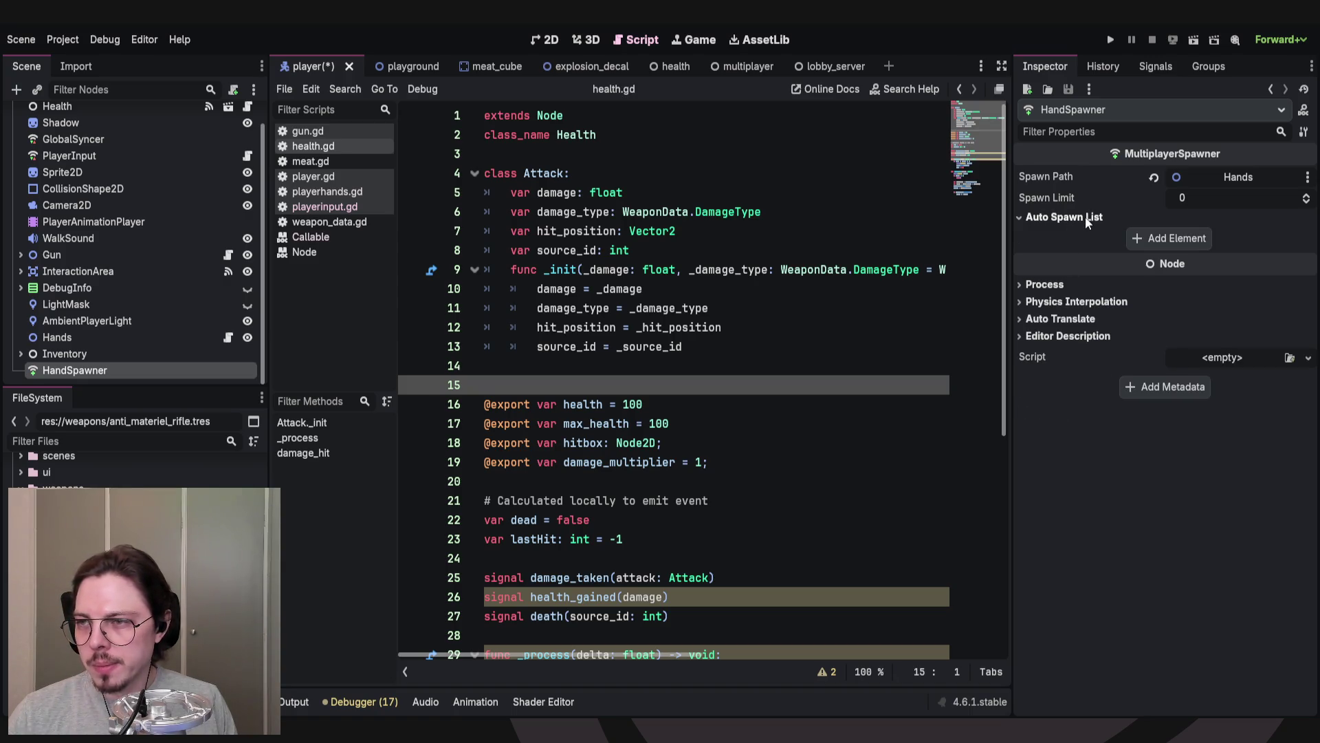
left_click(1079, 214)
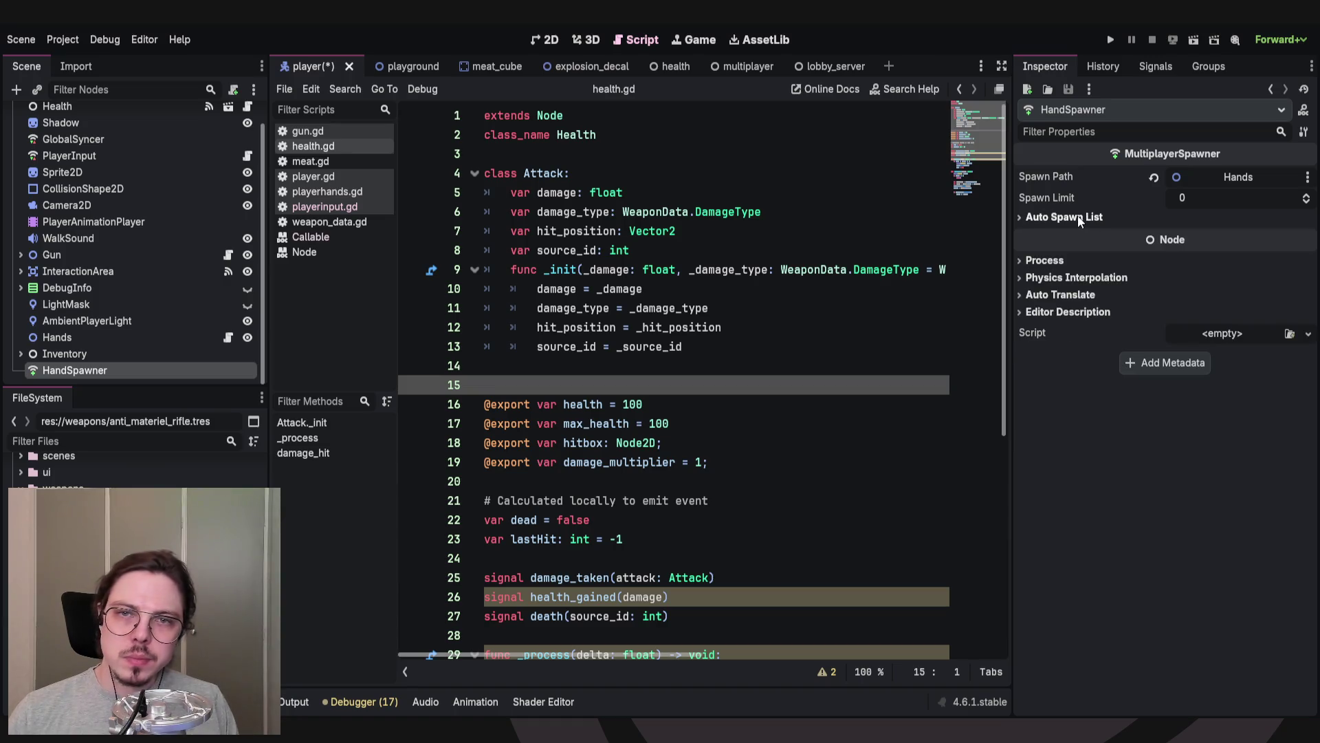
key("ctrl+s")
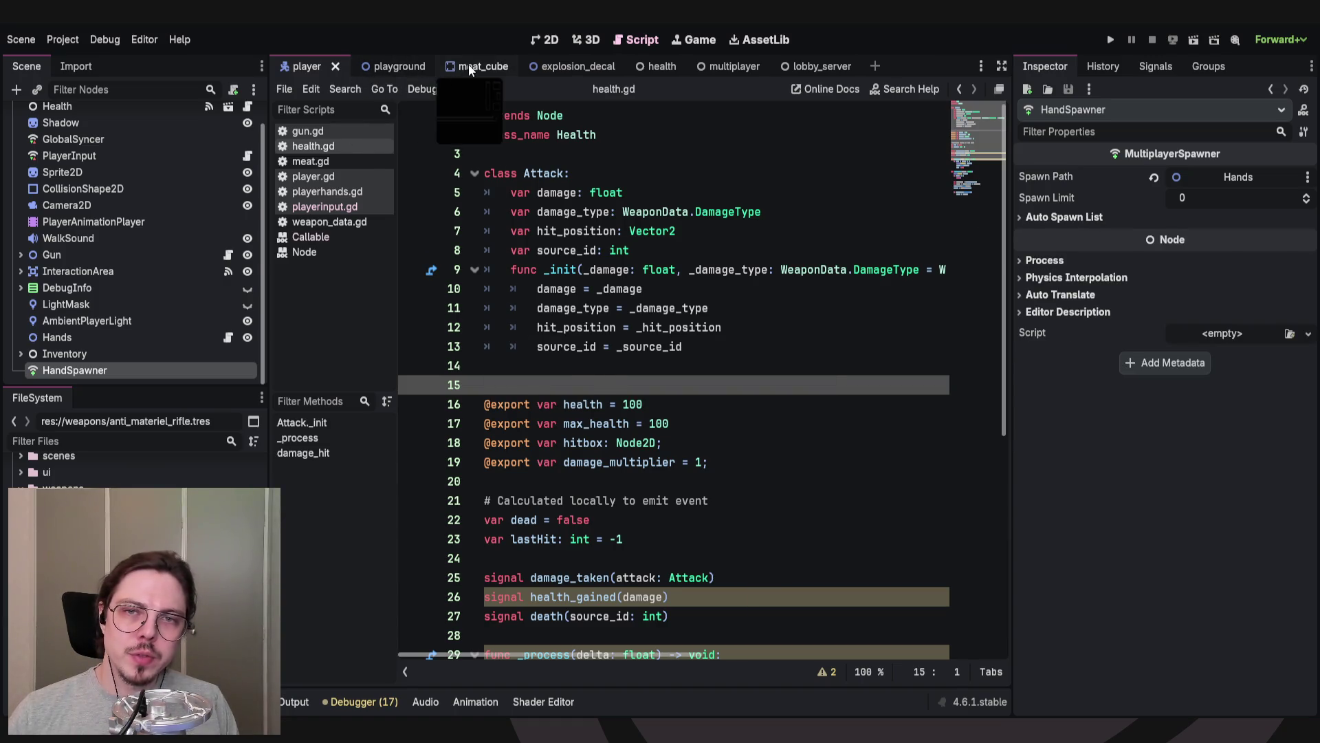
Switch to the playground scene and select PlayerSpawner with its Auto Spawn List expanded.
left_click(468, 64)
left_click(414, 66)
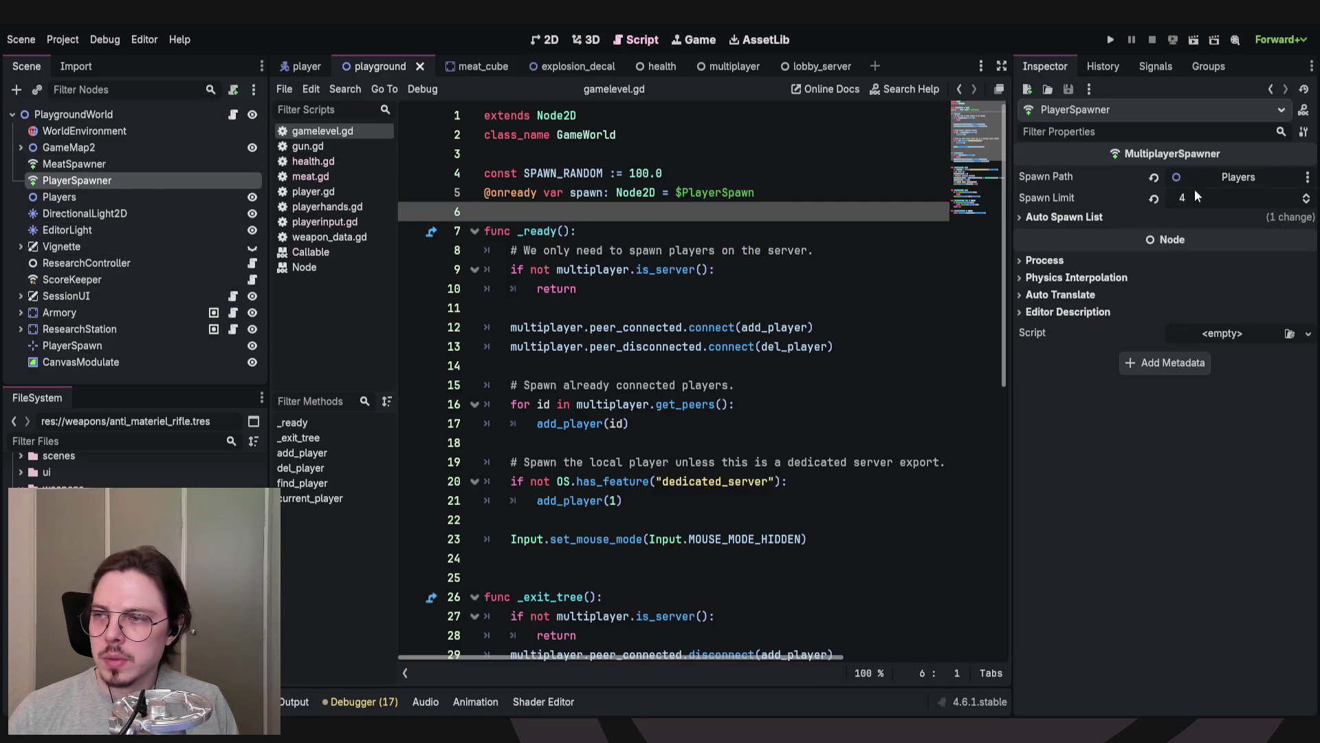
left_click(1026, 217)
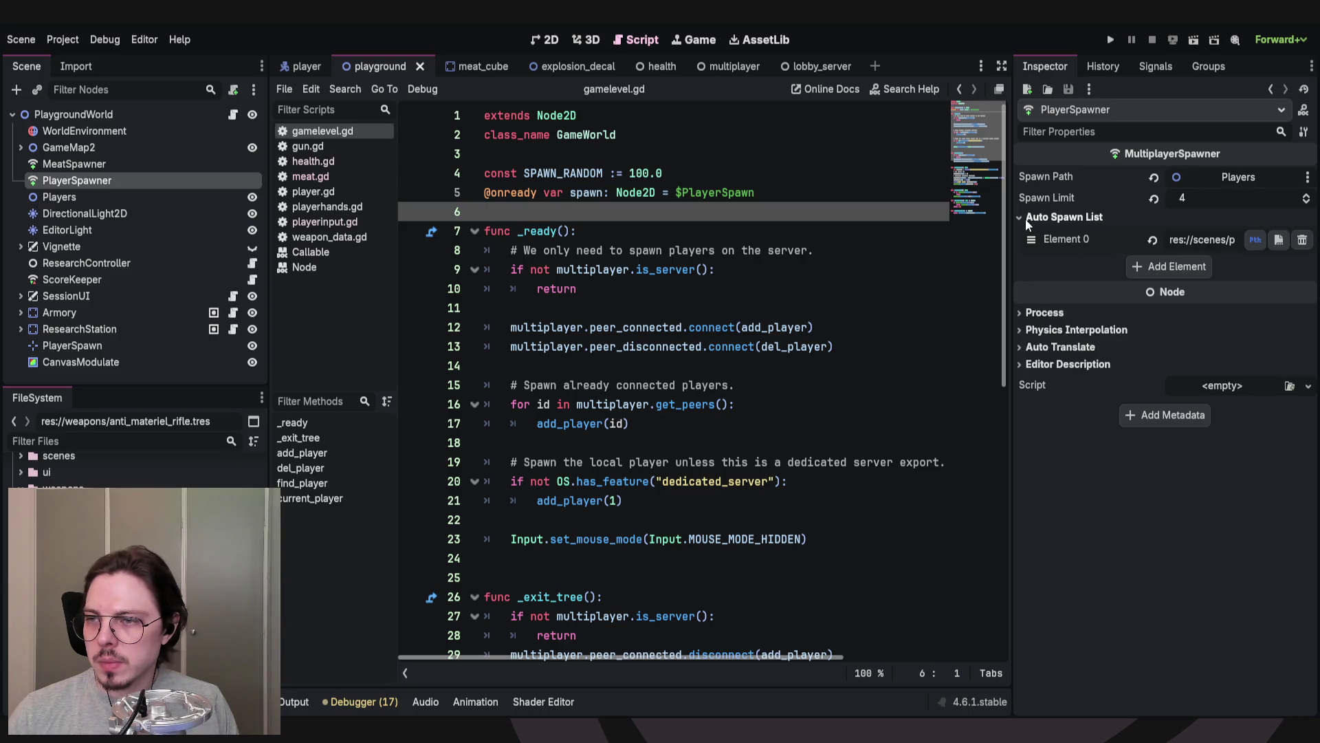
left_click(76, 167)
left_click(69, 179)
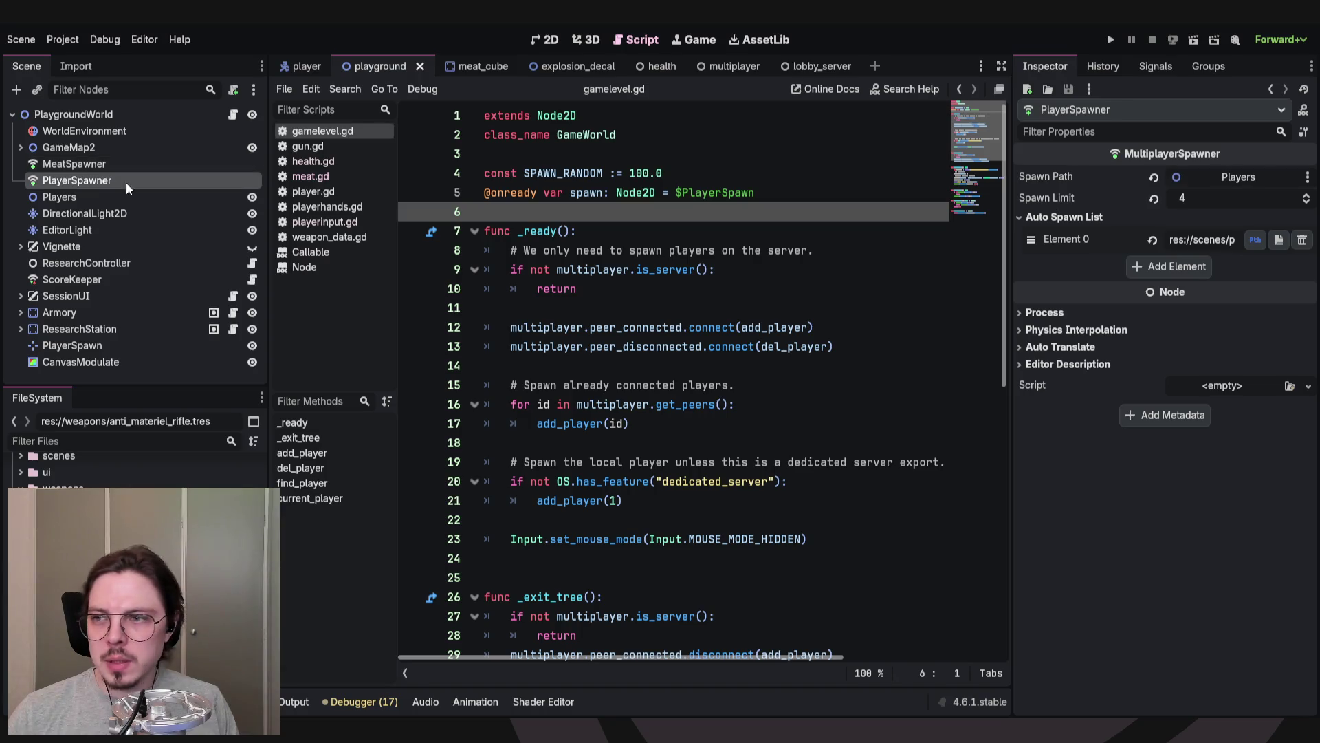
Inspect Element 0's path, res://scenes/player.tscn, in PlayerSpawner's spawn list.
left_click(1221, 239)
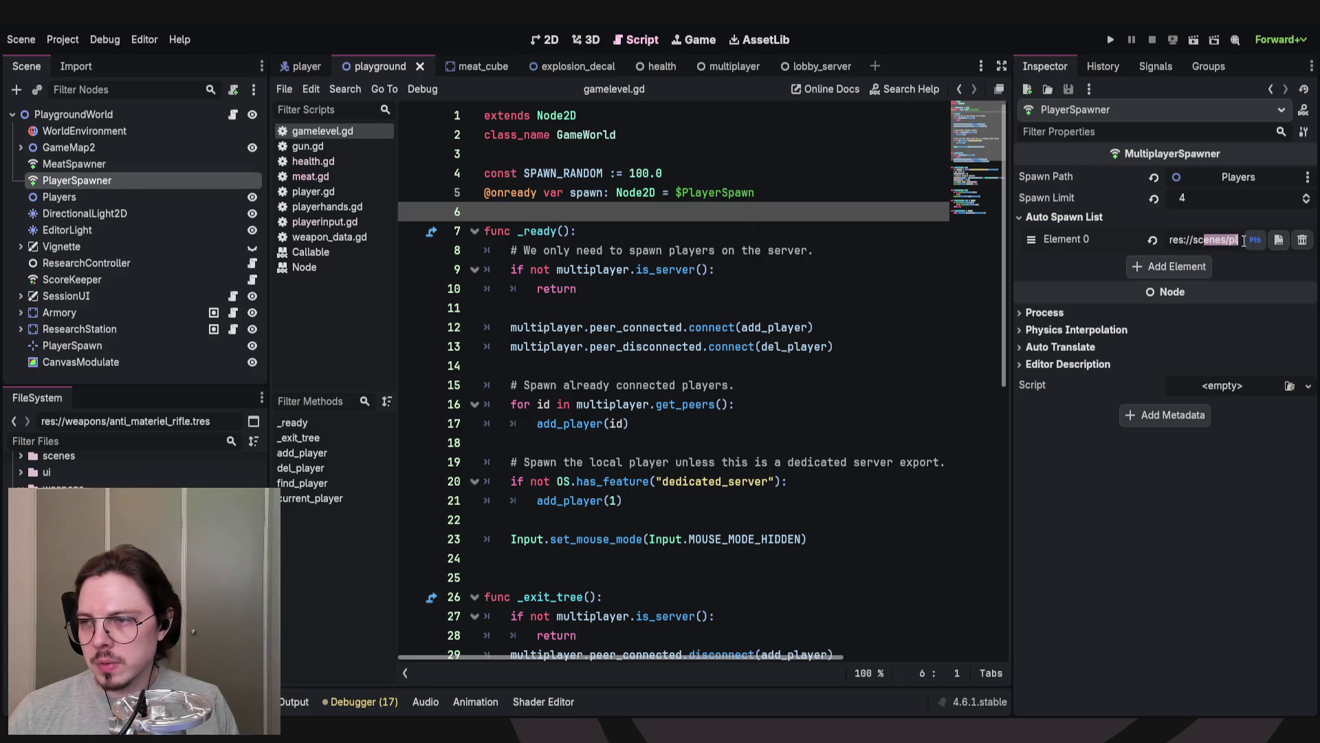
left_click(1198, 240)
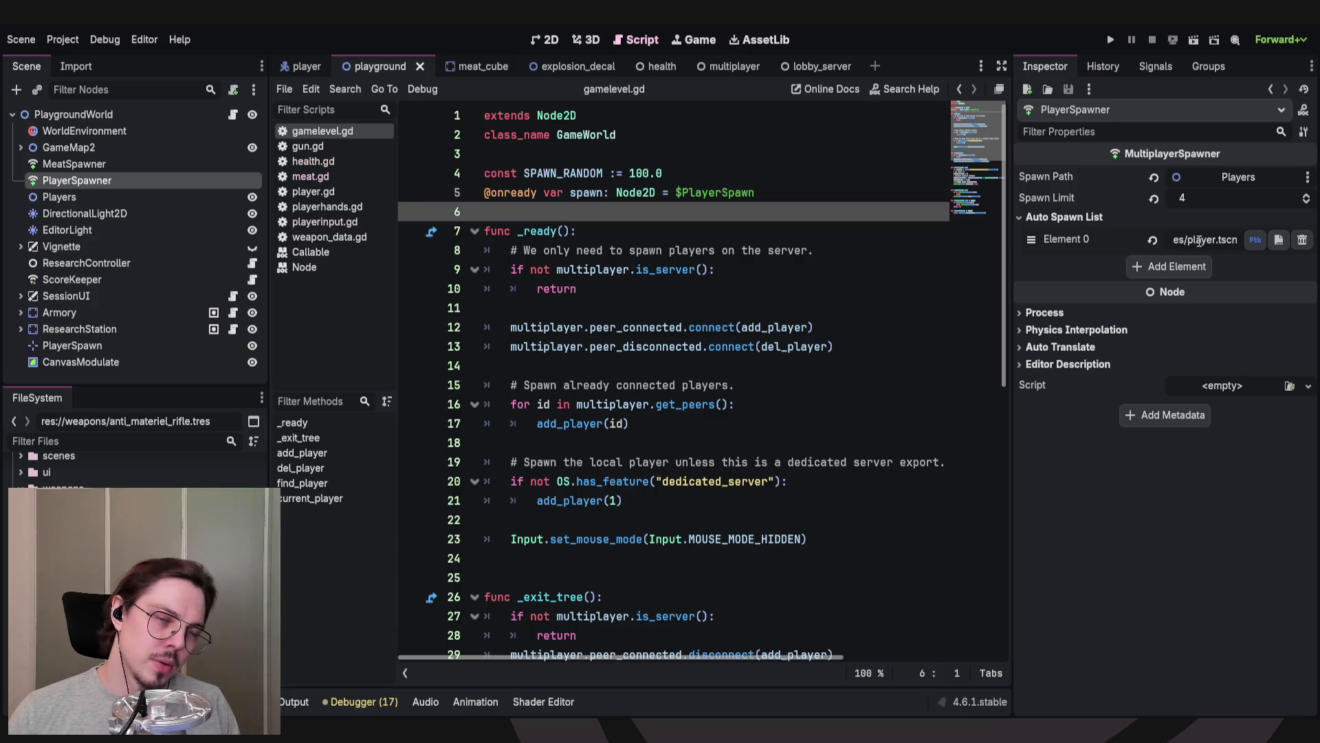
double_click(1189, 239)
left_click(1236, 240)
left_click_drag(1236, 240, 1208, 238)
left_click(1208, 238)
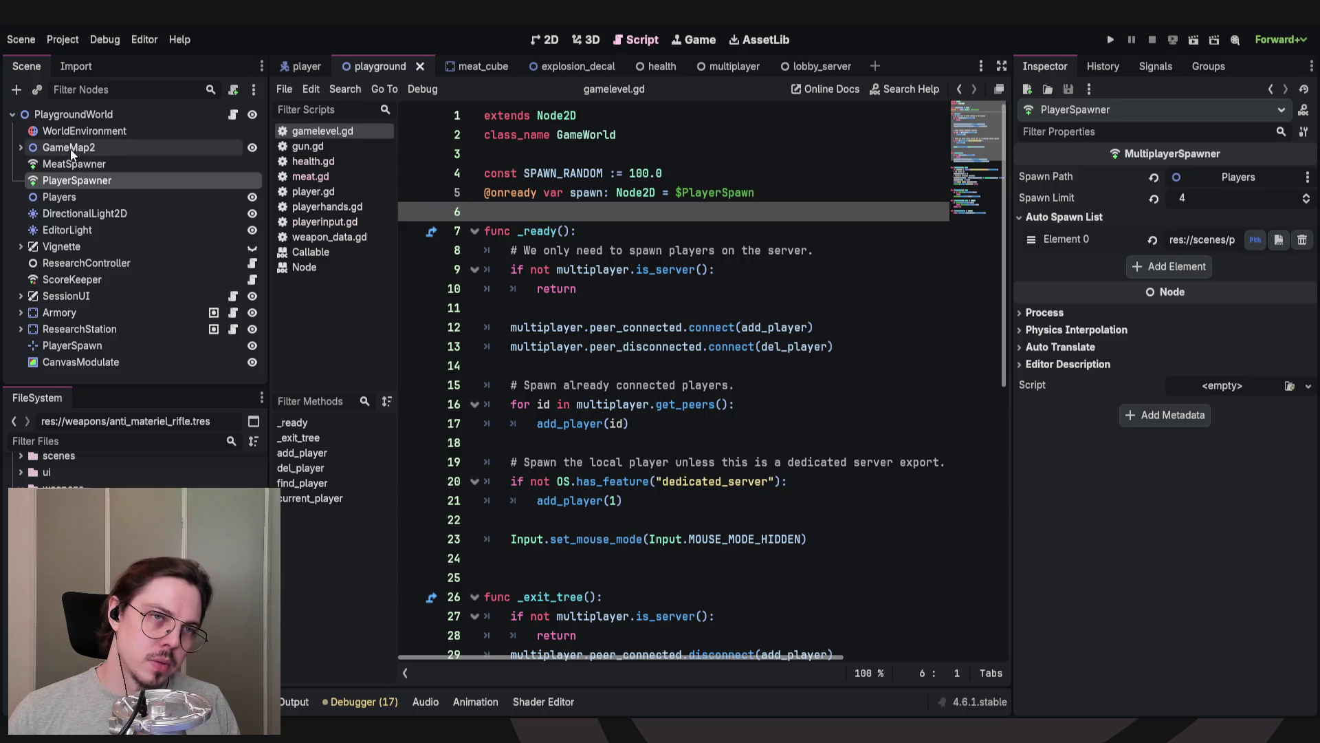
Collapse and re-expand the PlaygroundWorld tree, then save the playground scene.
left_click(11, 114)
left_click(11, 114)
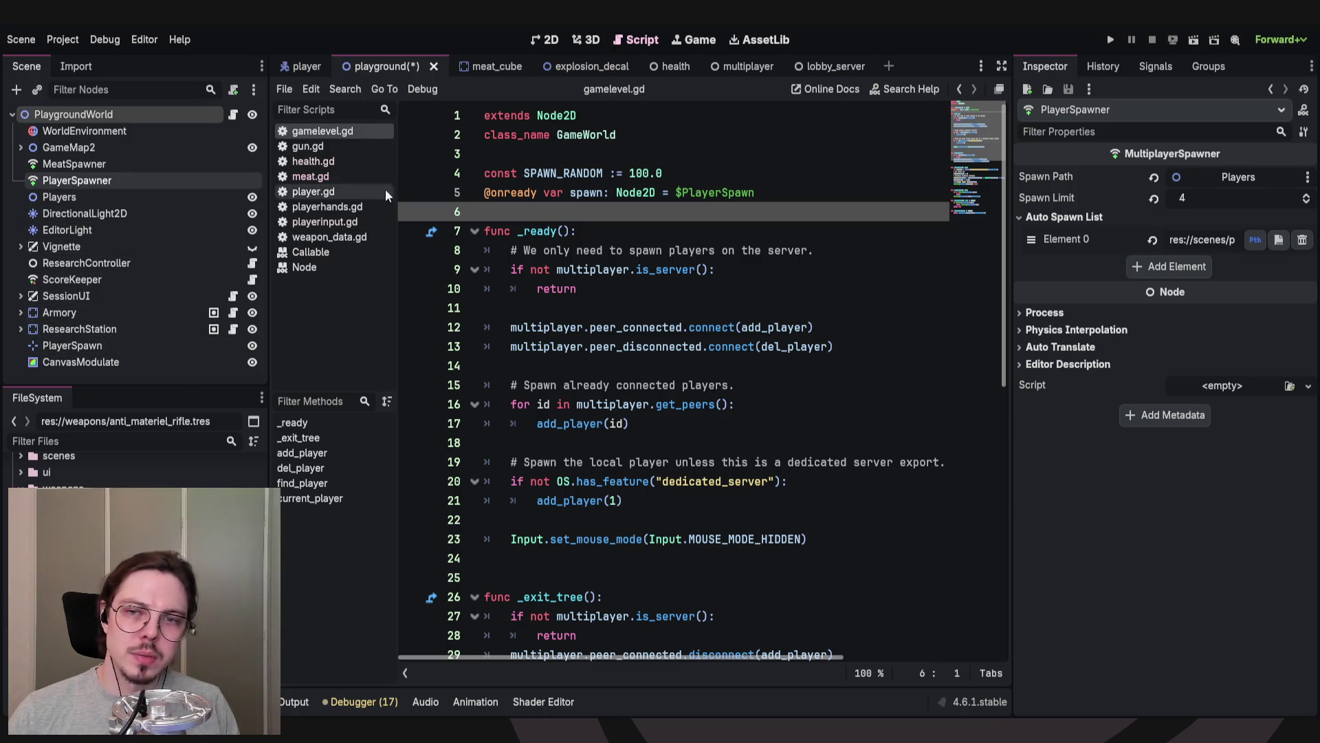
left_click(709, 226)
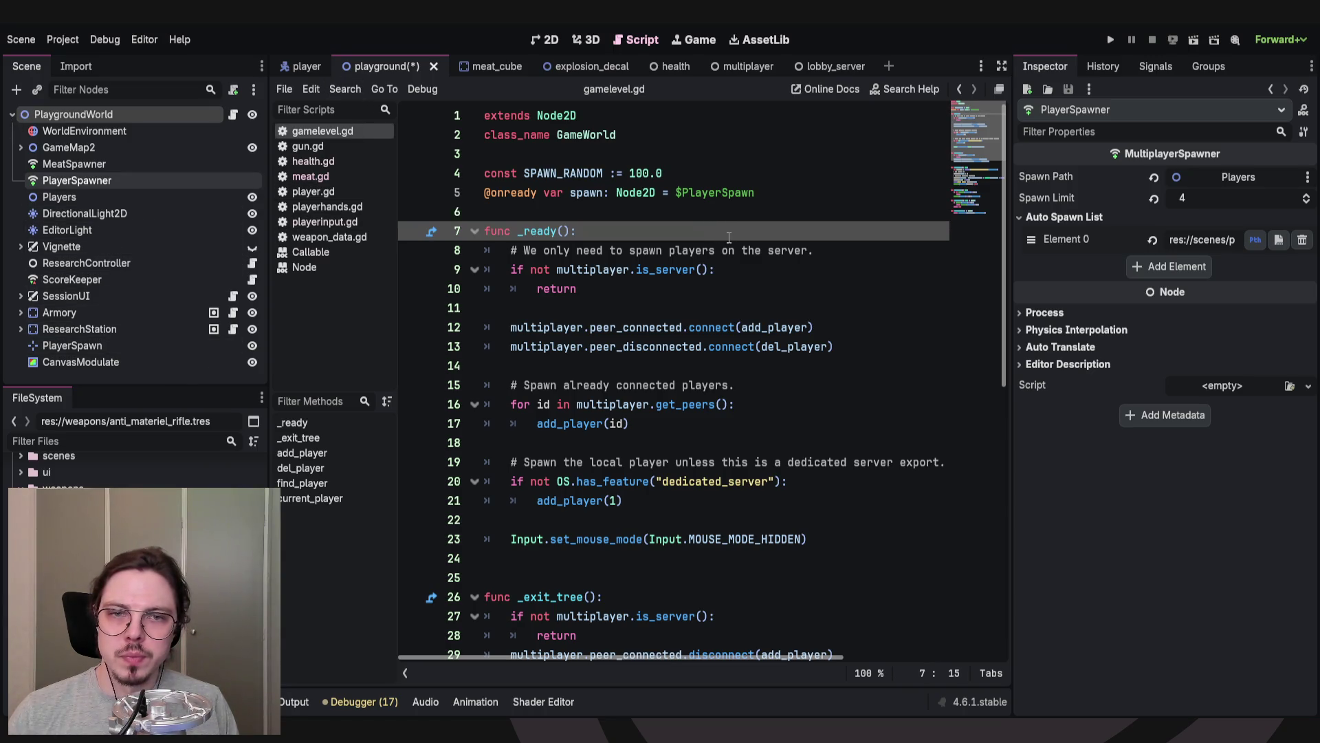
key("ctrl+s")
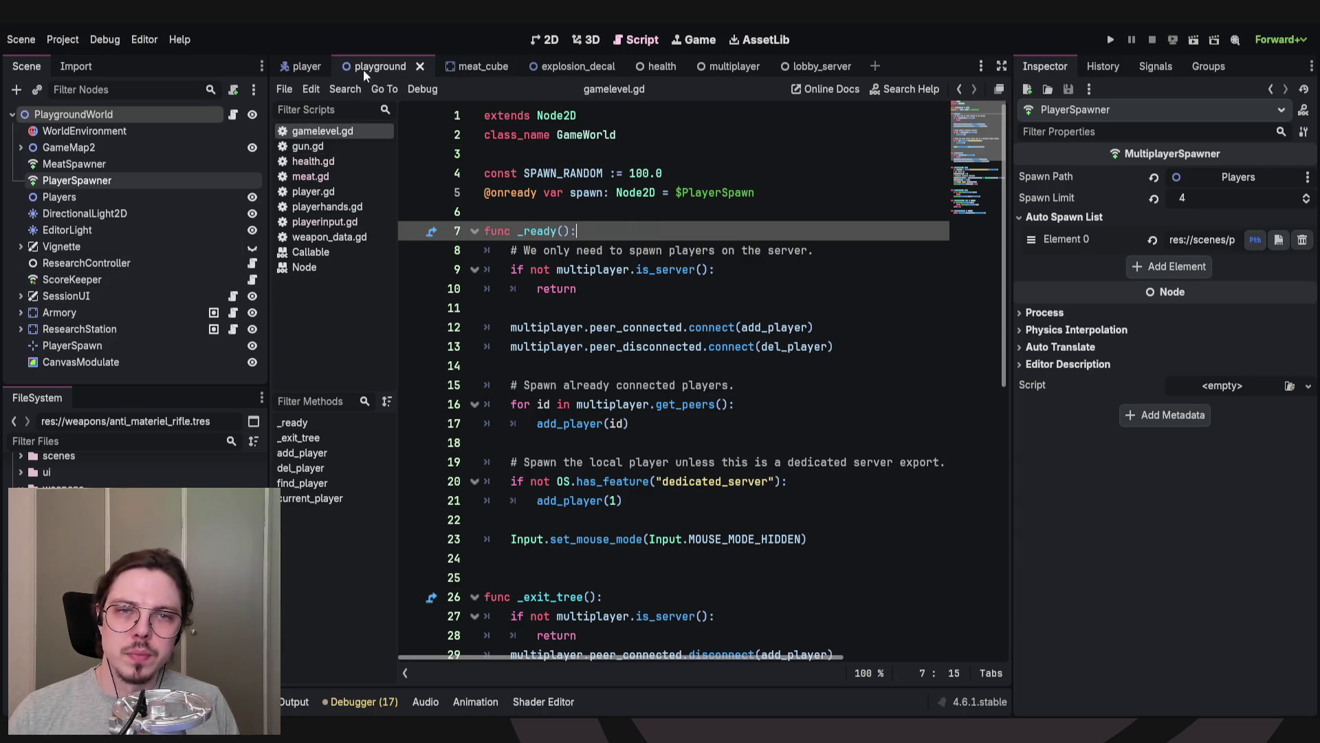
Return to the player scene and add an empty Element 0 to HandSpawner's Auto Spawn List.
left_click(304, 64)
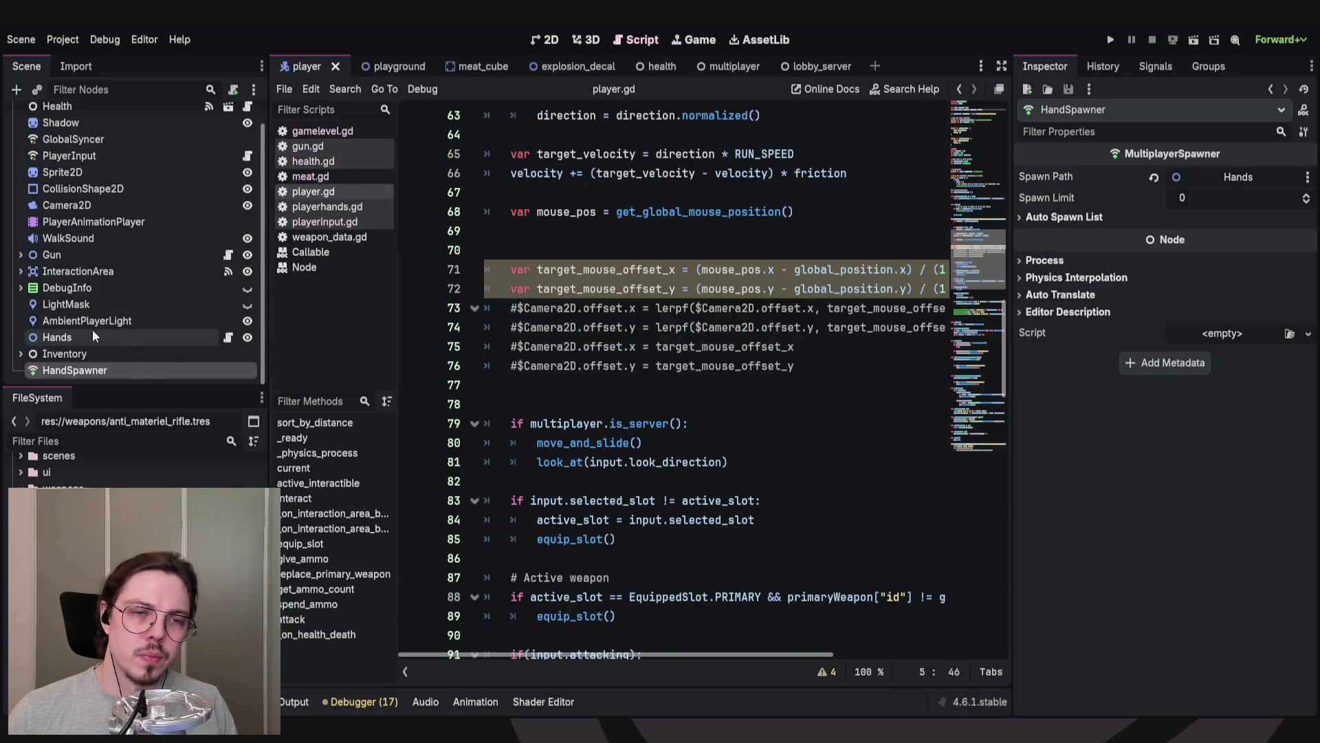
left_click(1062, 218)
left_click(1169, 239)
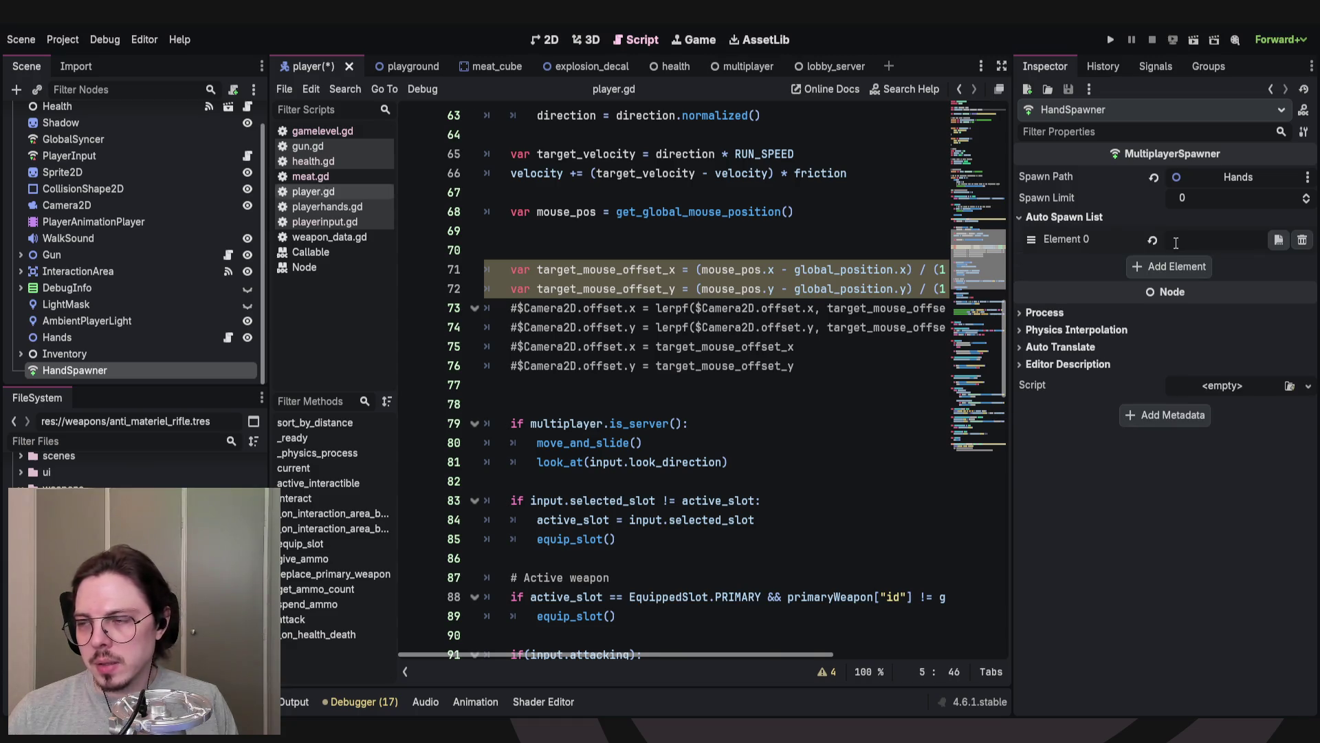
left_click(1209, 243)
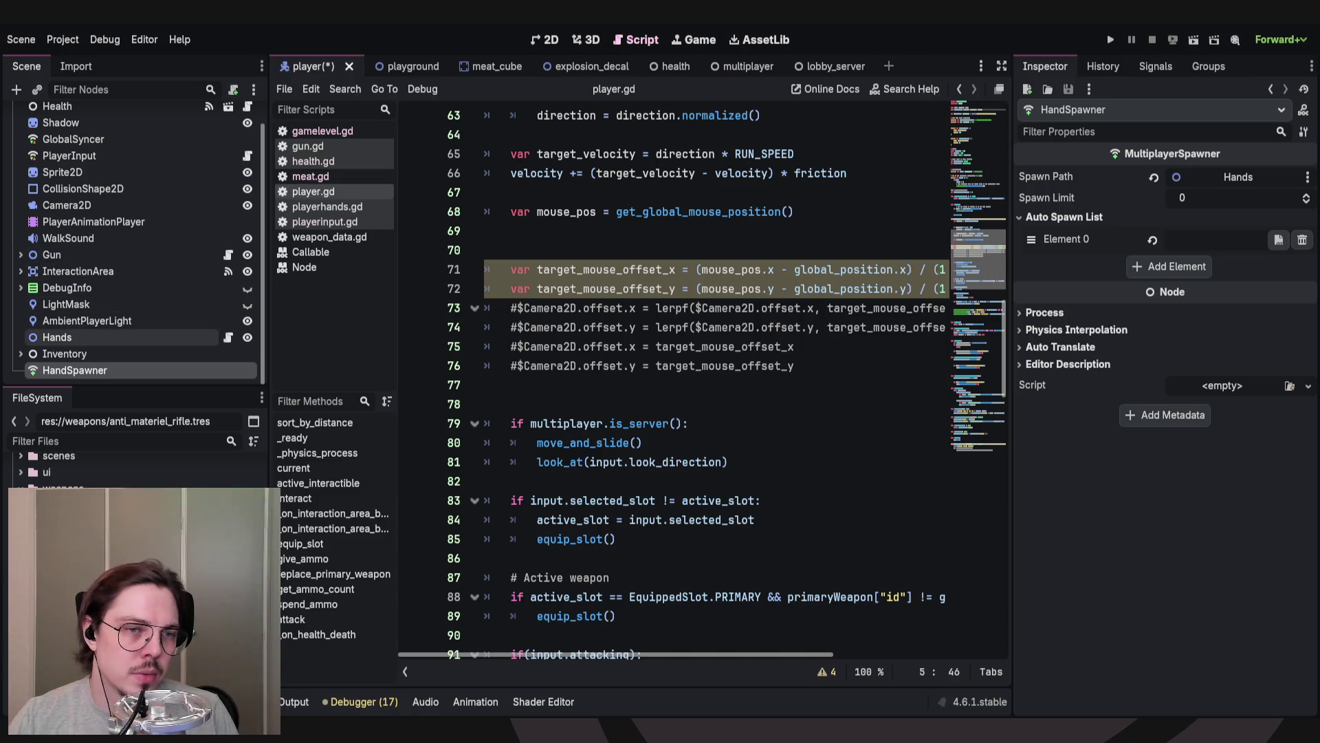
Reparent the HandSpawner node under the Hands node in the player scene's Scene dock.
left_click_drag(68, 370, 69, 339)
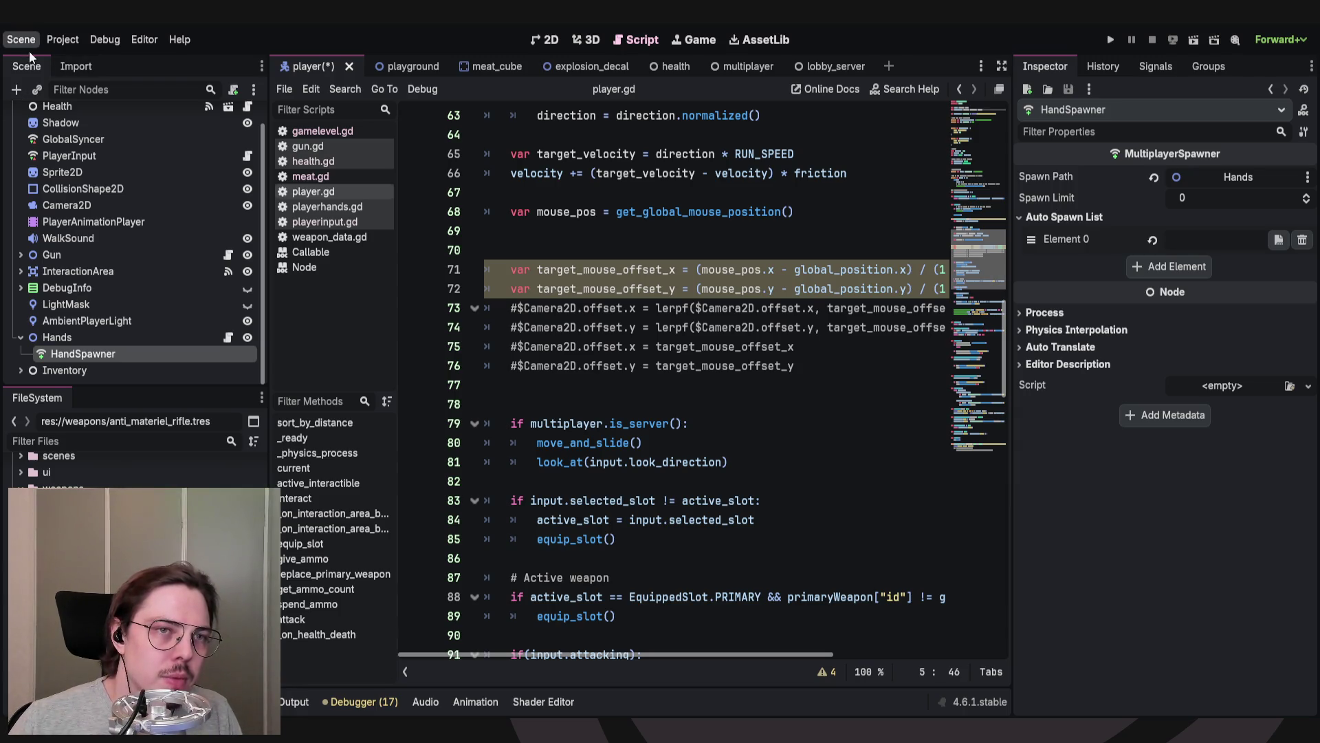
Create a new scene with a 2D root node renamed 'Battery', shown in the 2D workspace.
key("ctrl+n")
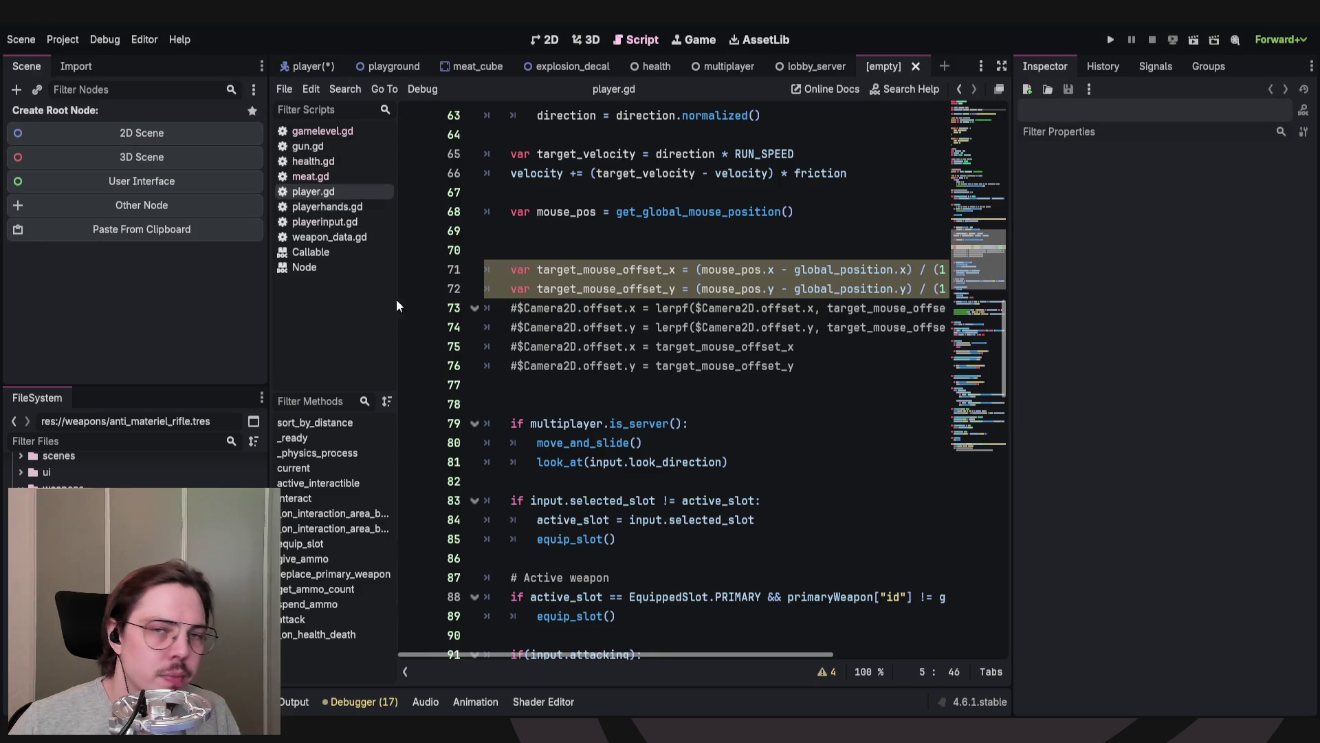
left_click(134, 129)
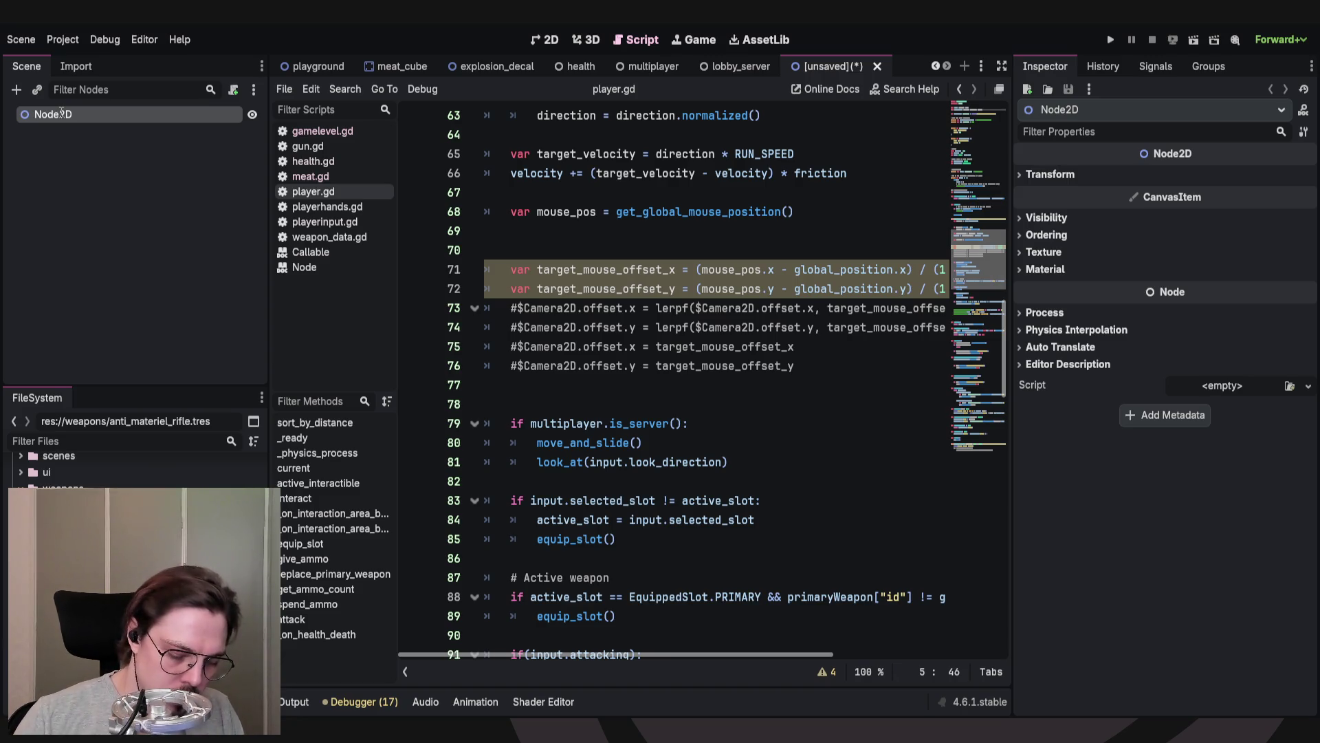
type("Battery")
key("Return")
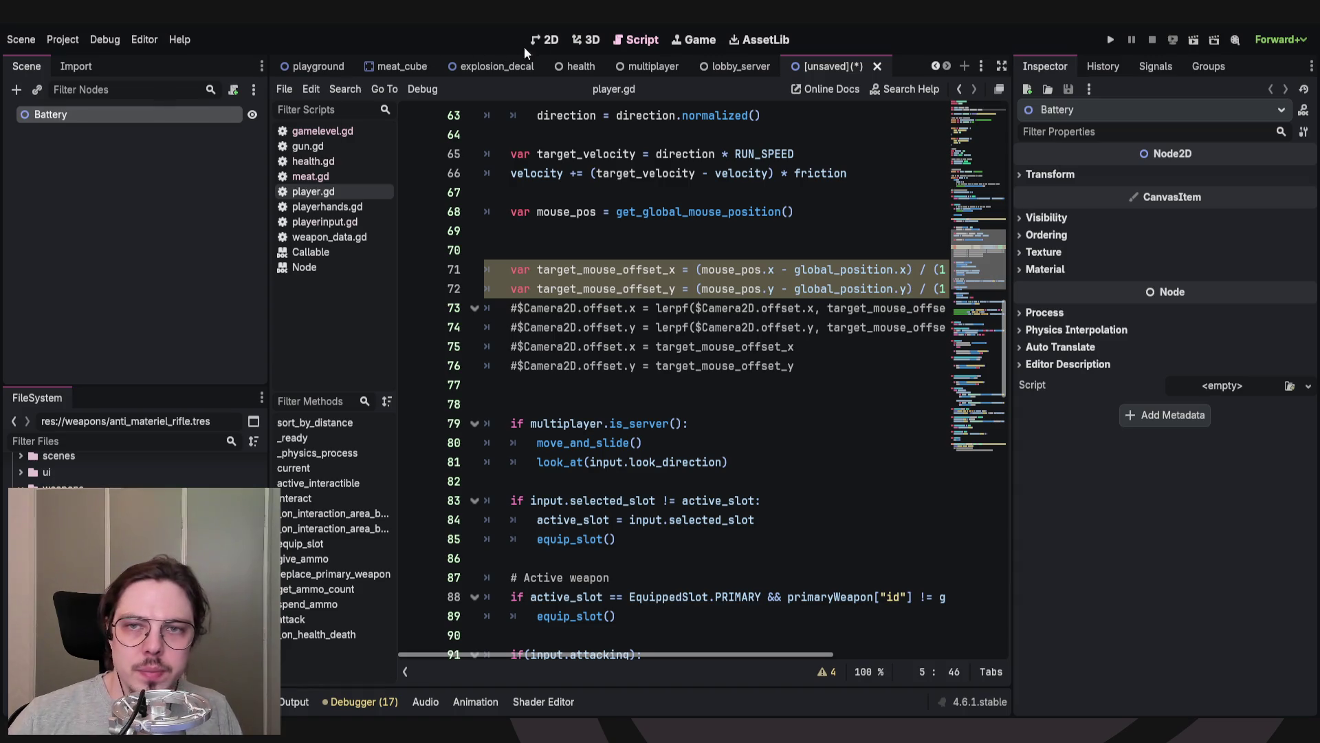
left_click(557, 40)
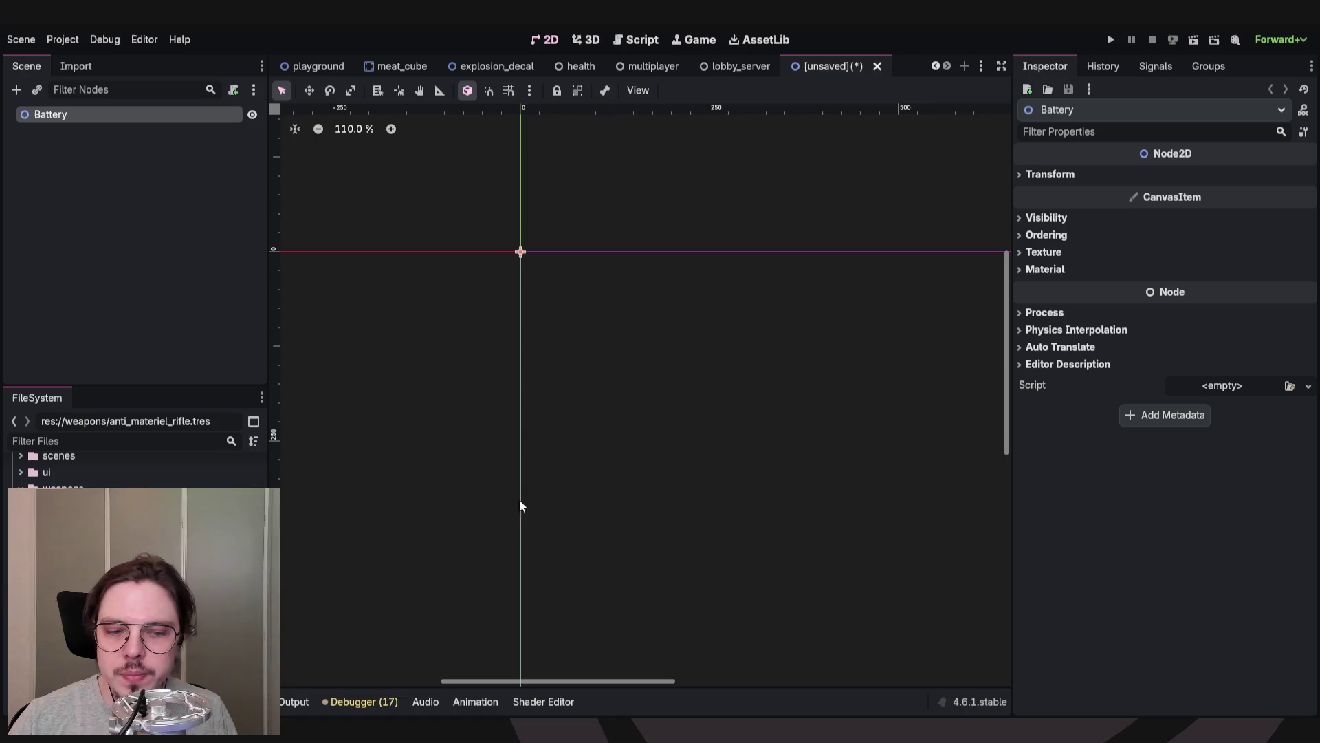
key("ctrl+a")
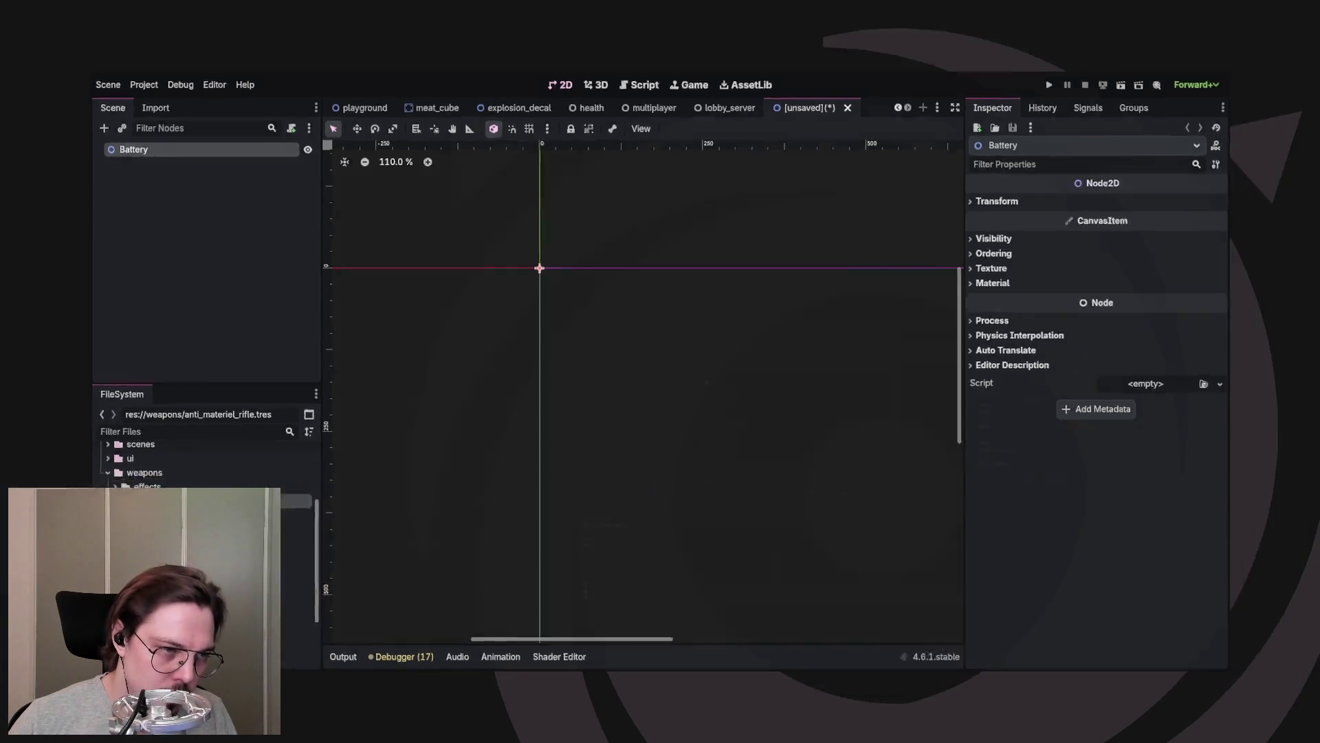
Add a Sprite2D child node under Battery.
mouse_move(361, 43)
left_mouse_down()
mouse_move(495, 27)
mouse_move(359, 76)
mouse_move(374, 88)
left_mouse_up()
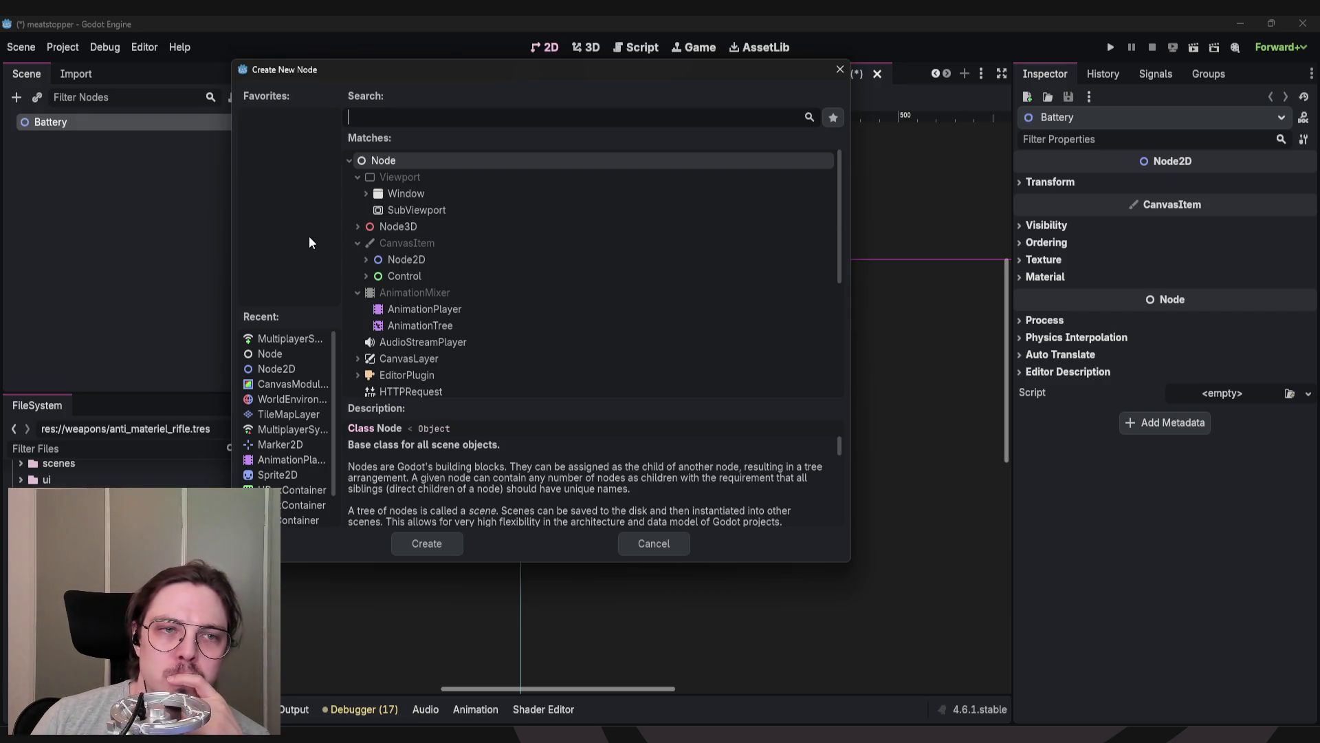
left_click_drag(348, 92, 429, 85)
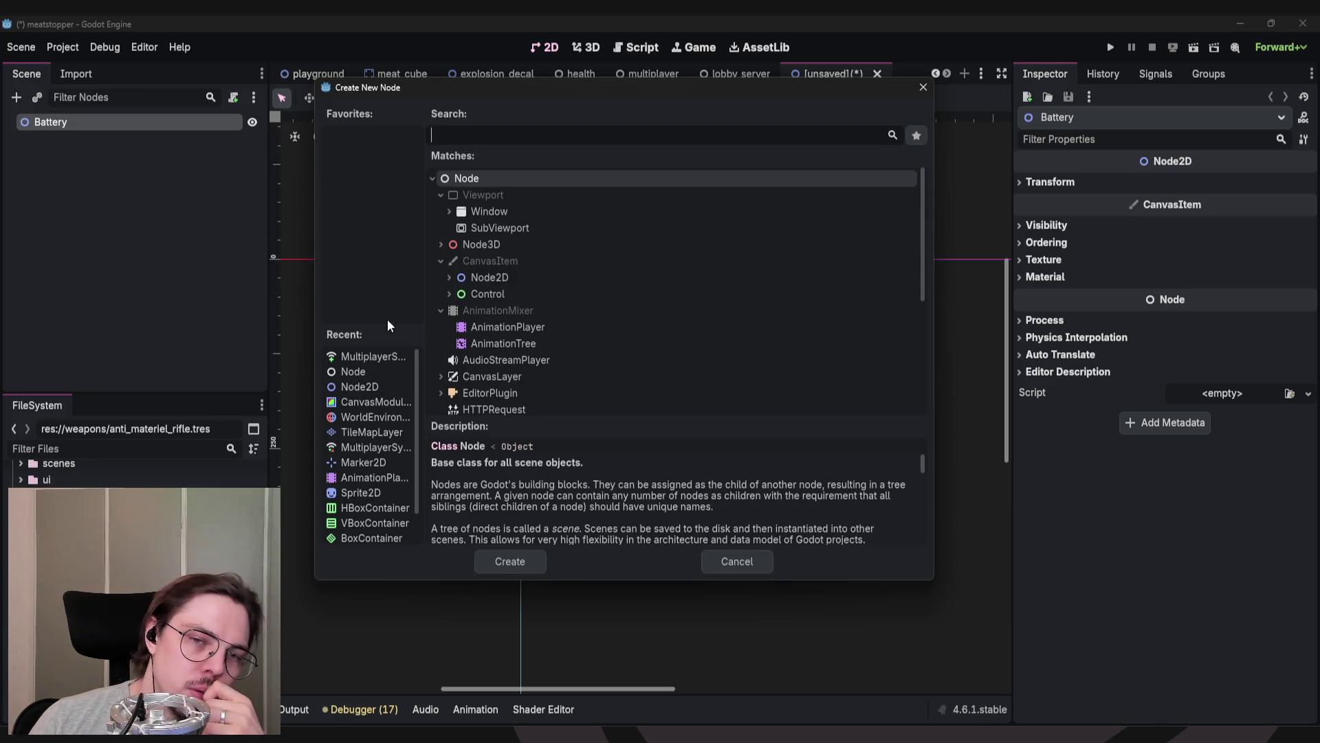
left_click(358, 490)
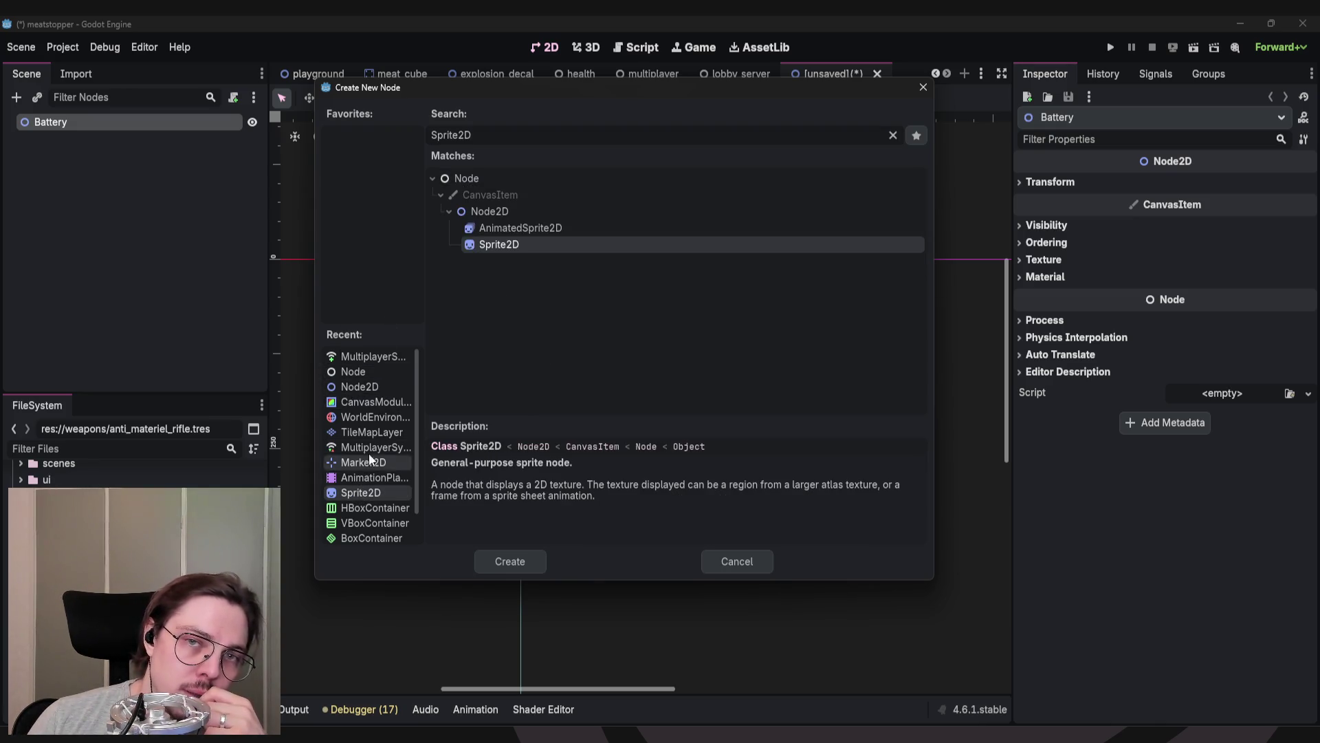
double_click(502, 246)
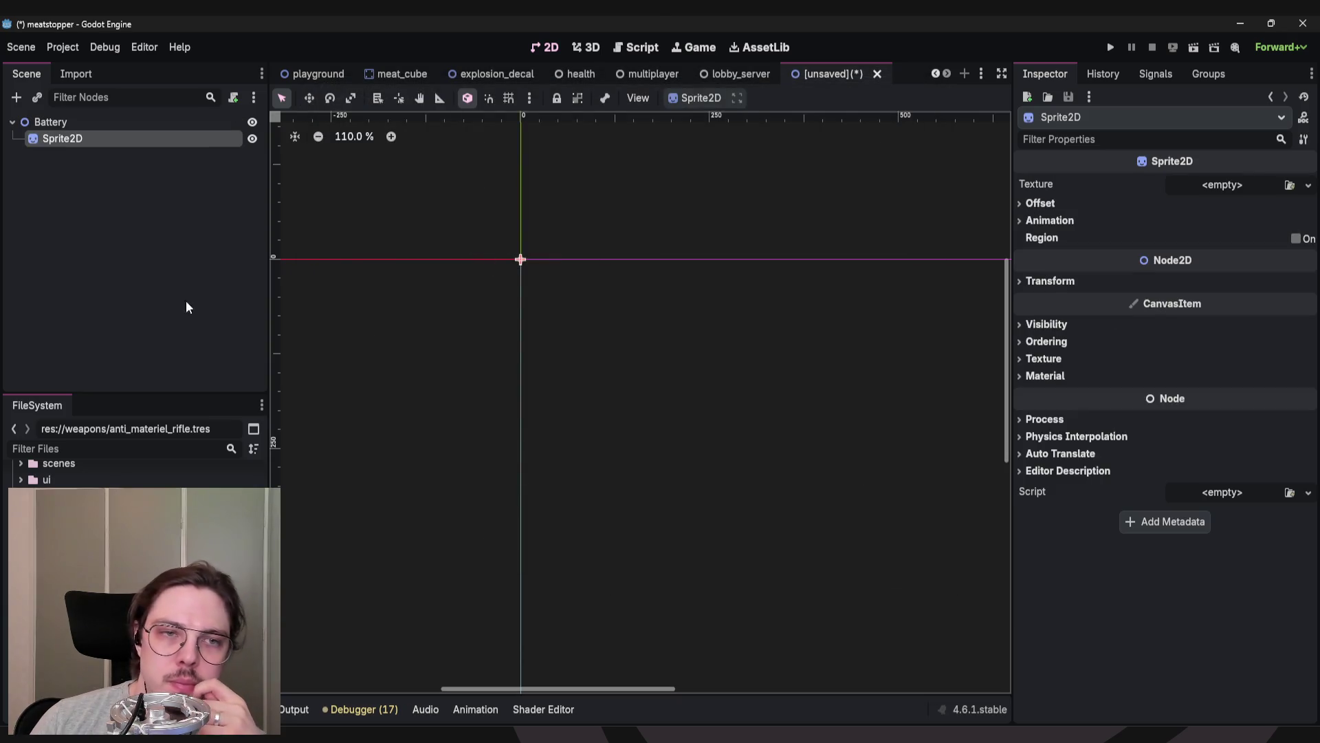
Quick-load hitman1_stand.png as the Sprite2D texture and center the sprite in the canvas.
left_click(1222, 185)
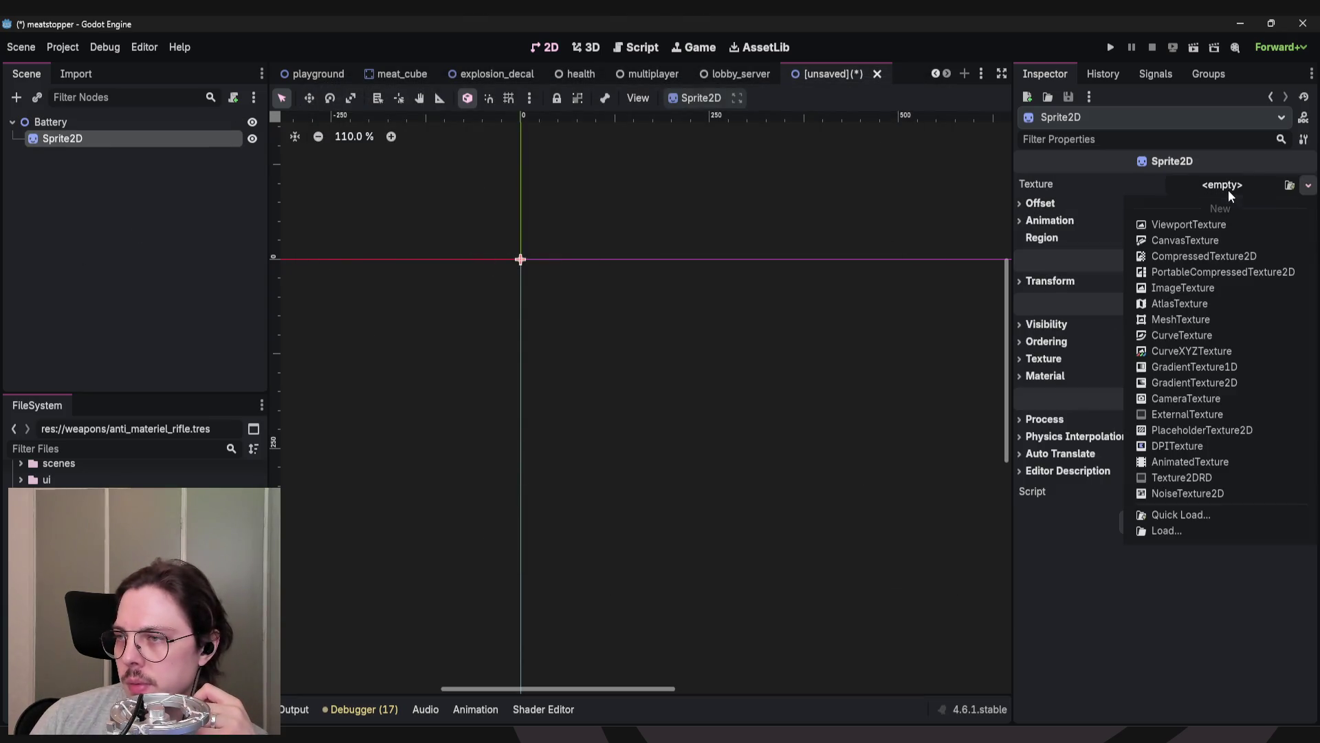
left_click(1290, 185)
left_click_drag(715, 154, 892, 105)
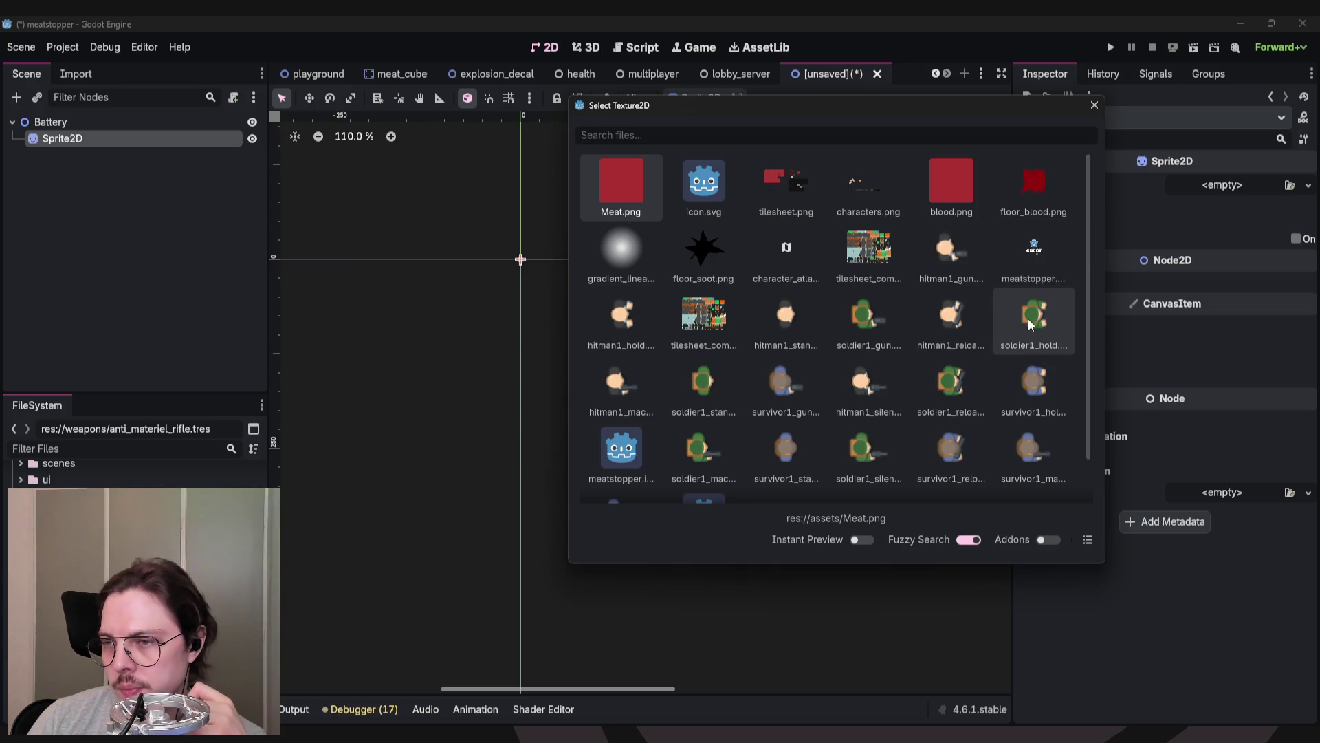
scroll(991, 330, "down", 1)
scroll(894, 349, "up", 1)
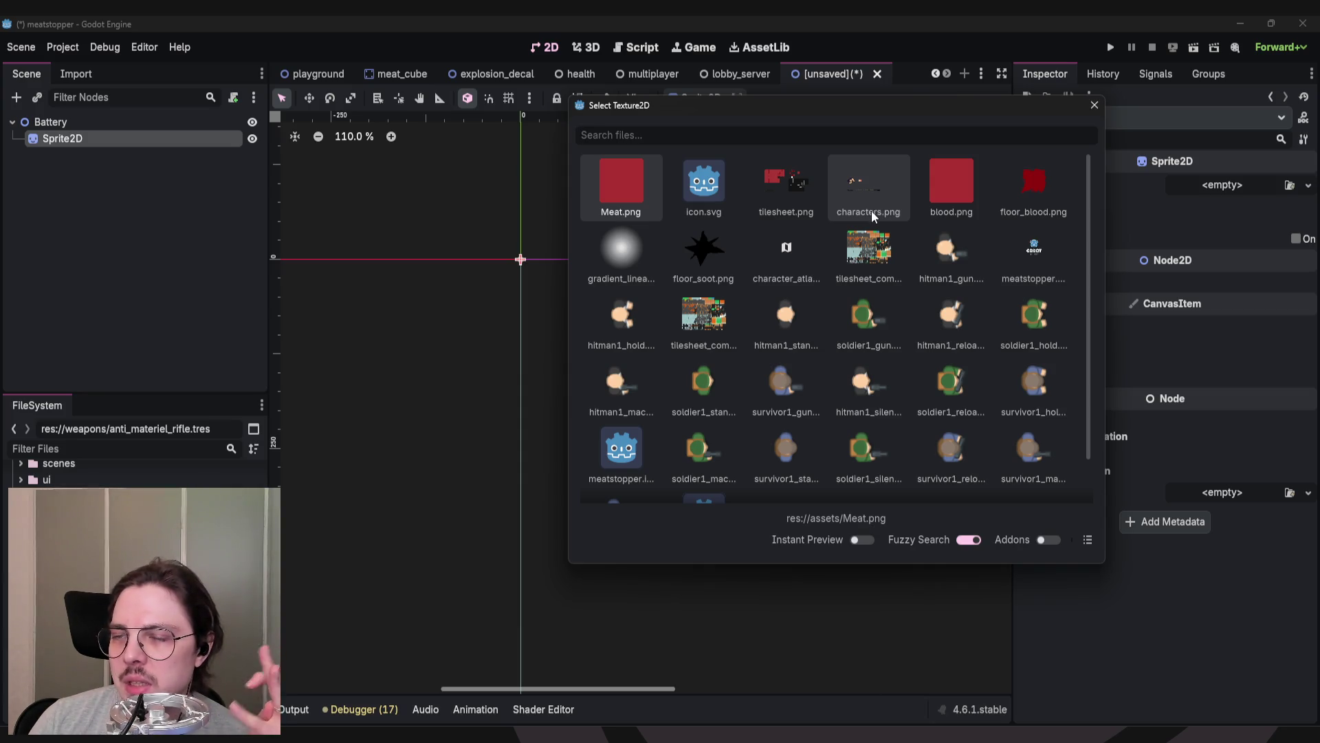
scroll(928, 233, "down", 1)
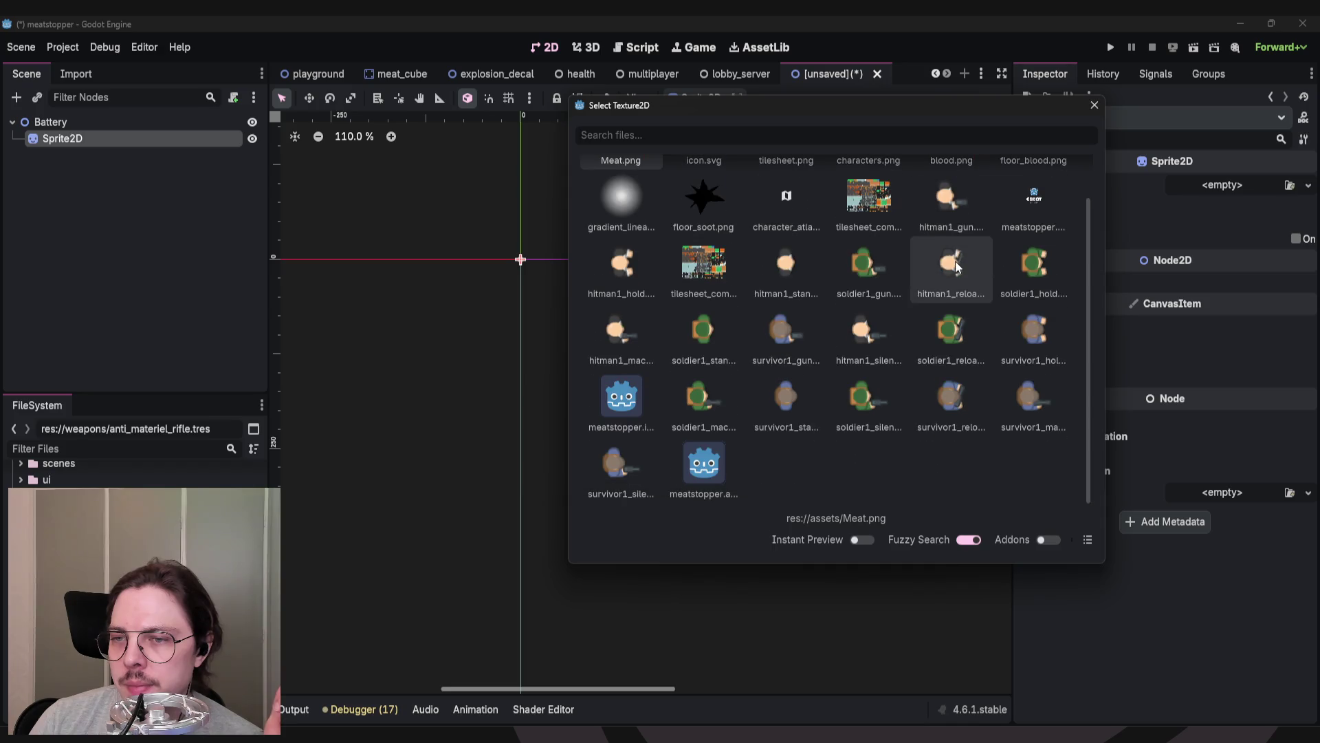
left_click(787, 266)
left_click_drag(652, 319, 715, 339)
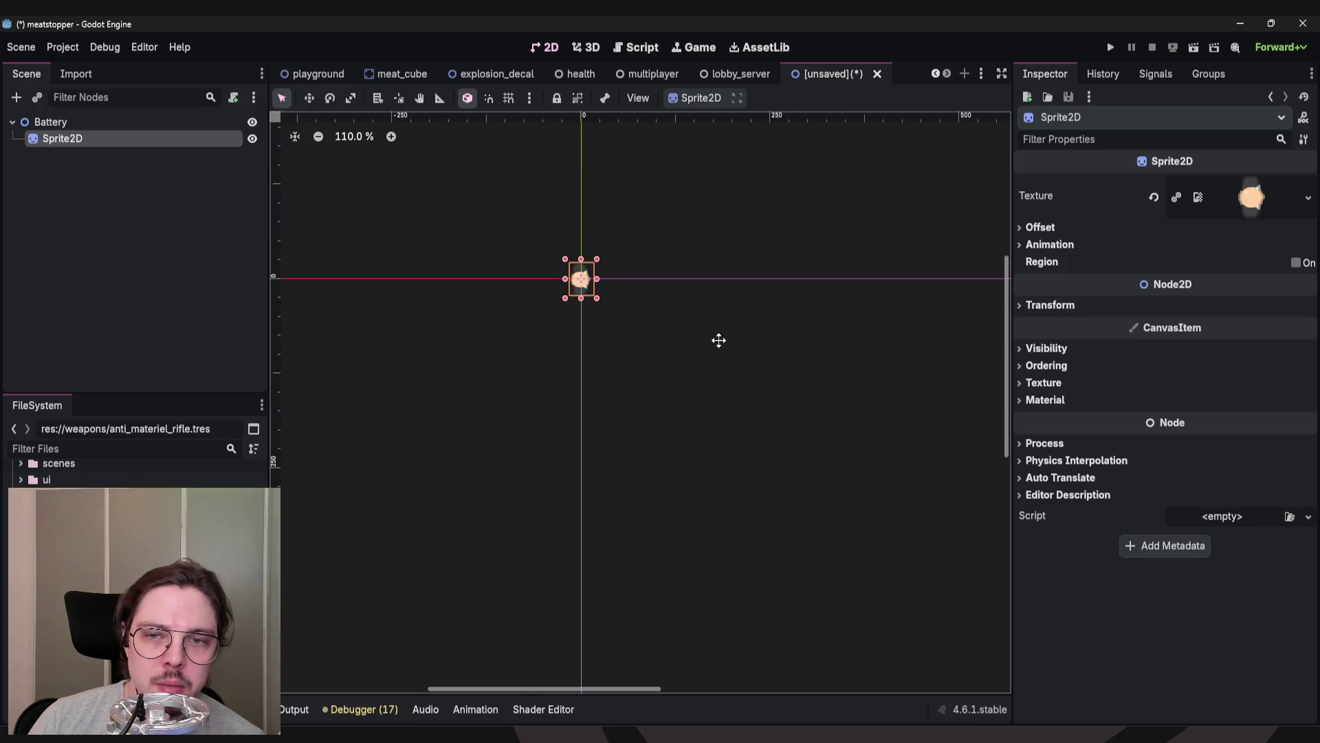
left_click_drag(540, 250, 651, 334)
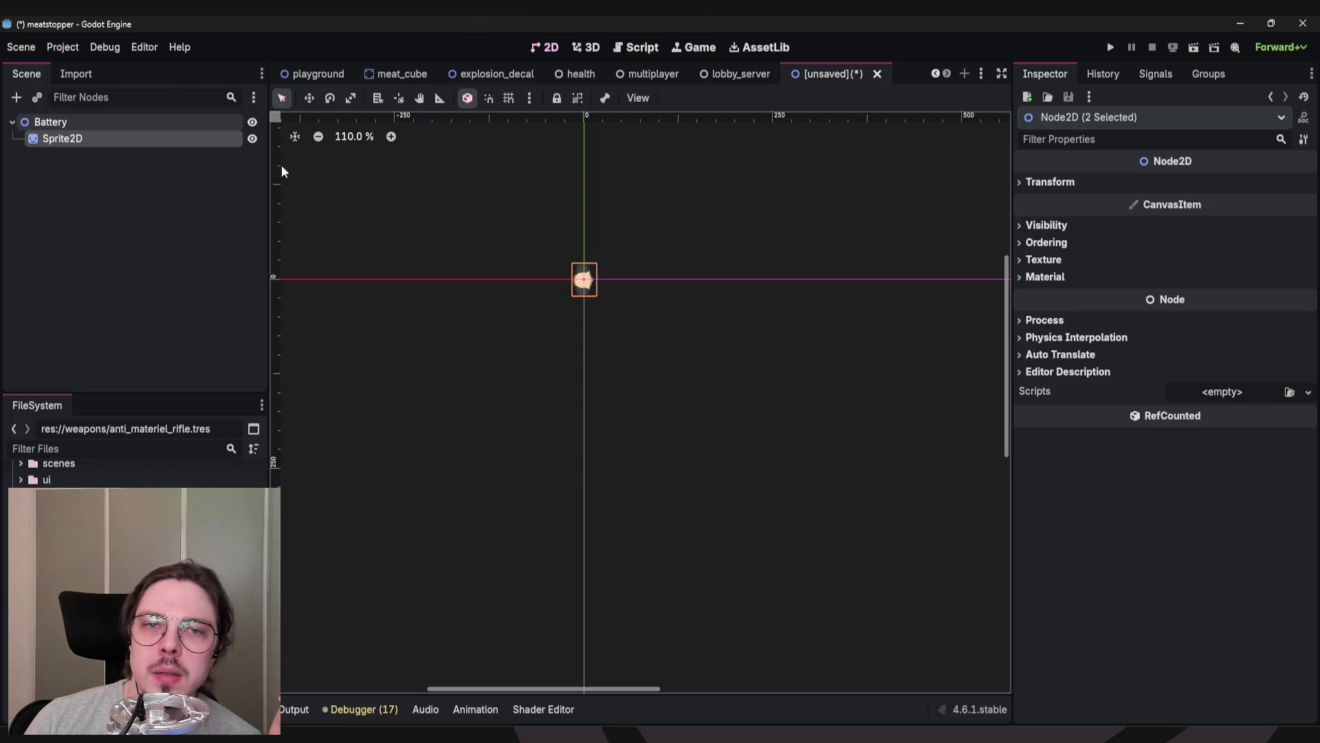
scroll(430, 212, "down", 1)
left_click_drag(432, 204, 513, 274)
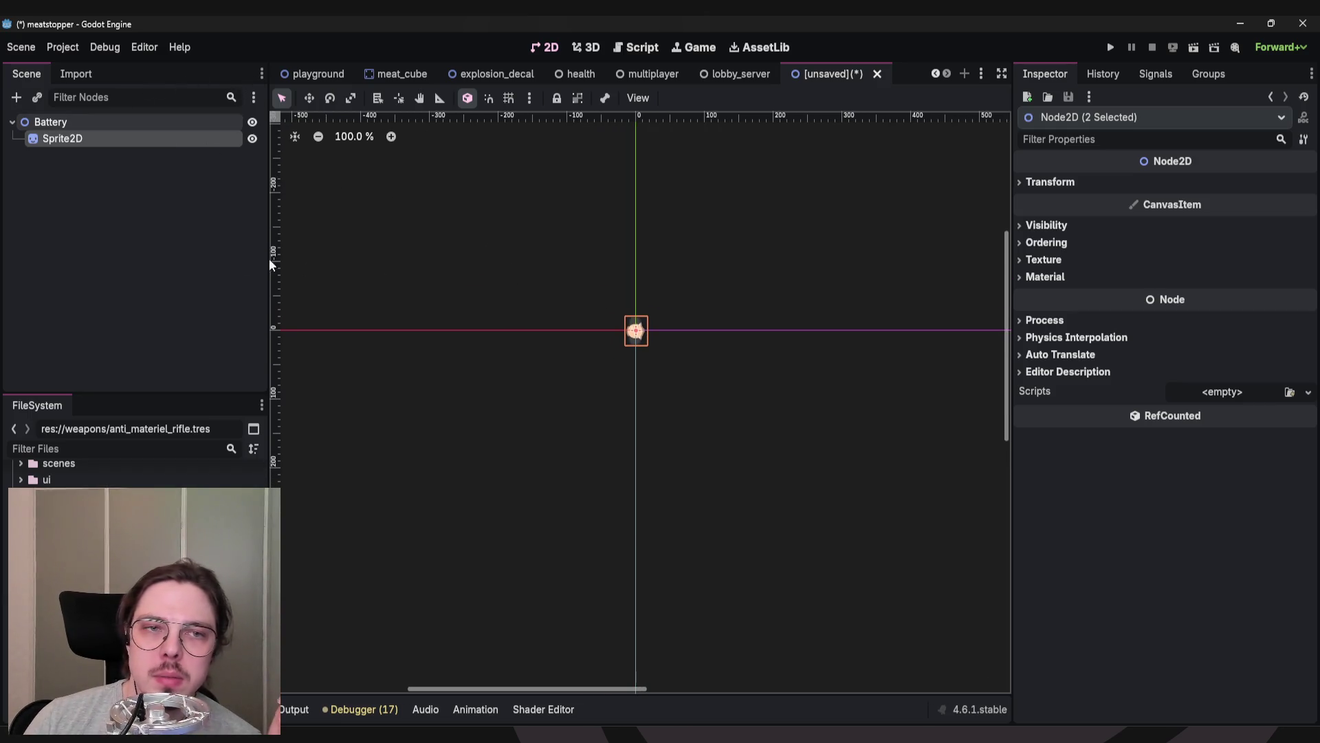
left_click(80, 204)
right_click(77, 172)
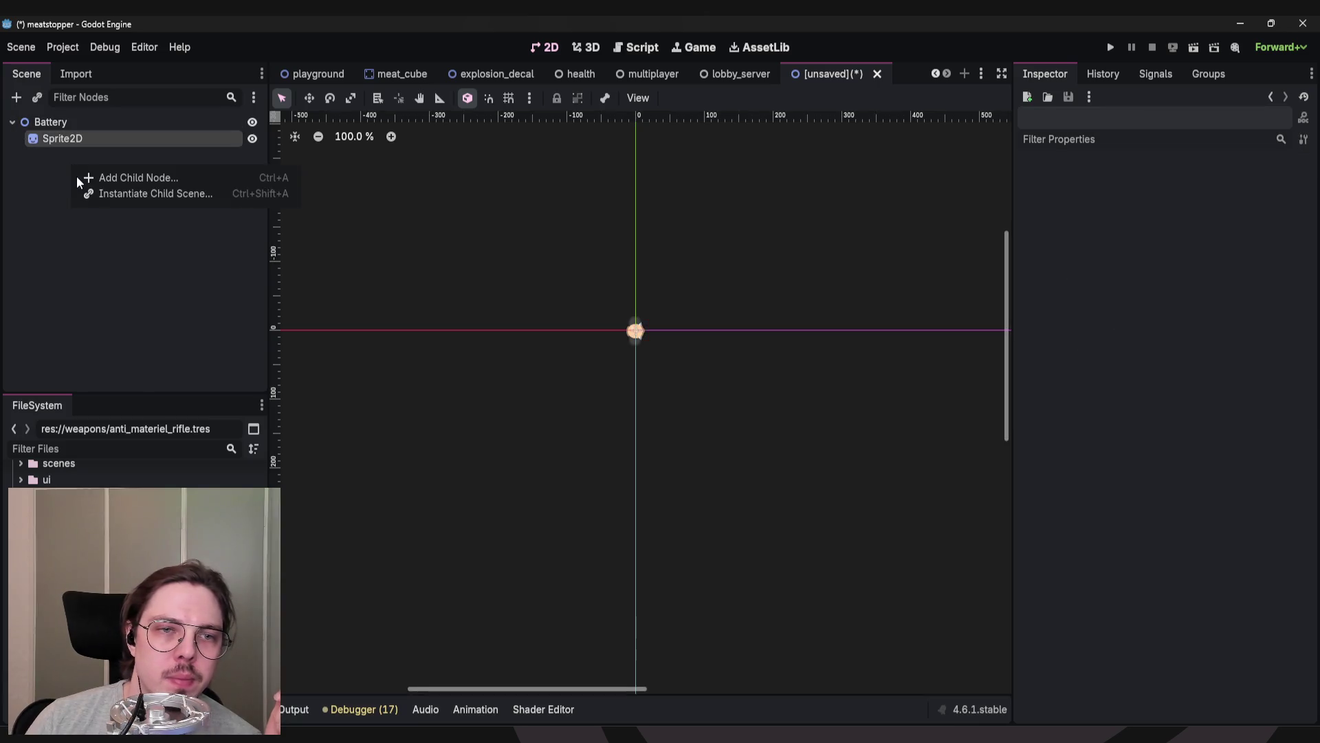
Add a CollisionShape2D child to Battery from the Node2D node types.
left_click(121, 176)
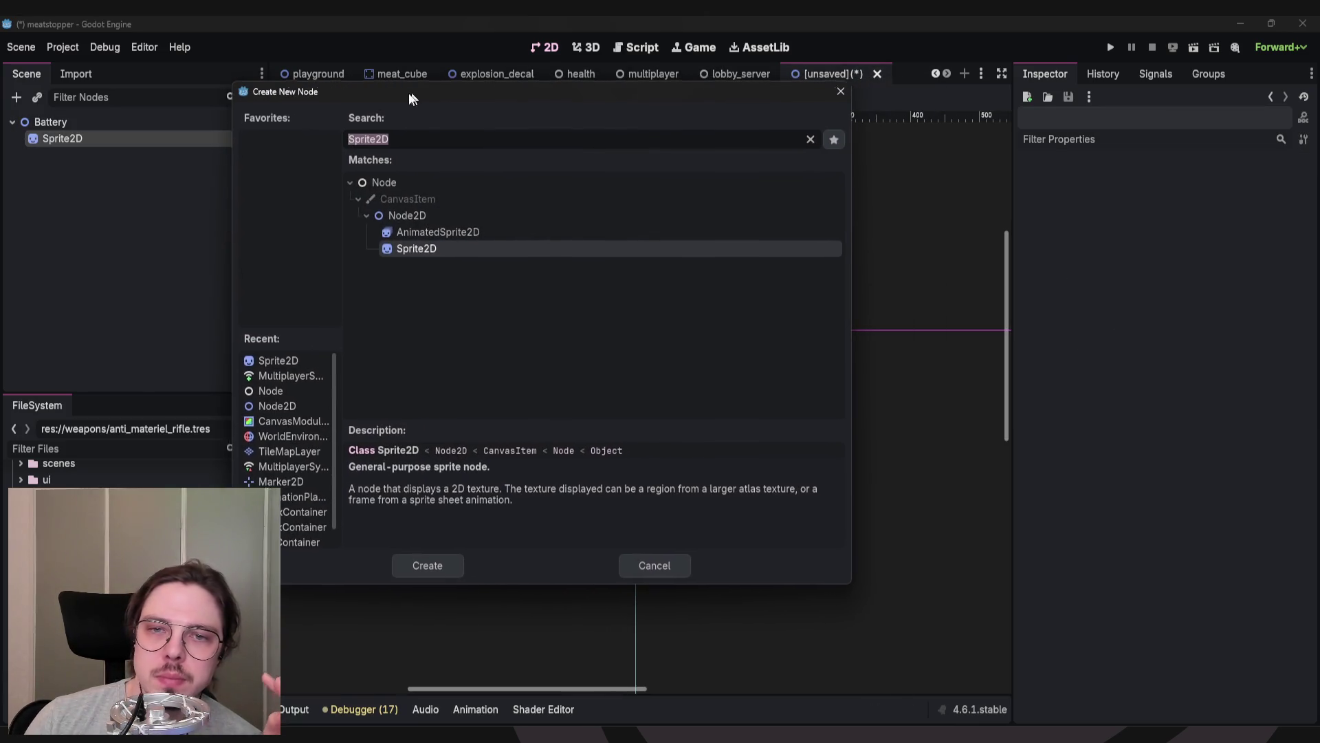
type("co")
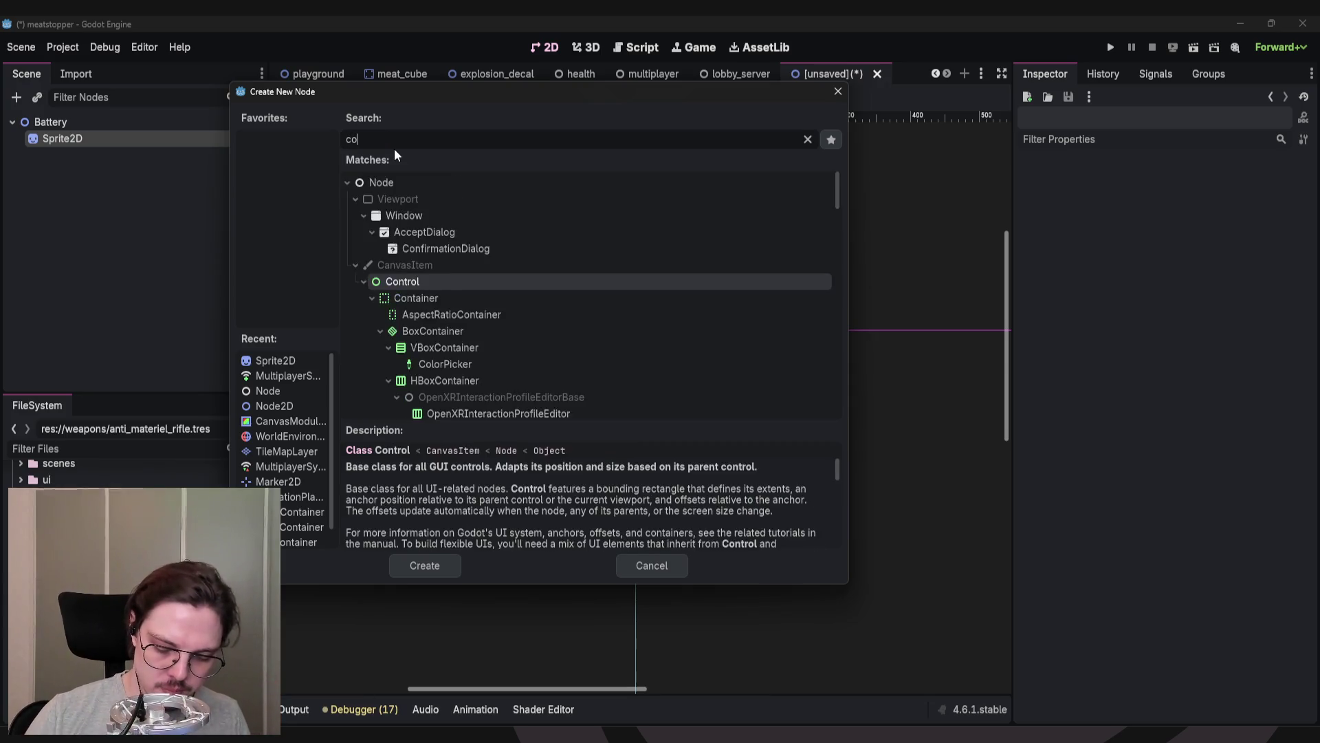
type("lli")
key("ctrl+a")
key("BackSpace")
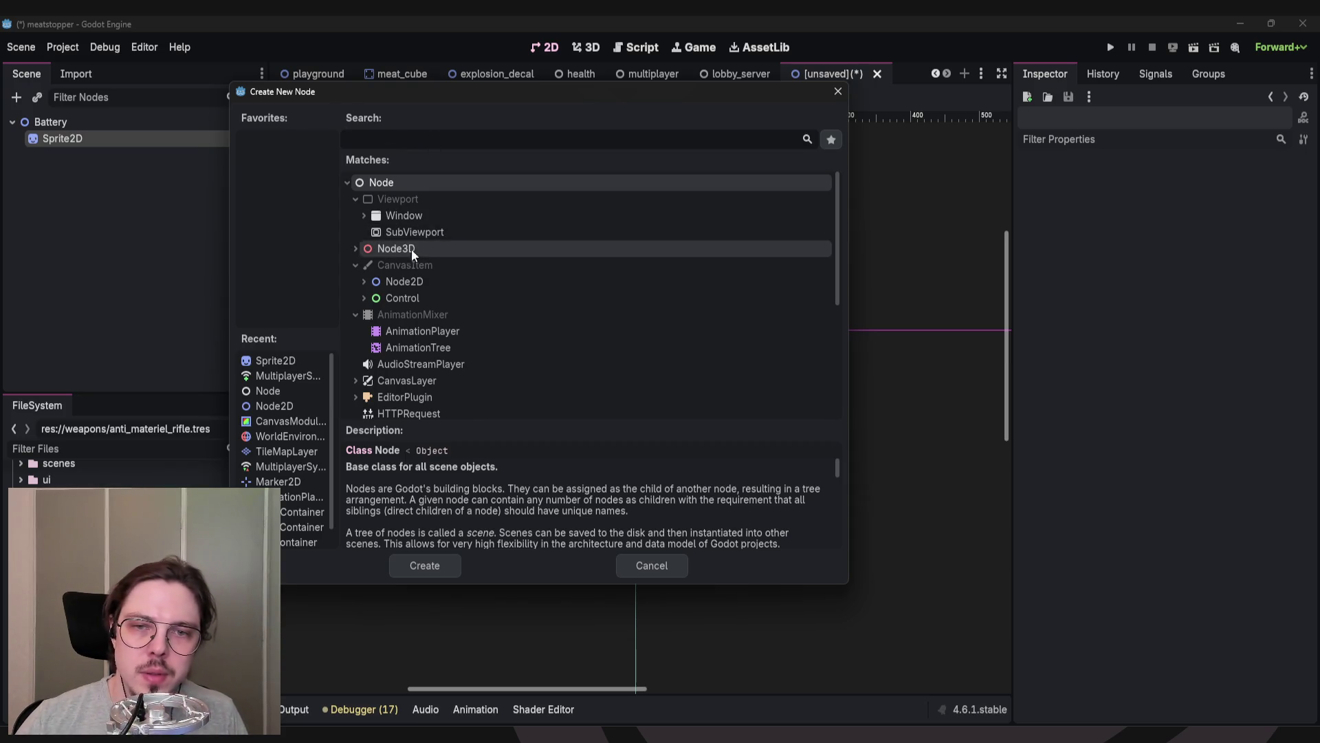
left_click(365, 283)
scroll(473, 261, "down", 3)
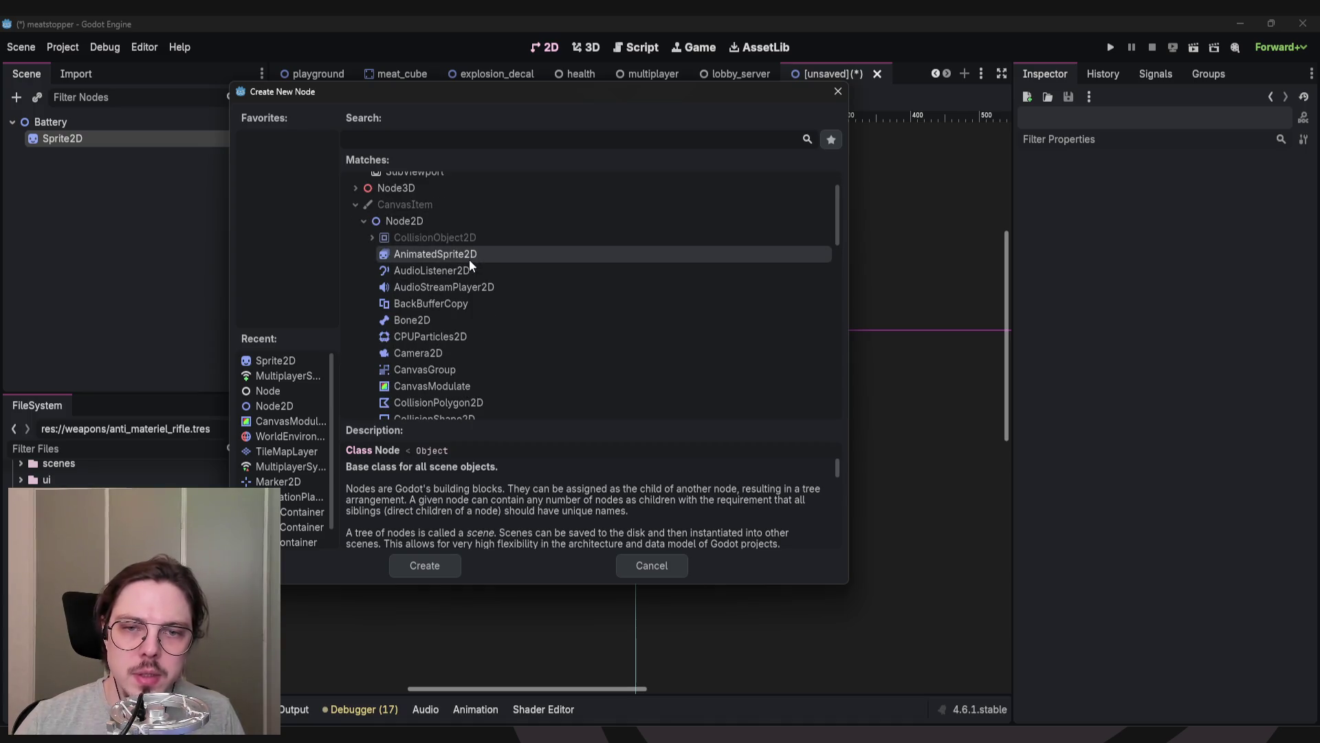
scroll(471, 256, "down", 1)
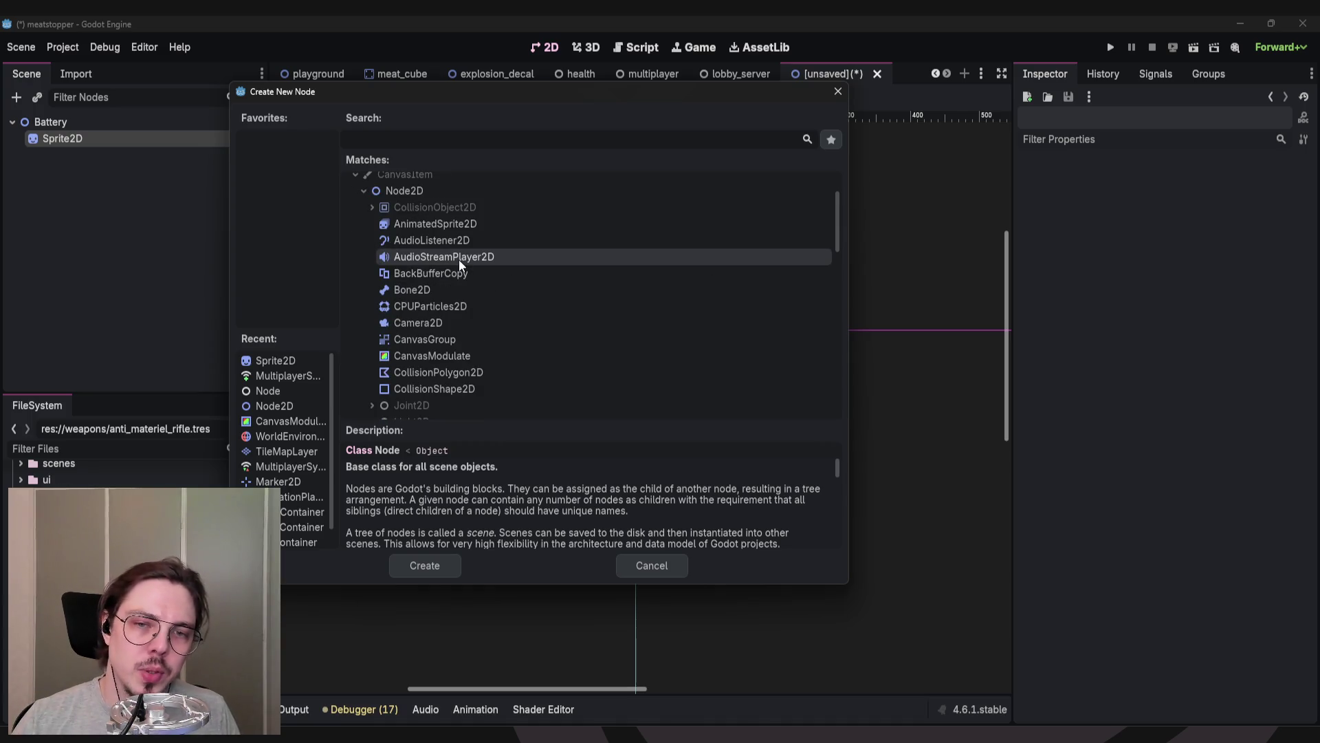
left_click(420, 388)
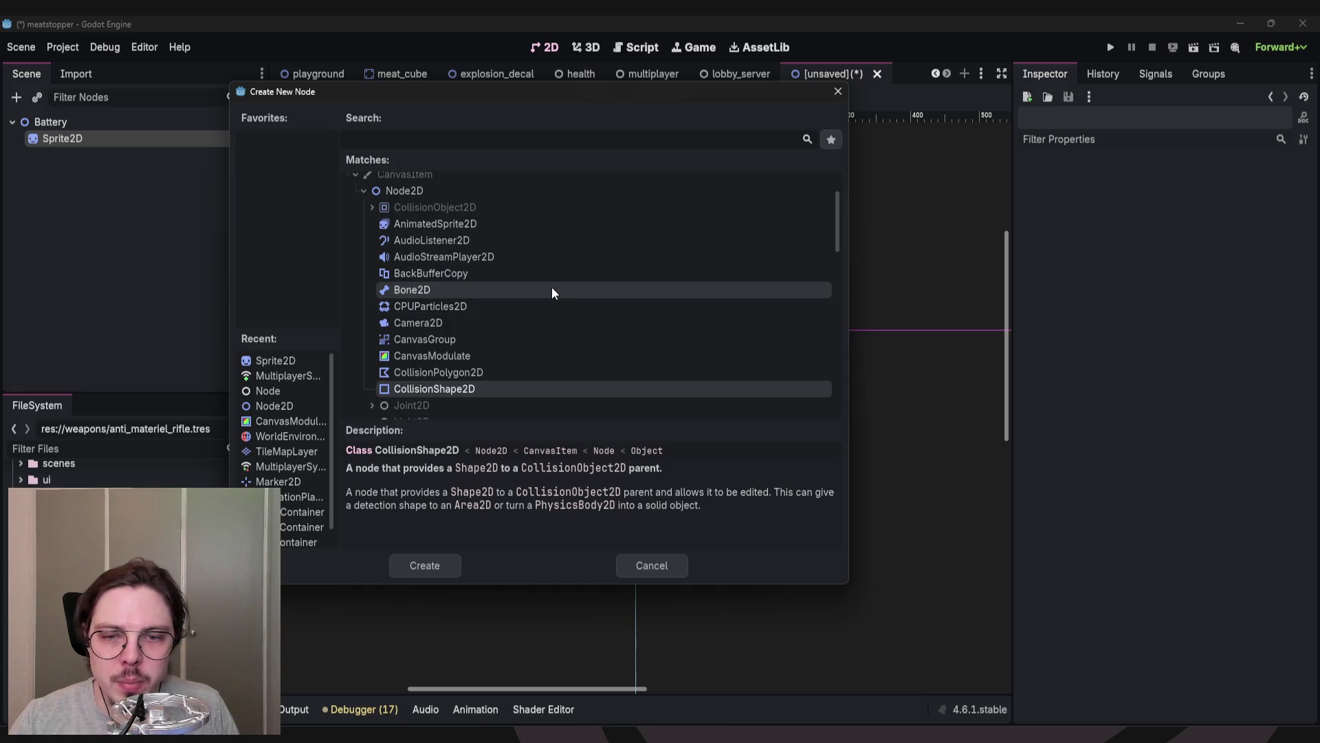
scroll(525, 282, "down", 1)
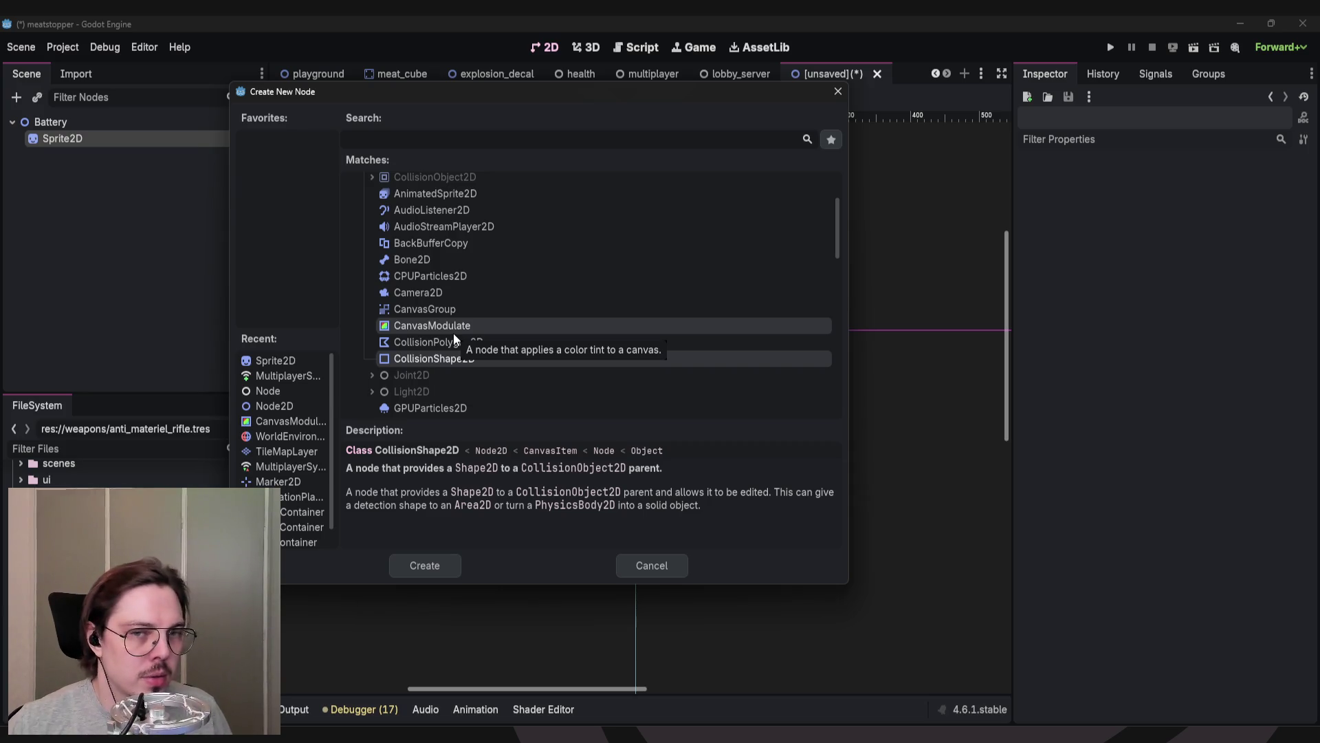
double_click(453, 357)
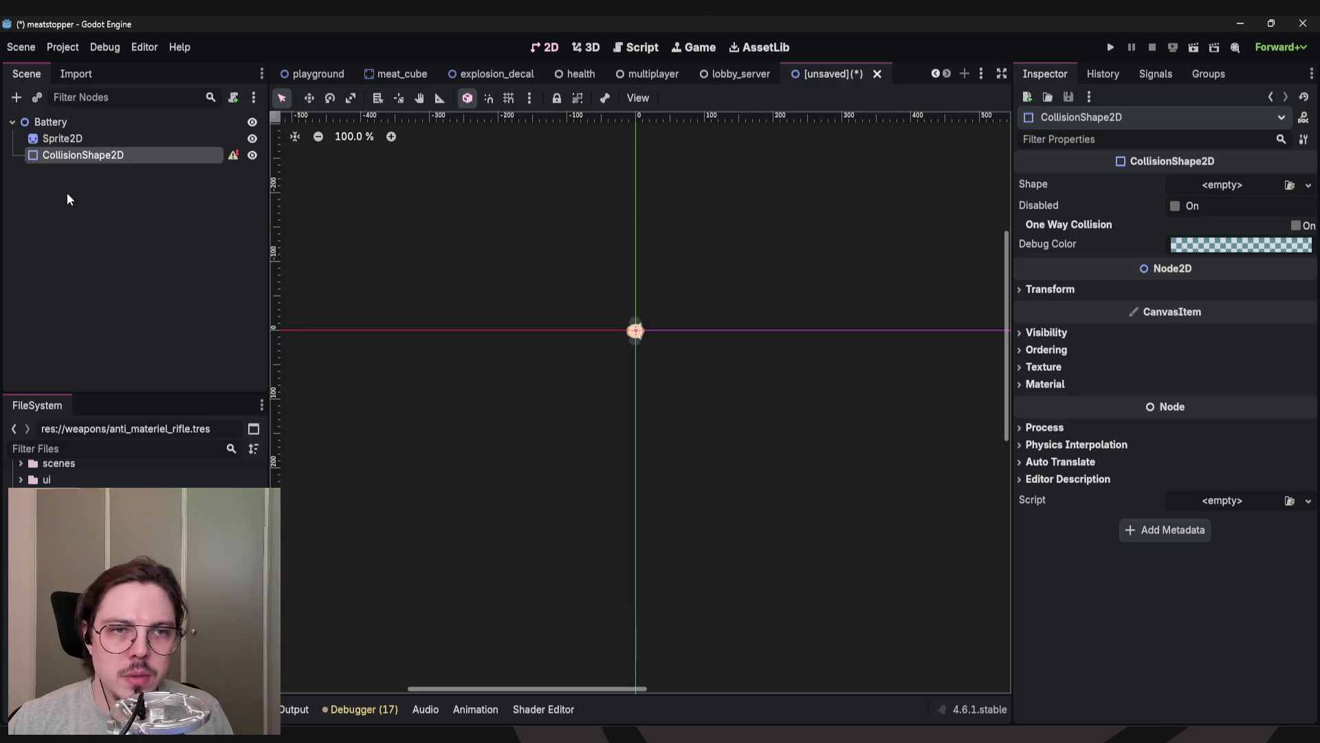
Give the CollisionShape2D a new CircleShape2D and drag its radius out past the sprite.
left_click(1260, 184)
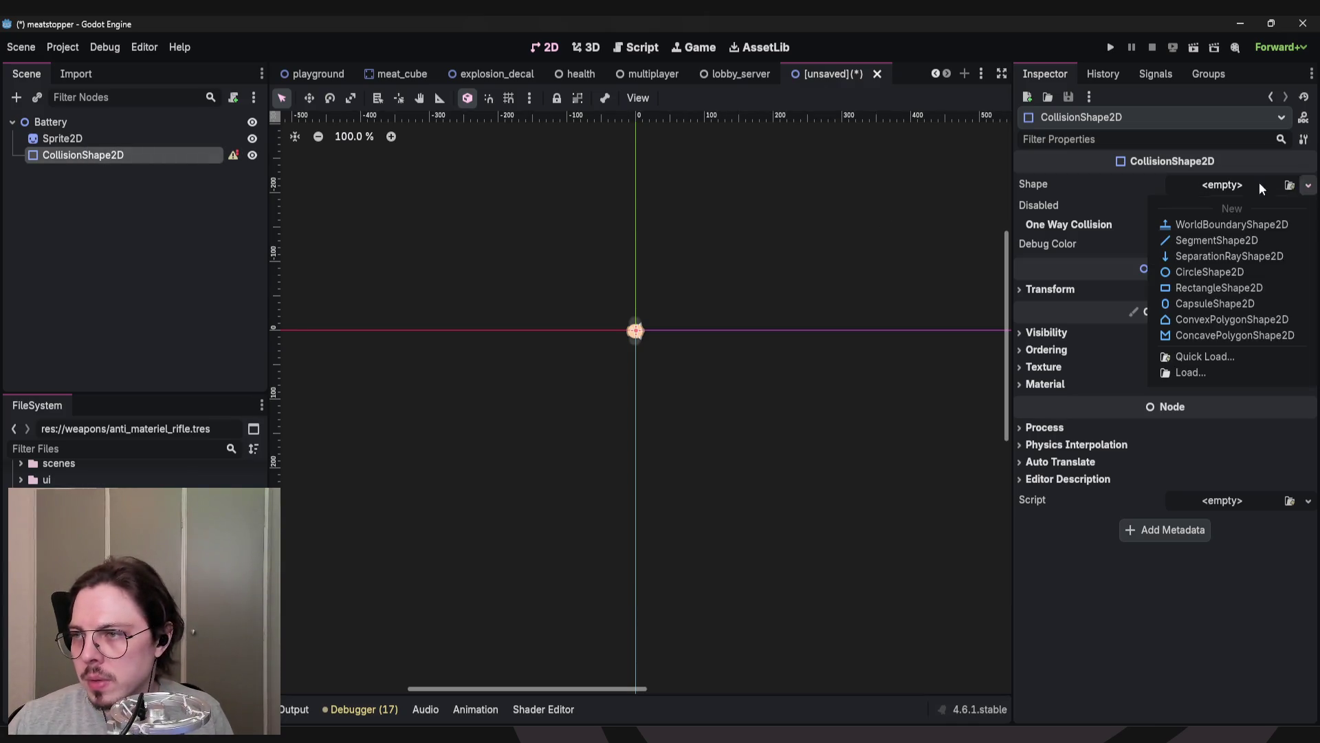
left_click(1199, 269)
scroll(724, 397, "up", 10)
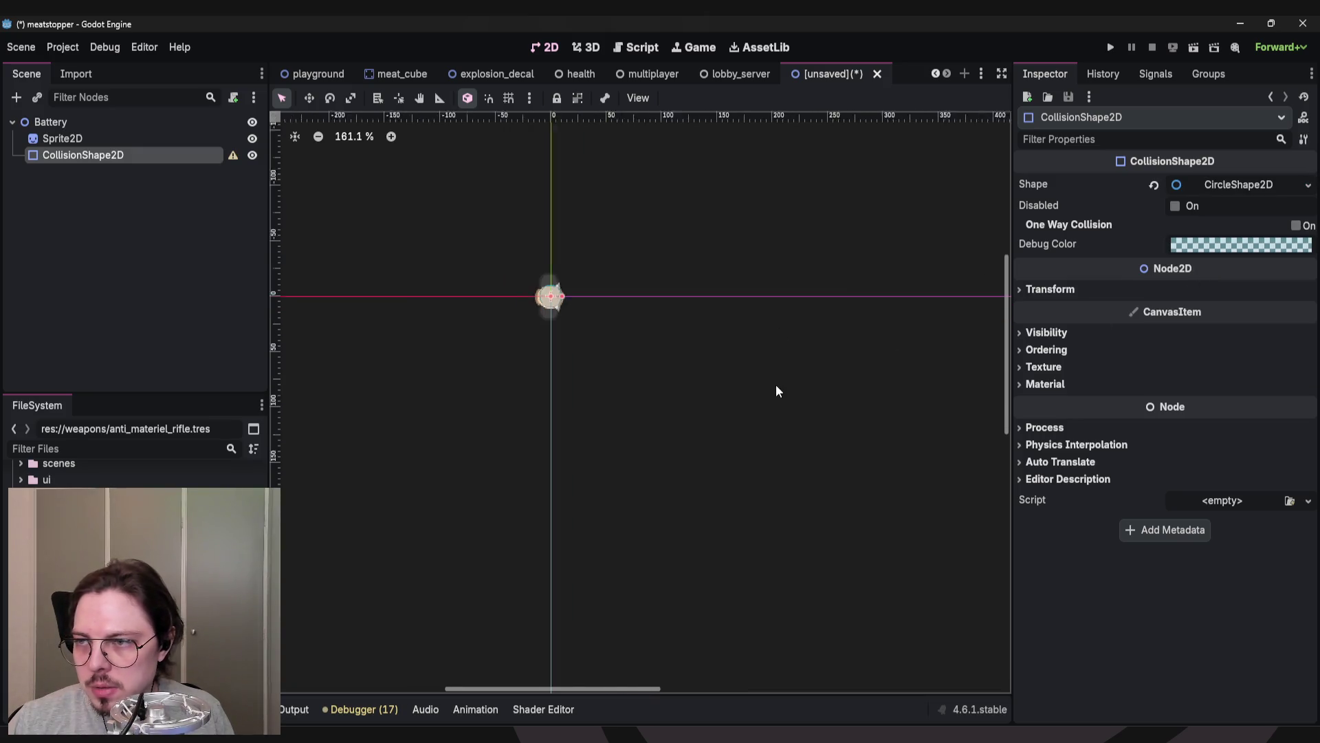
scroll(720, 365, "up", 5)
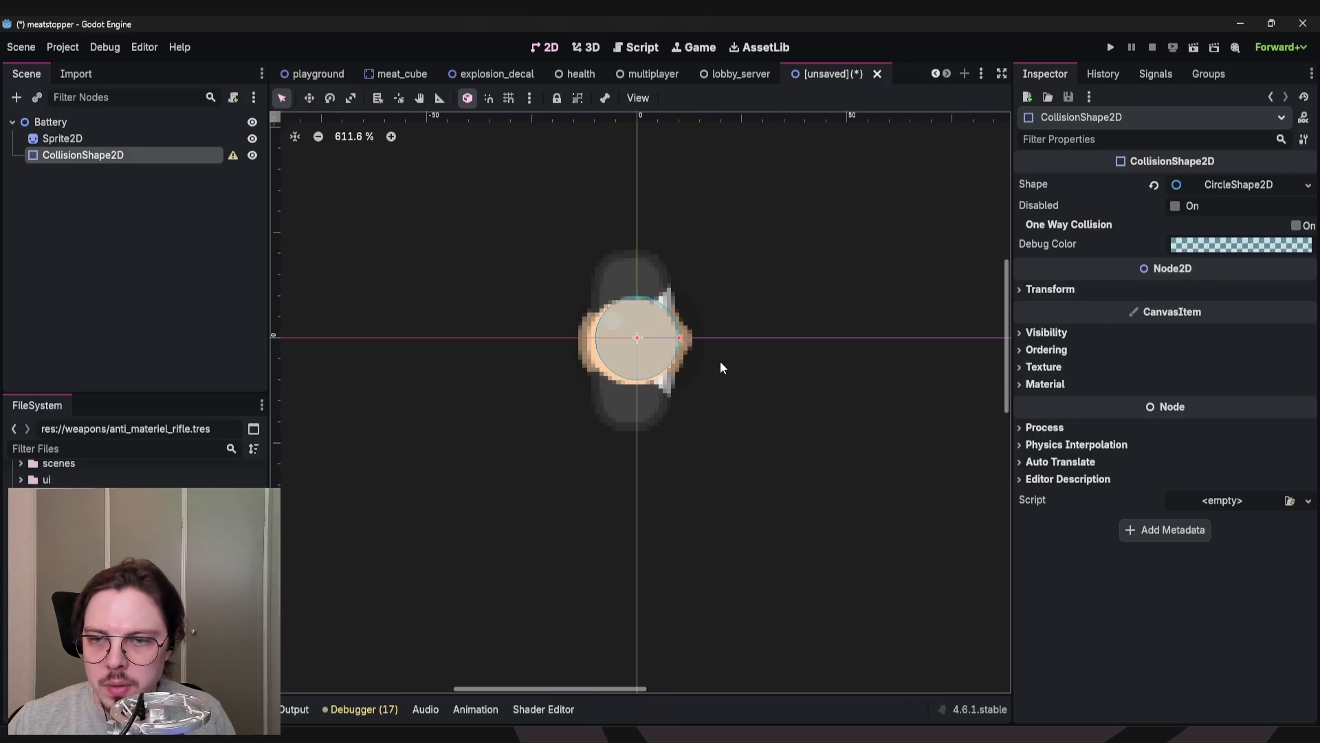
left_click_drag(756, 362, 815, 368)
scroll(596, 481, "down", 10)
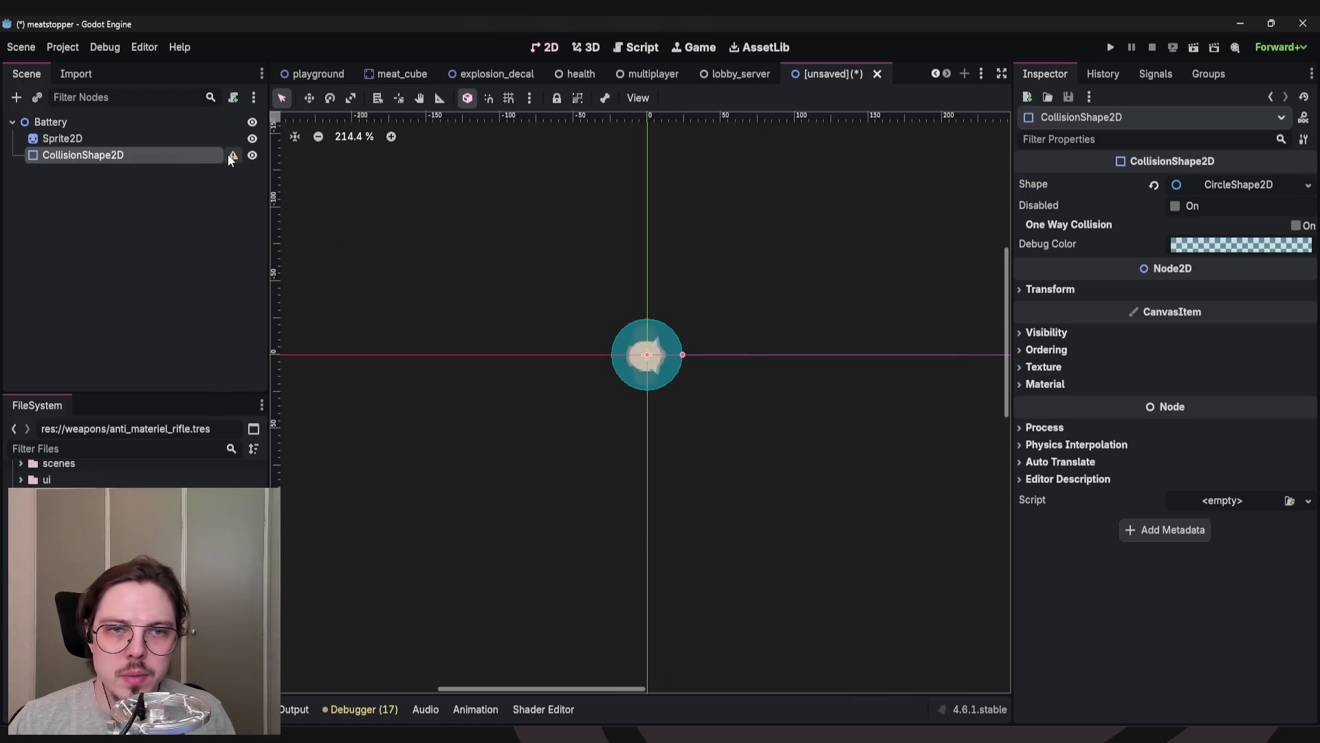
mouse_move(234, 156)
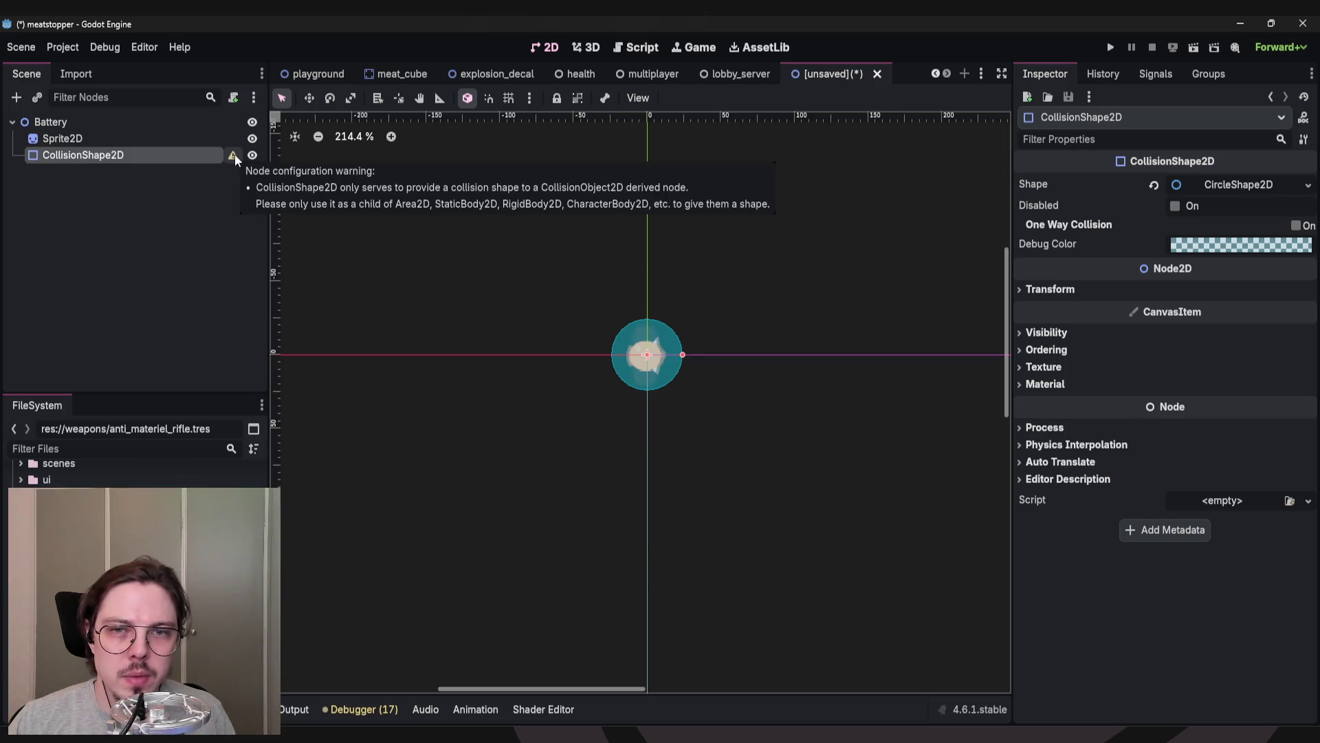